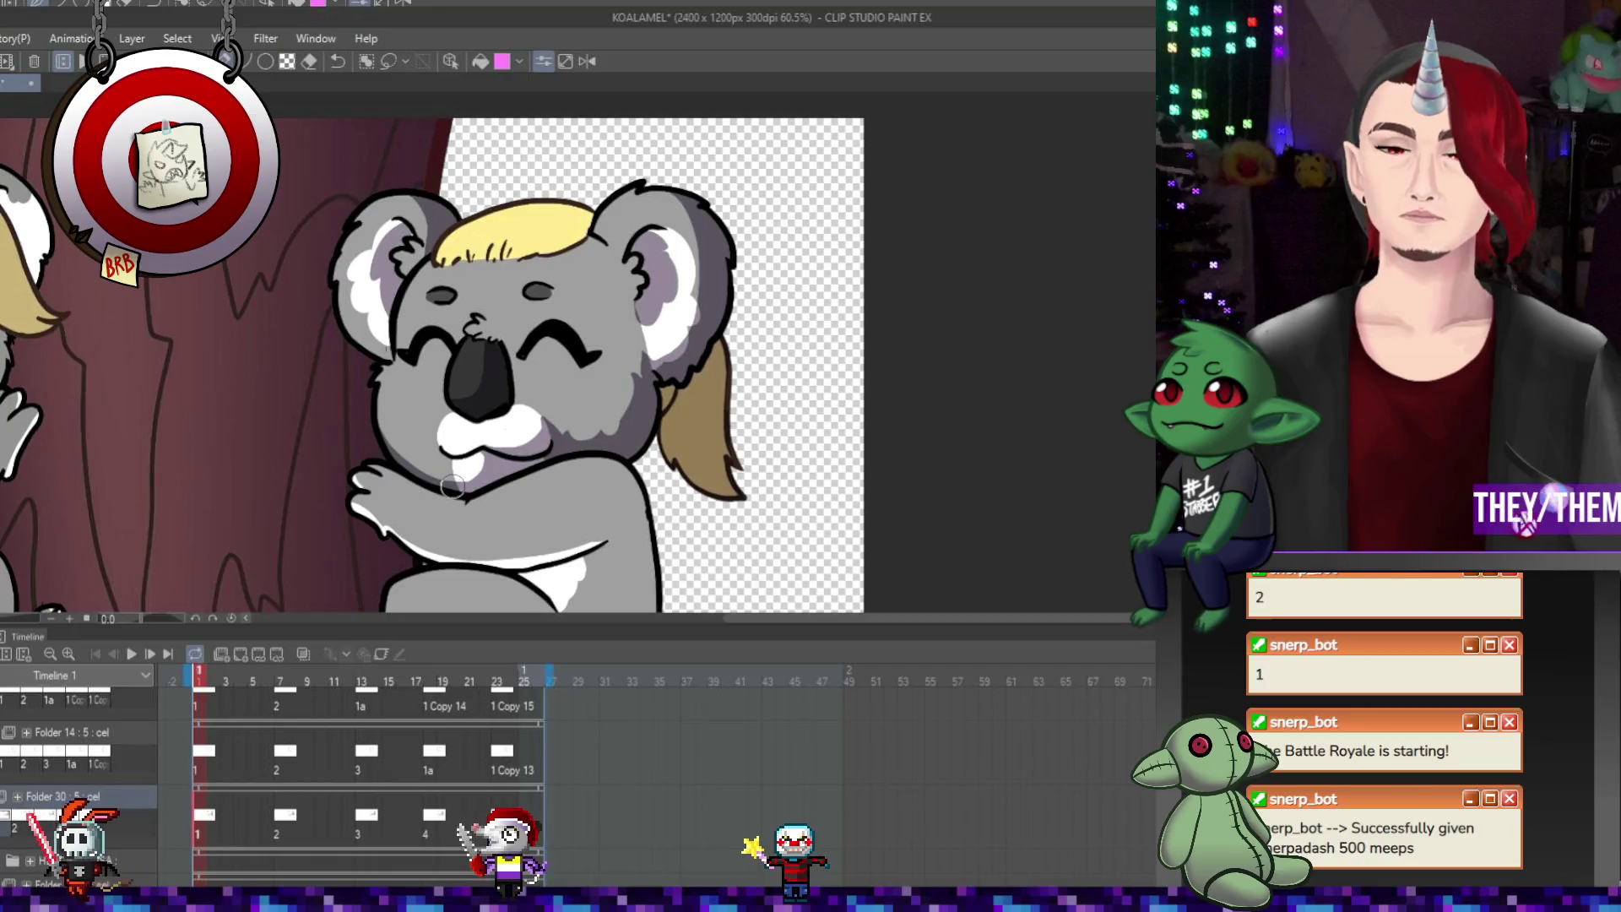
Play the animation briefly, then review the koala poses at frames 8, 14 and 23
{"action": "scroll", "coordinate": [453, 488], "scroll_direction": "down", "scroll_amount": 2}
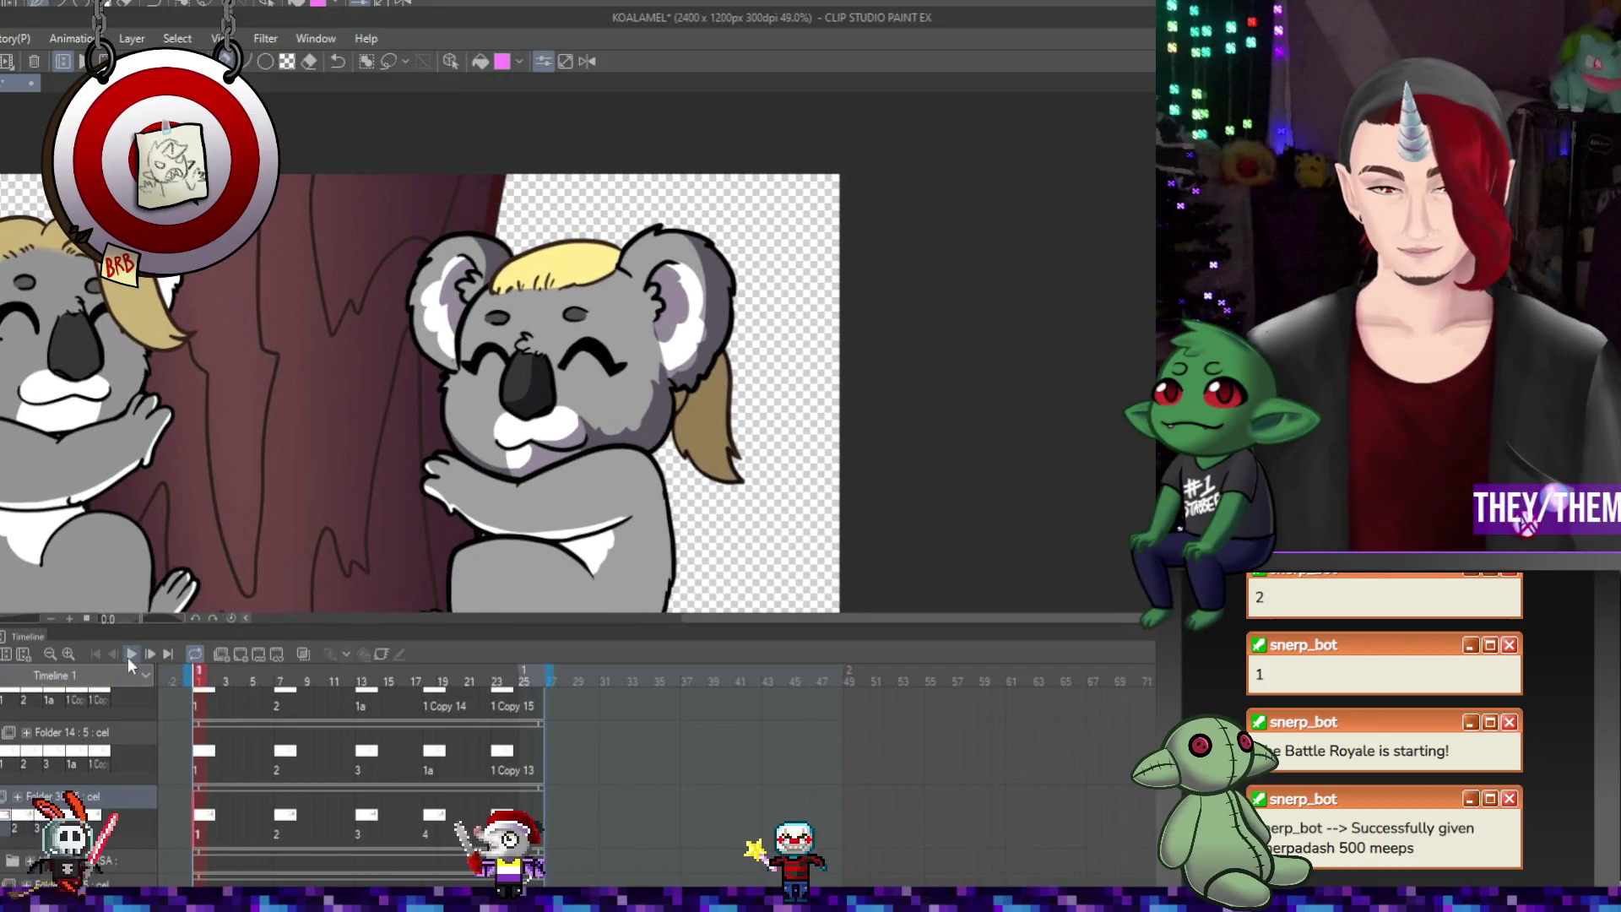
{"action": "left_click", "coordinate": [131, 654]}
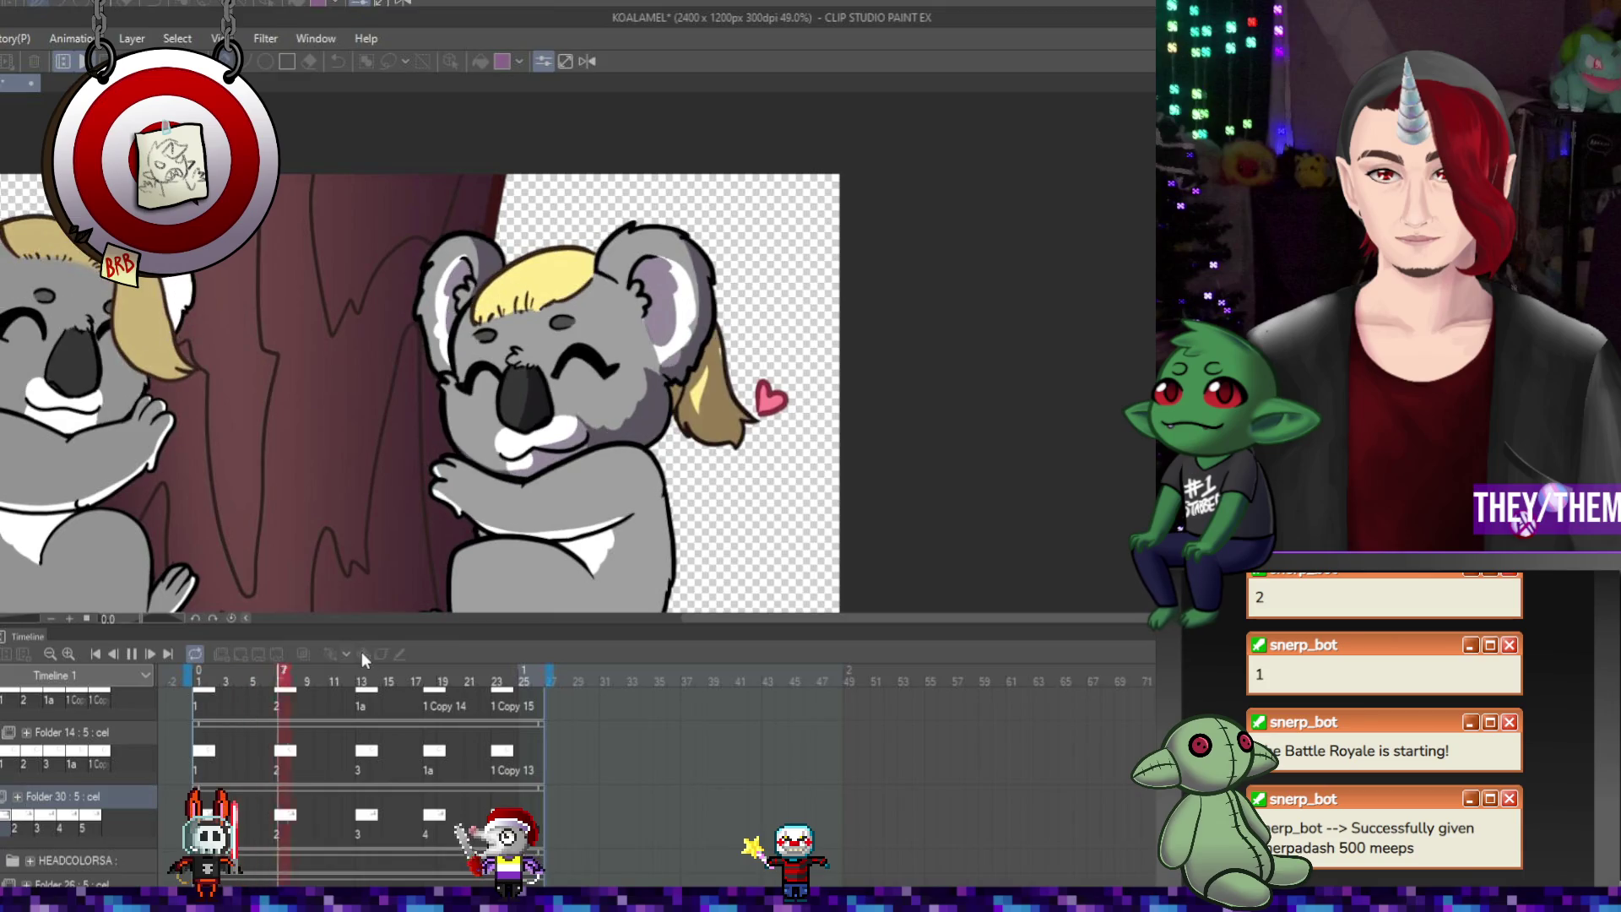
{"action": "left_click", "coordinate": [135, 655]}
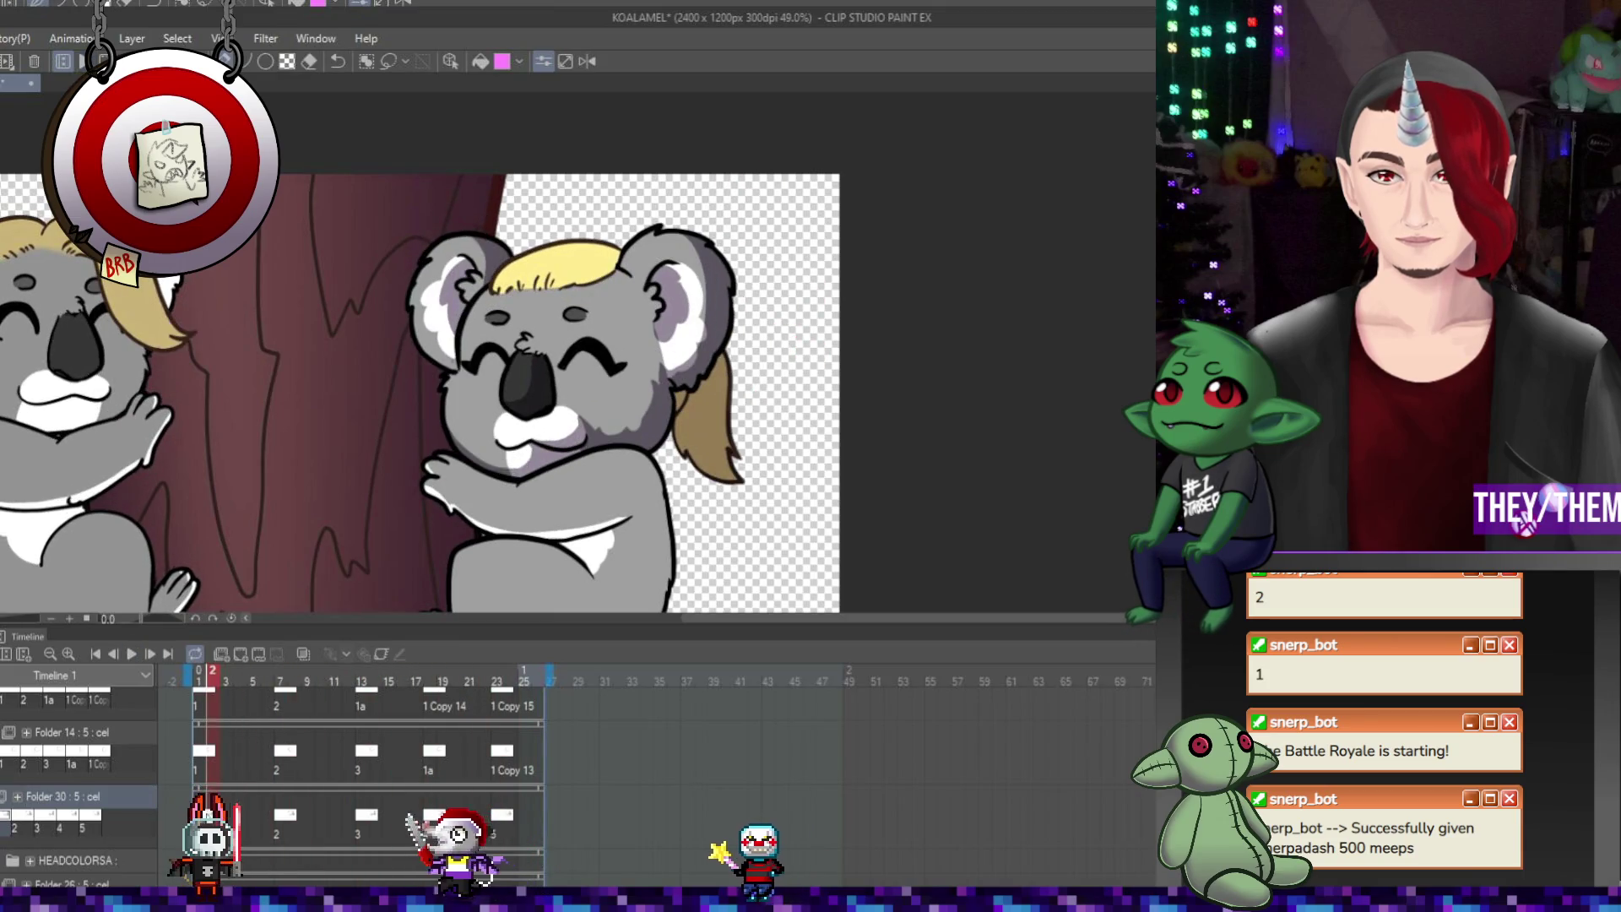
{"action": "left_click", "coordinate": [294, 836]}
{"action": "scroll", "coordinate": [557, 428], "scroll_direction": "up", "scroll_amount": 1}
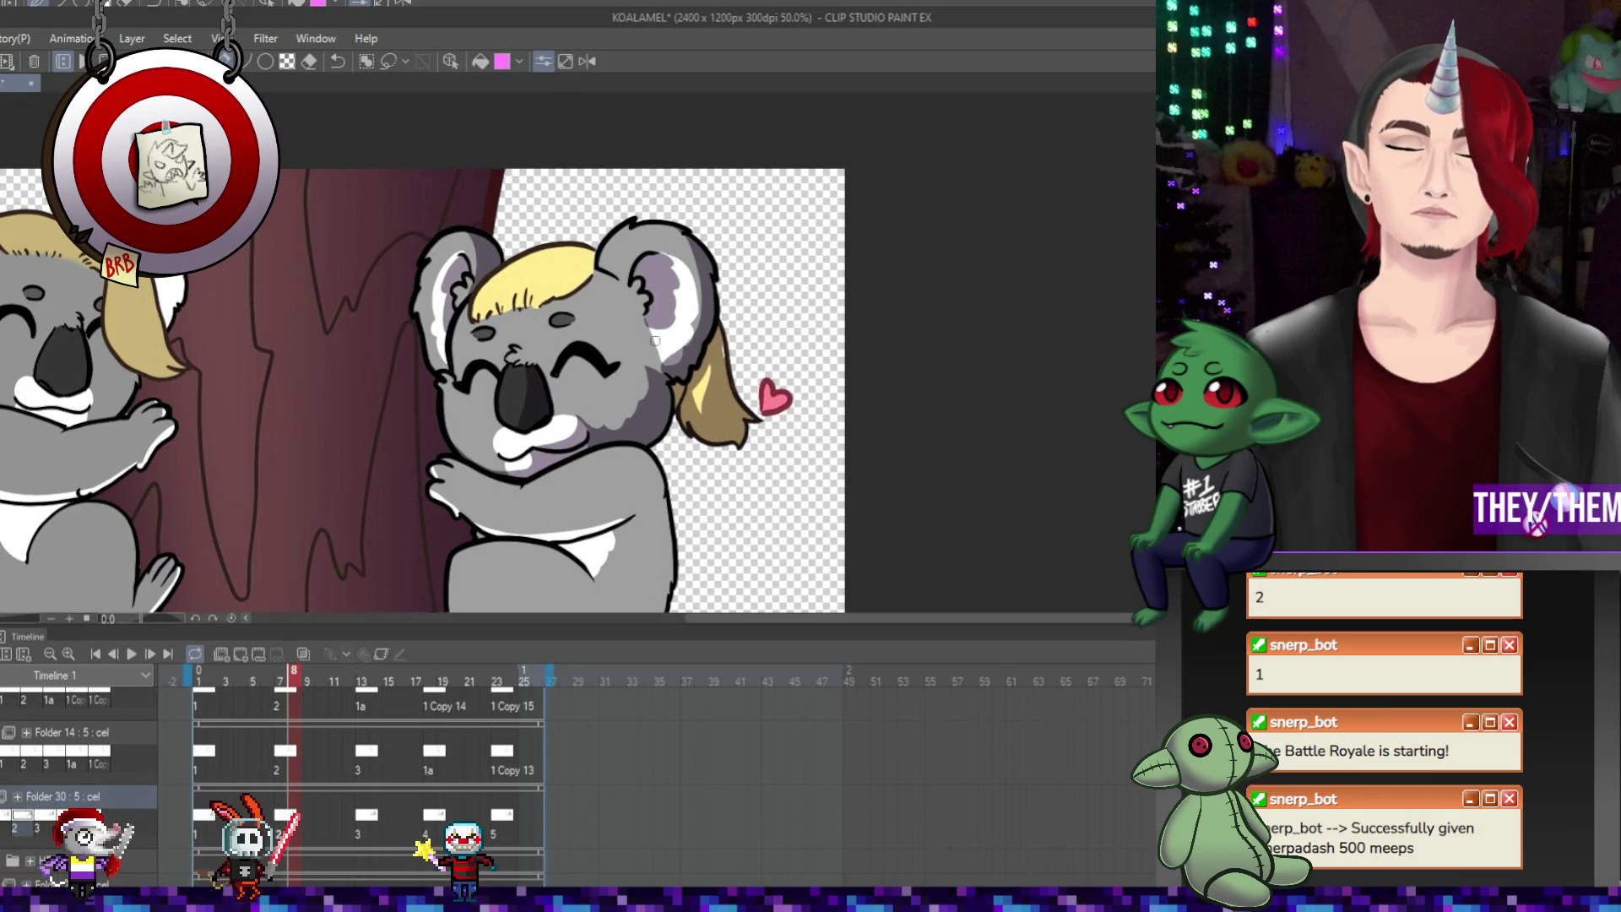
{"action": "left_click", "coordinate": [375, 819]}
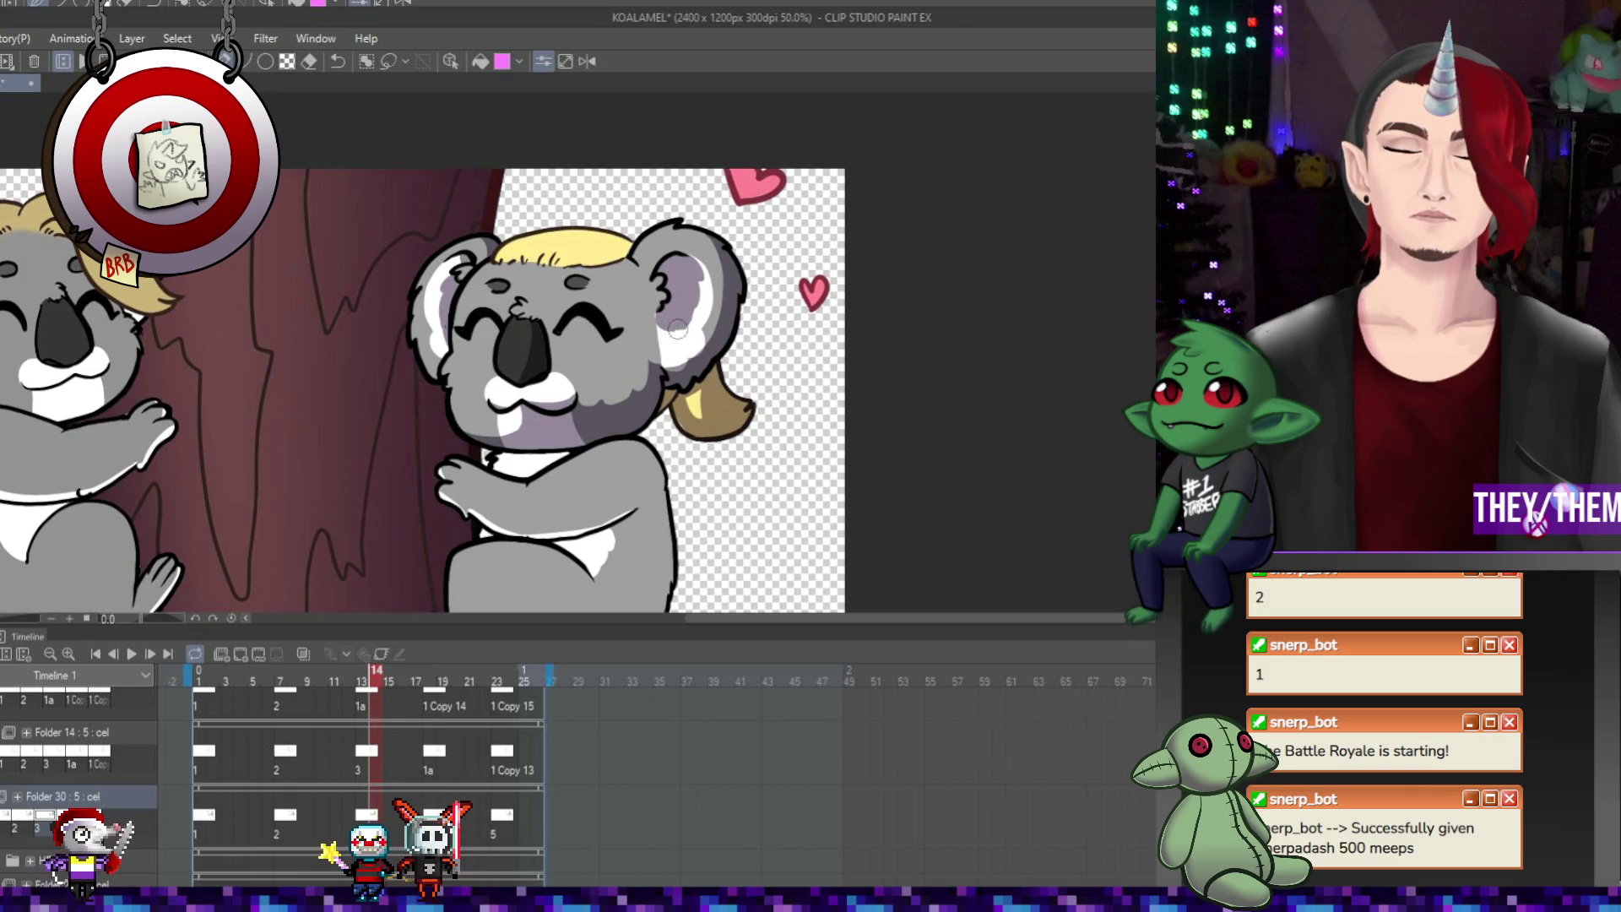
{"action": "key", "text": "Right"}
{"action": "key", "text": "Right"}
{"action": "key", "text": "Right"}
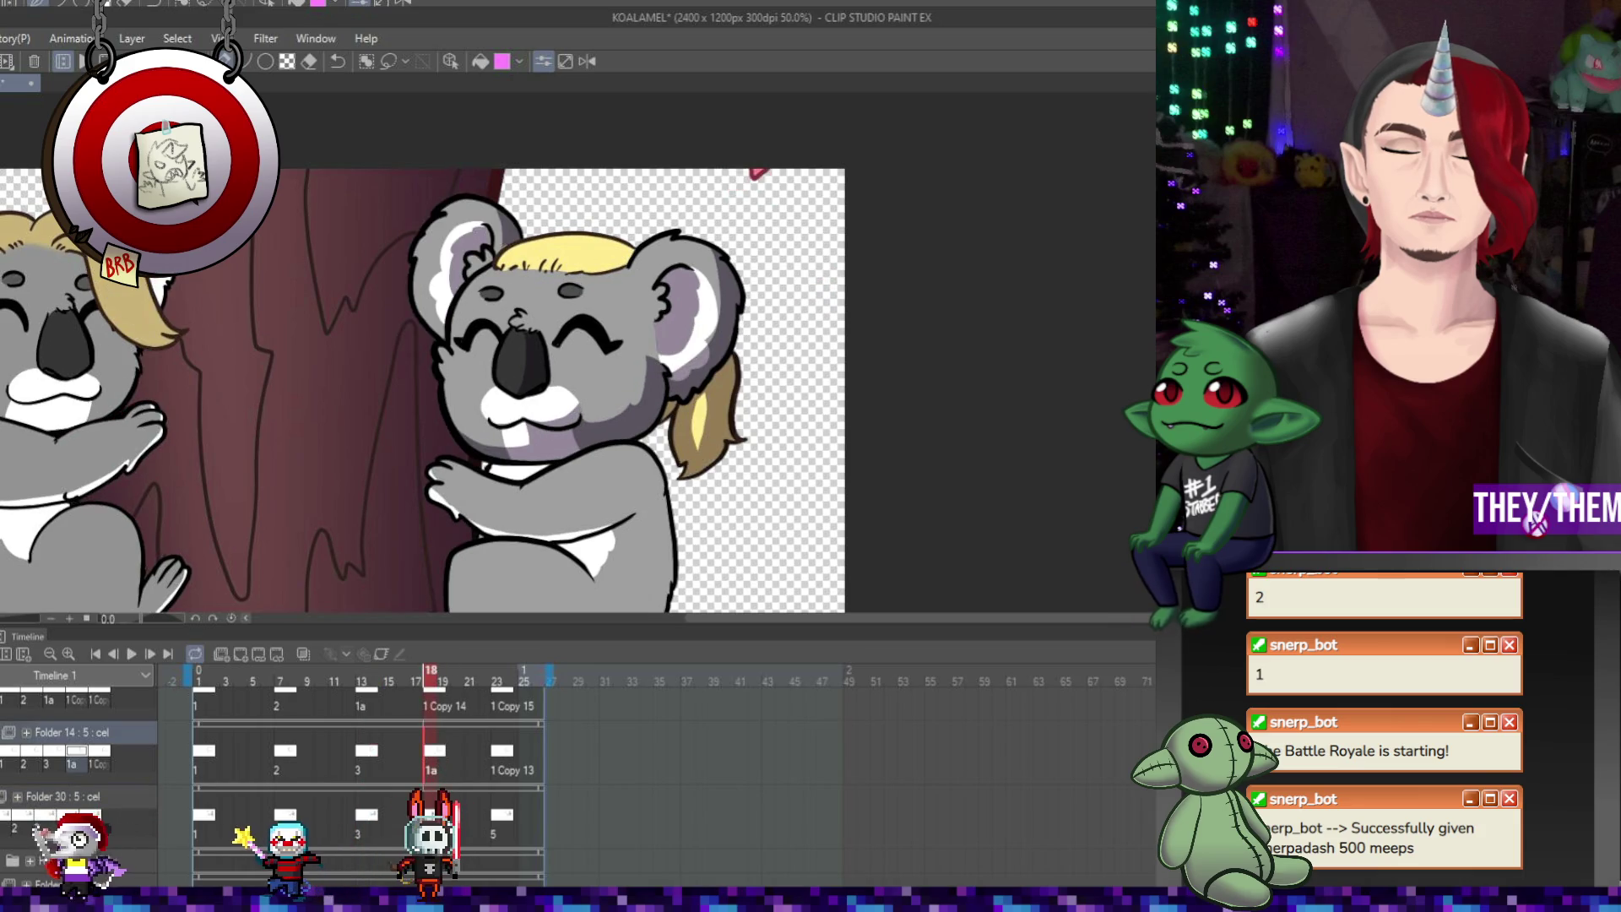
{"action": "key", "text": "Left"}
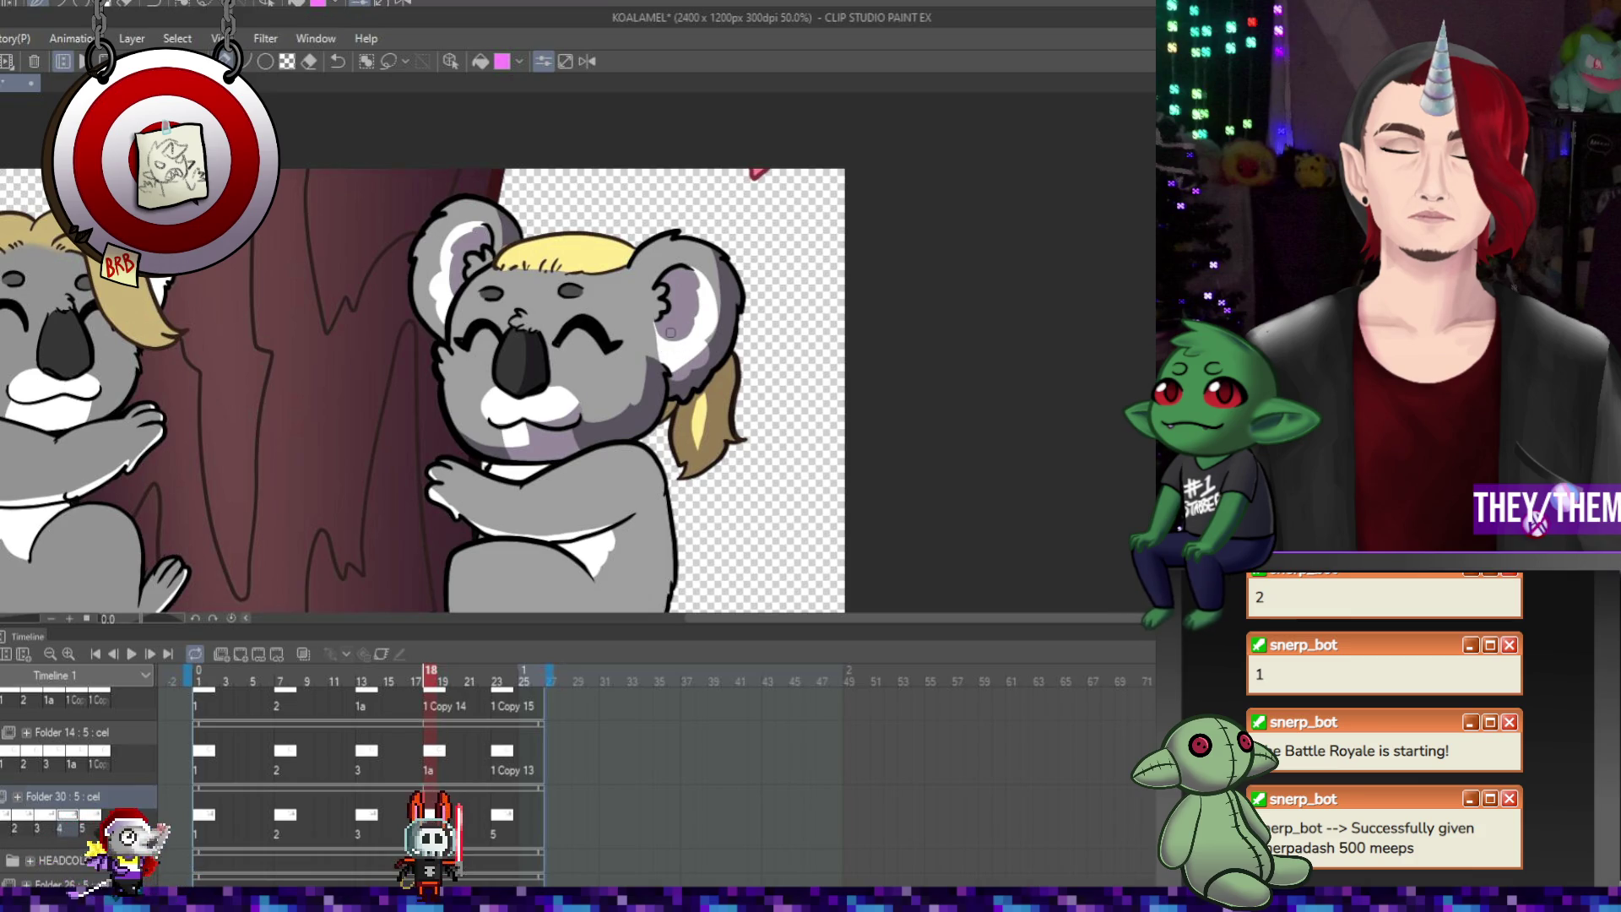
{"action": "left_click", "coordinate": [496, 681]}
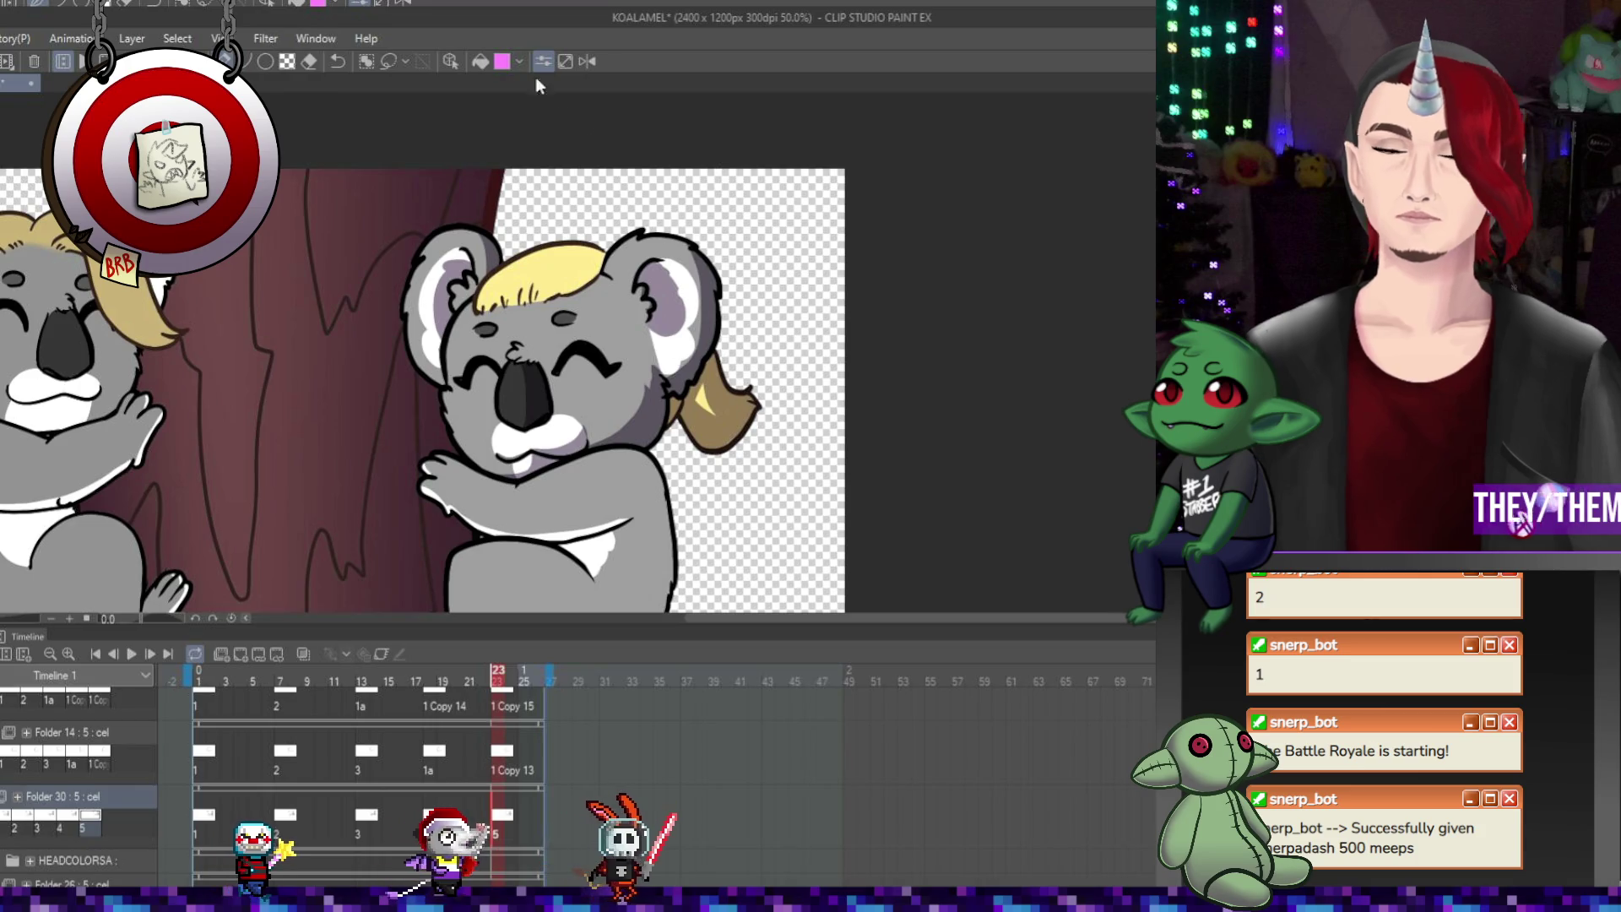
Replay the loop, then zoom in on the right koala and compare frames 18, 8 and 13
{"action": "left_click", "coordinate": [132, 655]}
{"action": "scroll", "coordinate": [693, 367], "scroll_direction": "down", "scroll_amount": 1}
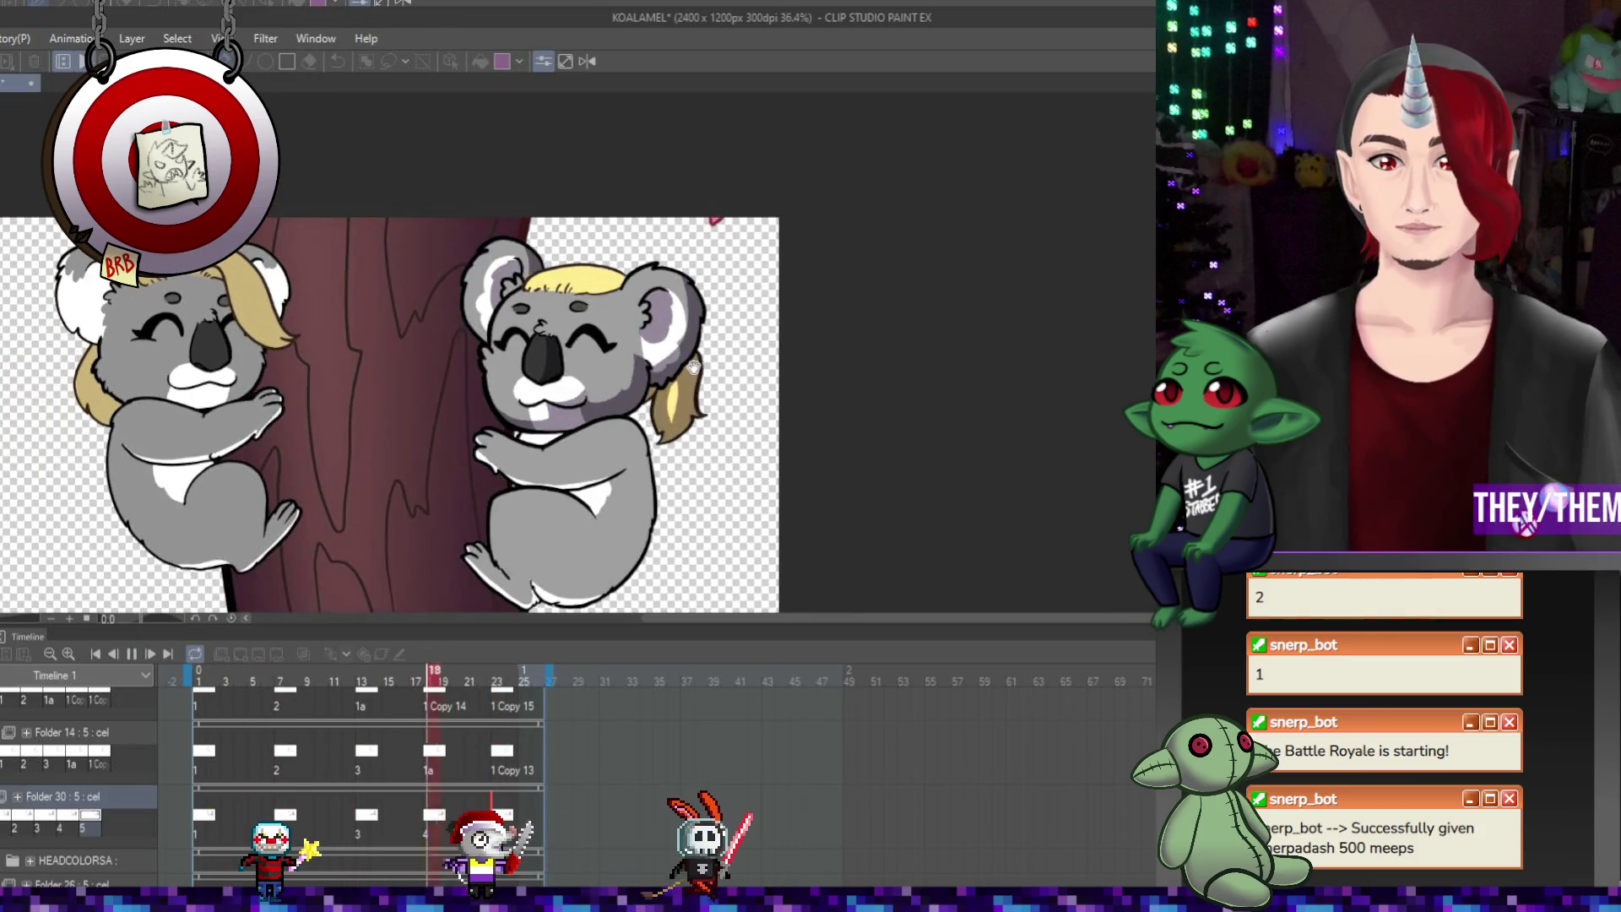
{"action": "scroll", "coordinate": [693, 368], "scroll_direction": "down", "scroll_amount": 1}
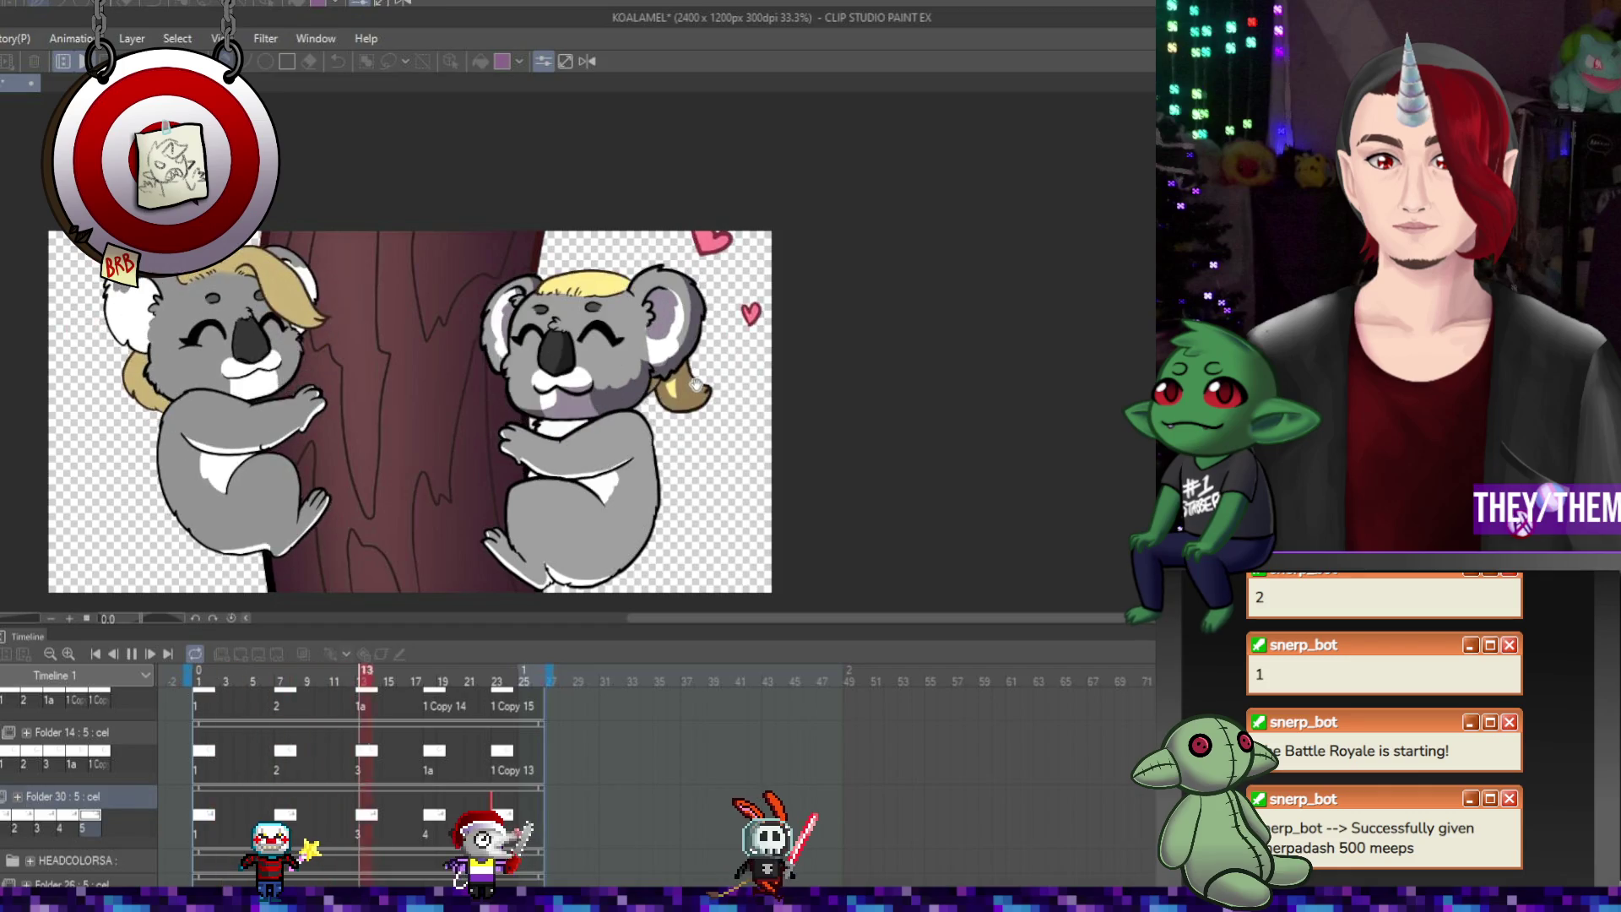
{"action": "left_click", "coordinate": [131, 655]}
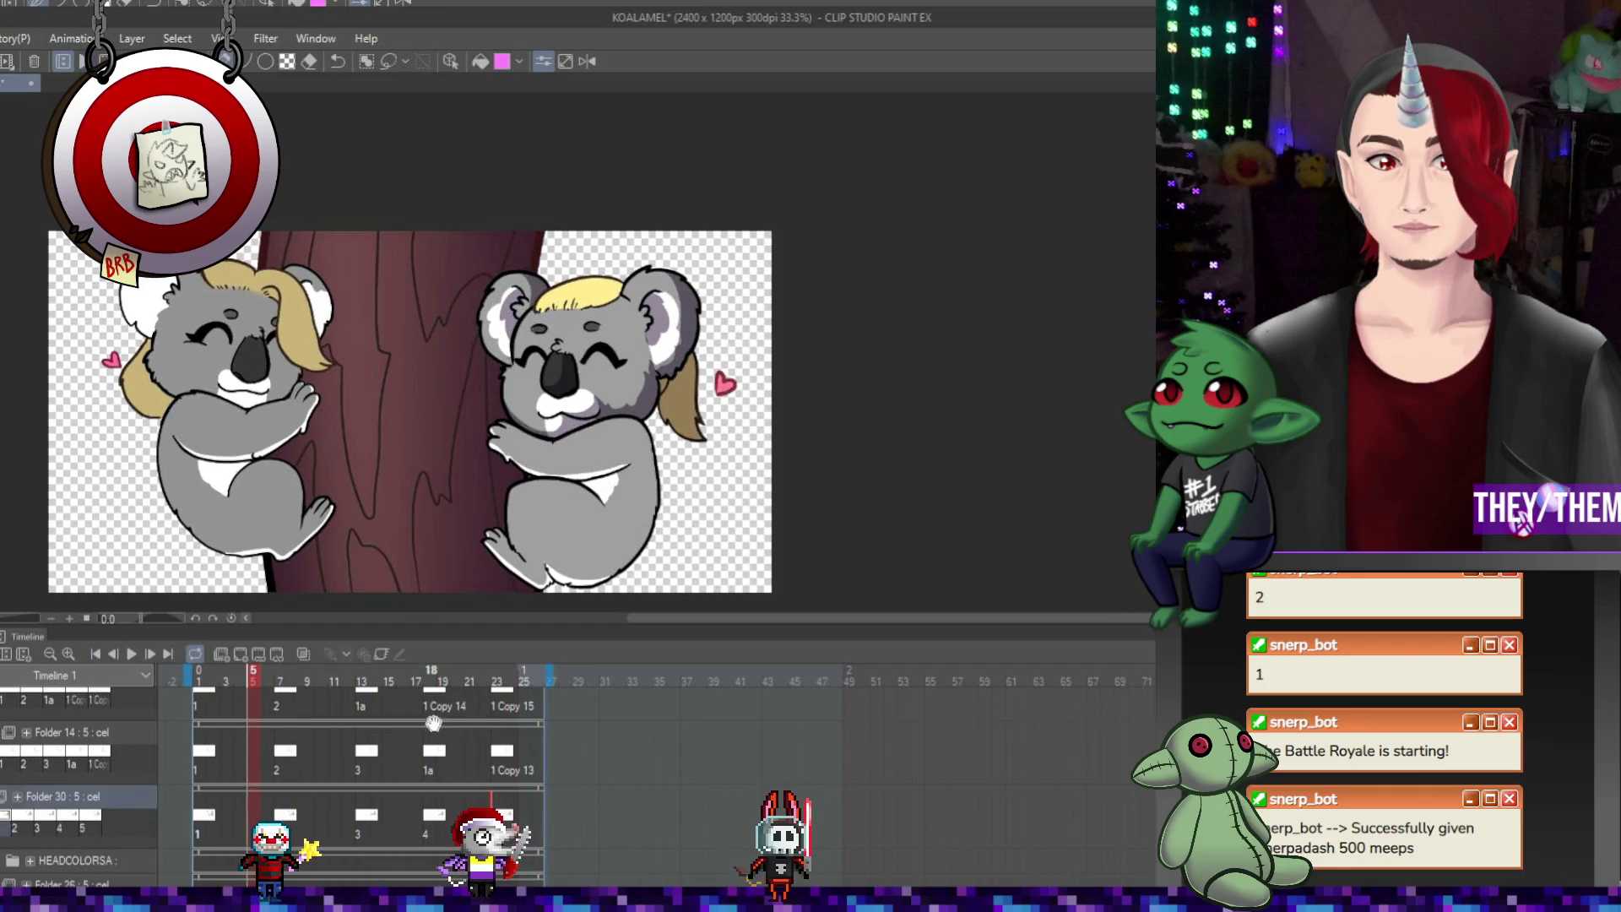
{"action": "key", "text": "ctrl+plus"}
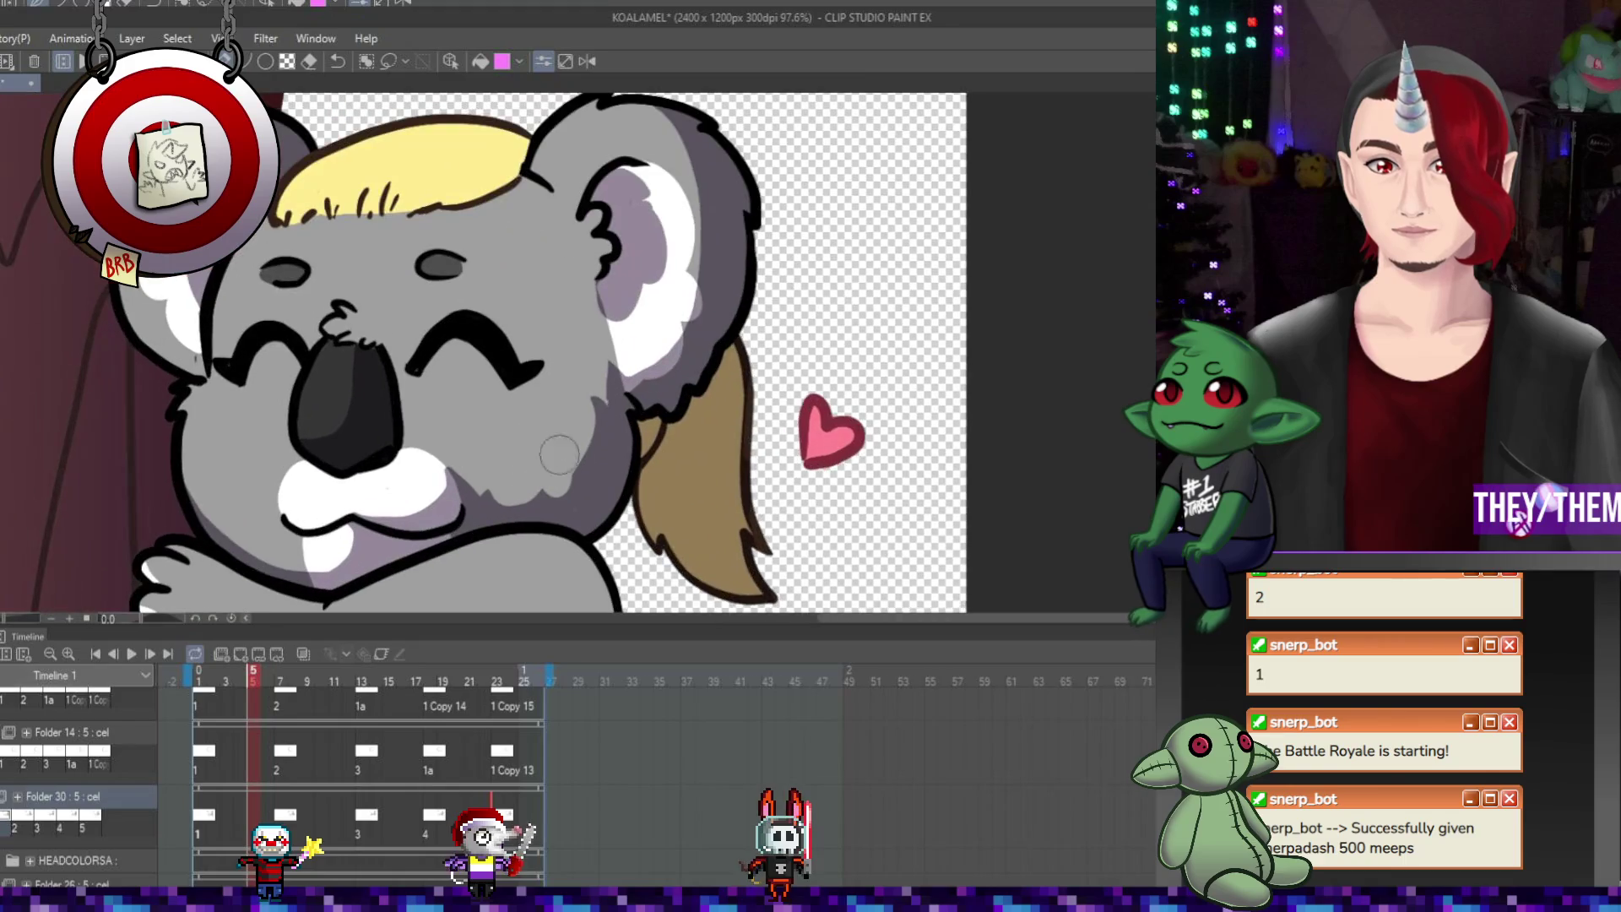
{"action": "left_click", "coordinate": [436, 816]}
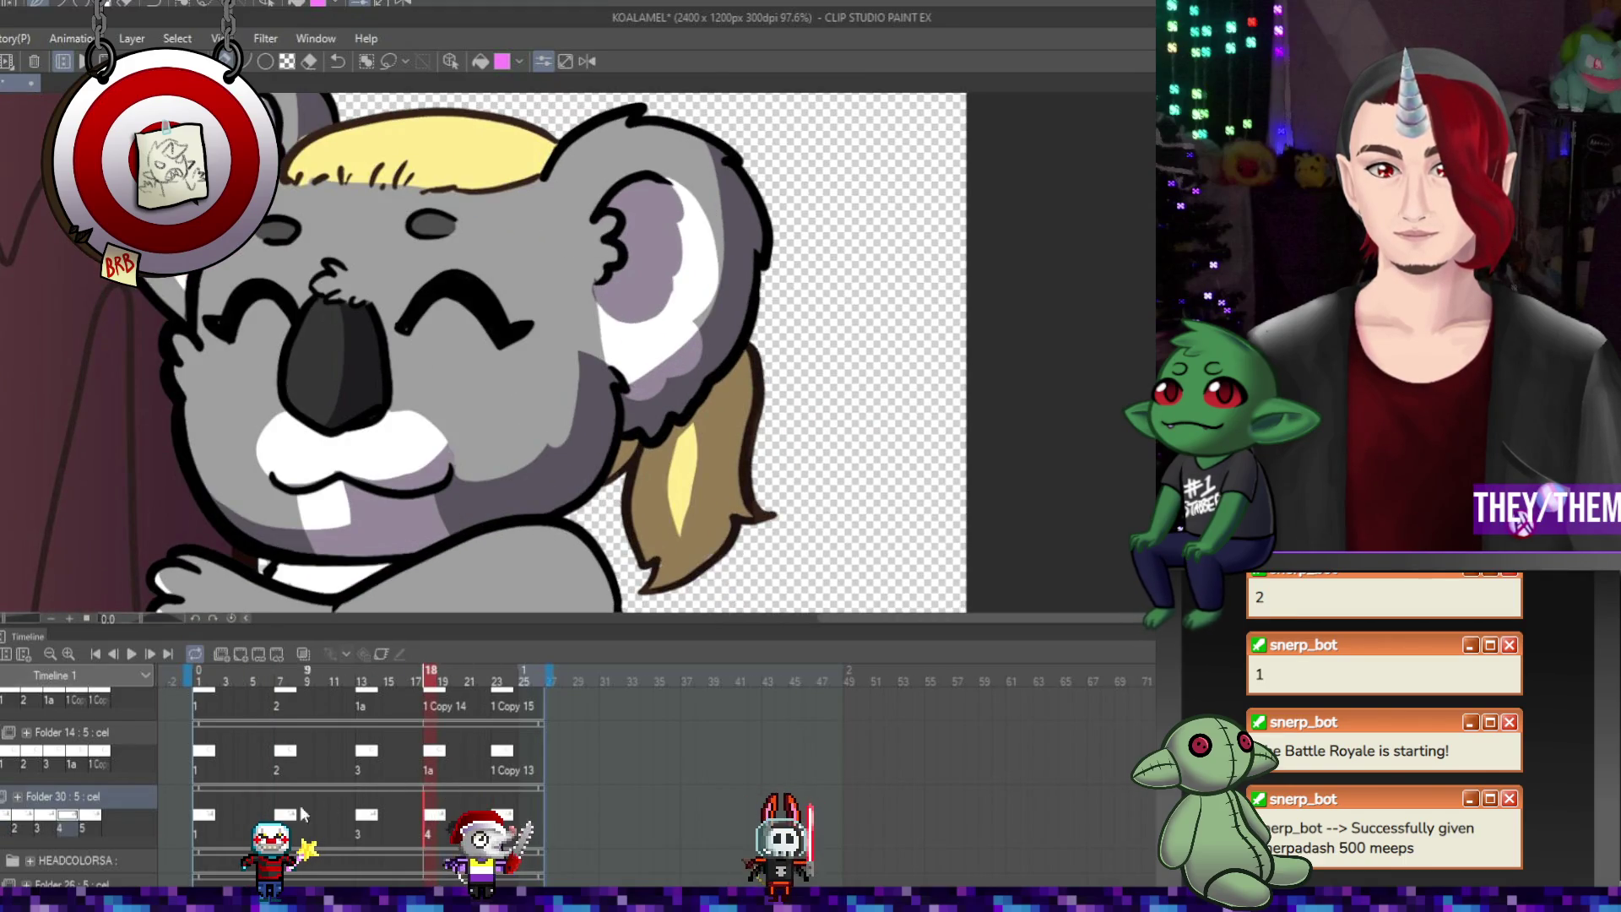
{"action": "left_click", "coordinate": [293, 815]}
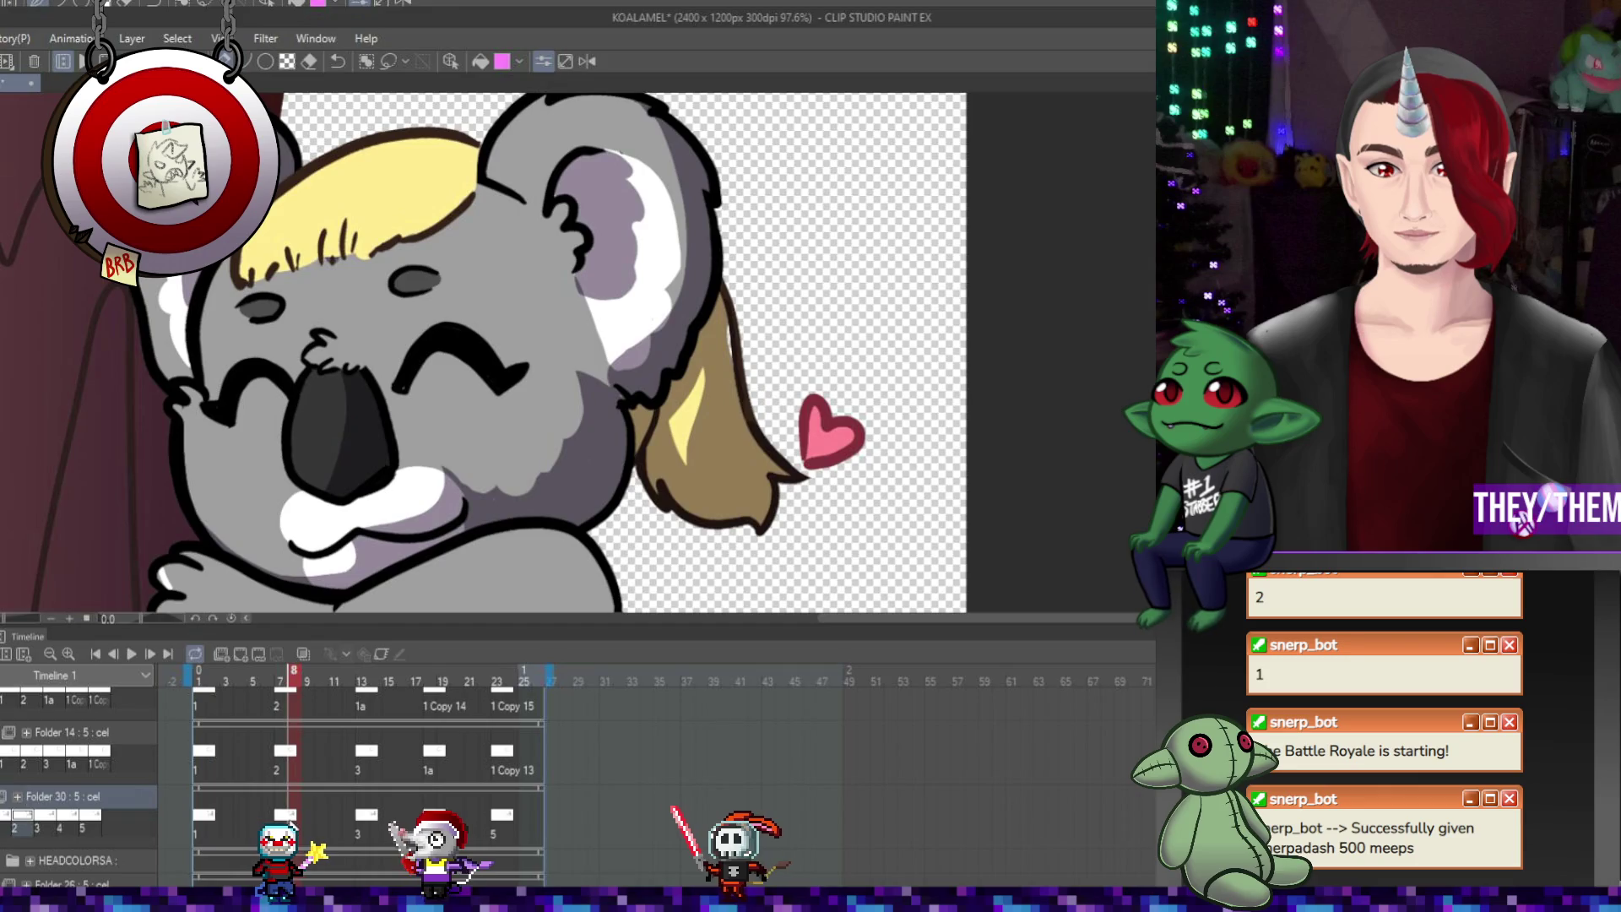
{"action": "left_click", "coordinate": [365, 815]}
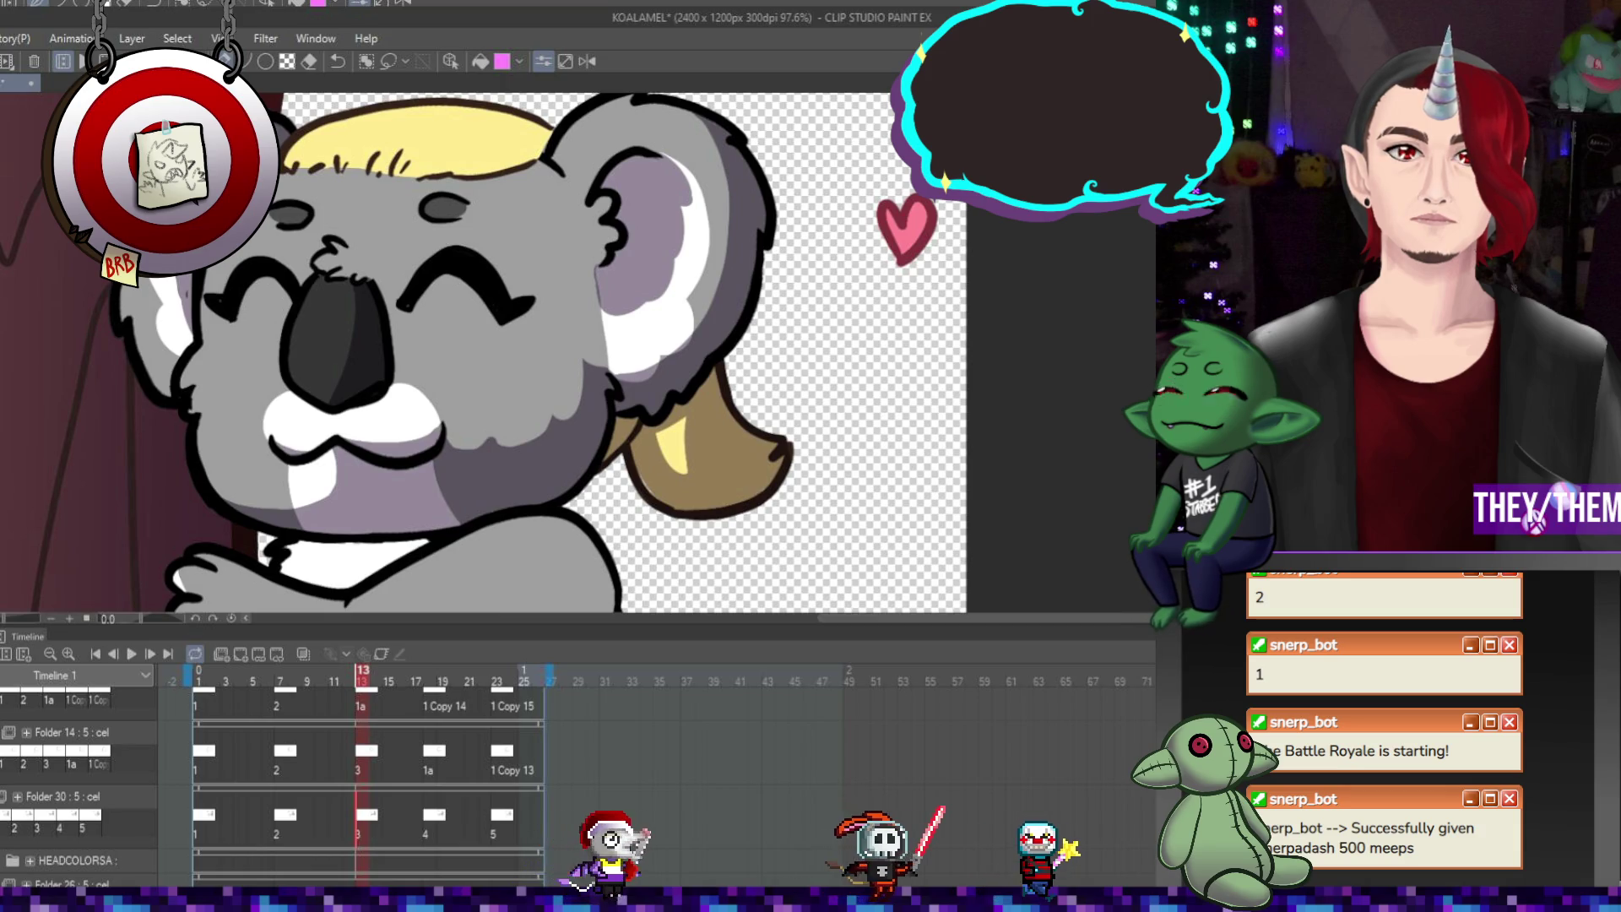
Inspect the Folder 24 drawings at frames 13, 7, 1, 23, 18 and 14
{"action": "scroll", "coordinate": [270, 785], "scroll_direction": "down", "scroll_amount": 5}
{"action": "scroll", "coordinate": [270, 785], "scroll_direction": "up", "scroll_amount": 3}
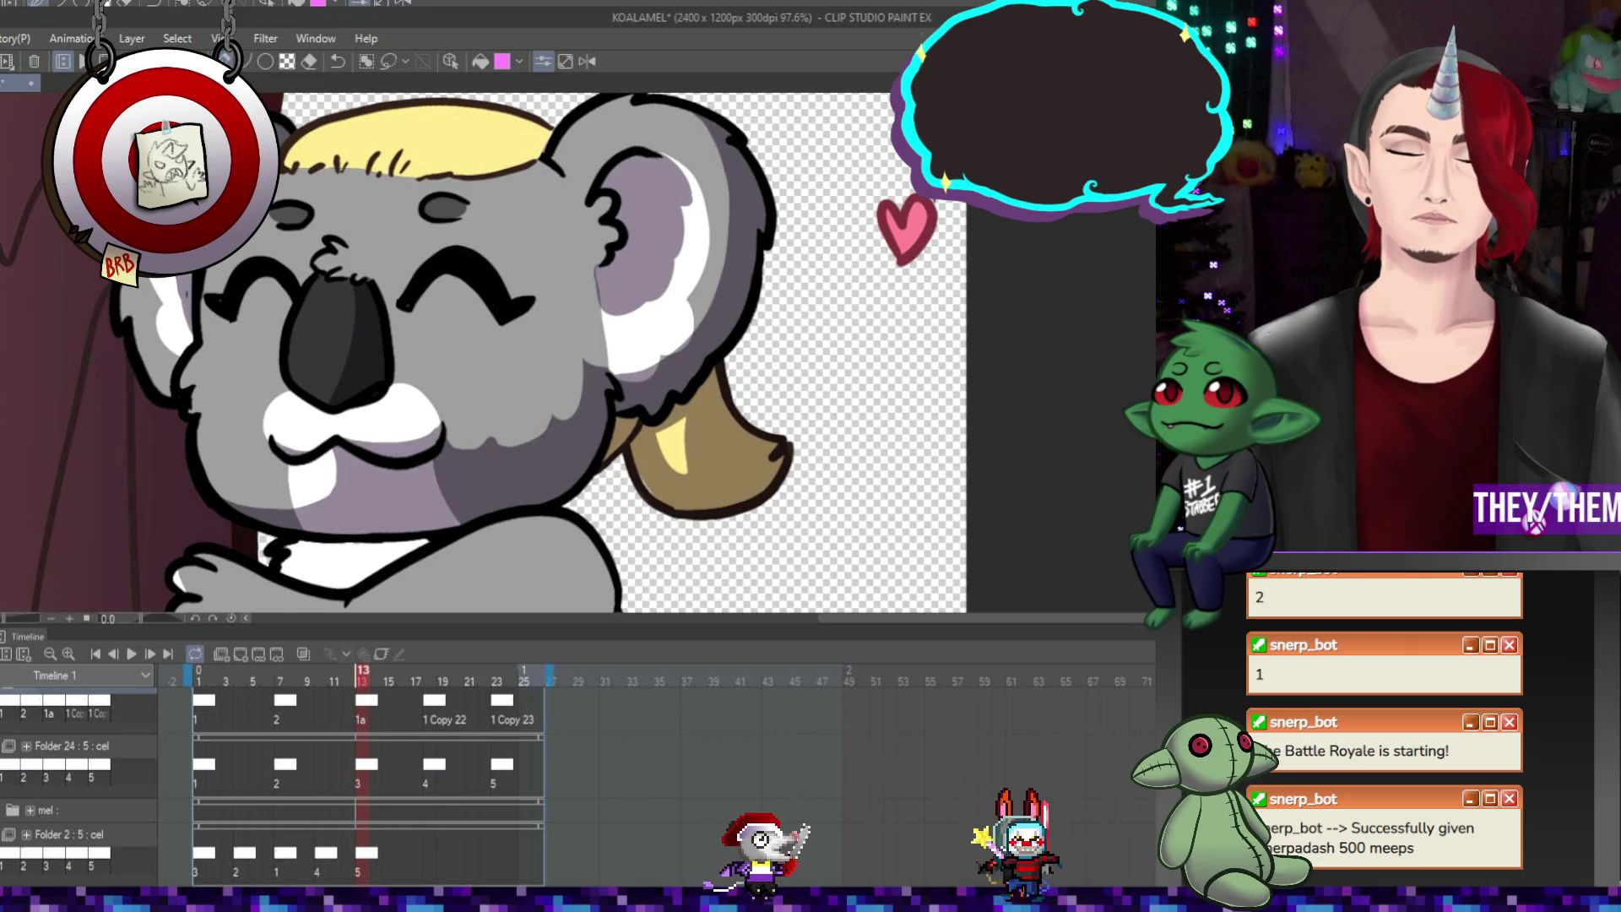
{"action": "left_click", "coordinate": [372, 769]}
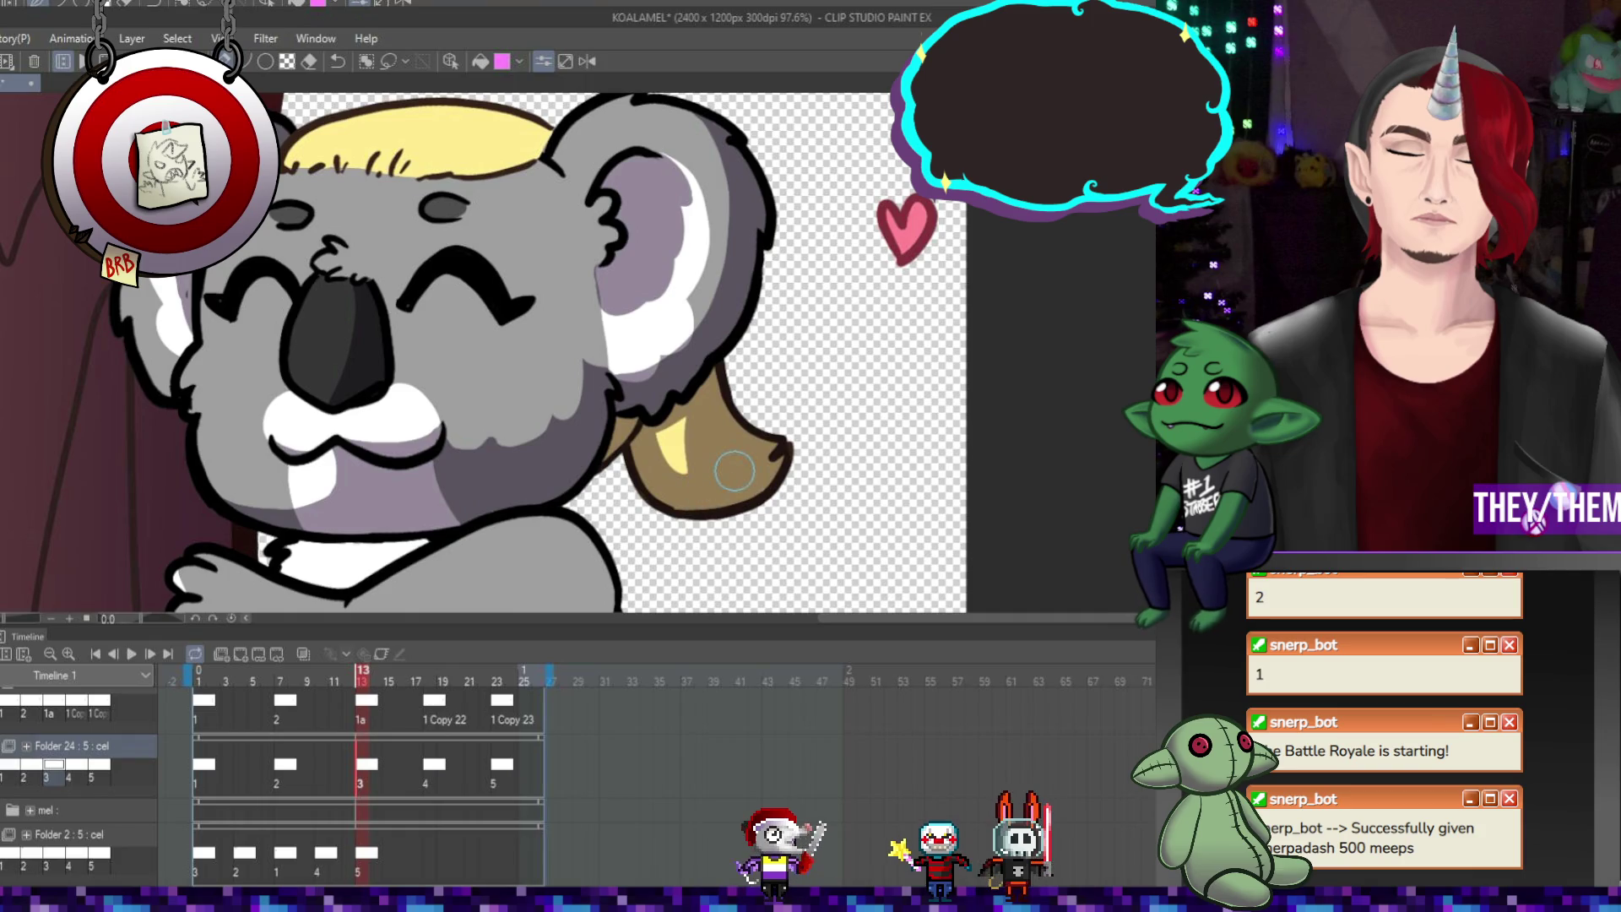
{"action": "left_click", "coordinate": [288, 767]}
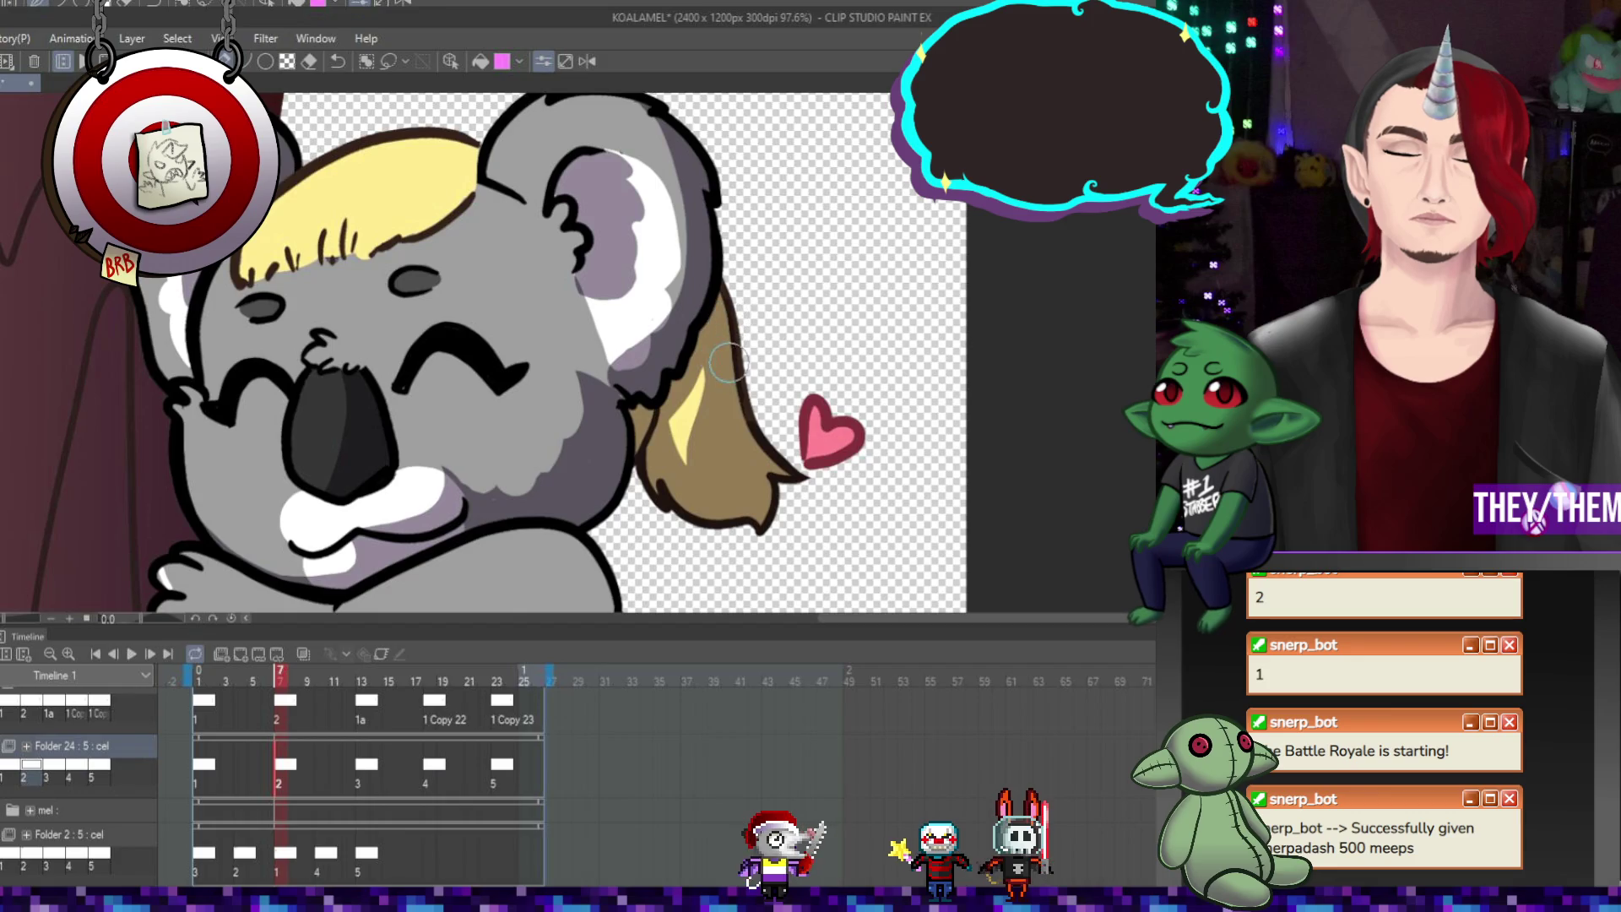
{"action": "left_click", "coordinate": [203, 770]}
{"action": "left_click", "coordinate": [498, 769]}
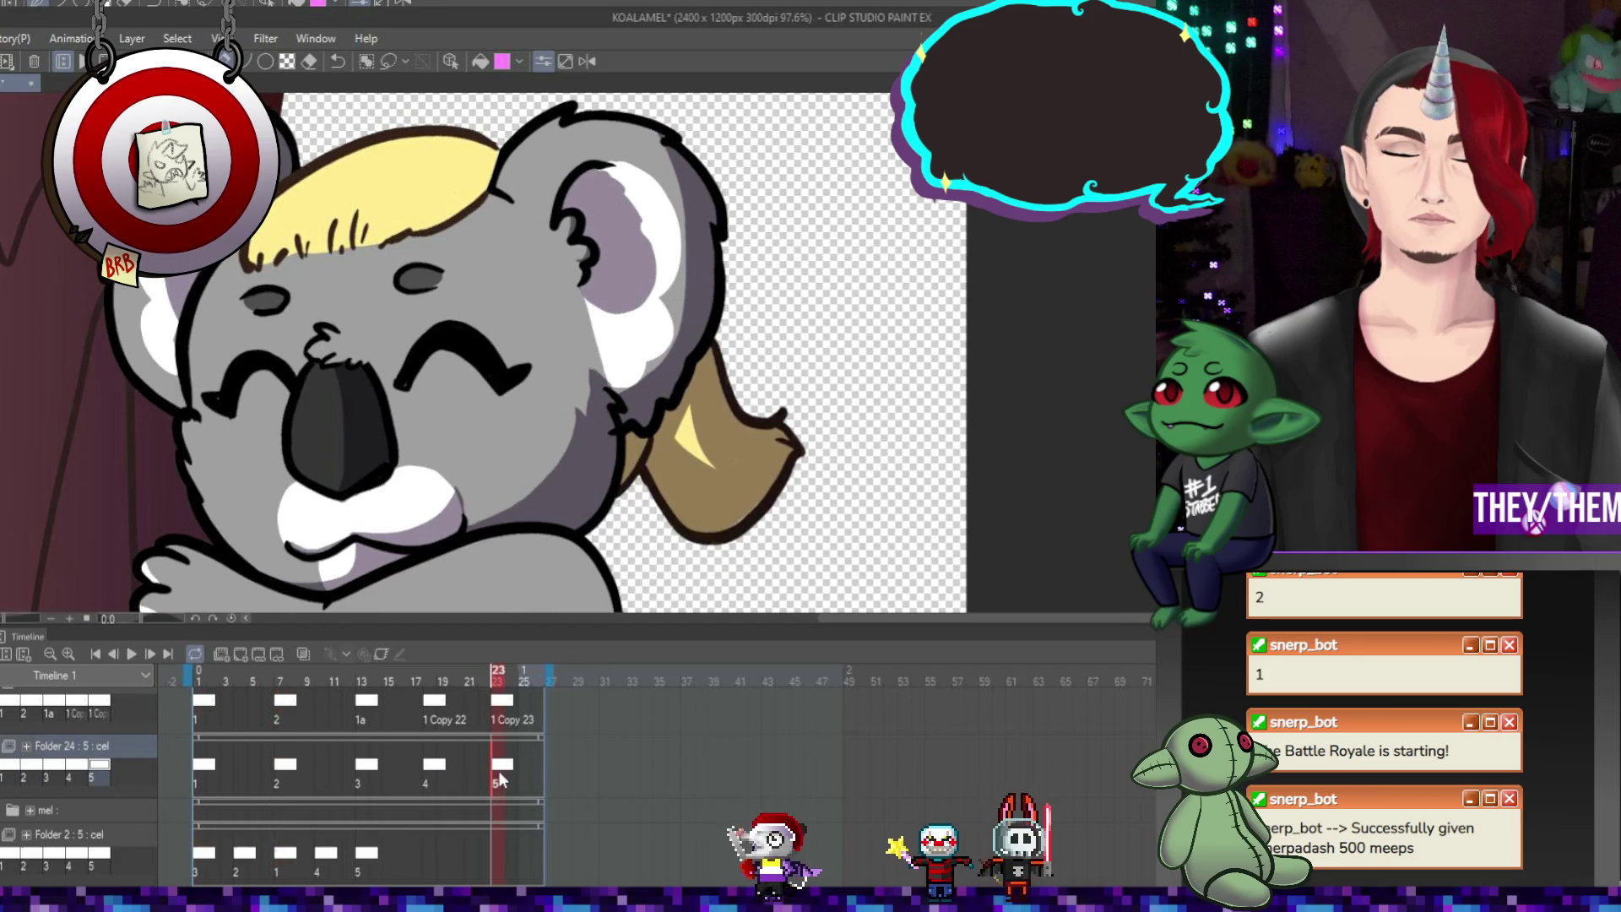
{"action": "left_click", "coordinate": [432, 771]}
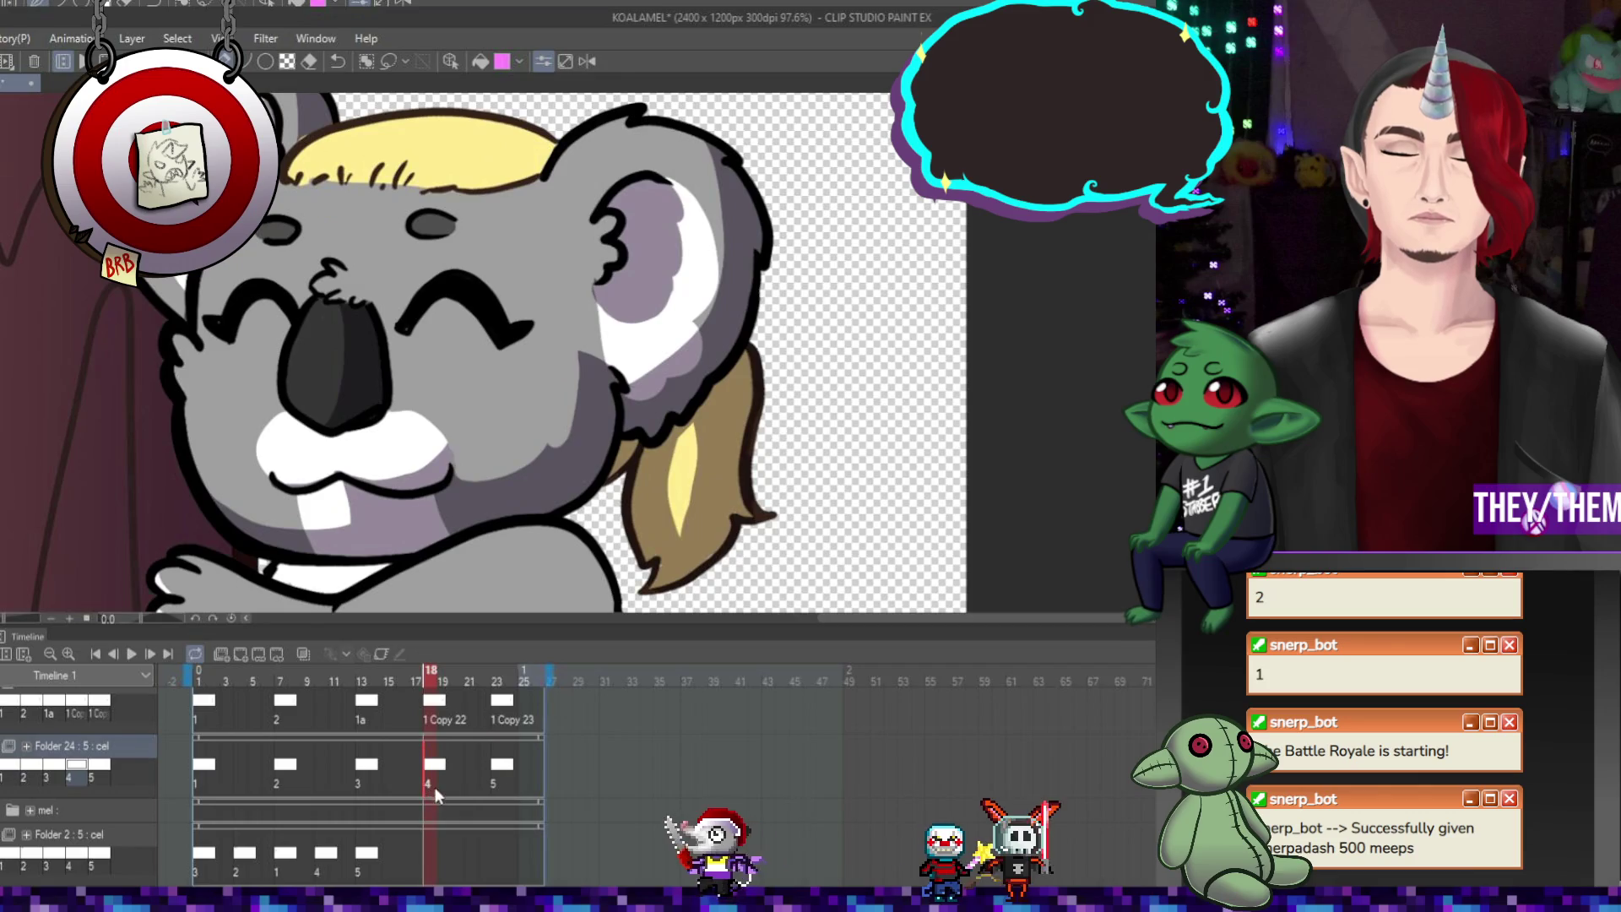
{"action": "left_click", "coordinate": [376, 769]}
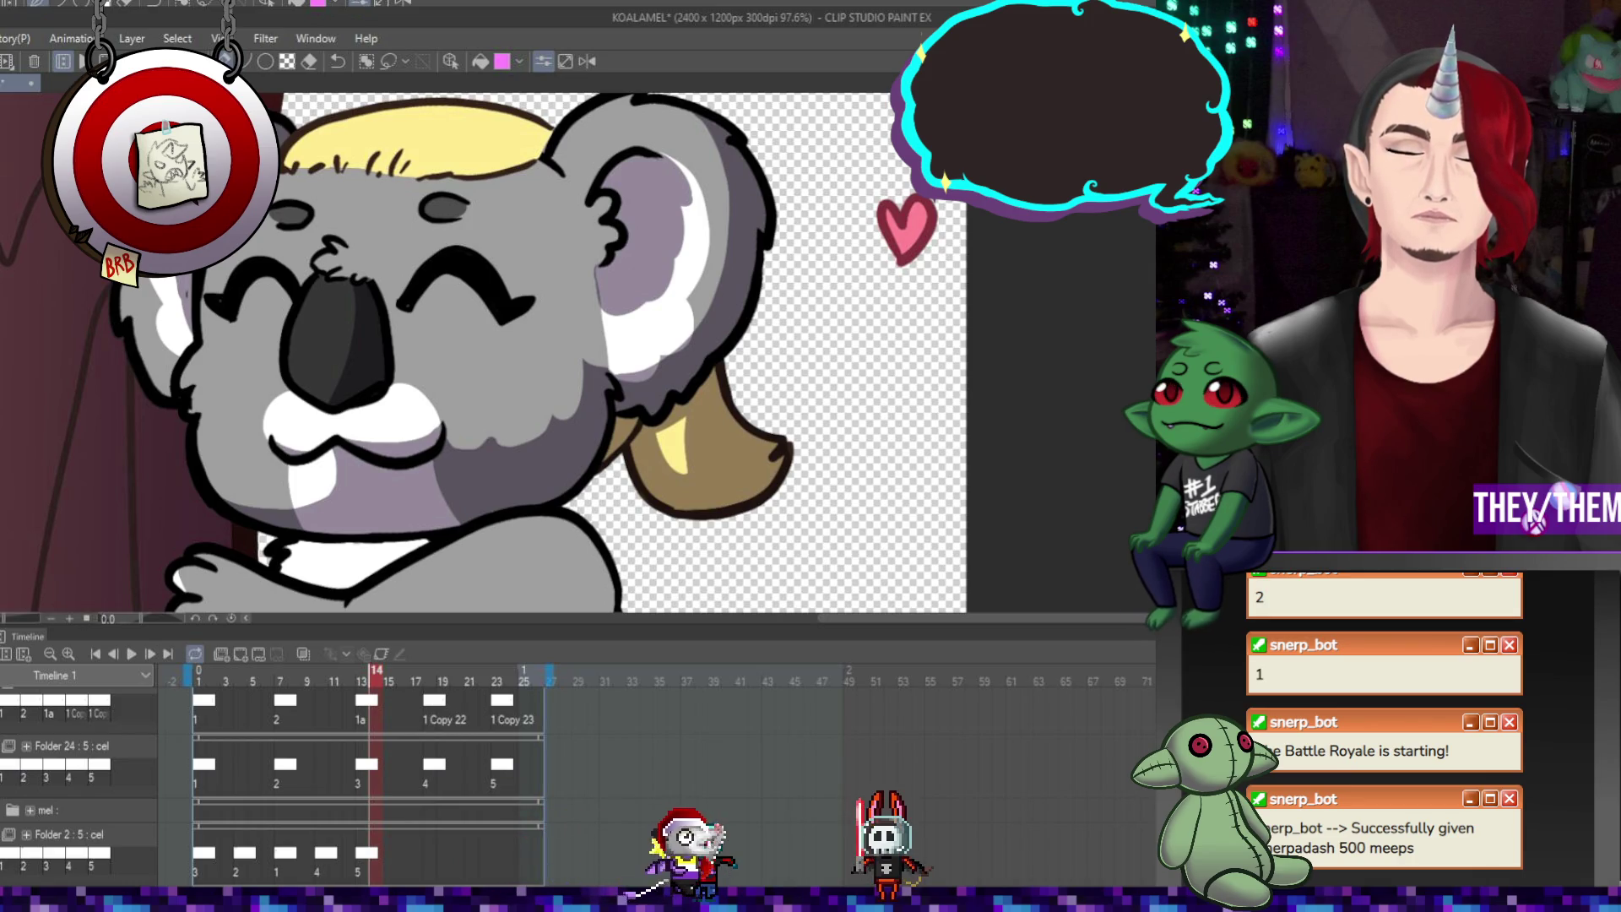
Check the Folder 30 drawing at frame 13, play the loop, then review frames 8, 13, 19 and 24
{"action": "scroll", "coordinate": [270, 786], "scroll_direction": "down", "scroll_amount": 6}
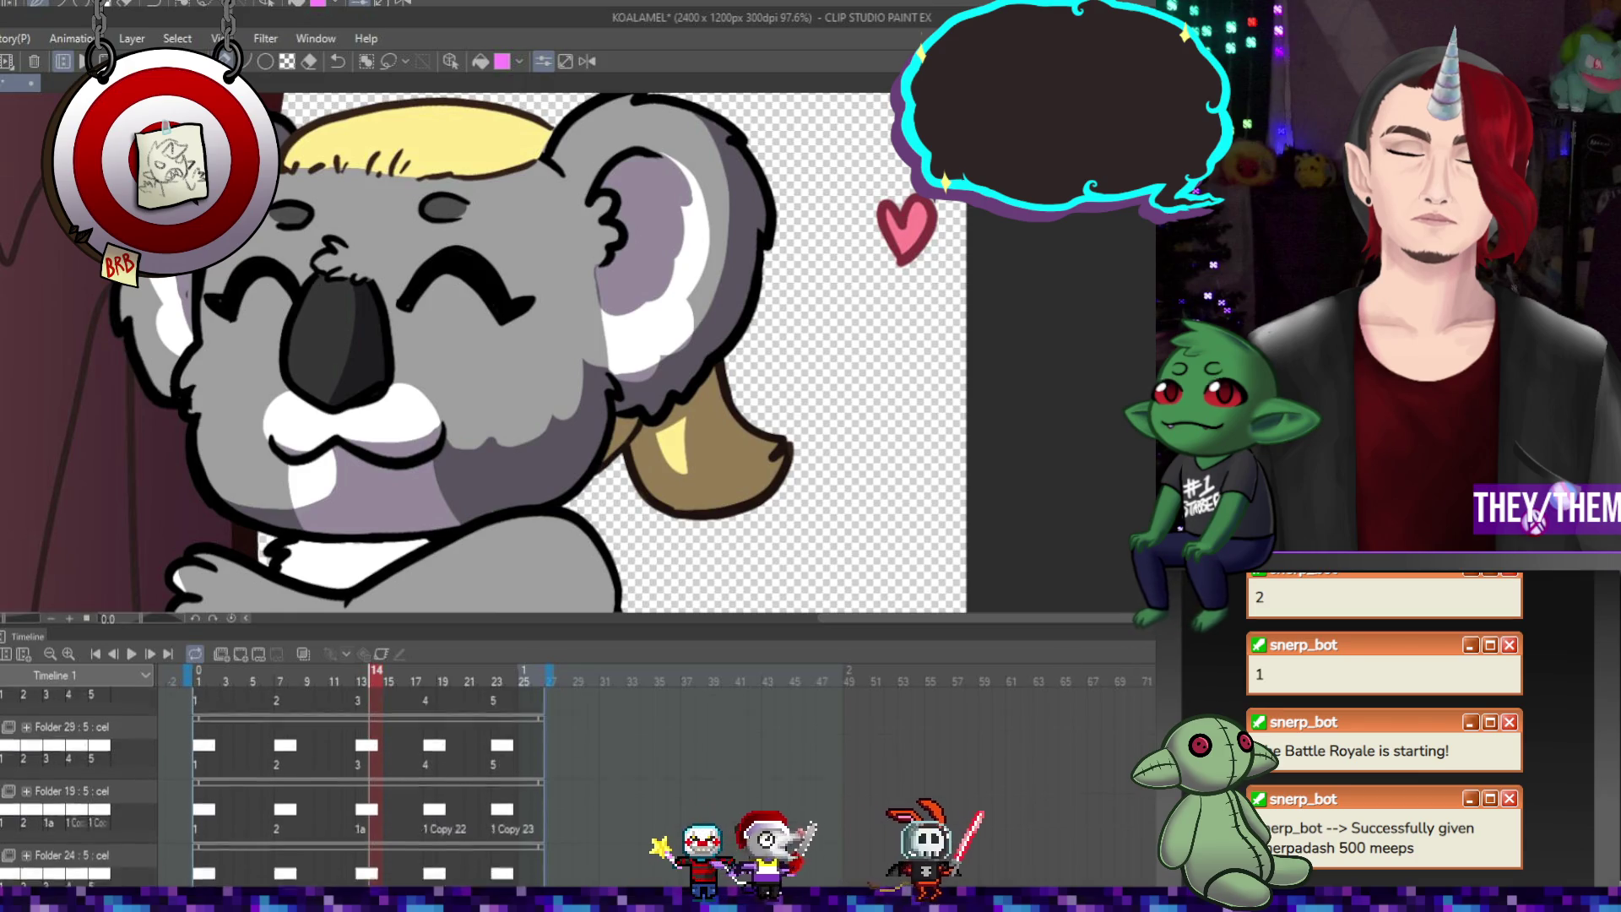
{"action": "left_click", "coordinate": [362, 798]}
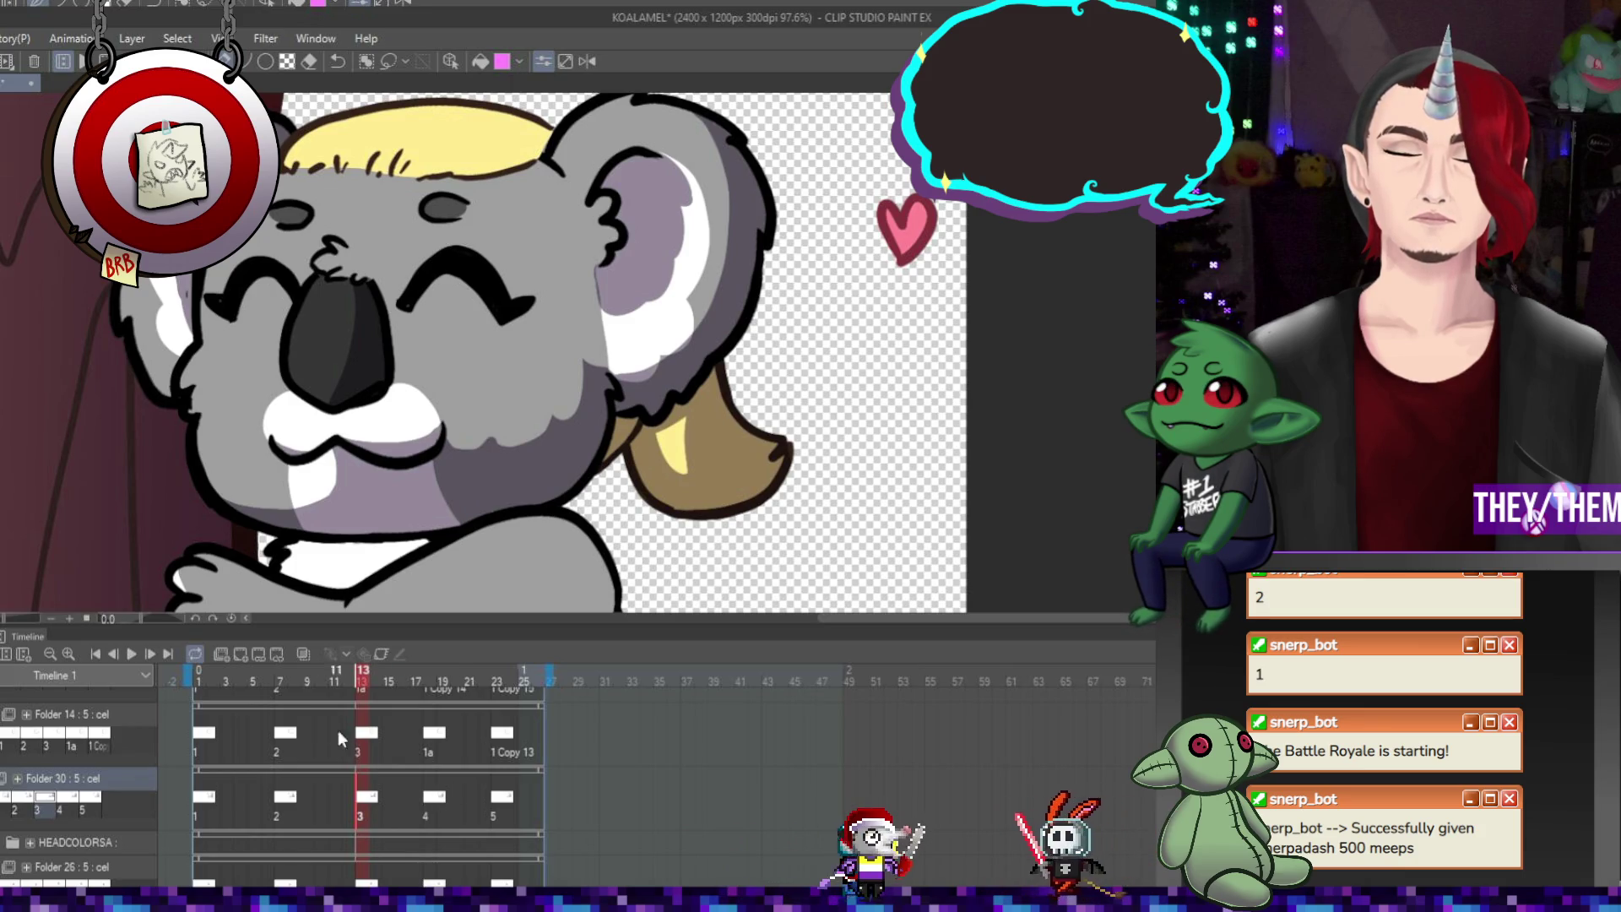
{"action": "left_click", "coordinate": [133, 654]}
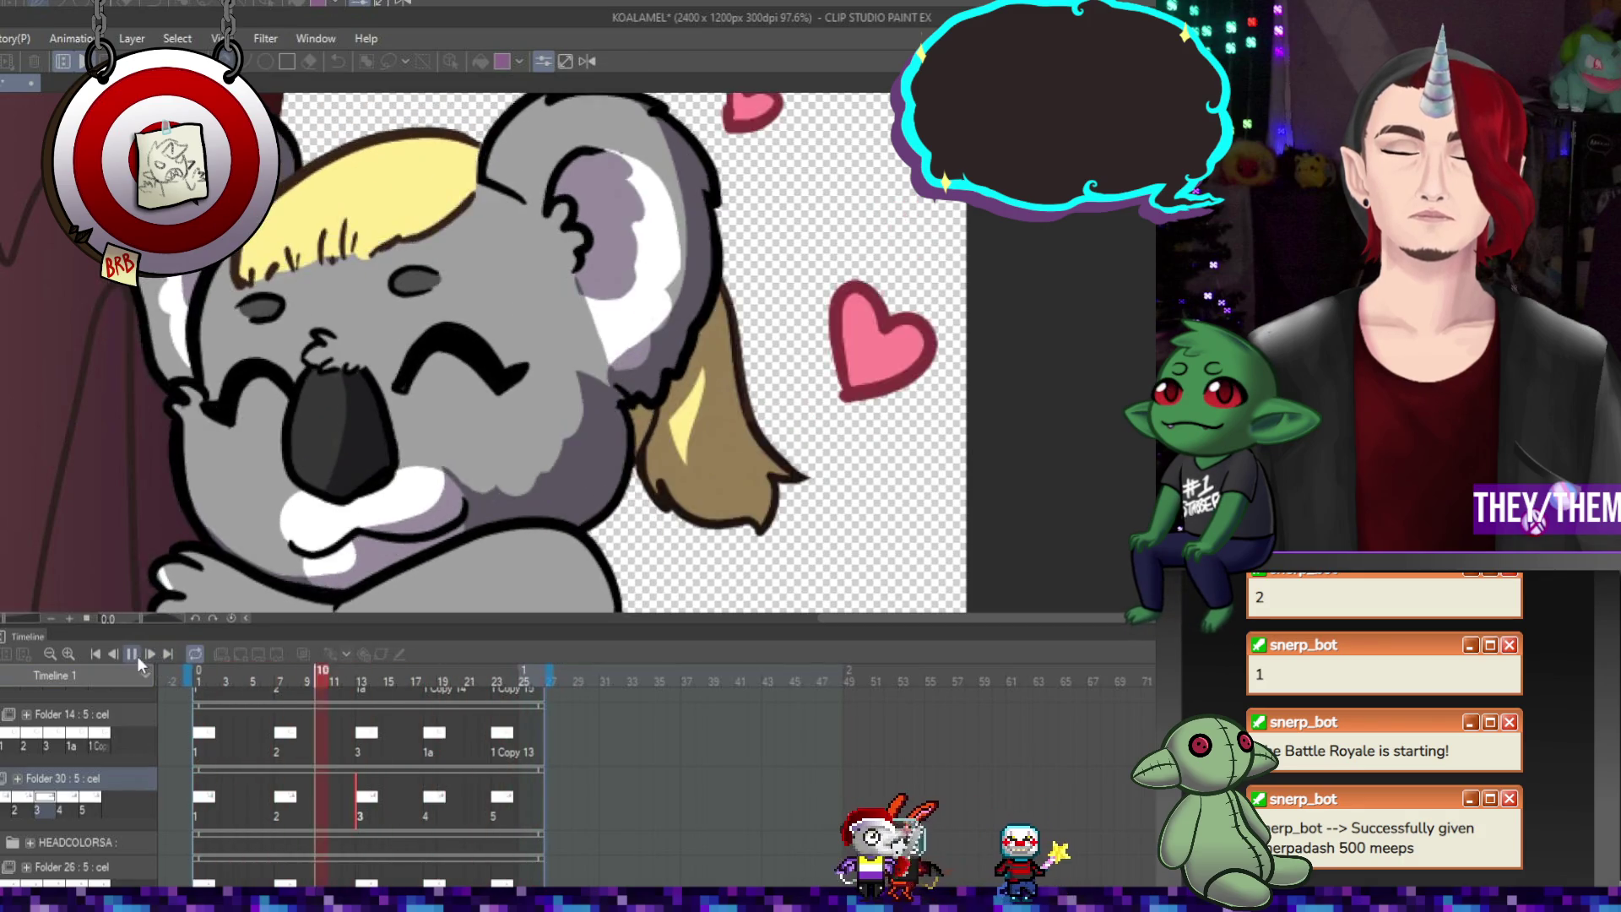
{"action": "left_click", "coordinate": [132, 654]}
{"action": "left_click", "coordinate": [290, 800]}
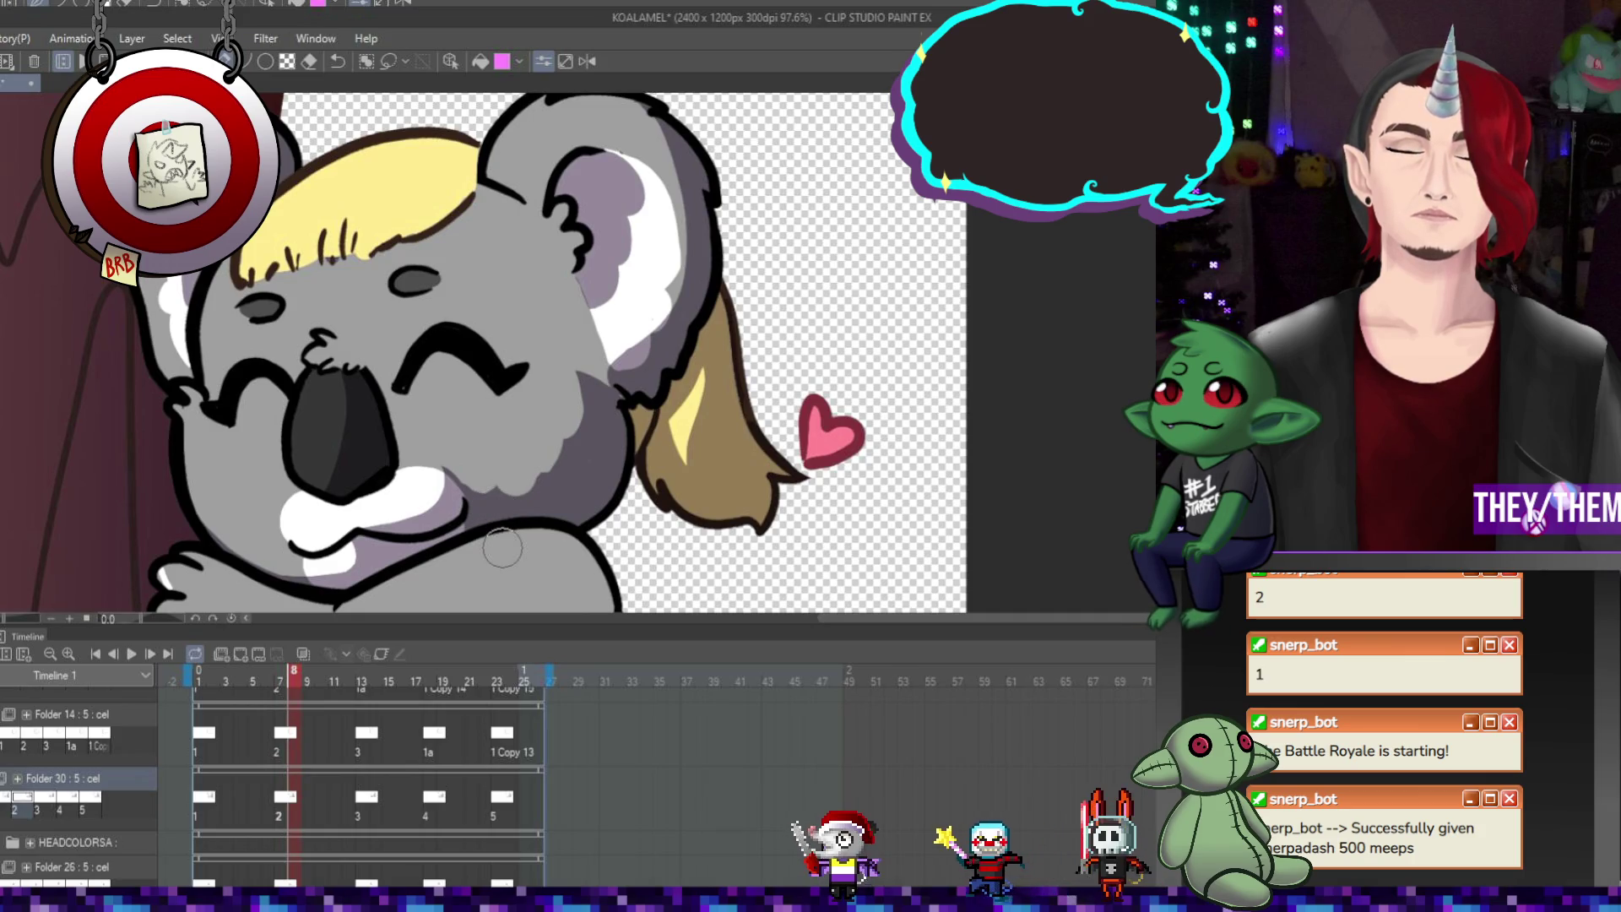
{"action": "left_click", "coordinate": [367, 802]}
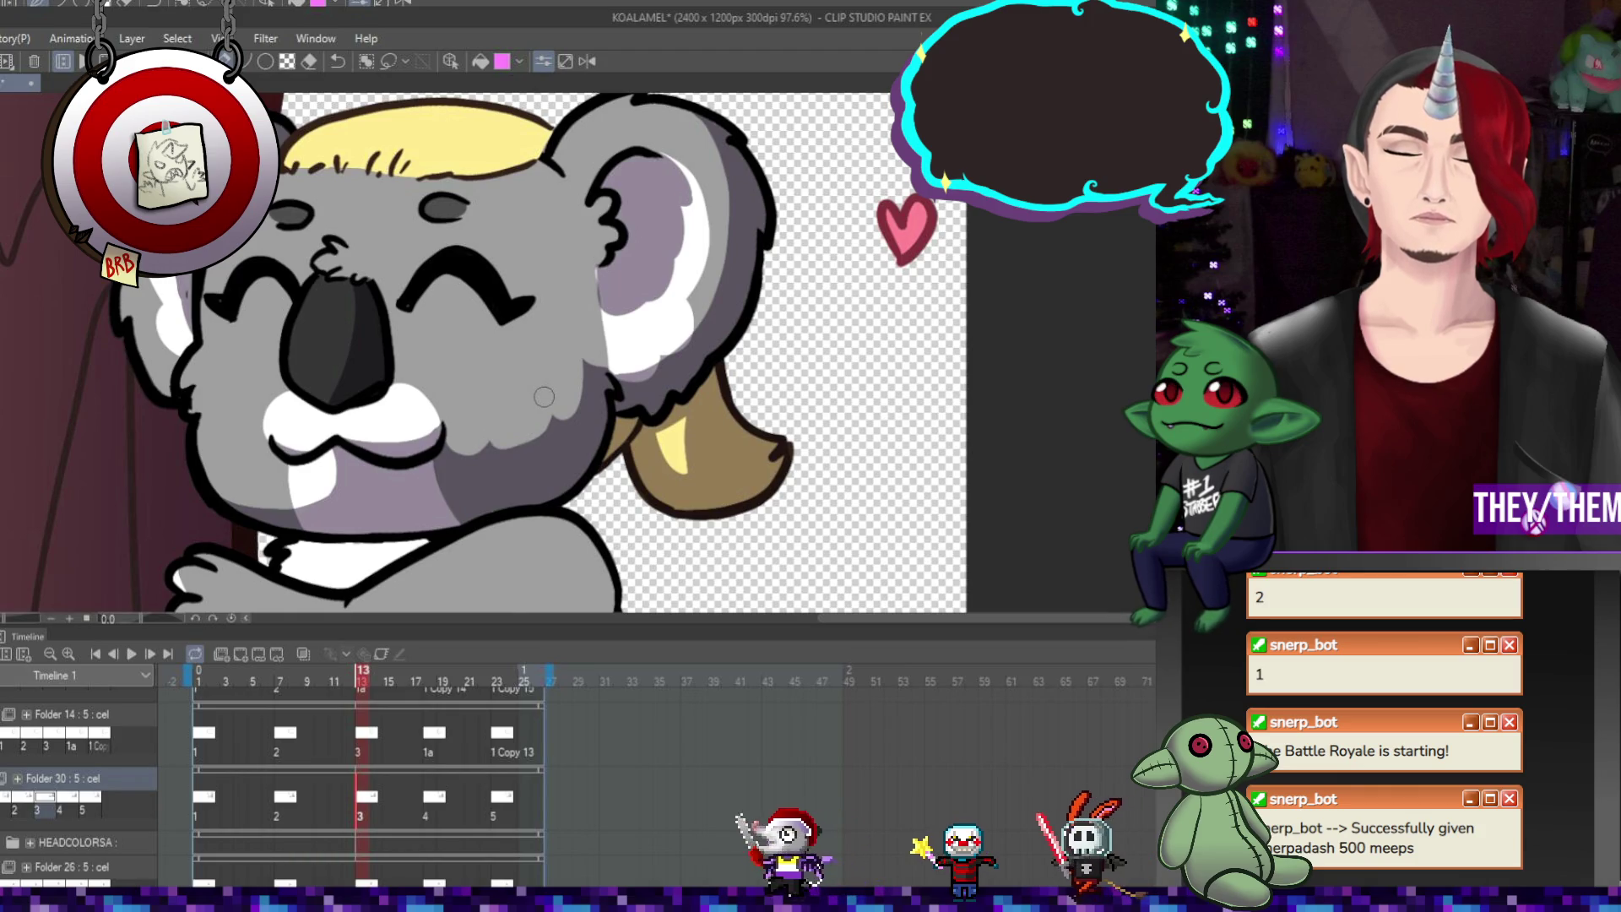
{"action": "left_click", "coordinate": [438, 809]}
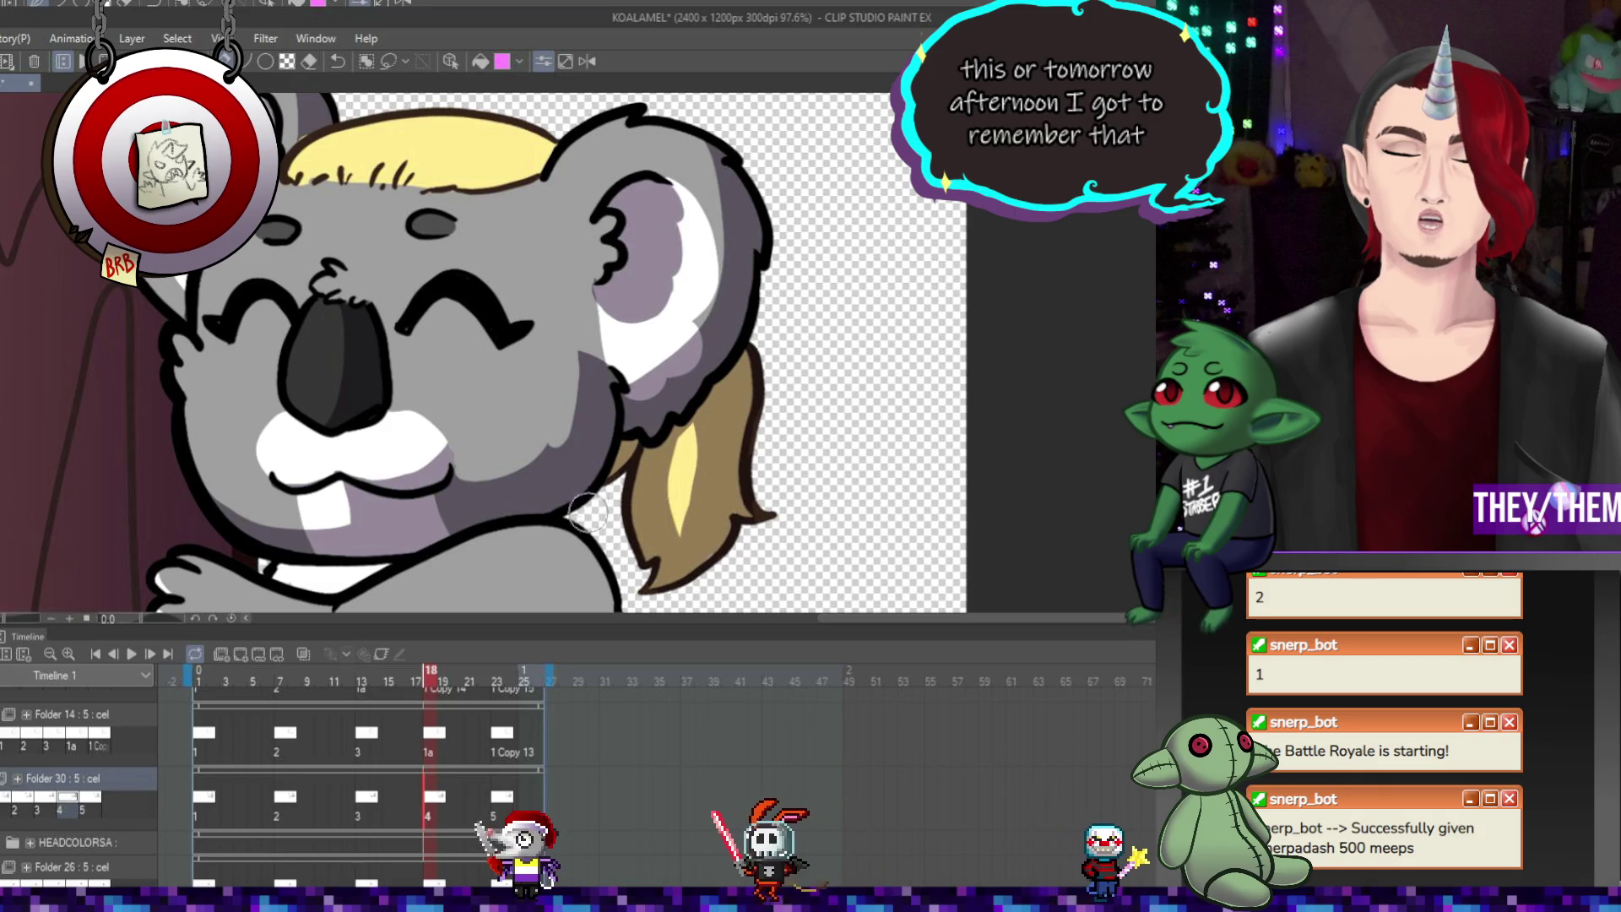
{"action": "left_click", "coordinate": [505, 800]}
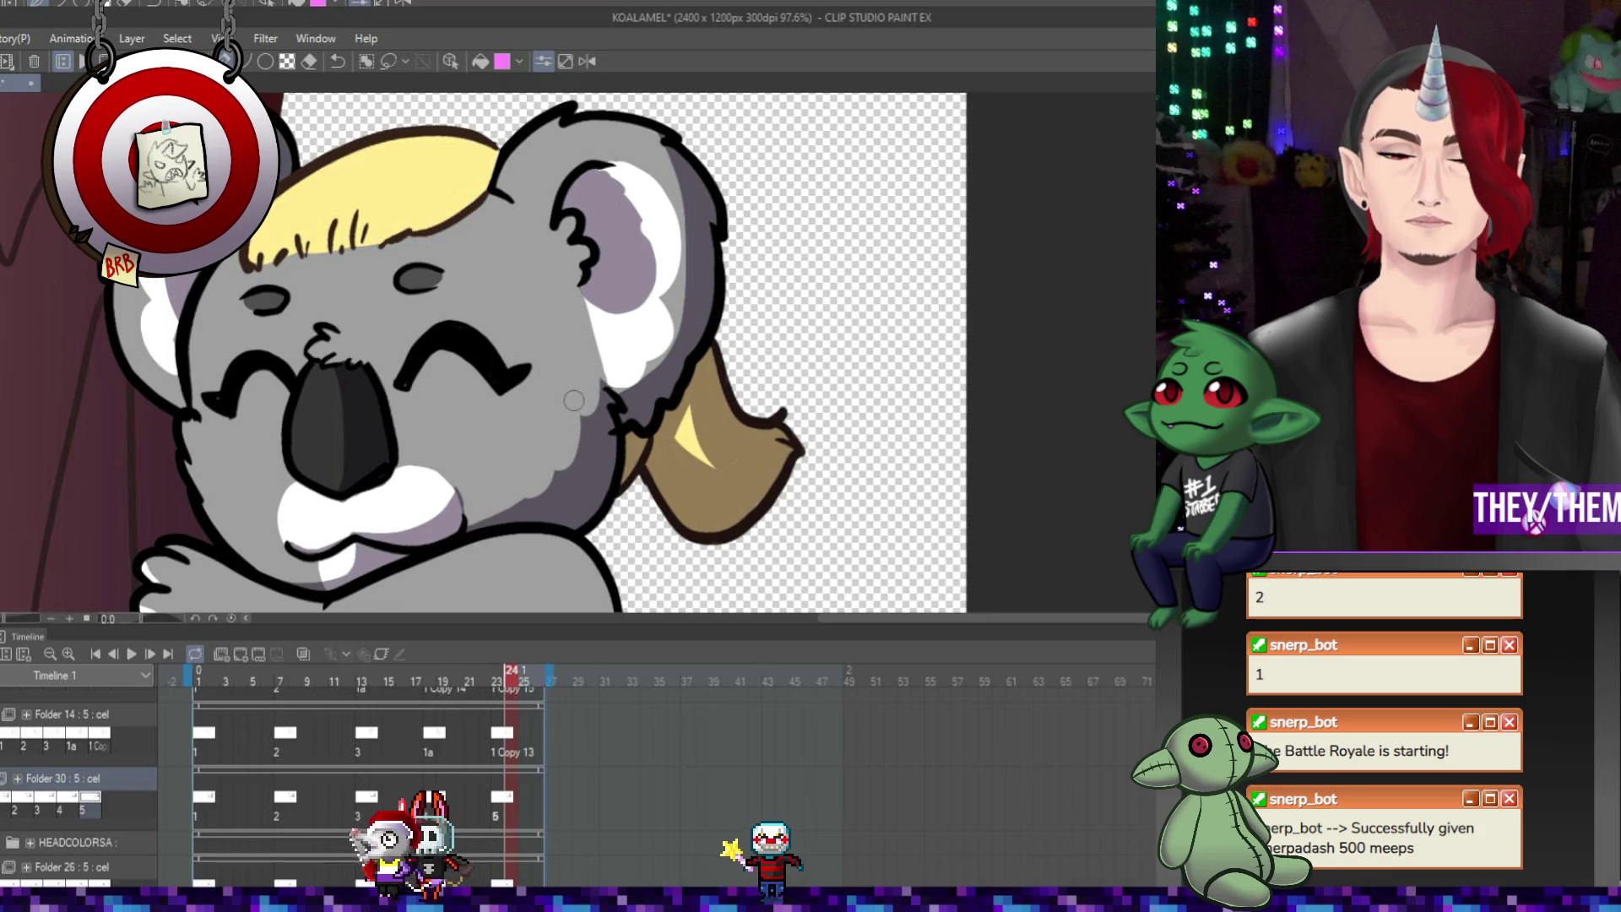
On frame 2, paint a pale yellow highlight on the right koala's tan hair tuft
{"action": "left_click", "coordinate": [381, 802]}
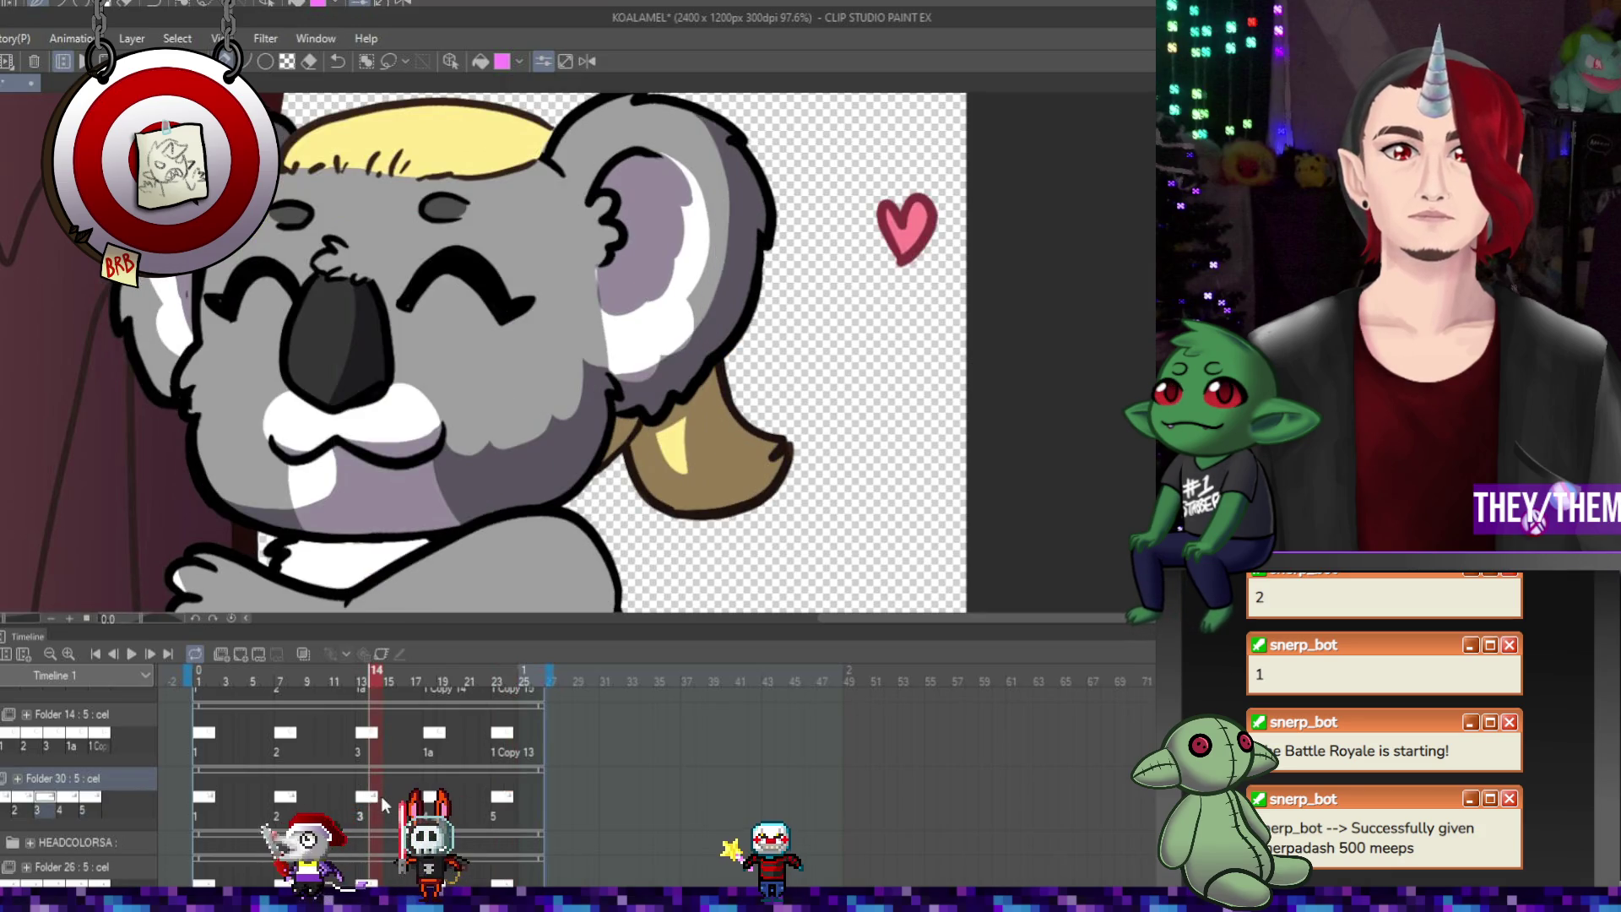
{"action": "left_click_drag", "start_coordinate": [382, 802], "coordinate": [212, 802]}
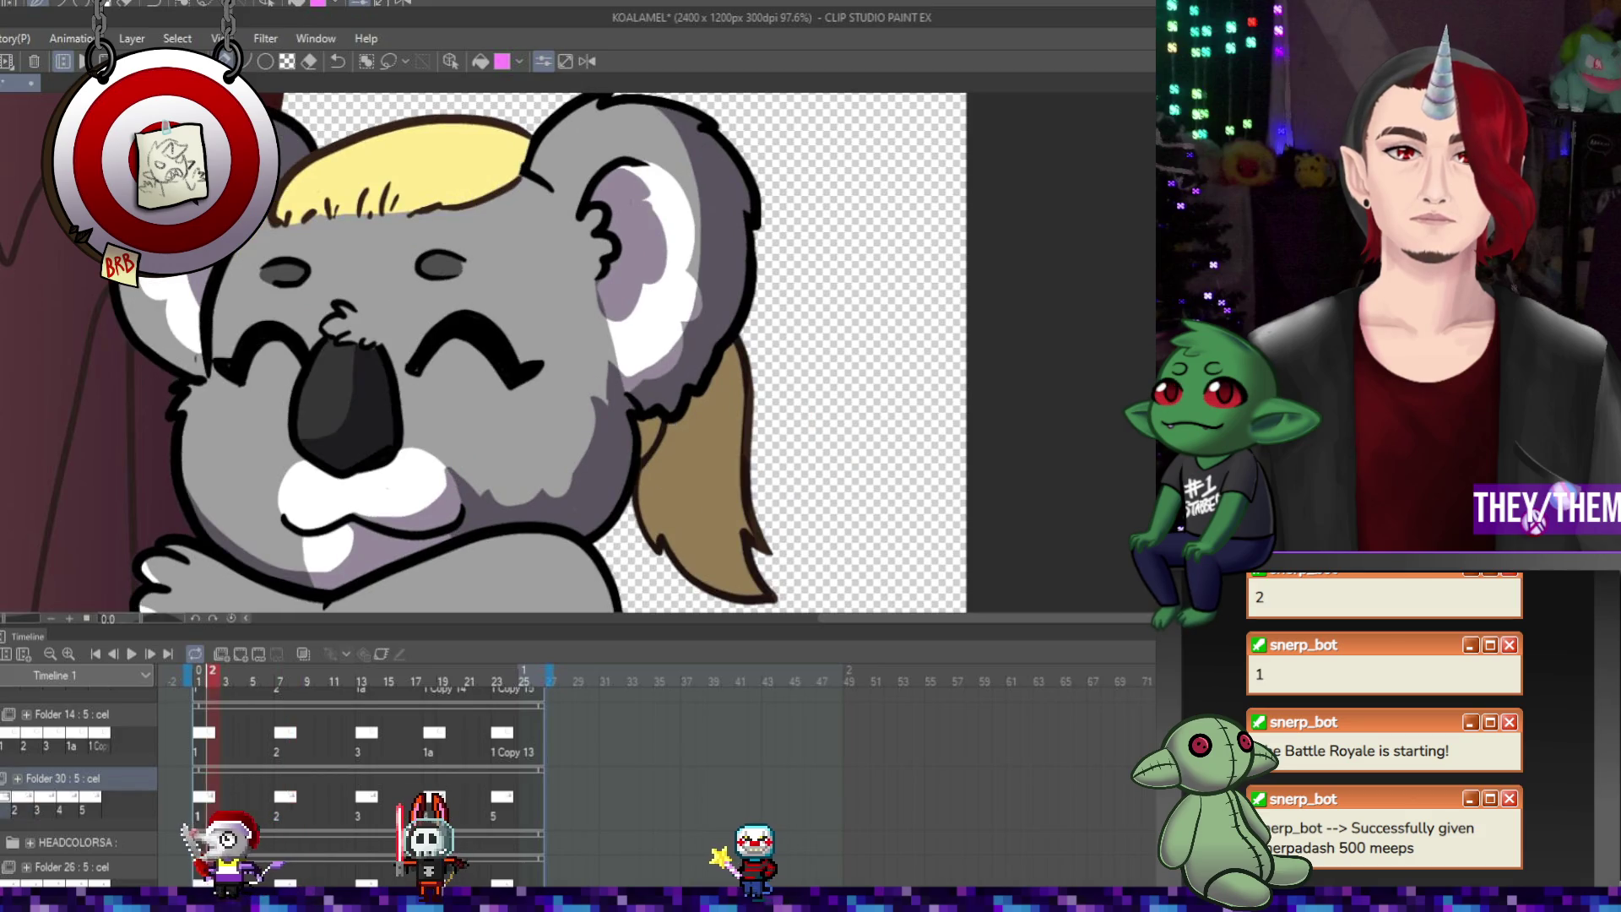
{"action": "left_click_drag", "start_coordinate": [690, 465], "coordinate": [685, 498]}
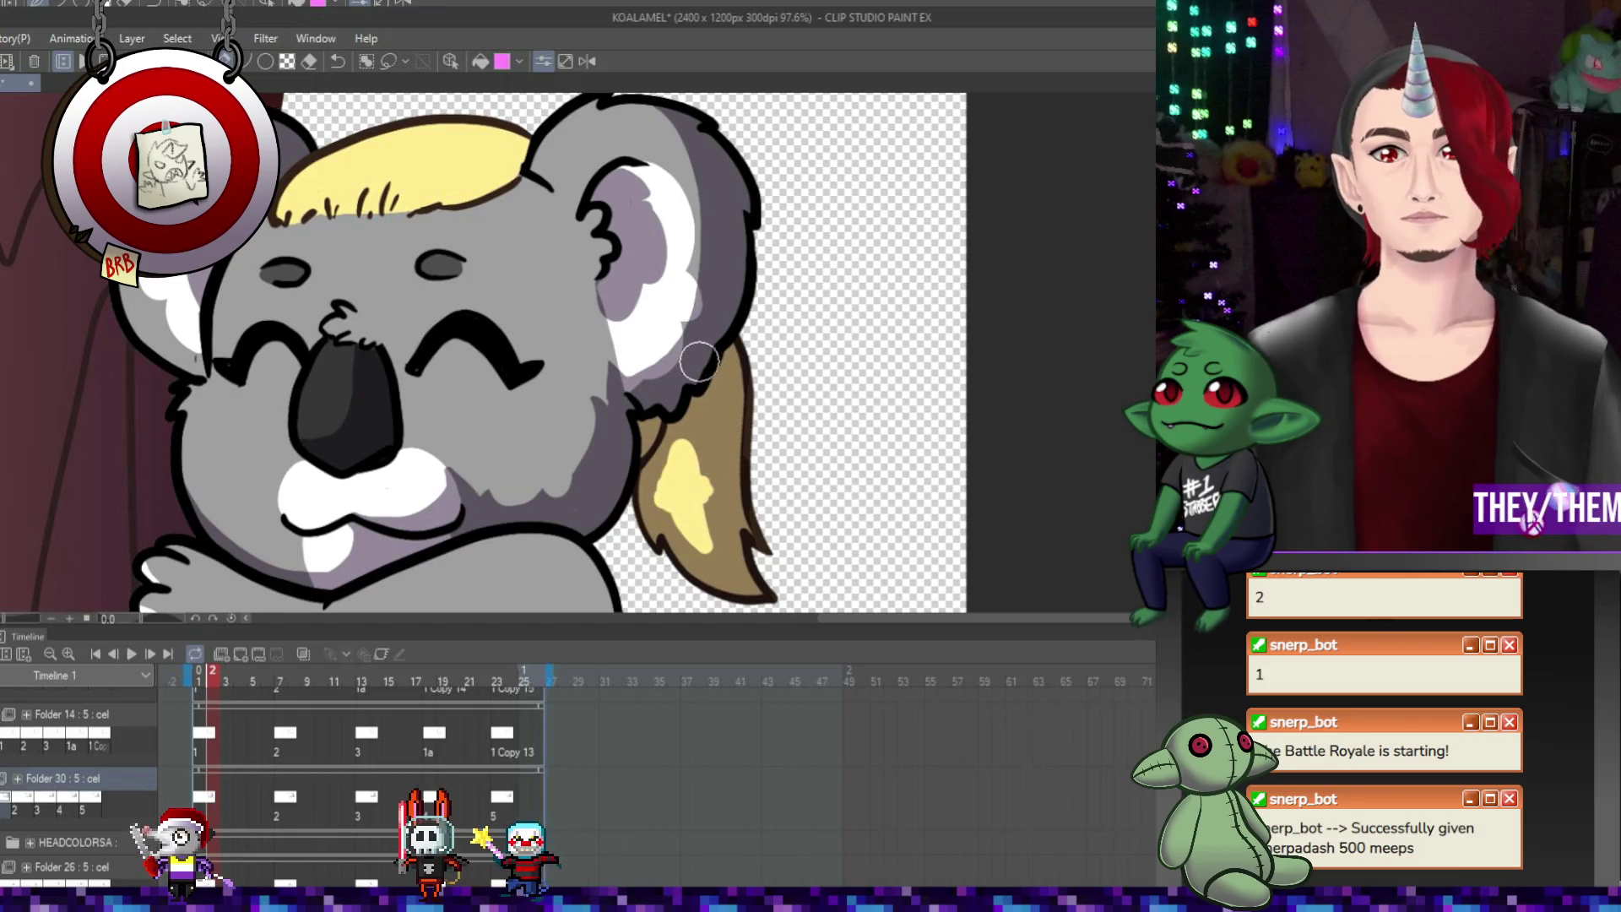
{"action": "scroll", "coordinate": [518, 369], "scroll_direction": "down", "scroll_amount": 3}
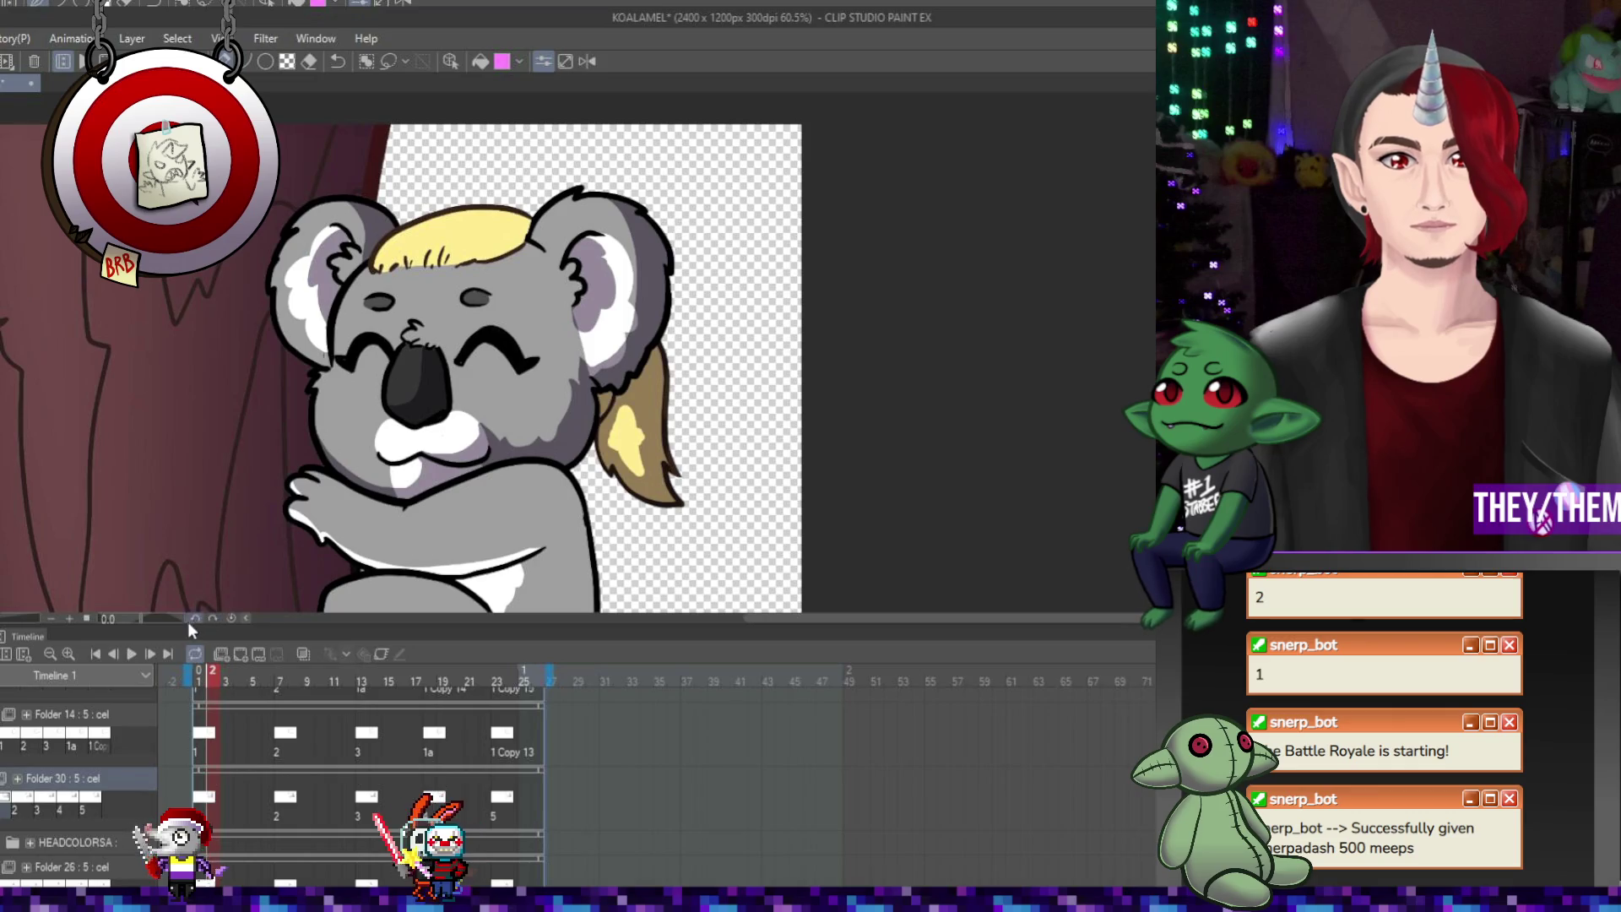
Preview the loop with the new highlight, then check frames 14 and 8
{"action": "left_click", "coordinate": [132, 655]}
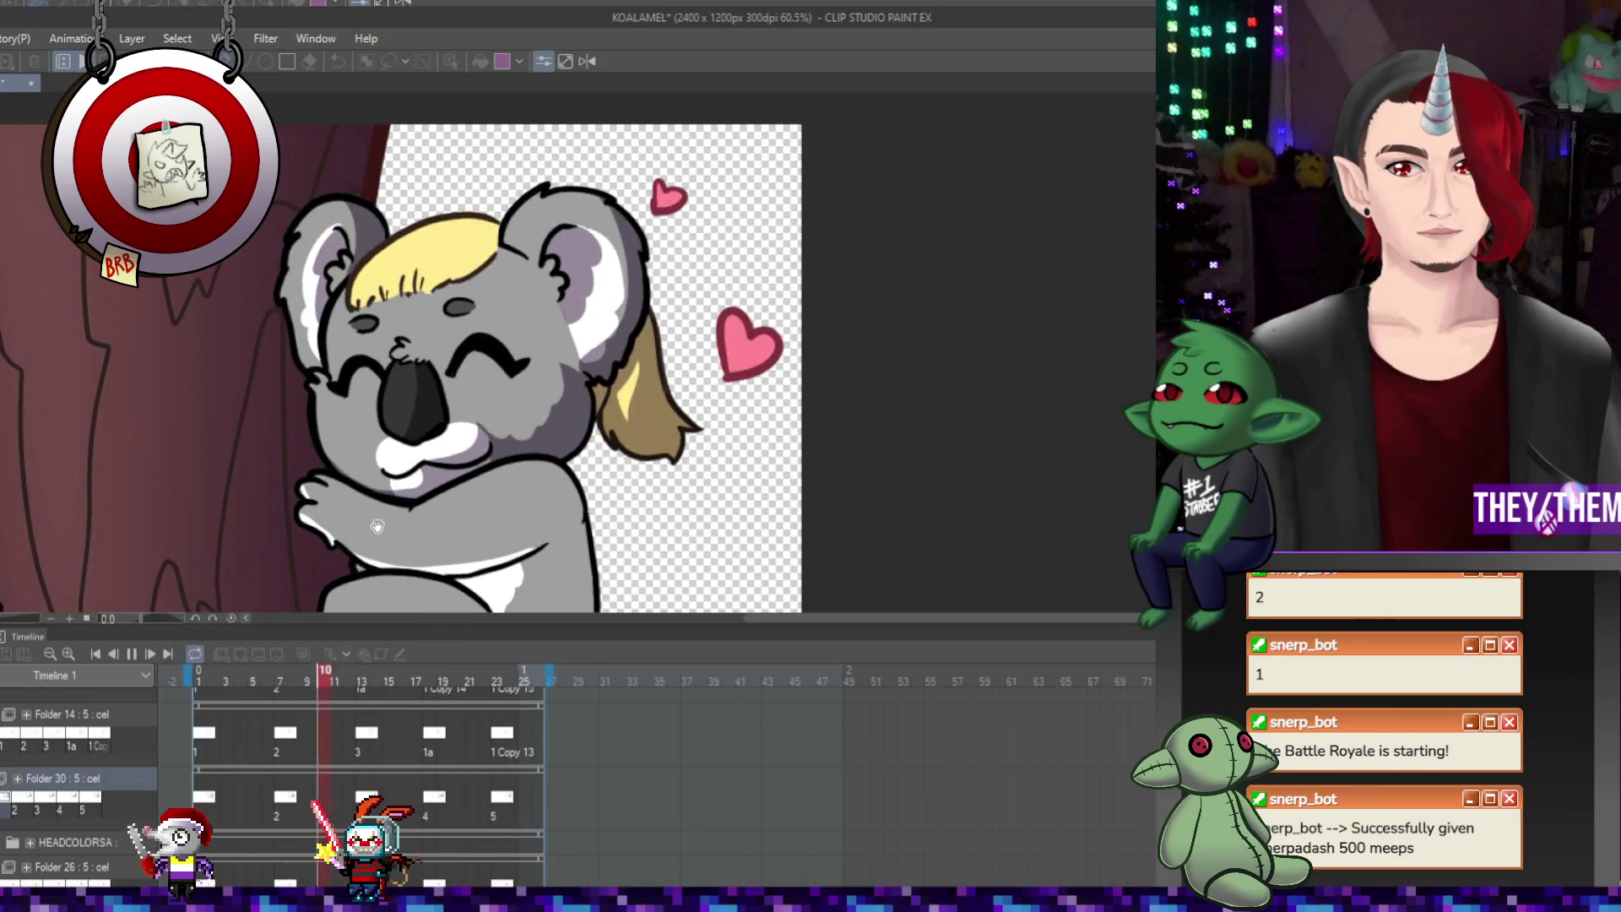
{"action": "scroll", "coordinate": [621, 409], "scroll_direction": "down", "scroll_amount": 1}
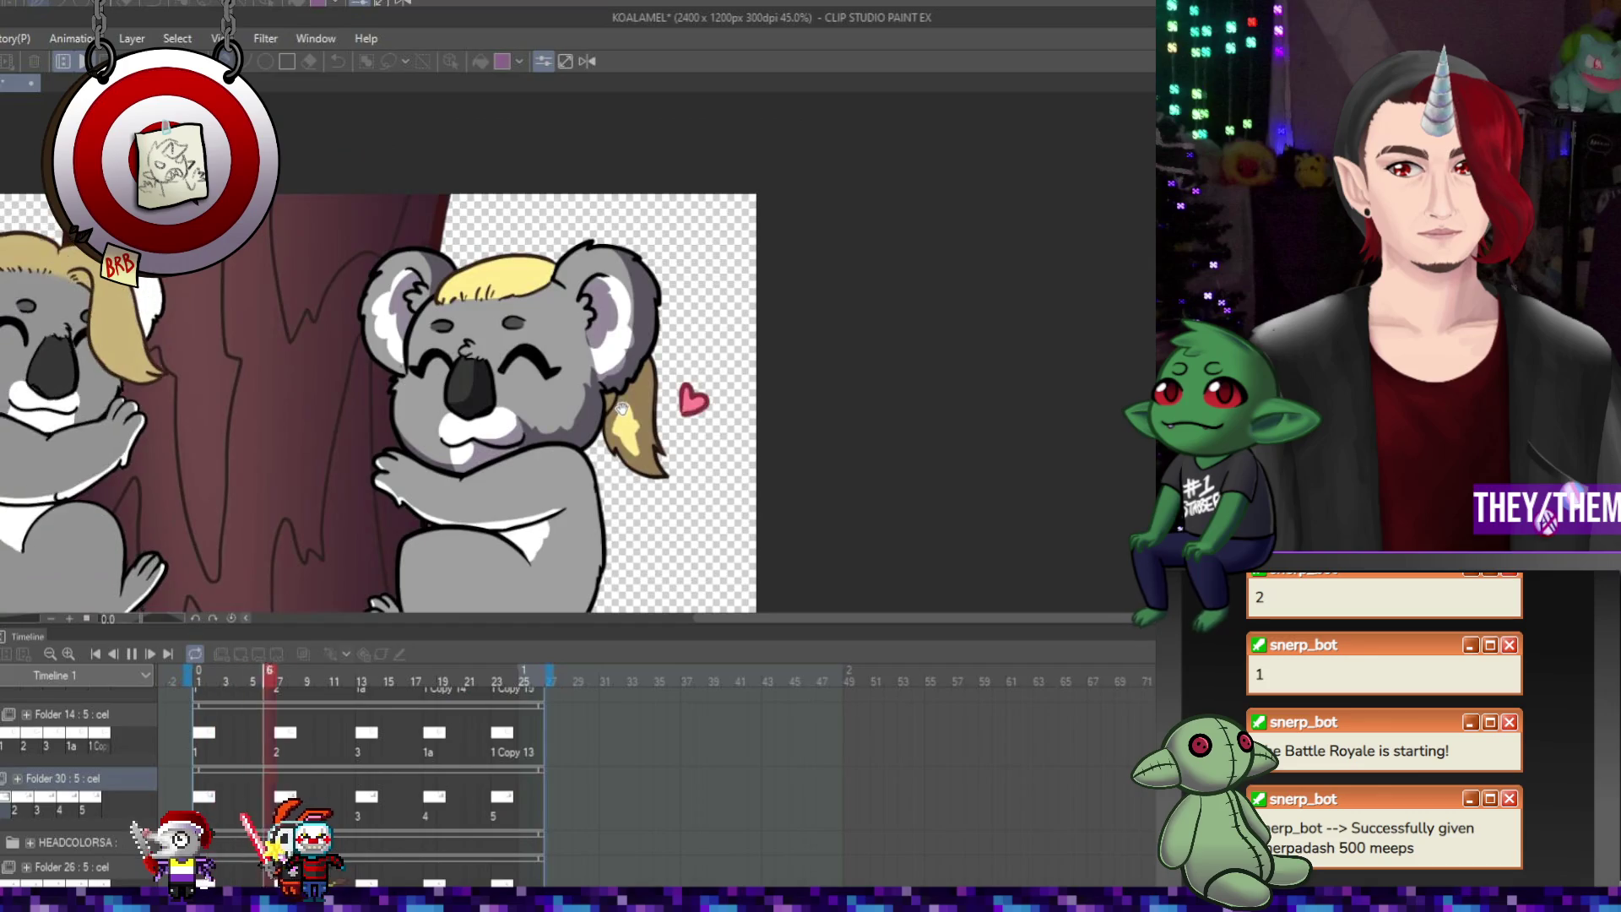
{"action": "scroll", "coordinate": [621, 409], "scroll_direction": "down", "scroll_amount": 1}
{"action": "left_click", "coordinate": [133, 654]}
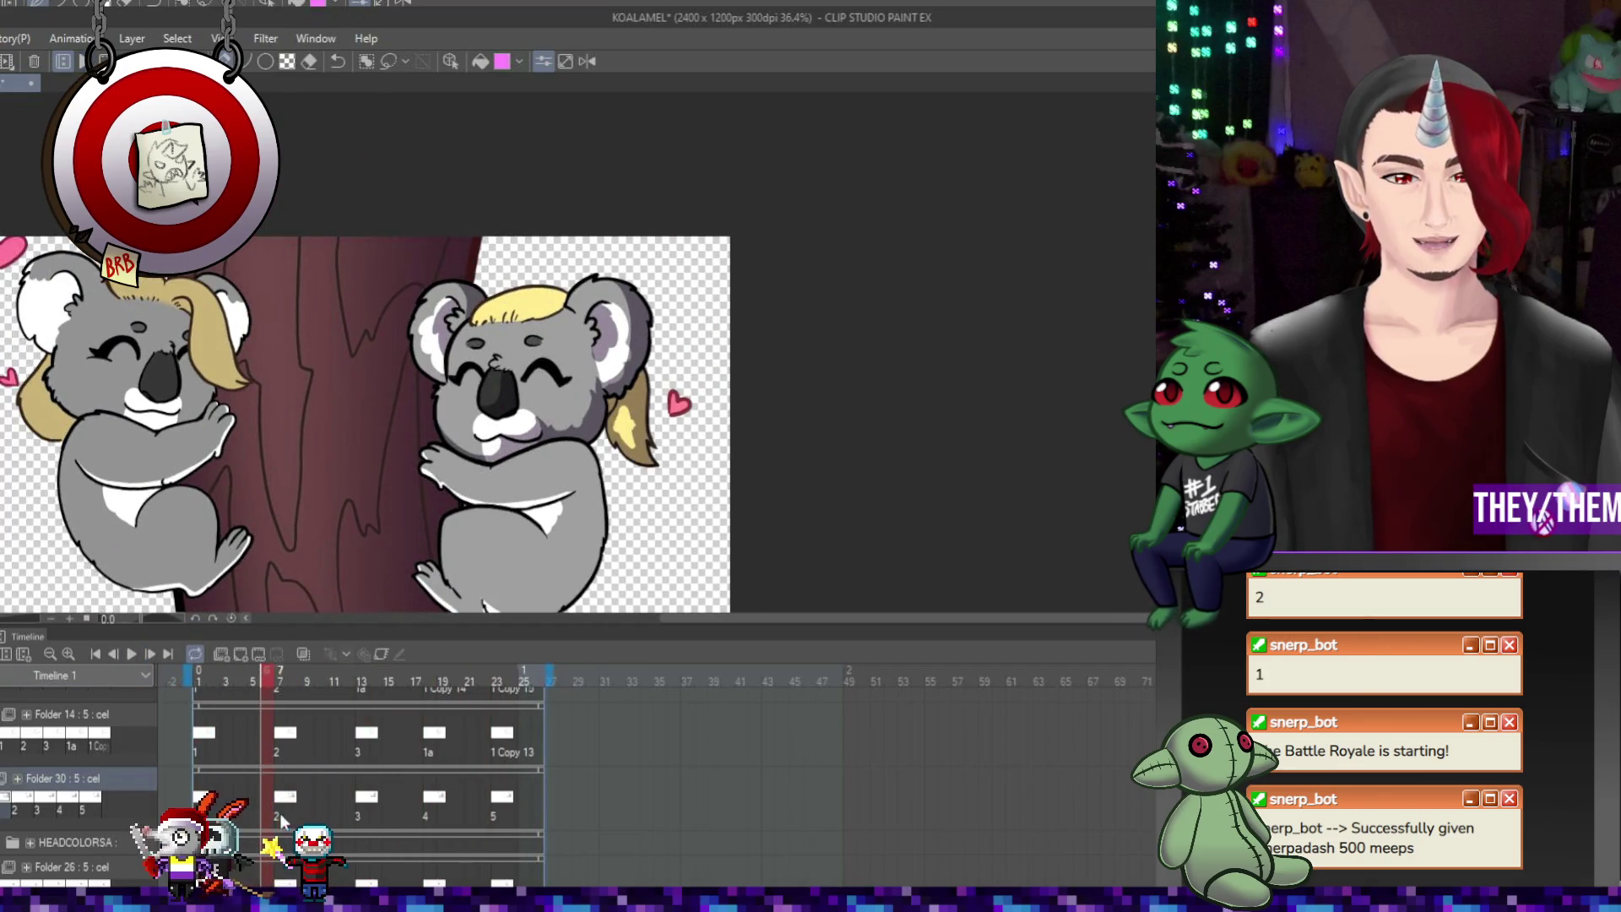
{"action": "left_click", "coordinate": [372, 802]}
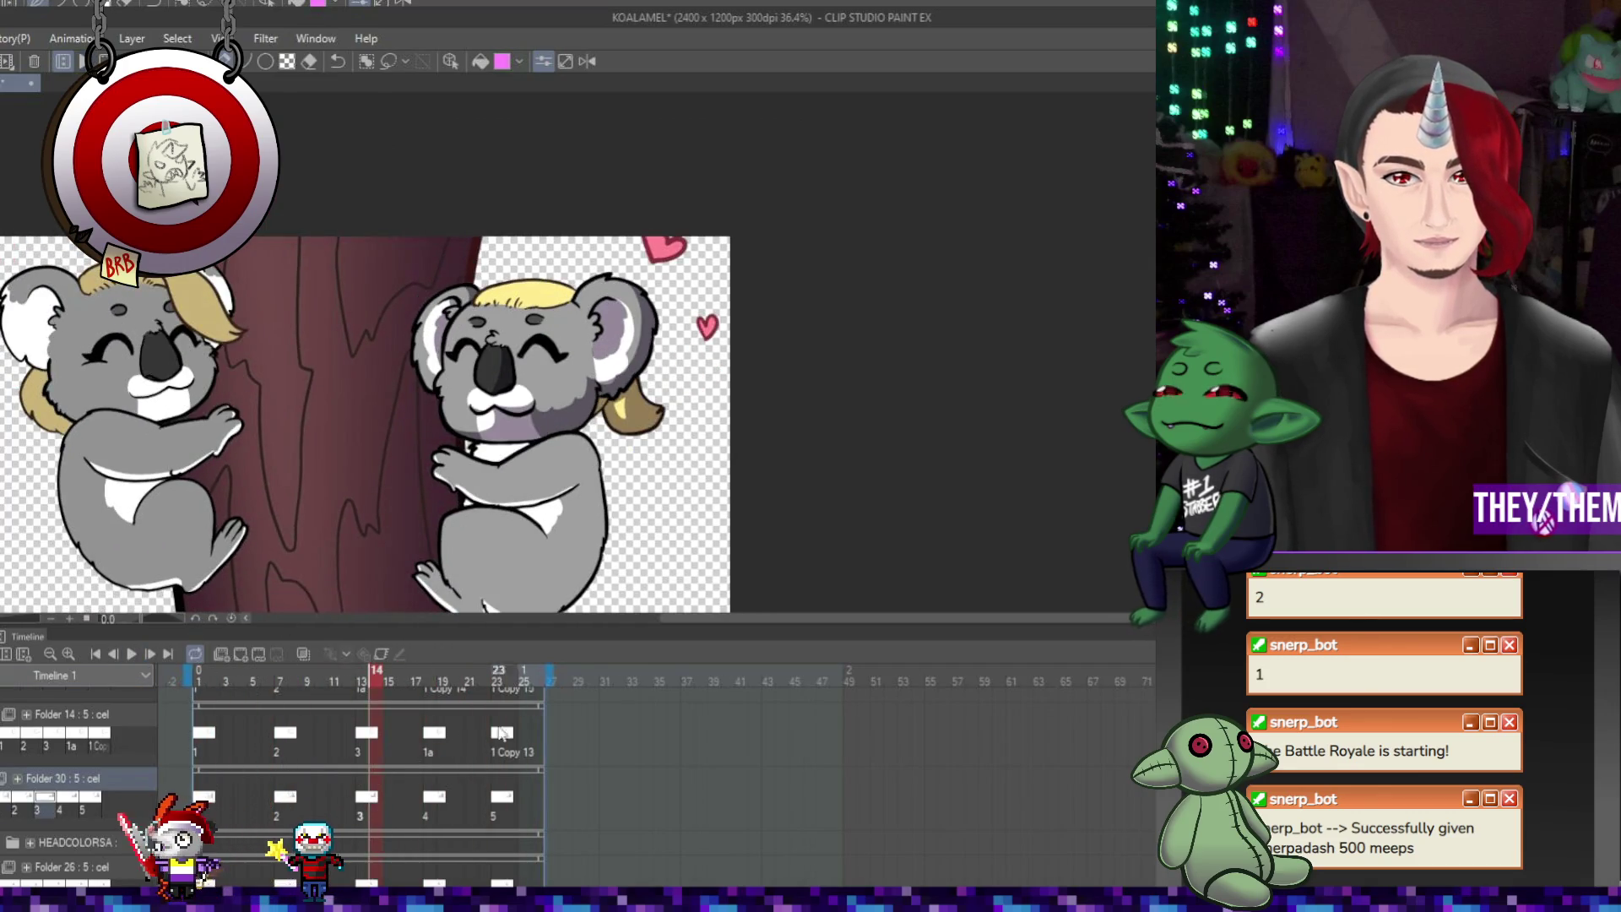
{"action": "left_click", "coordinate": [291, 798]}
{"action": "scroll", "coordinate": [482, 564], "scroll_direction": "up", "scroll_amount": 1}
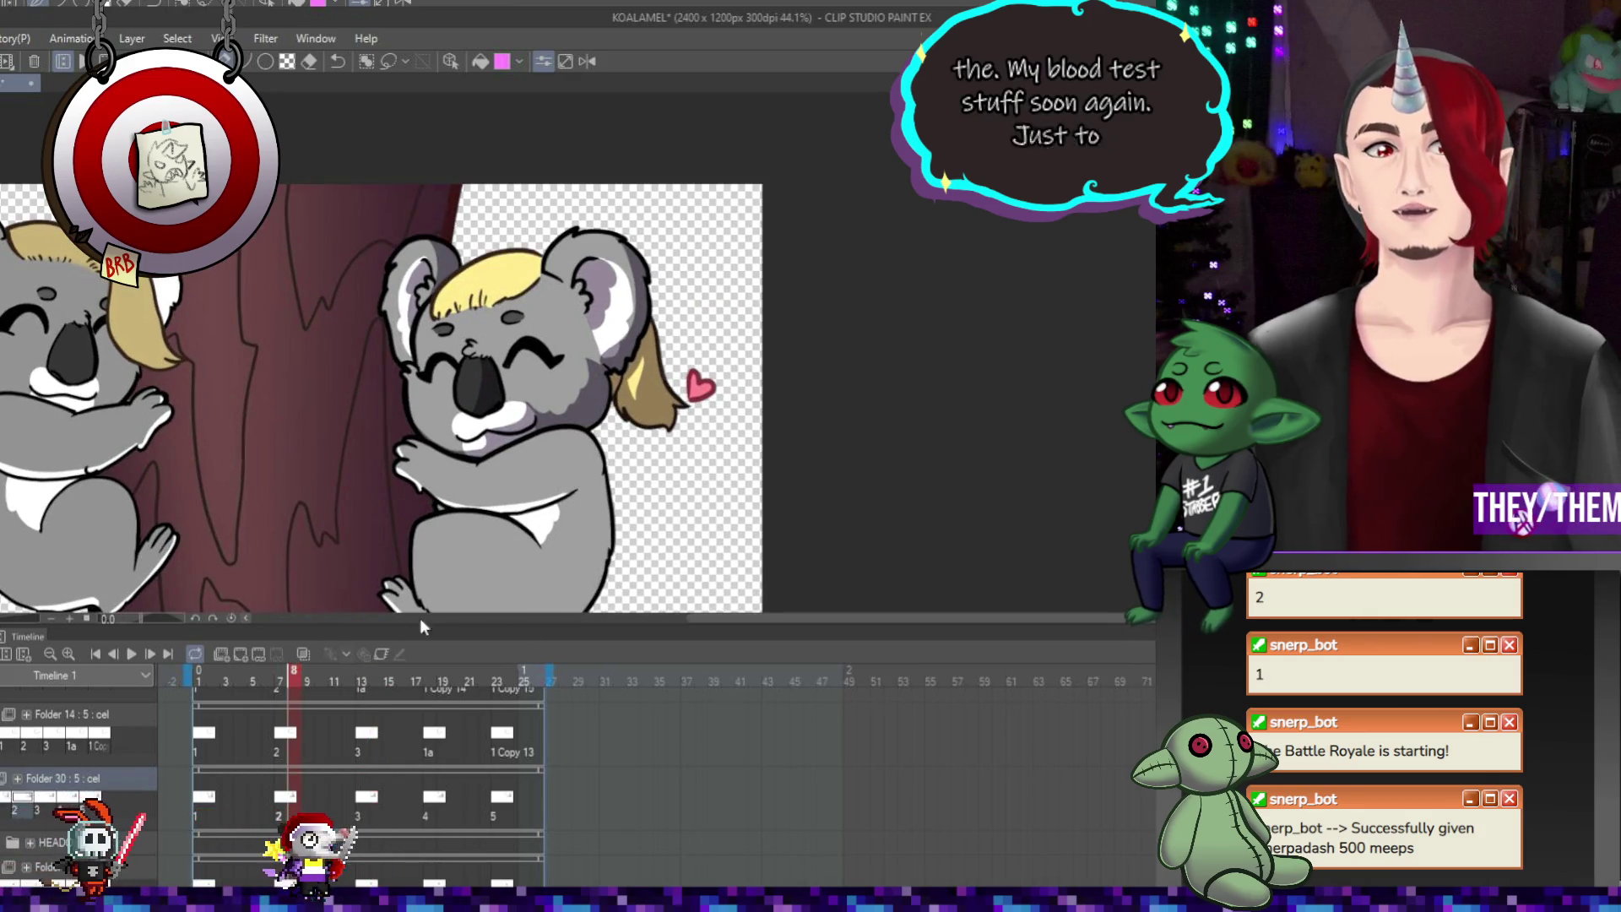
Play the animation again, then replay it from frame 2
{"action": "left_click", "coordinate": [132, 654]}
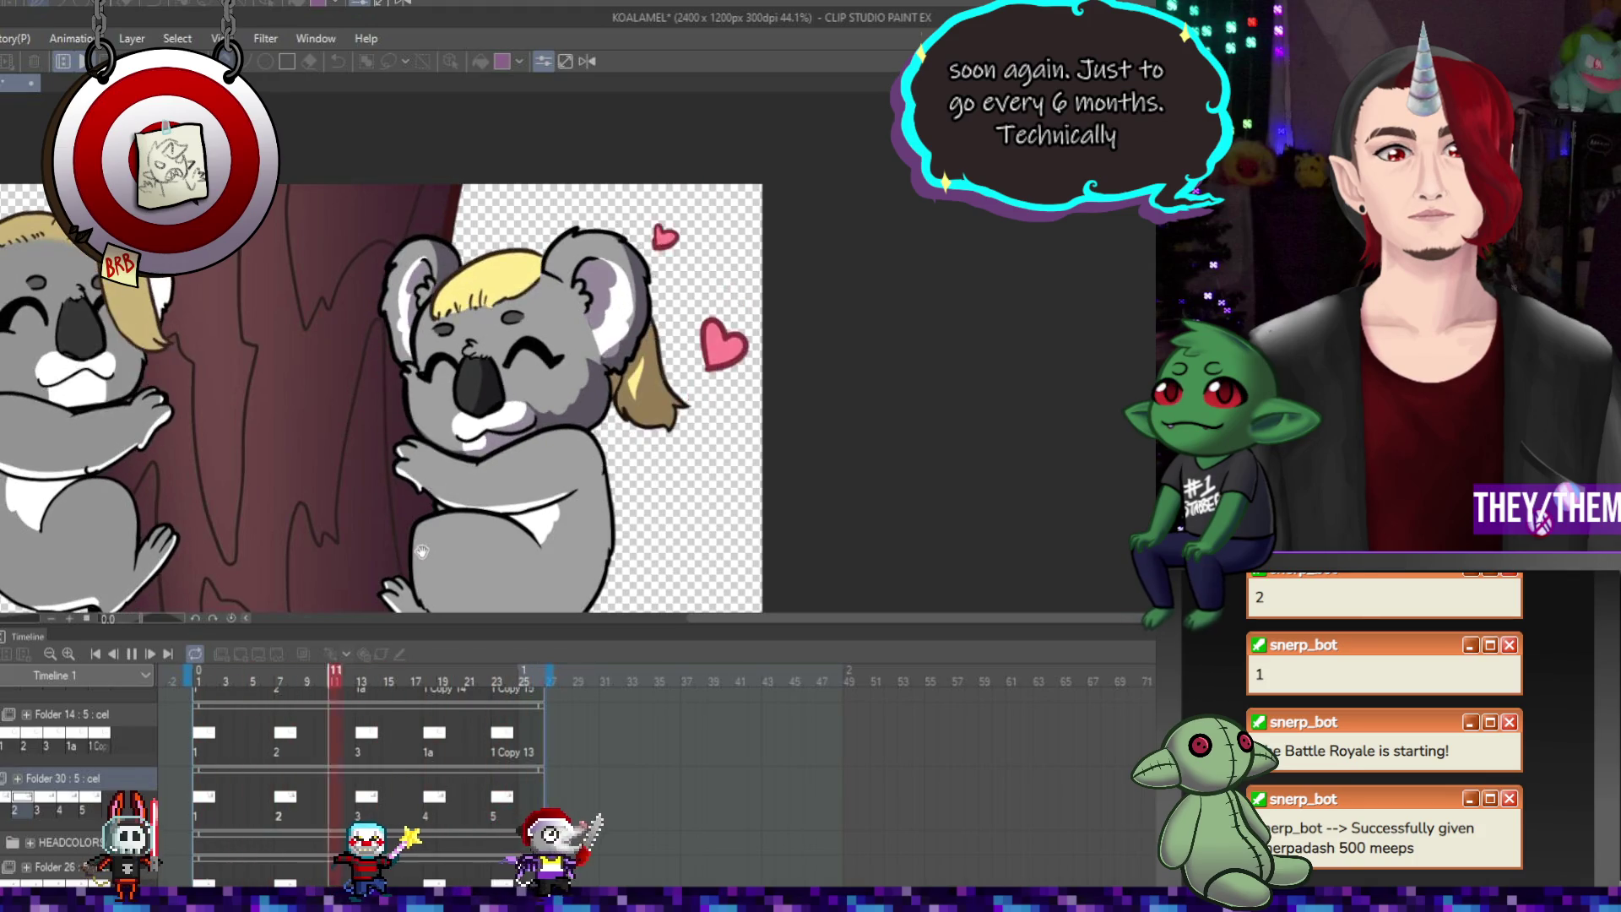
{"action": "left_click", "coordinate": [132, 654]}
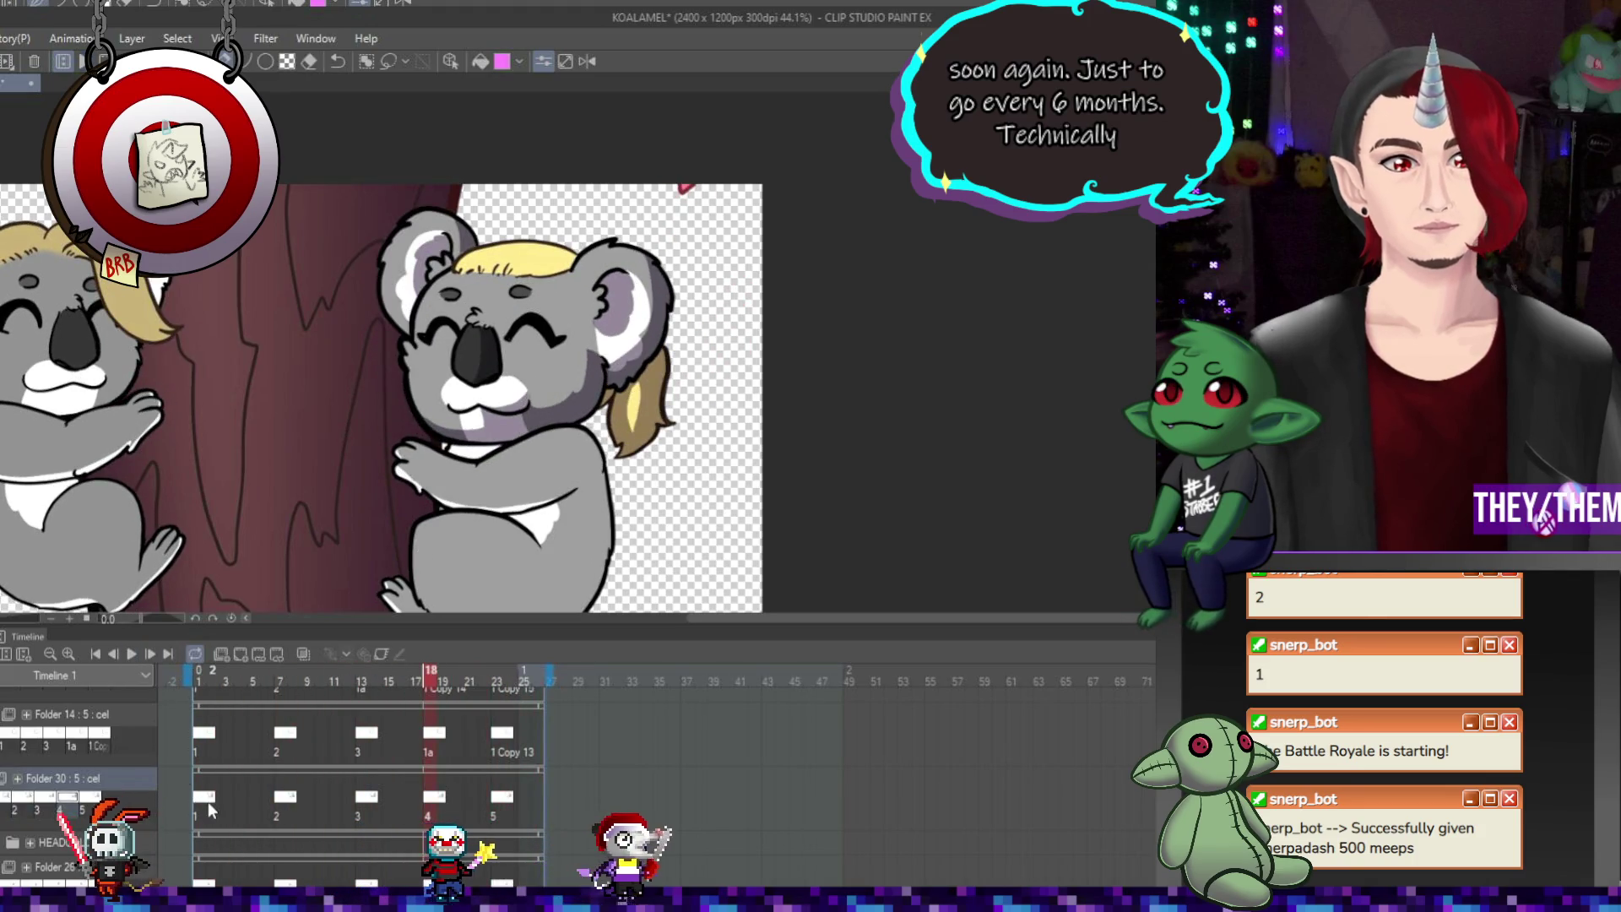
{"action": "left_click", "coordinate": [208, 802]}
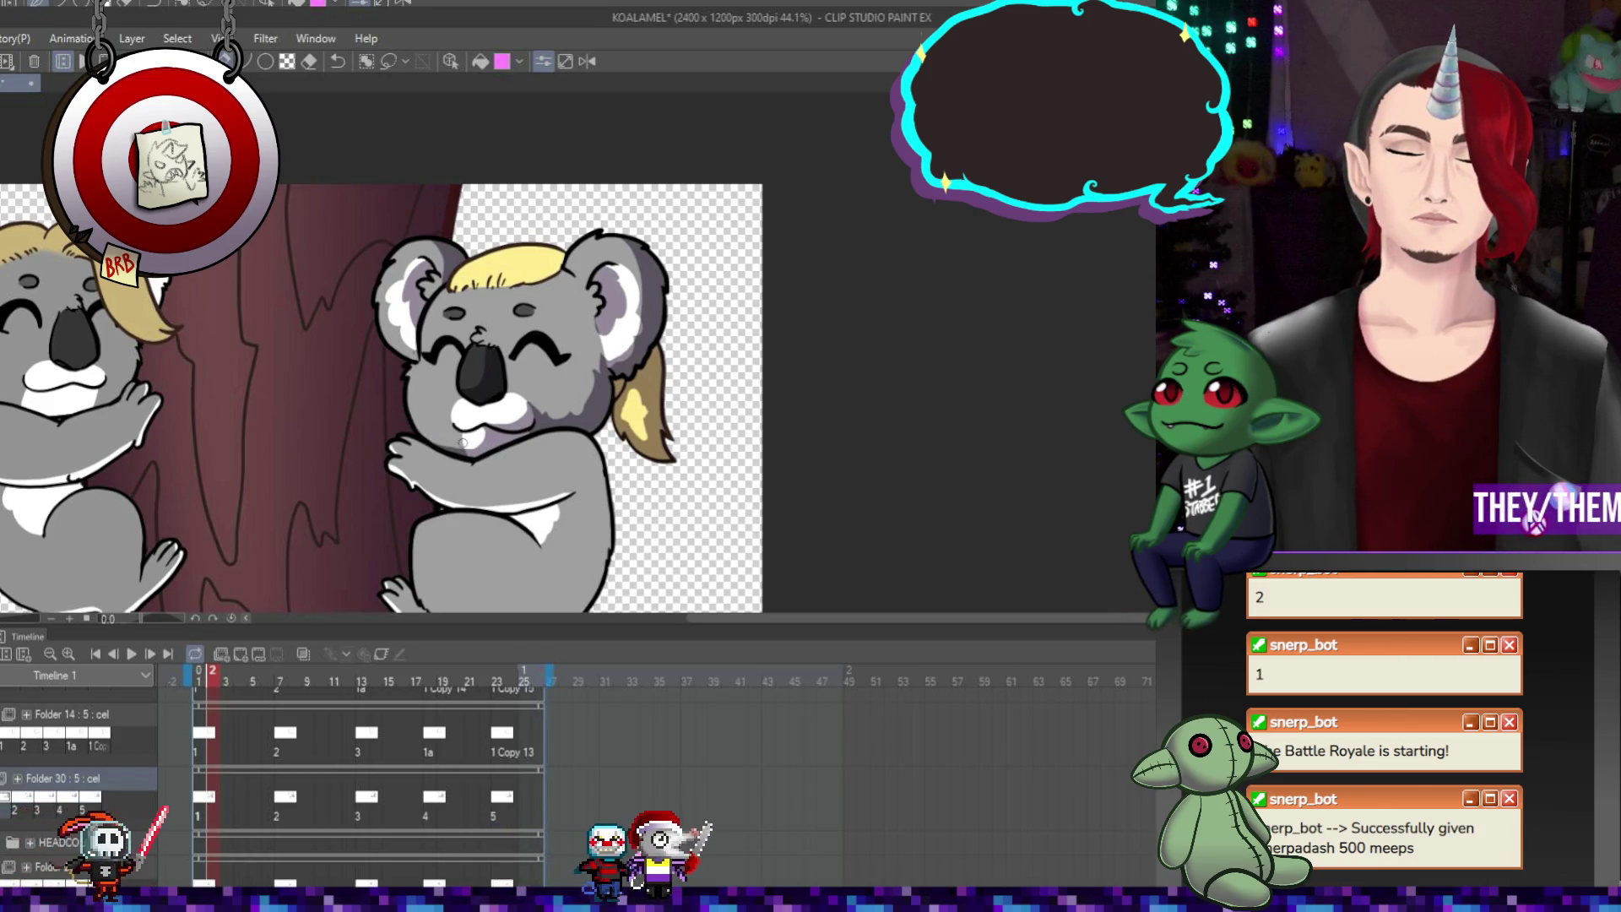
{"action": "left_click", "coordinate": [130, 655]}
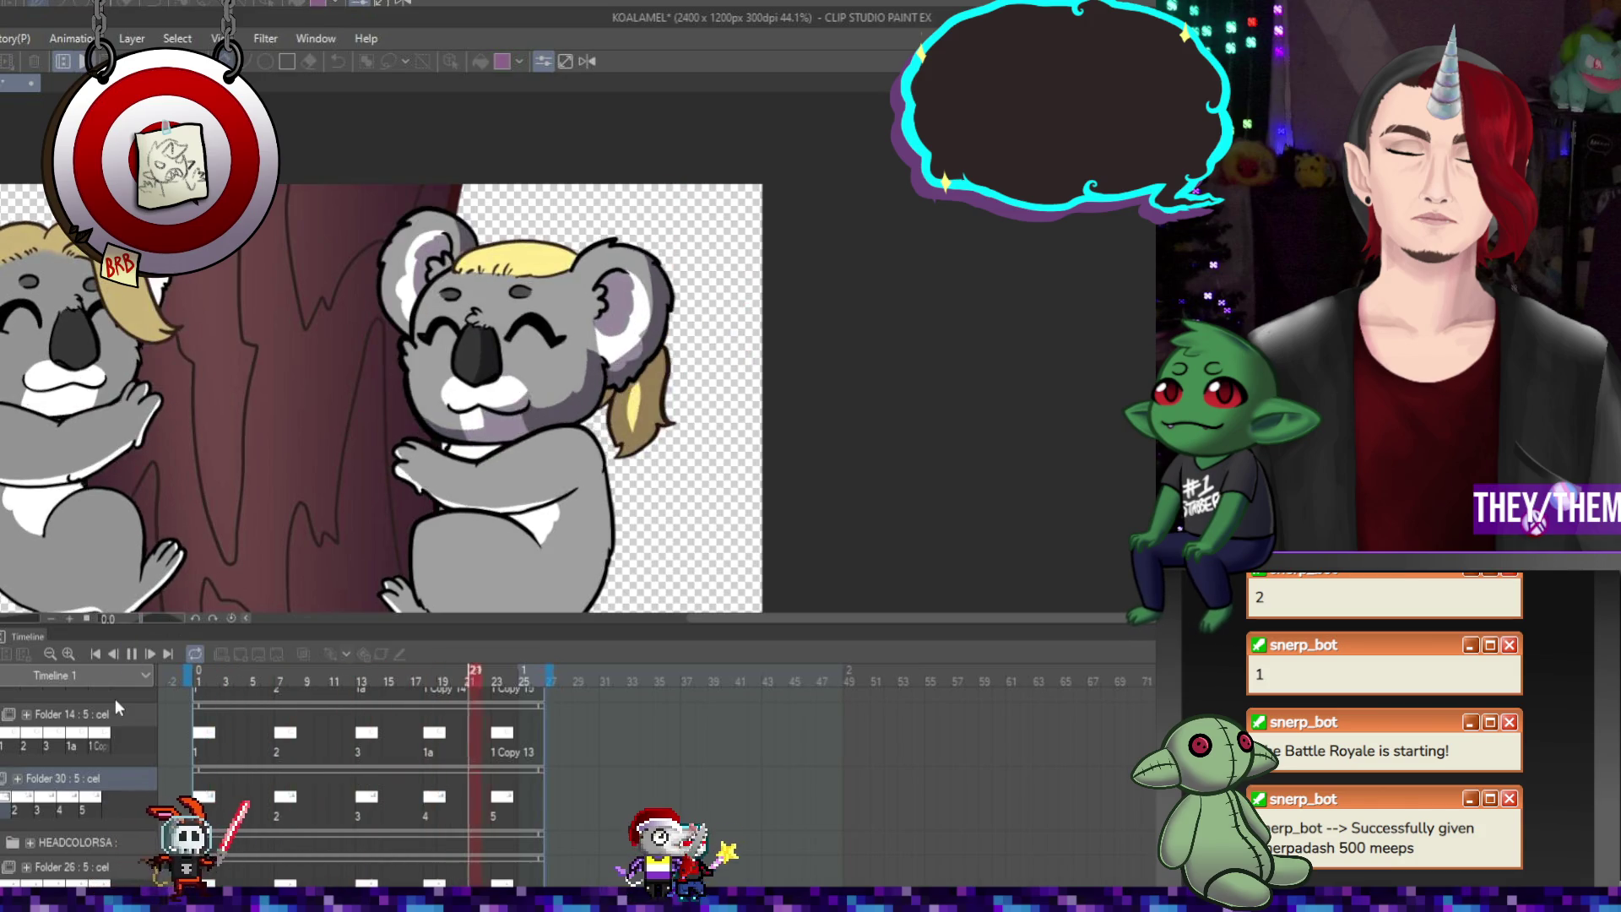
{"action": "left_click", "coordinate": [131, 655]}
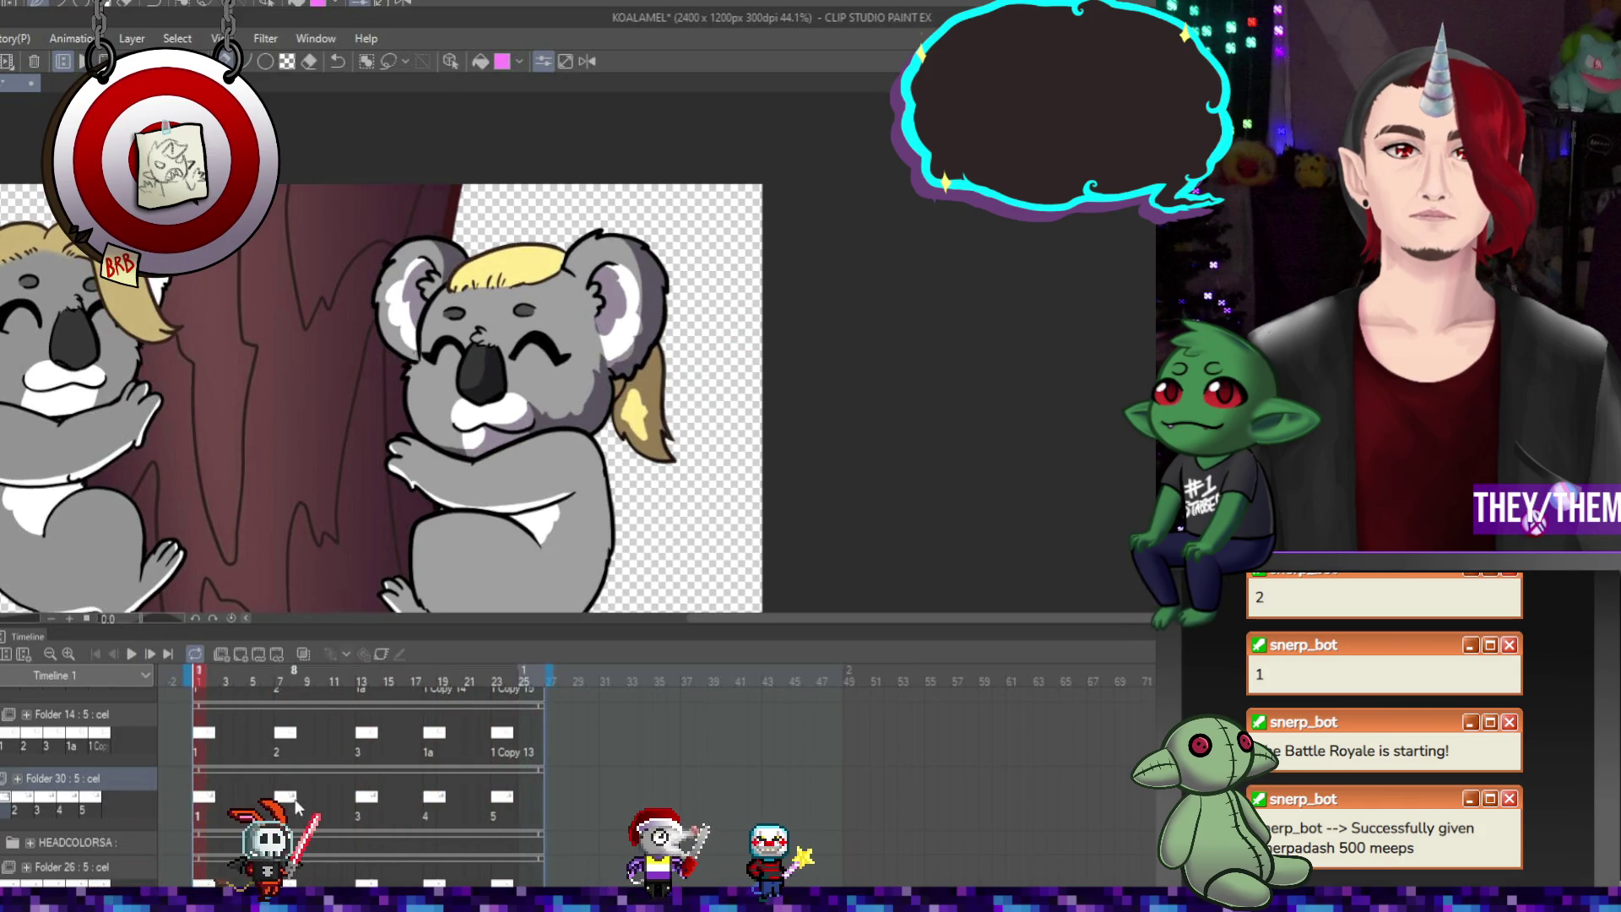
View the koala cels at frames 7, 14 and 18, play the loop, and return to frame 2
{"action": "left_click", "coordinate": [280, 680]}
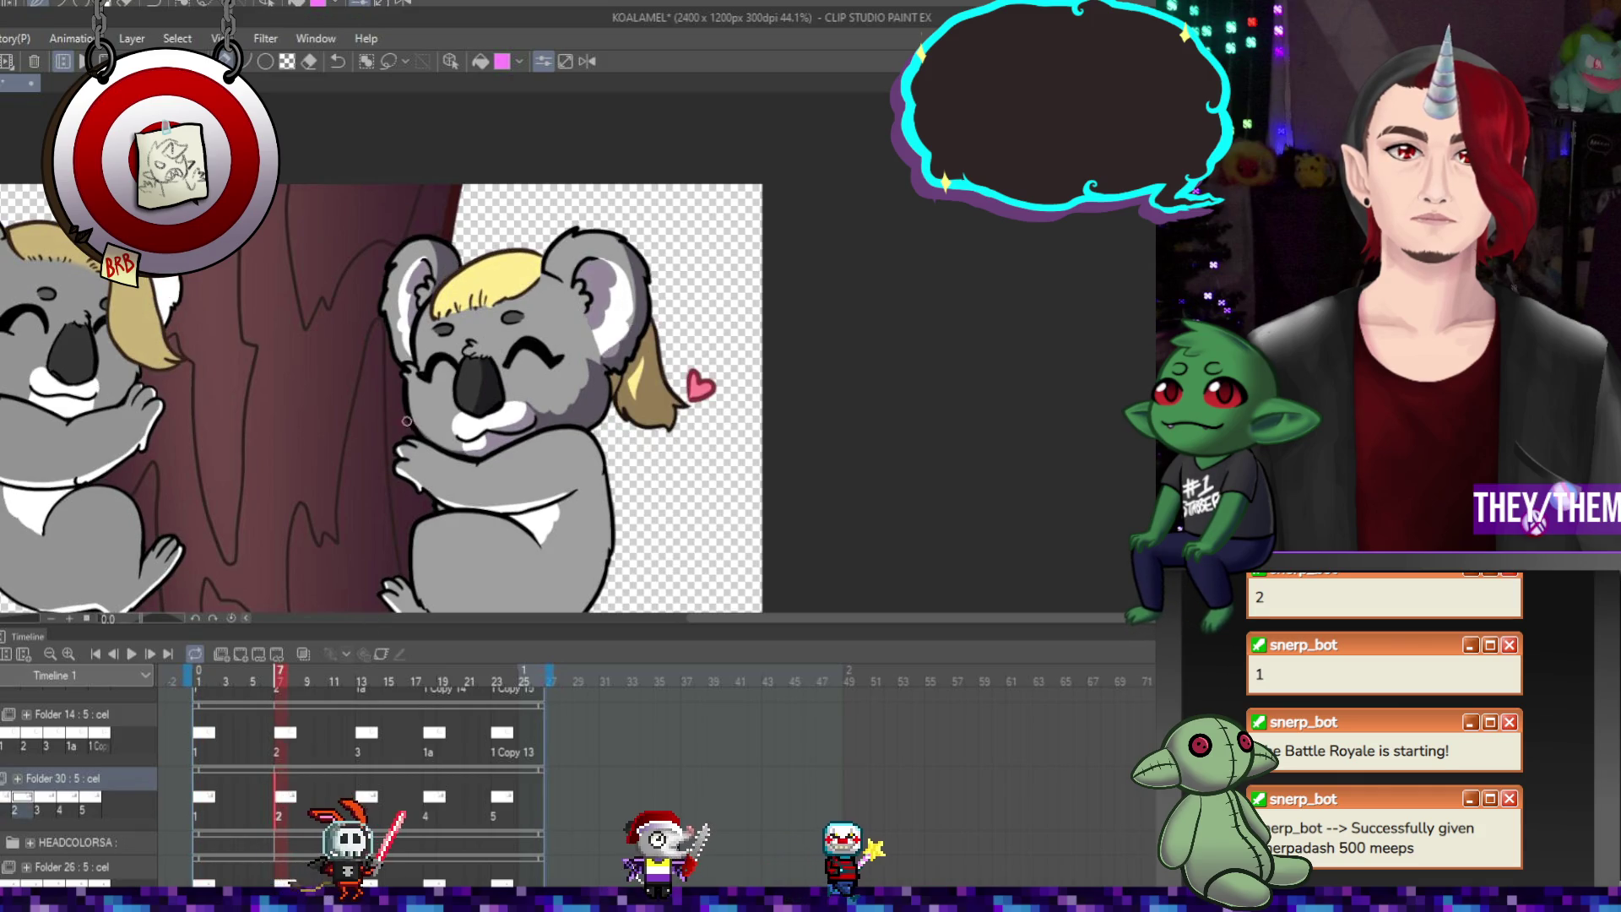
{"action": "left_click", "coordinate": [375, 681]}
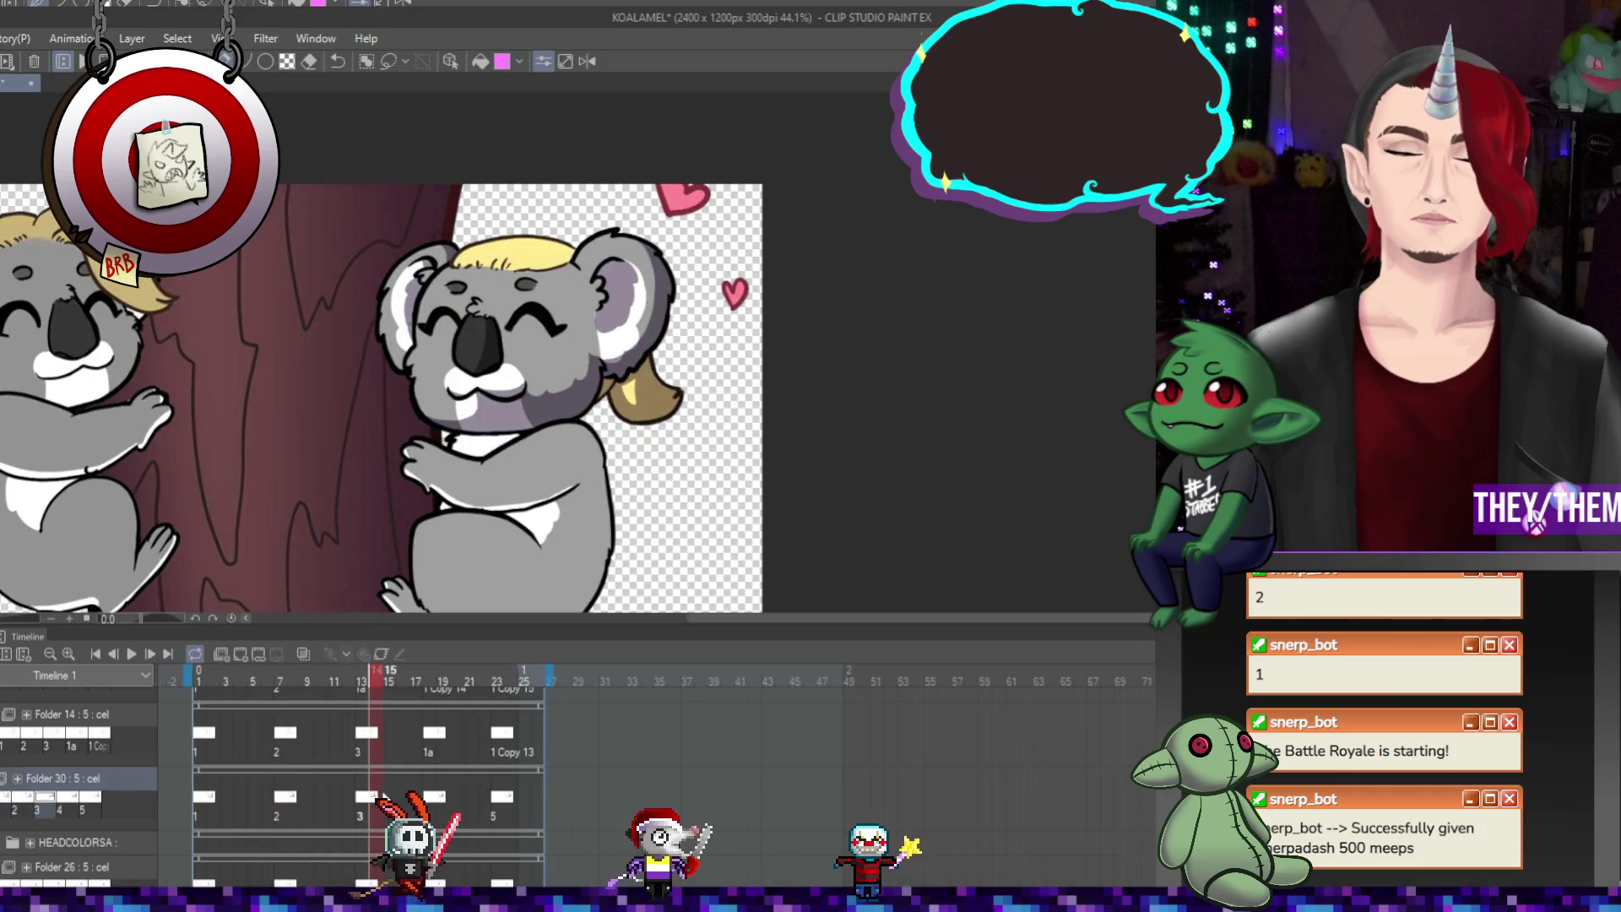
{"action": "left_click", "coordinate": [430, 681]}
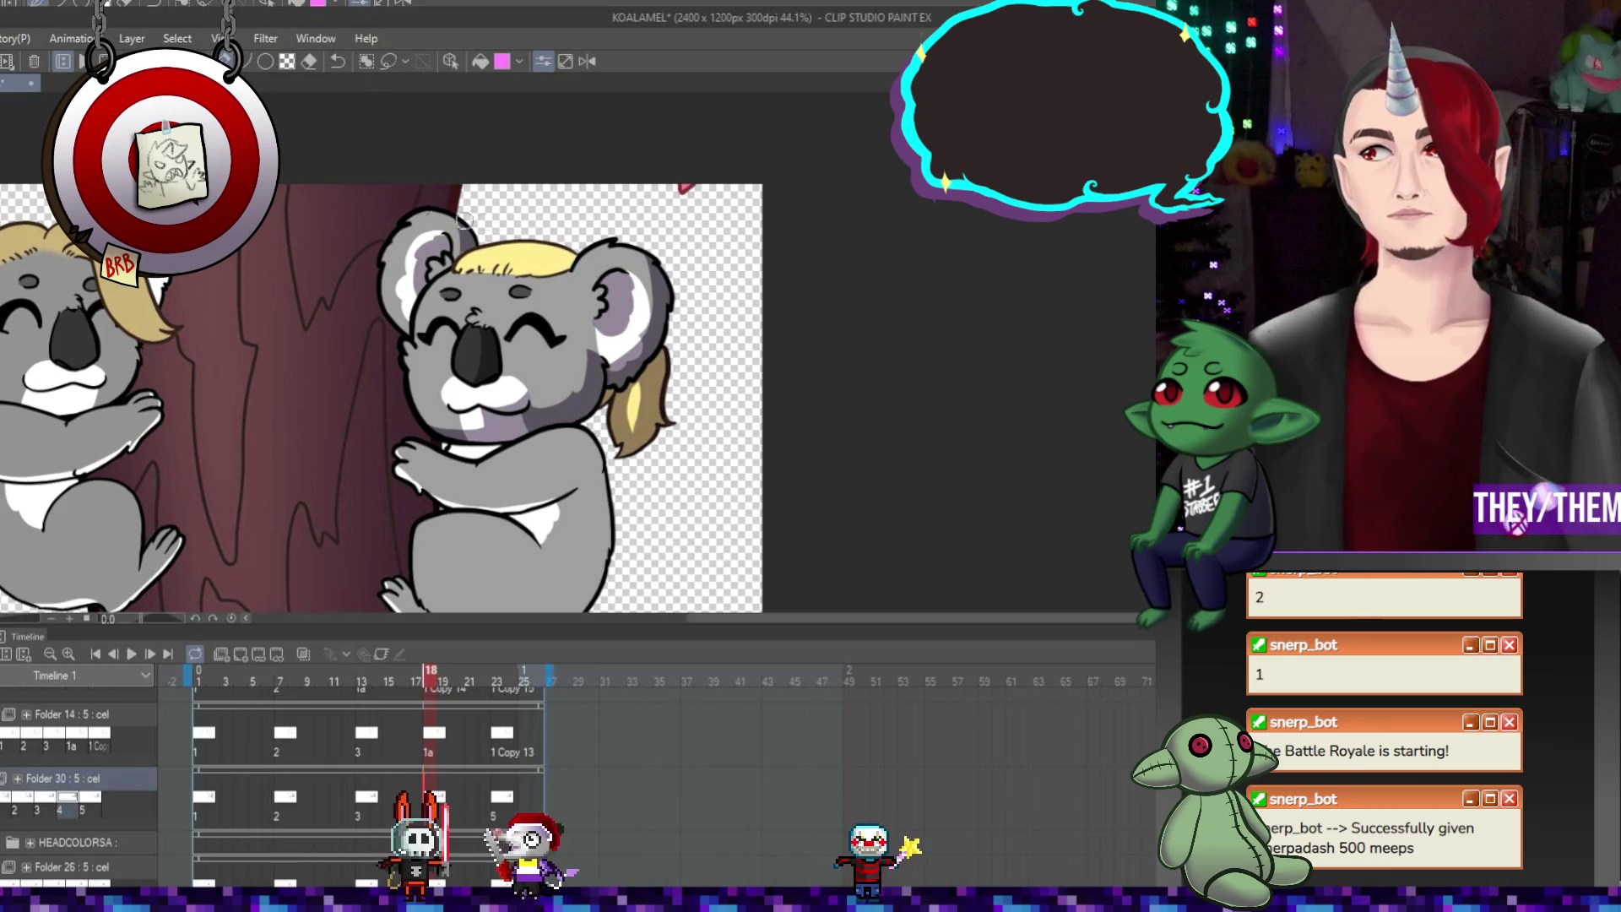
{"action": "key", "text": "Return"}
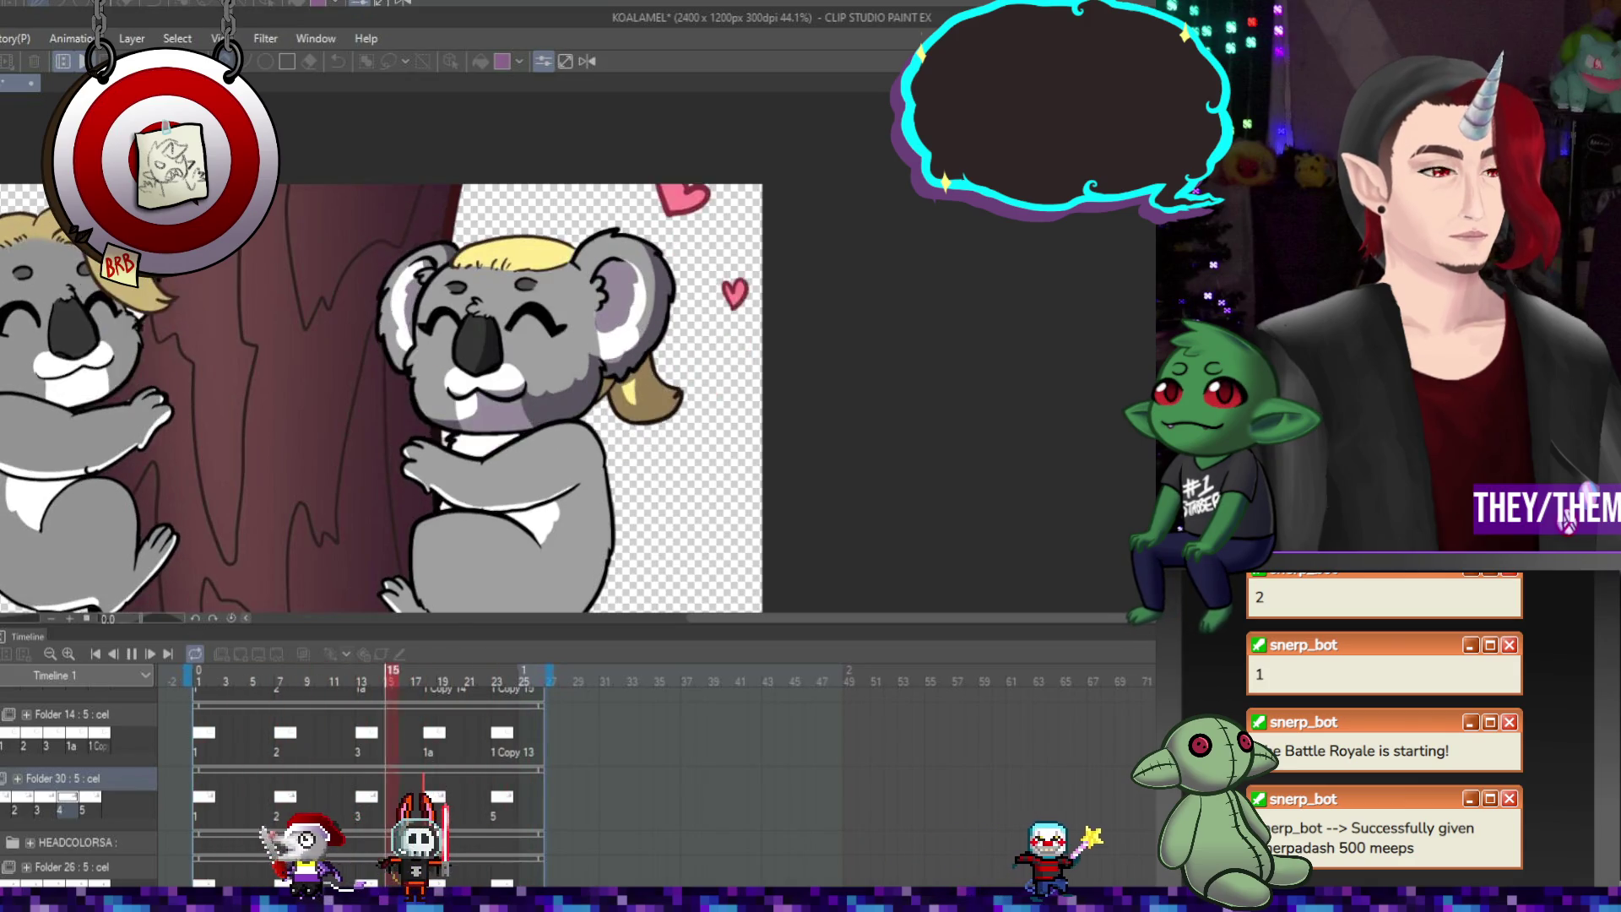
{"action": "left_click", "coordinate": [132, 654]}
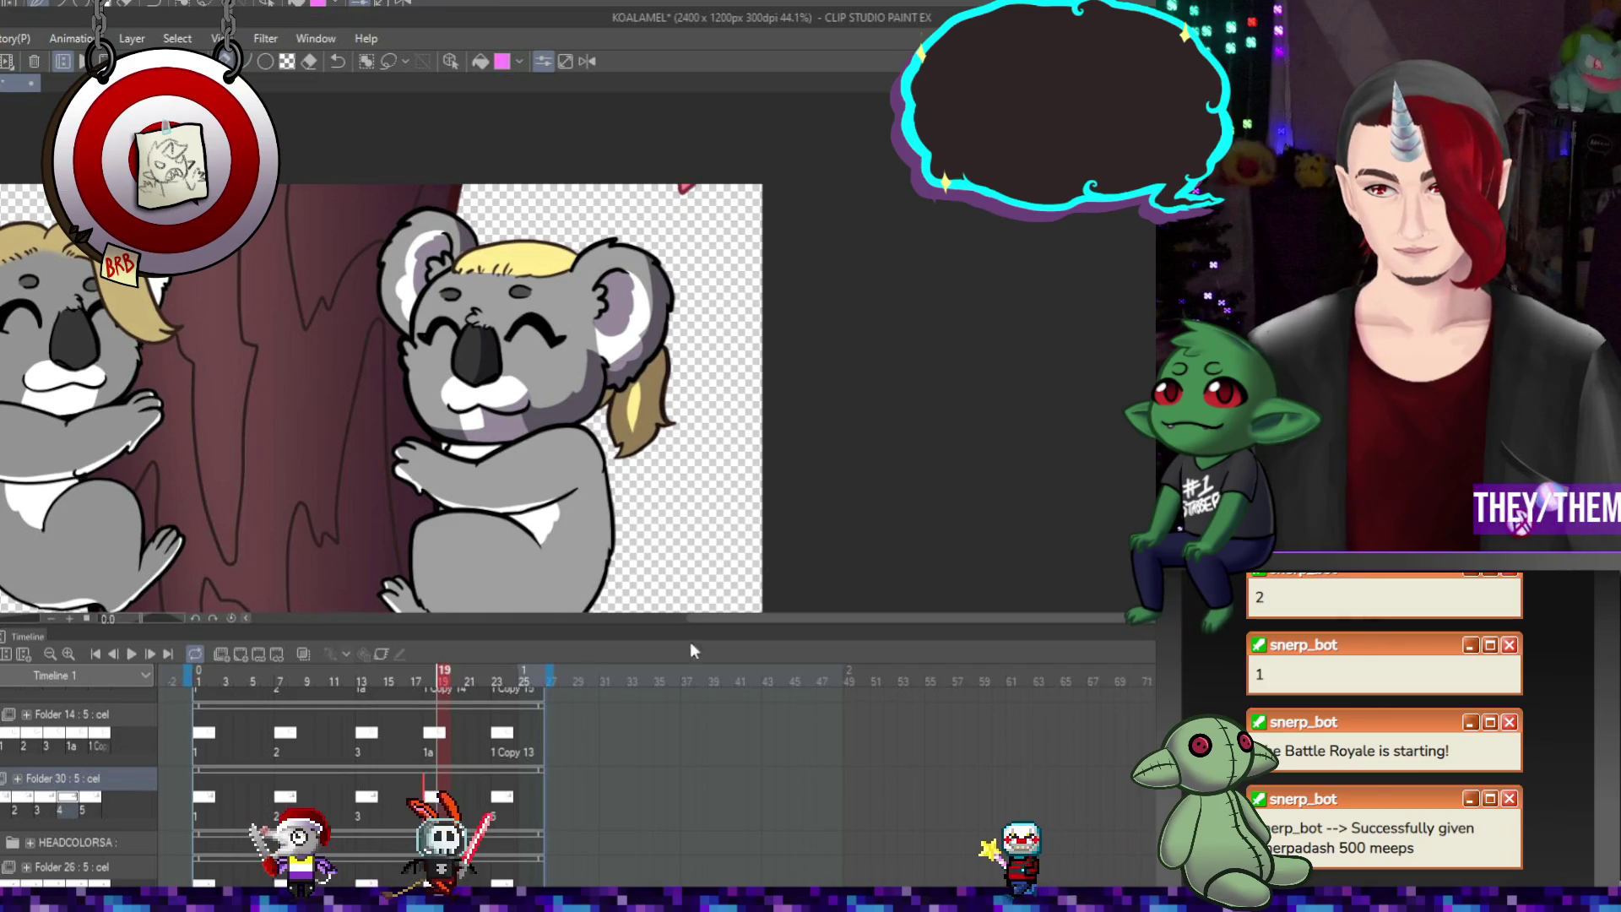
{"action": "left_click", "coordinate": [213, 799]}
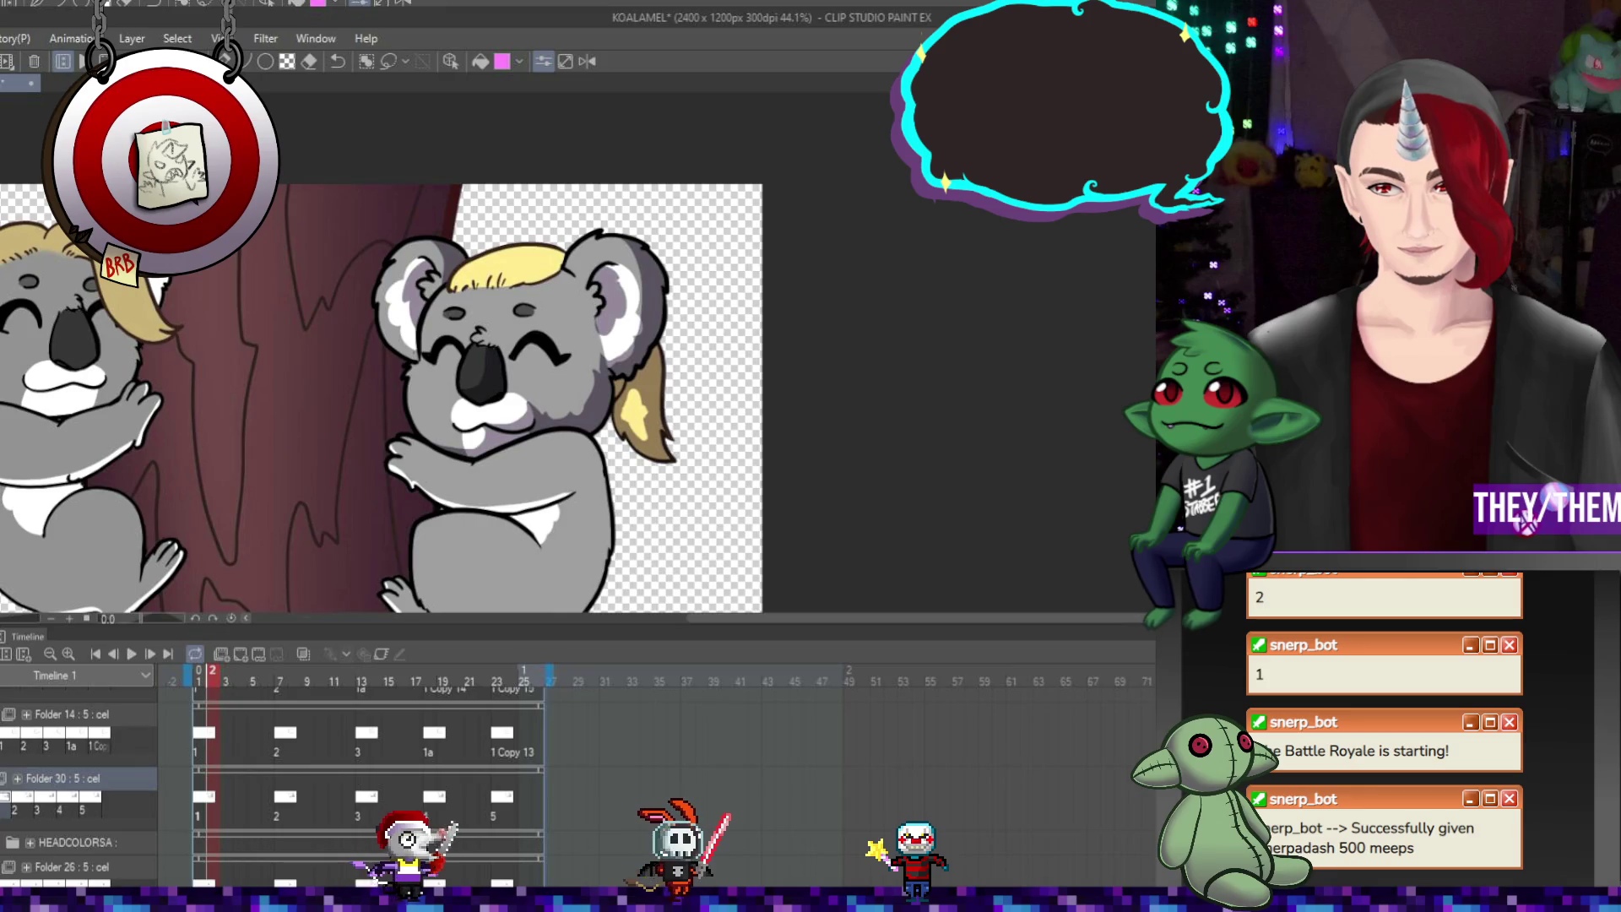
{"action": "scroll", "coordinate": [608, 223], "scroll_direction": "up", "scroll_amount": 4}
Shade the right koala's inner ears purple on the frame 7, 14, 18 and 23 cels, then play the loop
{"action": "scroll", "coordinate": [608, 223], "scroll_direction": "down", "scroll_amount": 3}
{"action": "scroll", "coordinate": [608, 223], "scroll_direction": "up", "scroll_amount": 1}
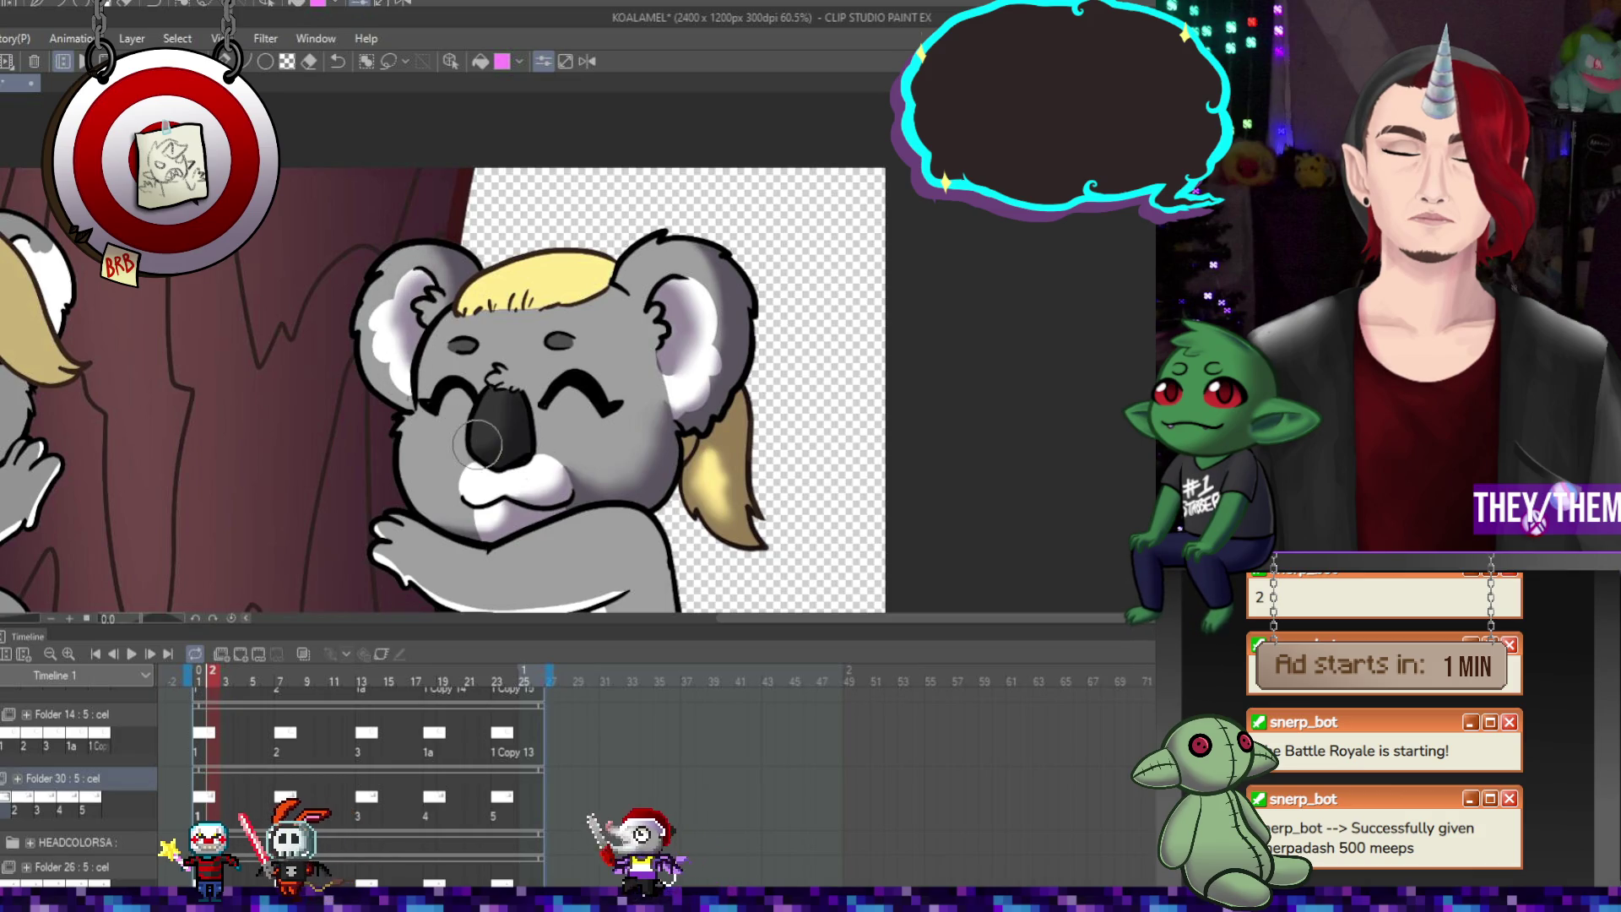
{"action": "key", "text": "Return"}
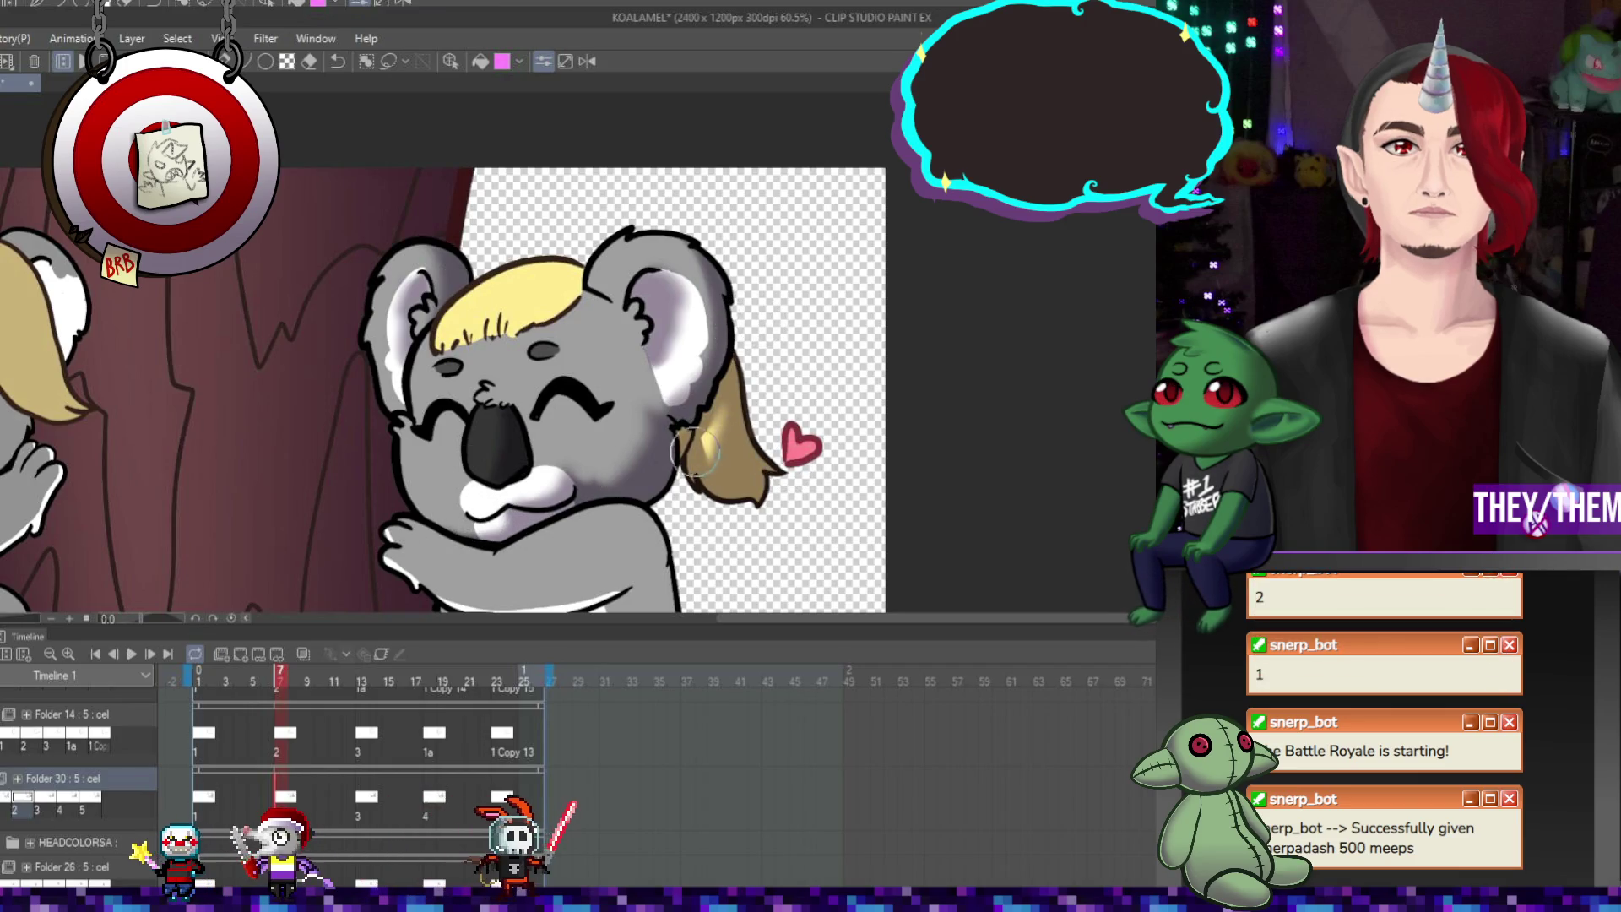
{"action": "left_click", "coordinate": [377, 796]}
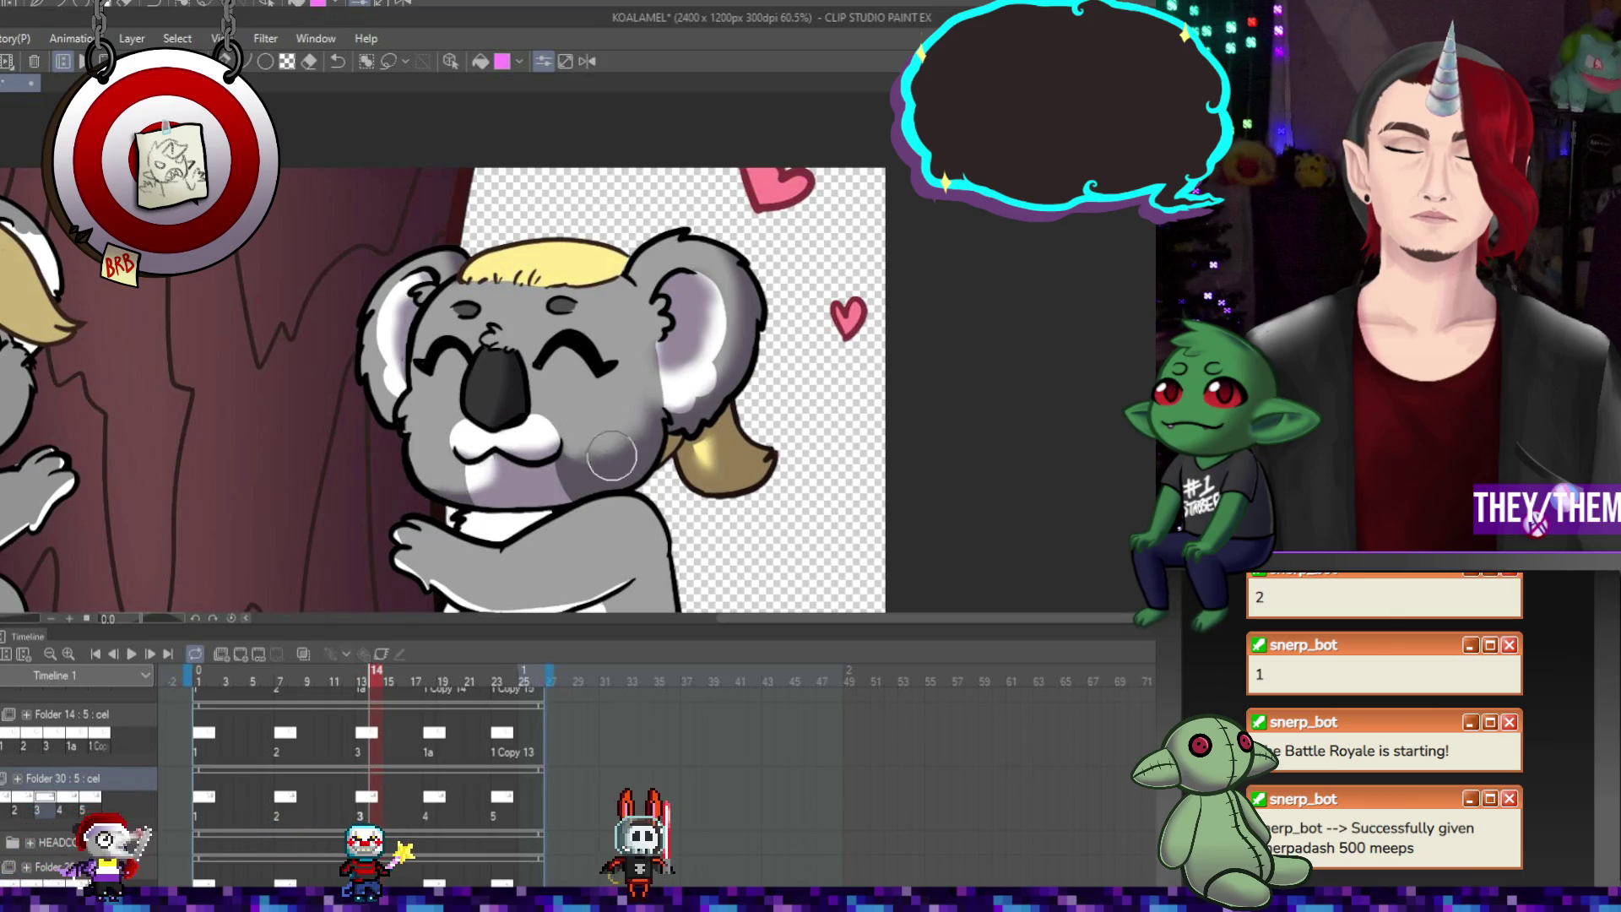
{"action": "key", "text": "Right"}
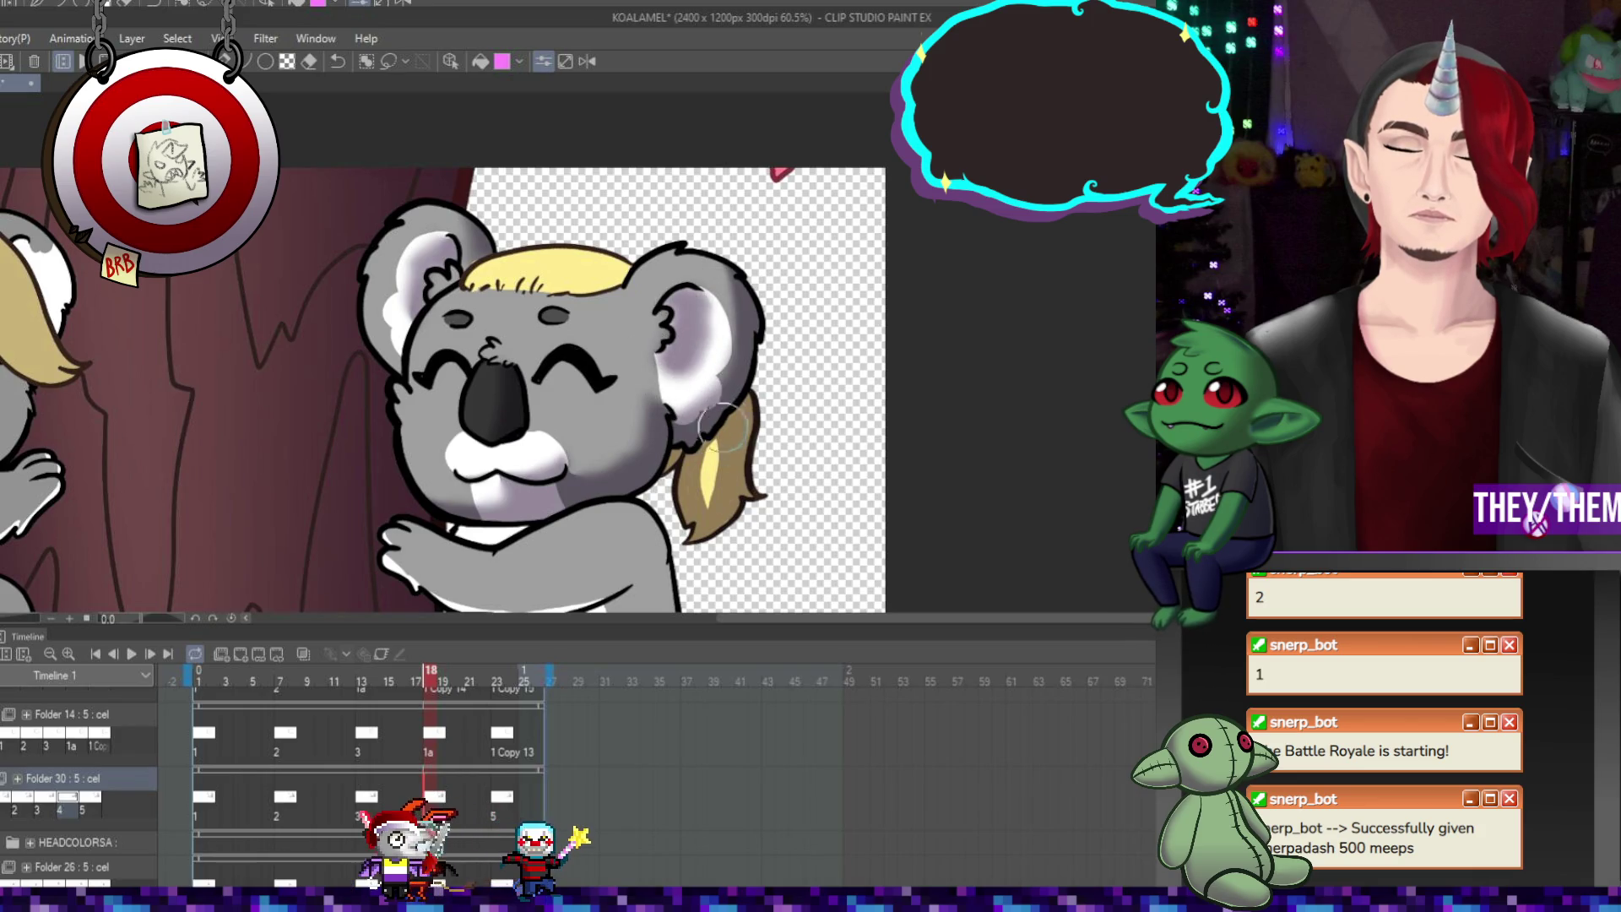
{"action": "left_click", "coordinate": [497, 804]}
{"action": "left_click_drag", "start_coordinate": [686, 317], "coordinate": [668, 384]}
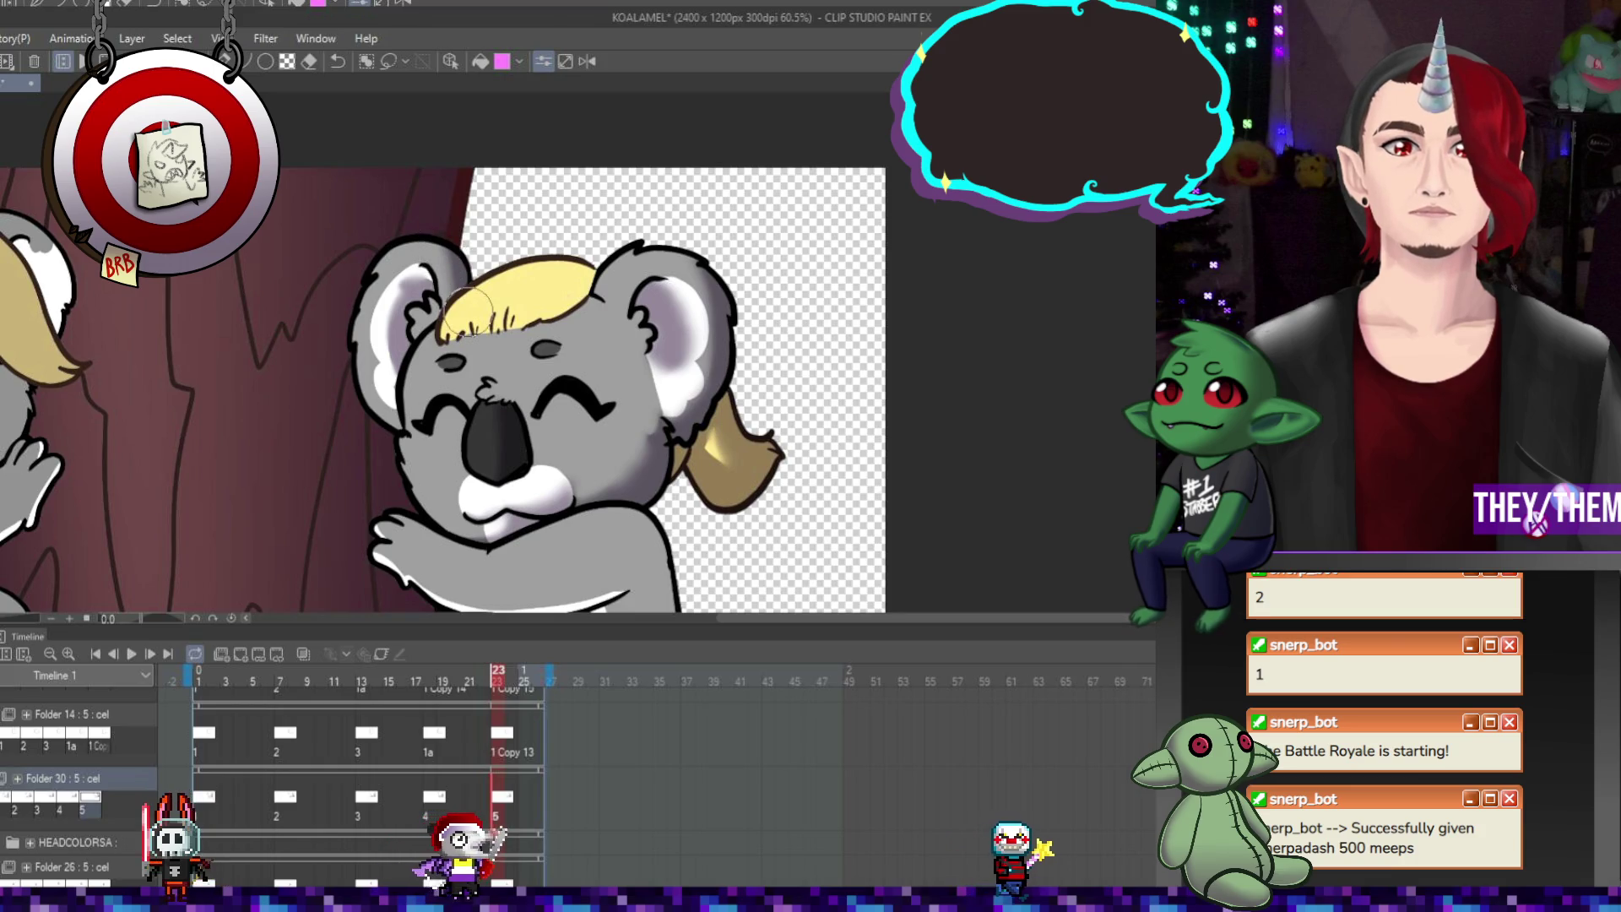
{"action": "left_click", "coordinate": [131, 655]}
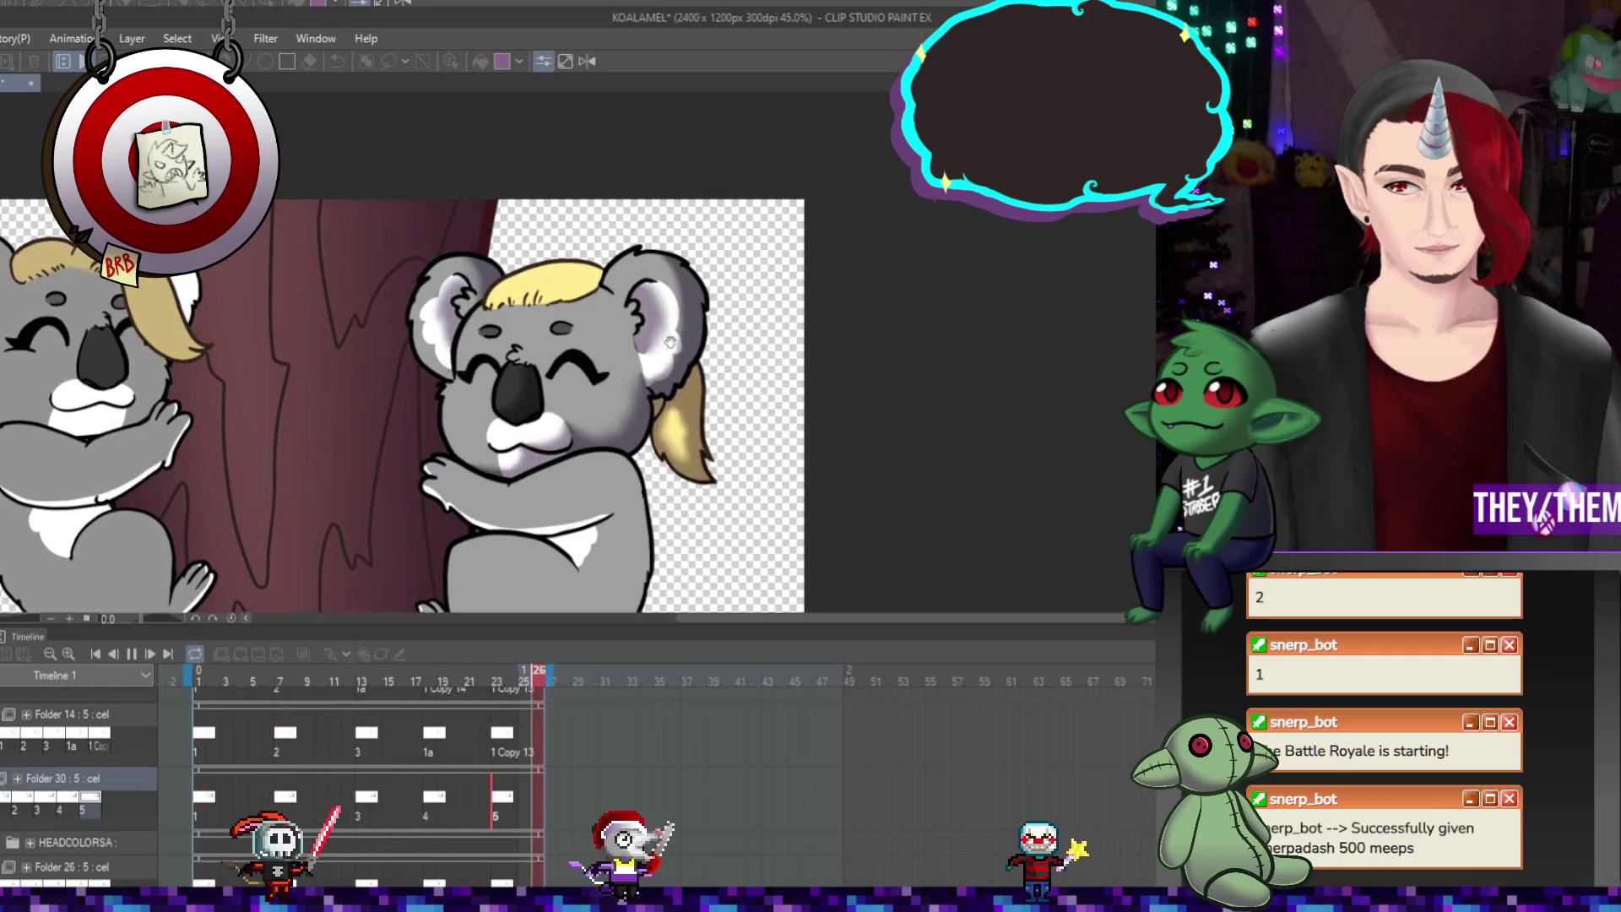
Play the looping koala animation to check the purple-shaded ears on every cel
{"action": "scroll", "coordinate": [633, 300], "scroll_direction": "up", "scroll_amount": 1}
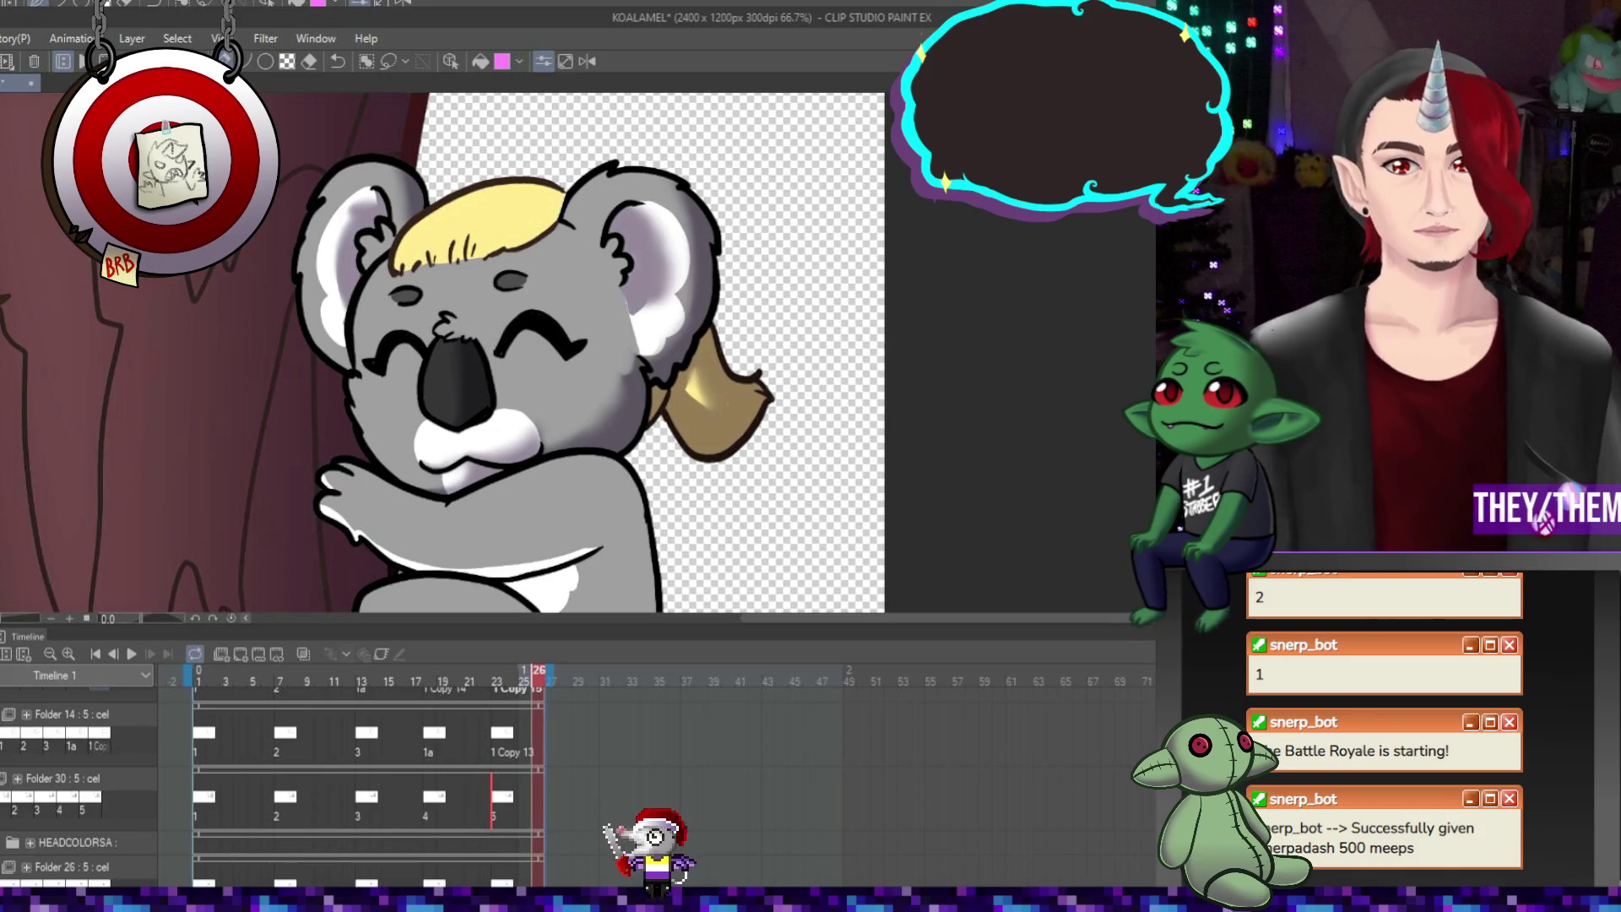
{"action": "scroll", "coordinate": [859, 293], "scroll_direction": "down", "scroll_amount": 2}
{"action": "scroll", "coordinate": [709, 330], "scroll_direction": "up", "scroll_amount": 1}
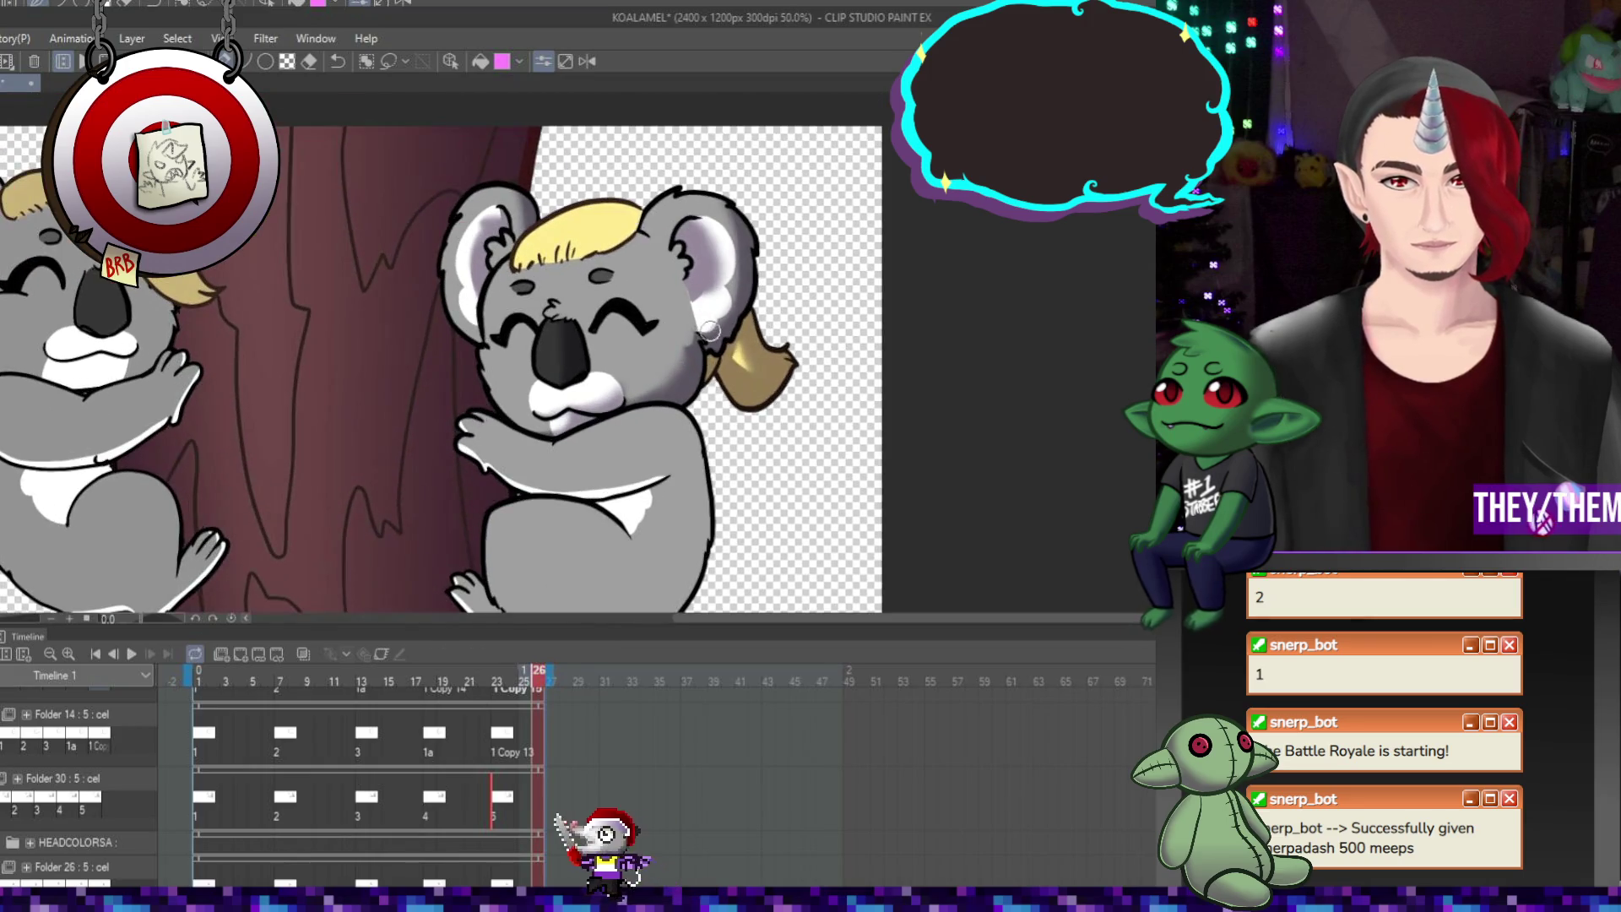
{"action": "left_click", "coordinate": [134, 652]}
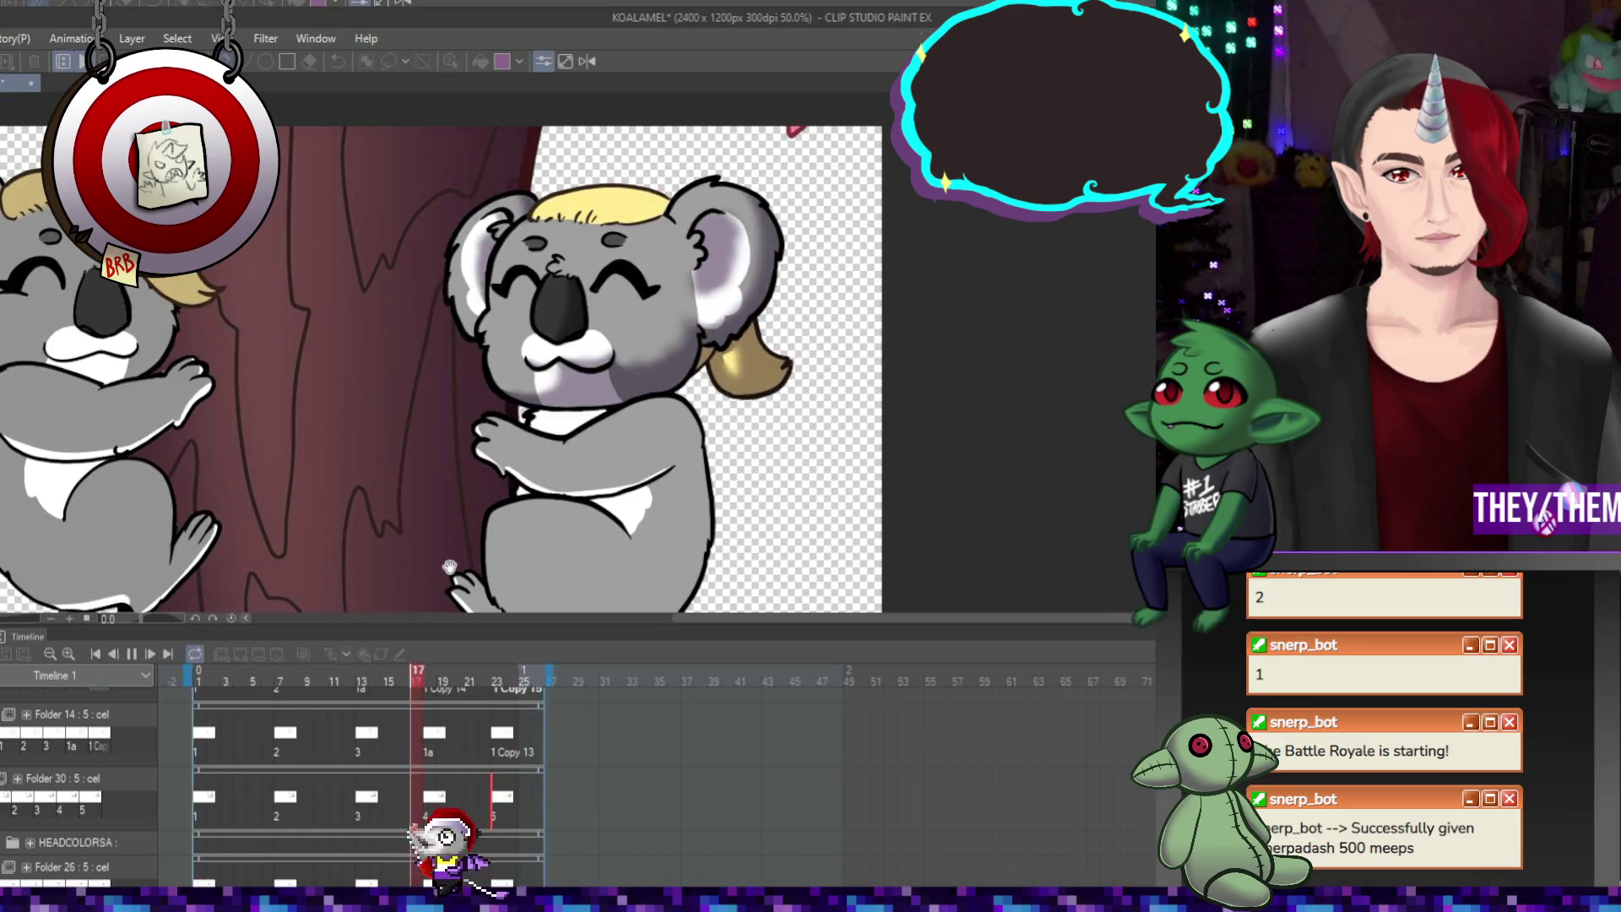
{"action": "scroll", "coordinate": [633, 471], "scroll_direction": "down", "scroll_amount": 1}
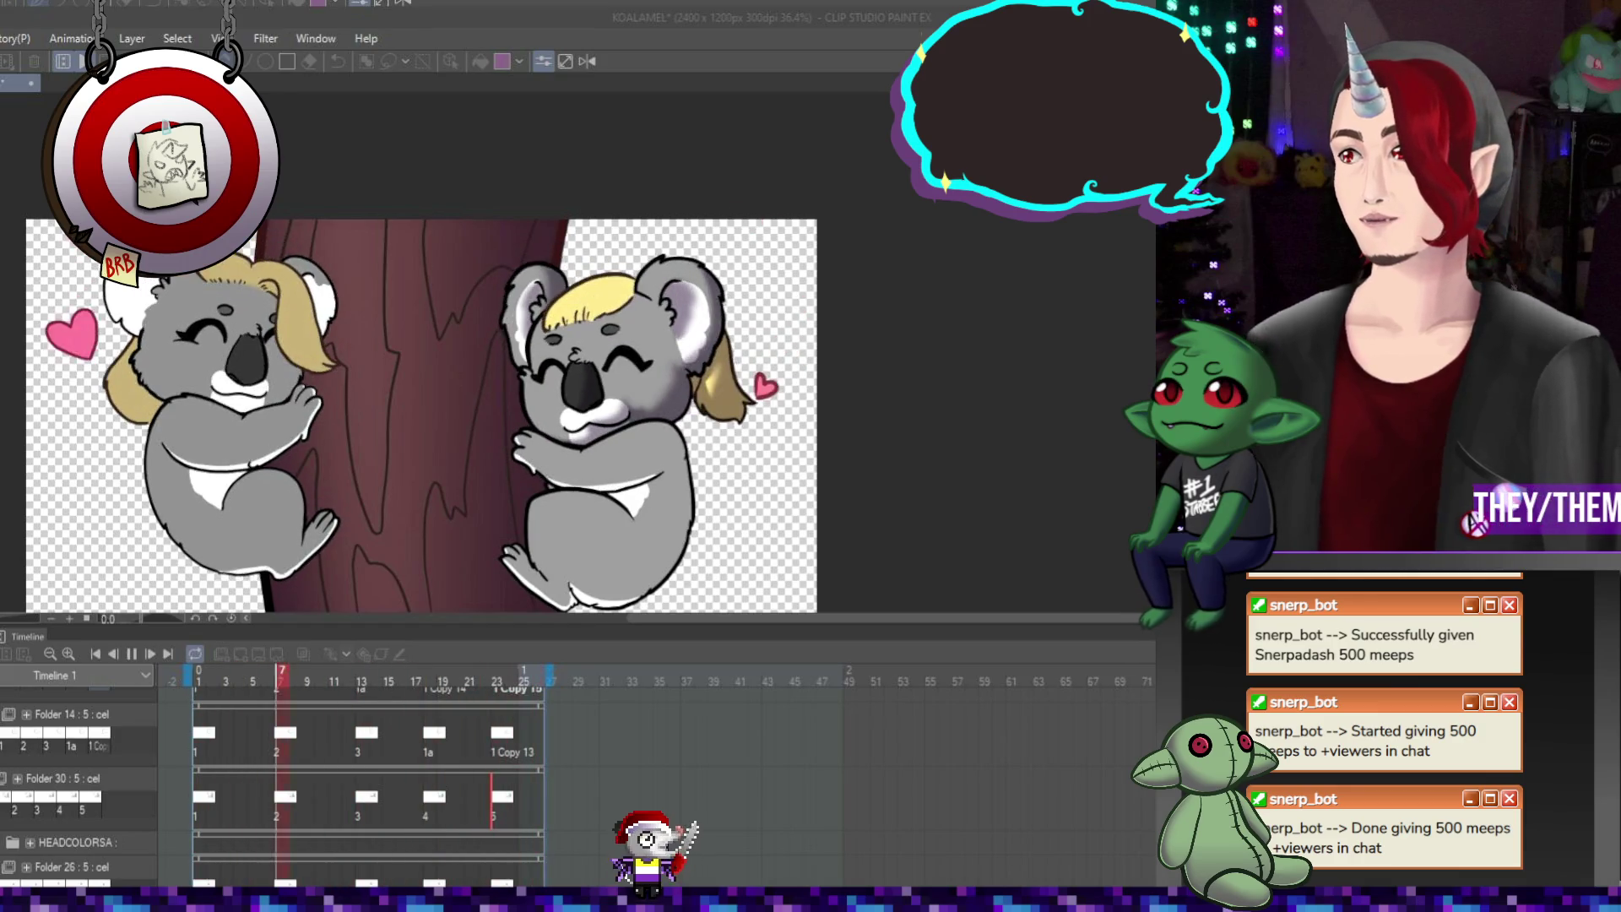
Stop the preview, bring up the frame 18 cel, then step back to the frame 14 drawing
{"action": "scroll", "coordinate": [195, 397], "scroll_direction": "down", "scroll_amount": 5}
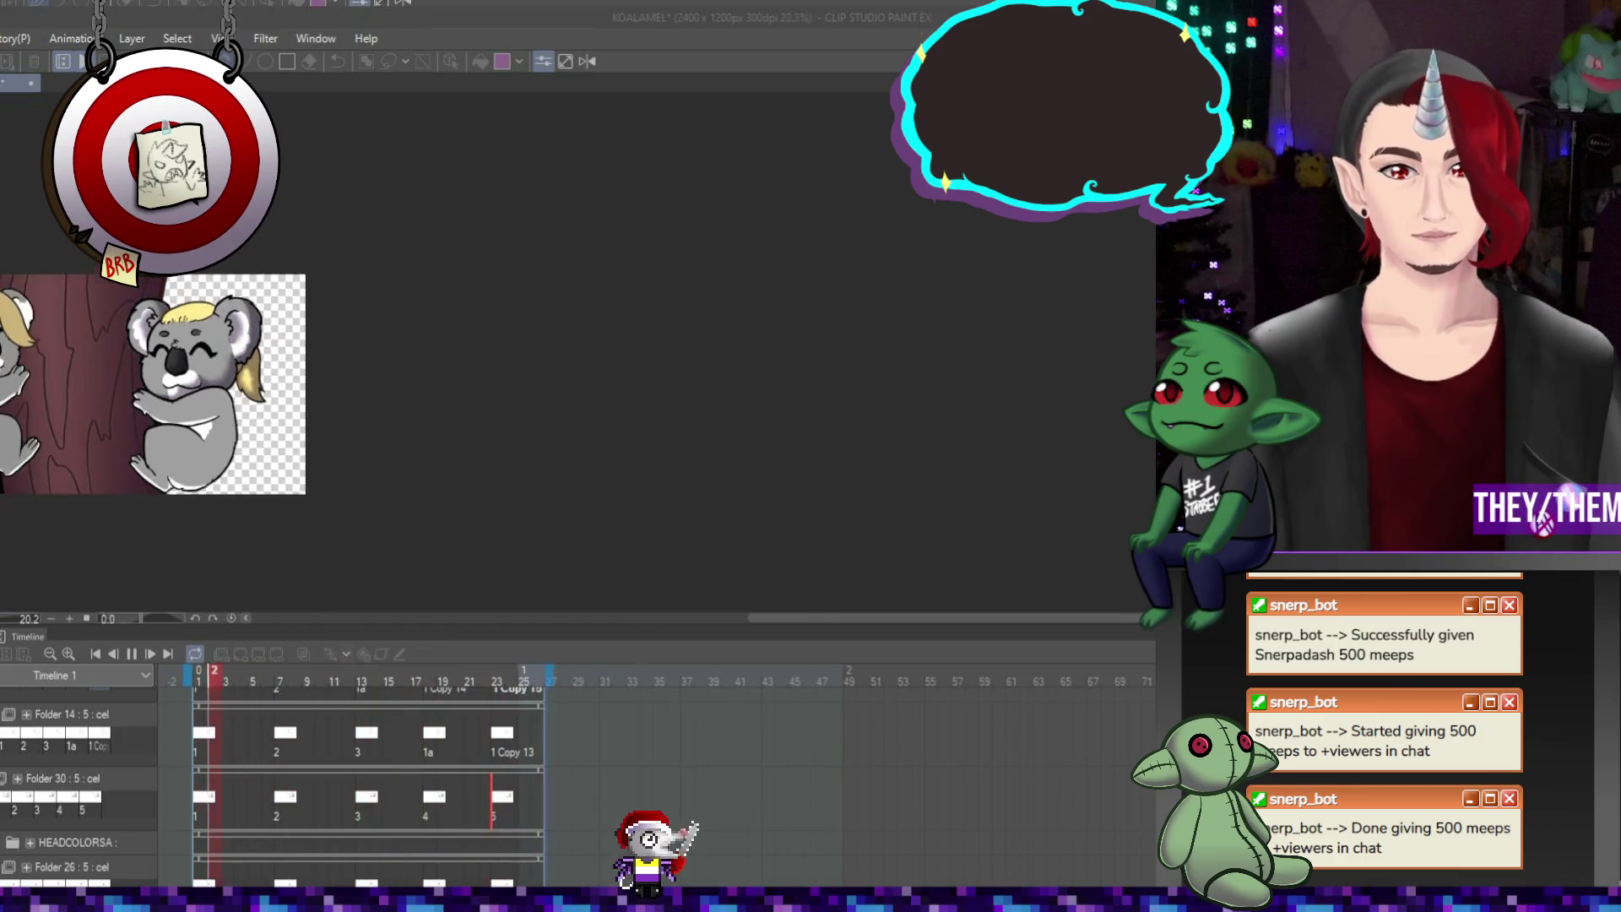
{"action": "scroll", "coordinate": [97, 417], "scroll_direction": "up", "scroll_amount": 5}
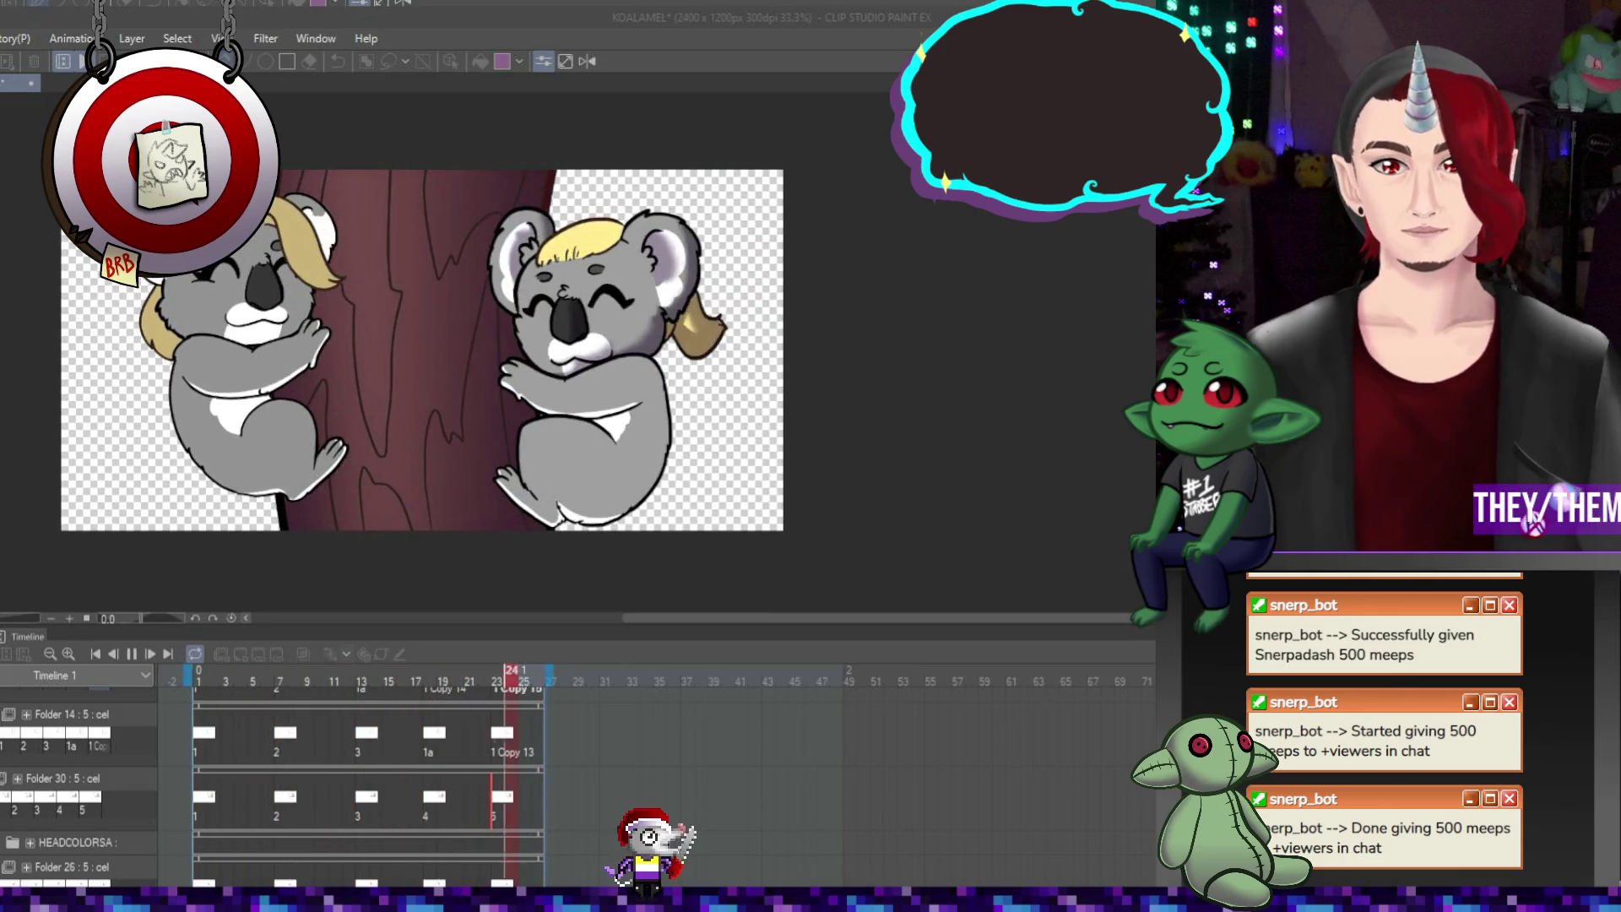
{"action": "scroll", "coordinate": [598, 363], "scroll_direction": "up", "scroll_amount": 1}
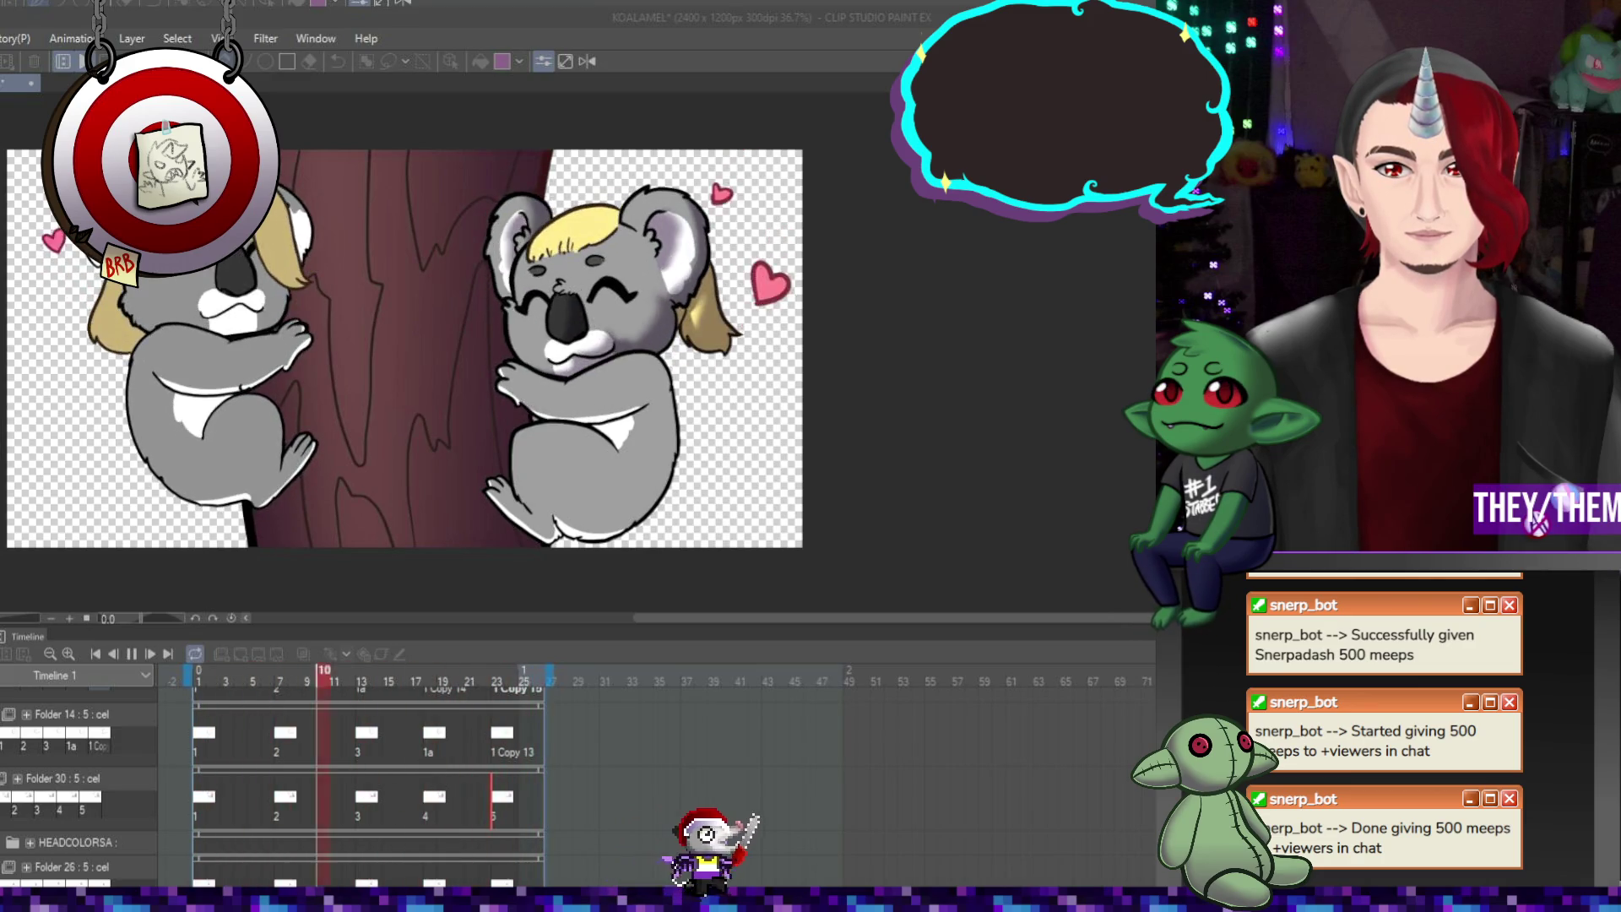
{"action": "left_click", "coordinate": [432, 806]}
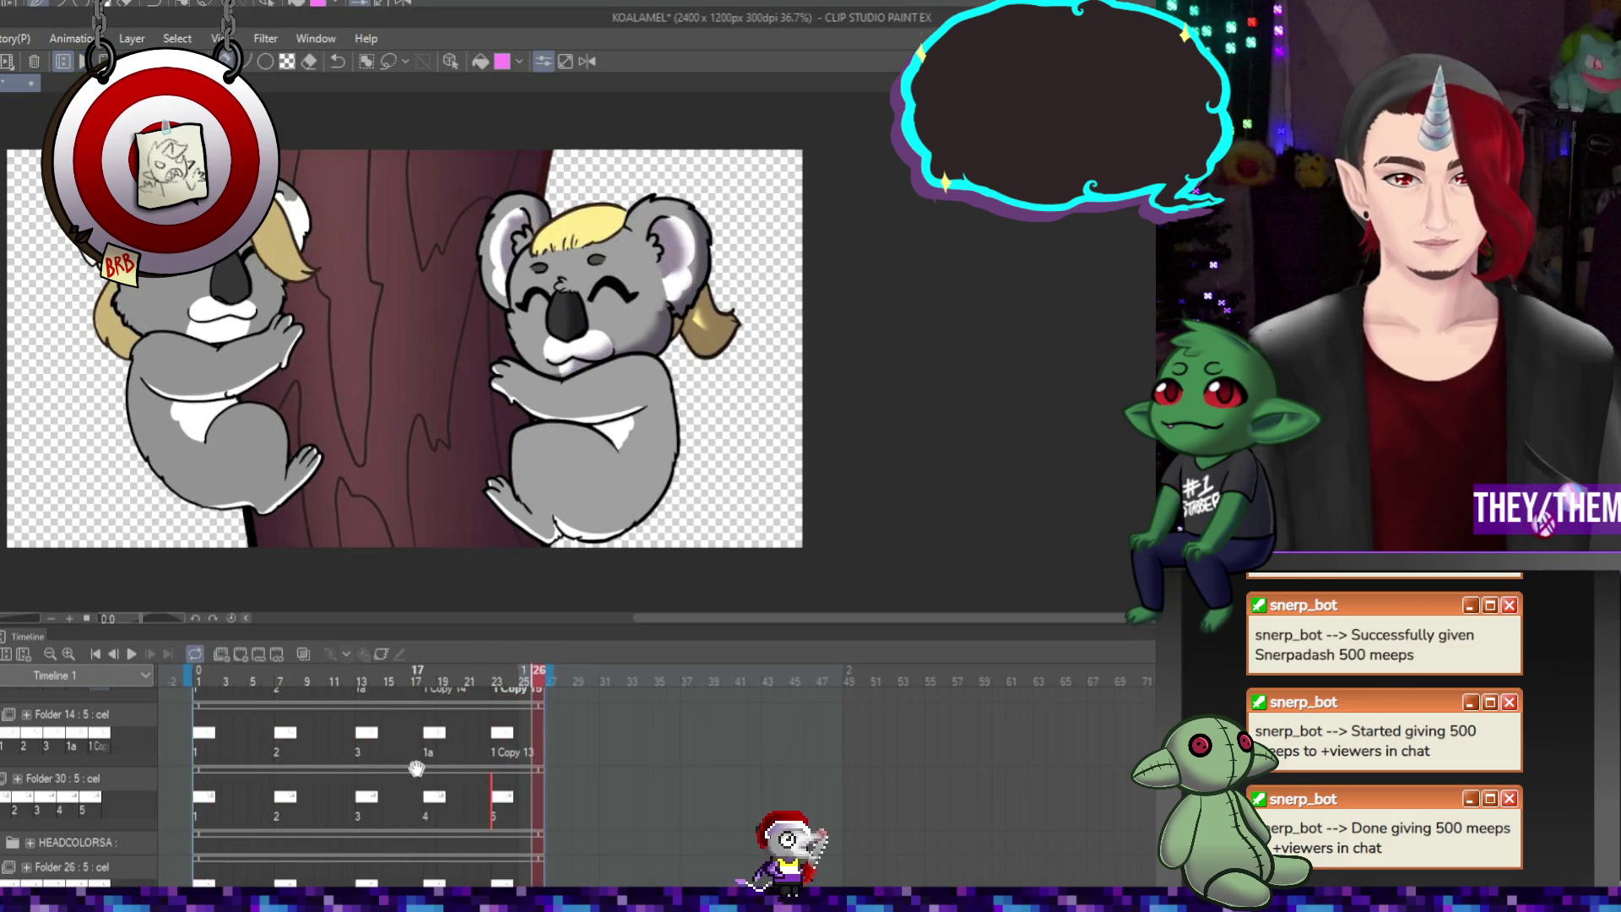
{"action": "left_click", "coordinate": [432, 807]}
{"action": "scroll", "coordinate": [694, 294], "scroll_direction": "up", "scroll_amount": 5}
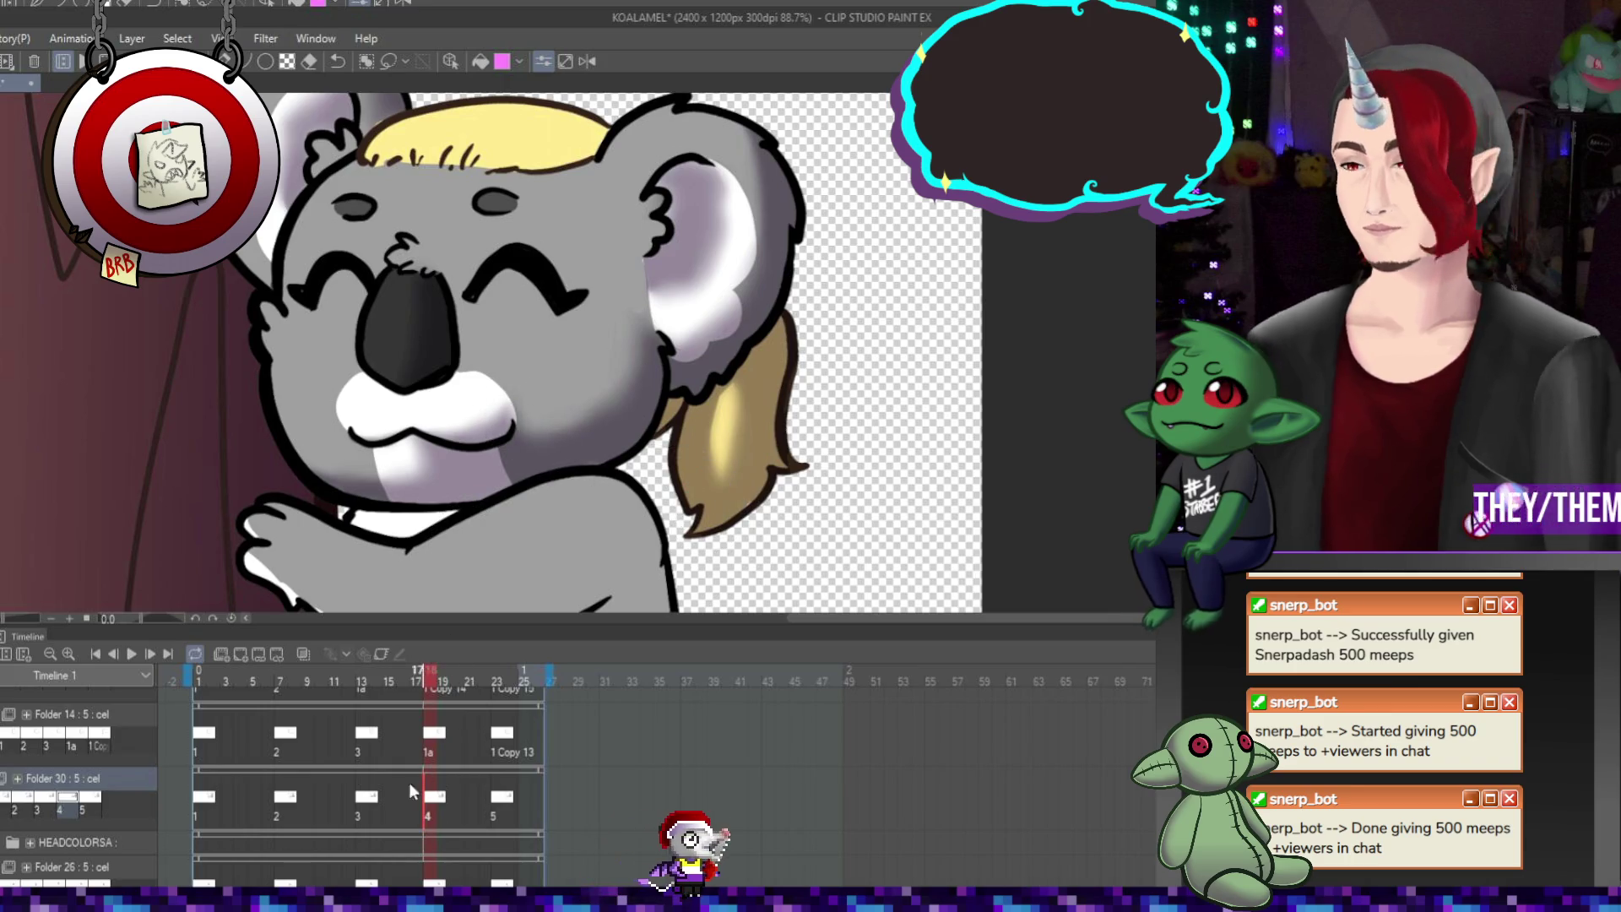
{"action": "key", "text": "Left"}
{"action": "key", "text": "Left"}
{"action": "key", "text": "Left"}
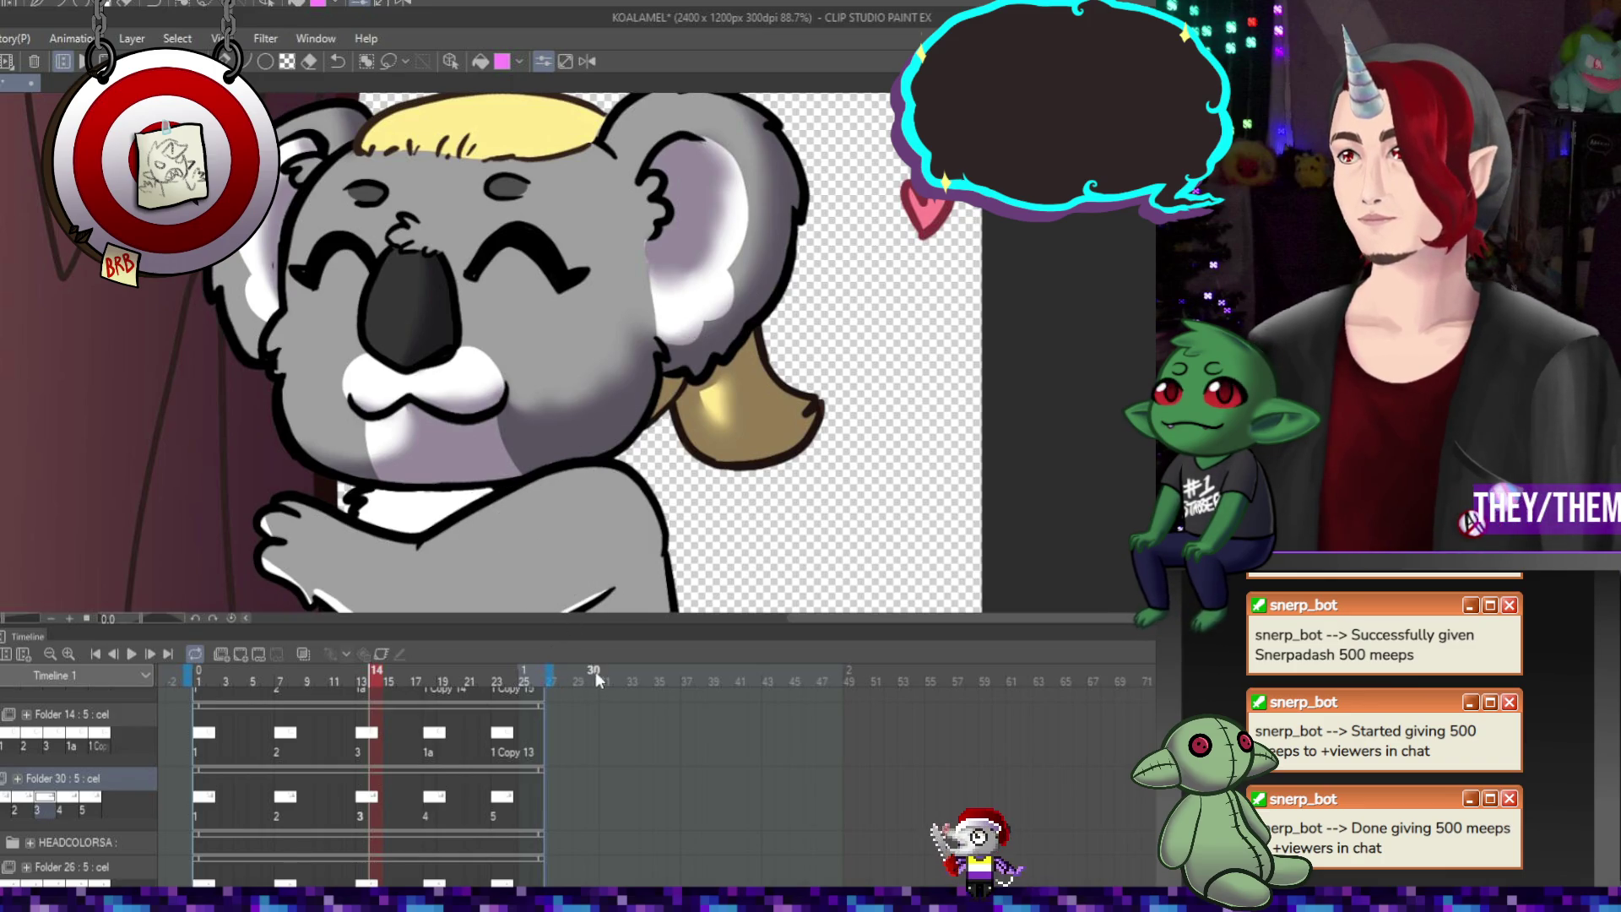
On the frame 23 drawing, paint the tan ponytail bright yellow and brighten the white ear highlight
{"action": "left_click", "coordinate": [294, 797]}
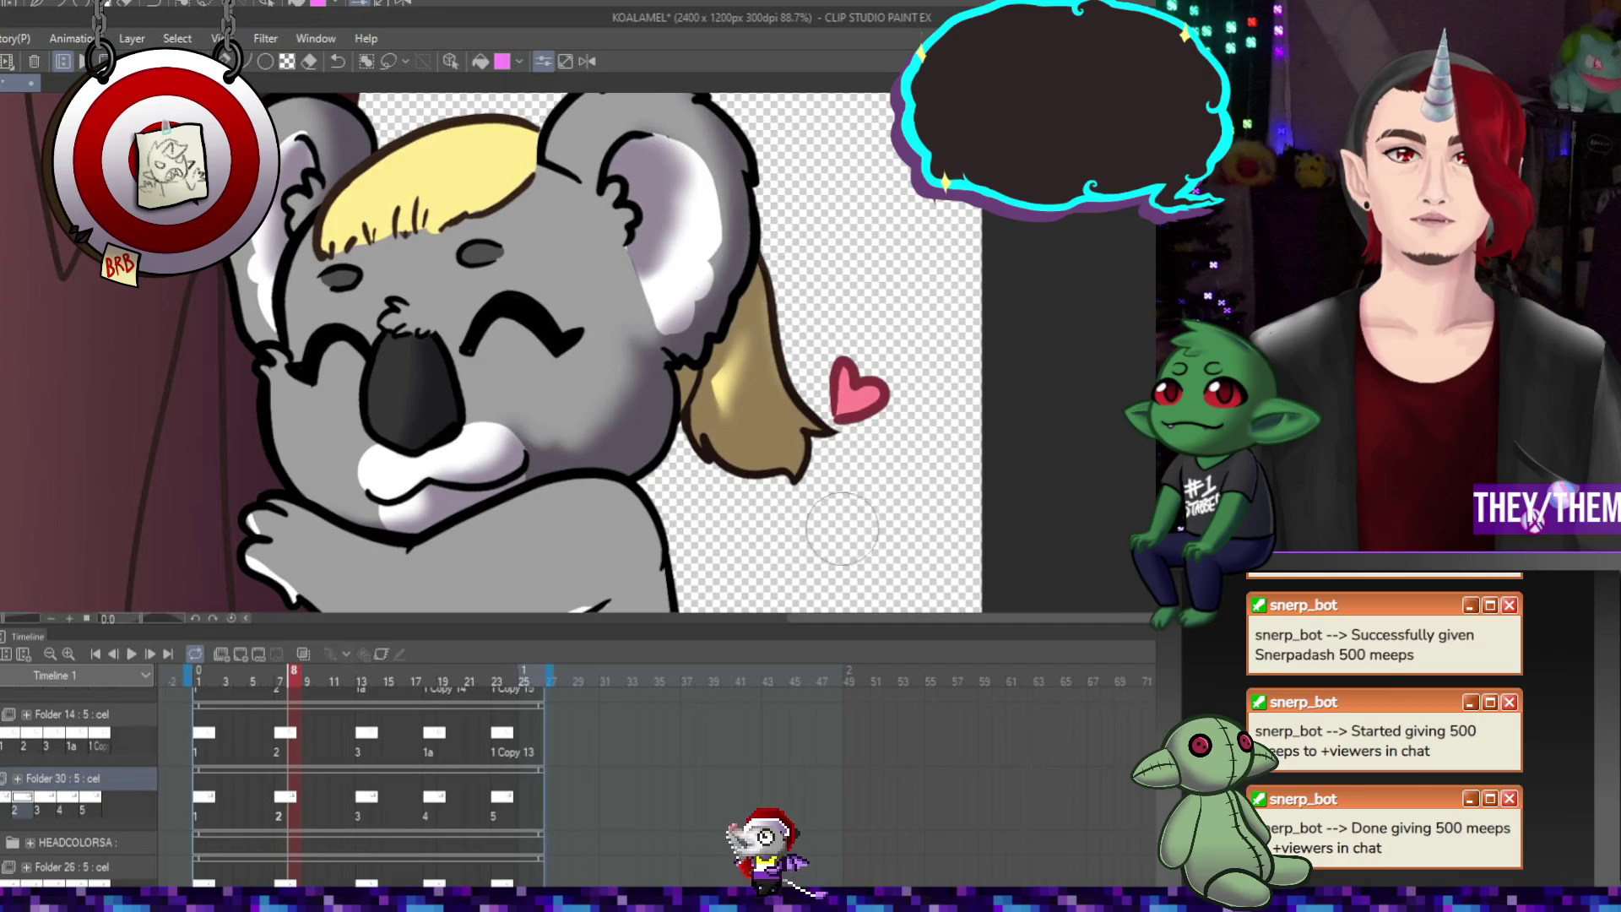
{"action": "key", "text": "Left"}
{"action": "key", "text": "Left"}
{"action": "key", "text": "Left"}
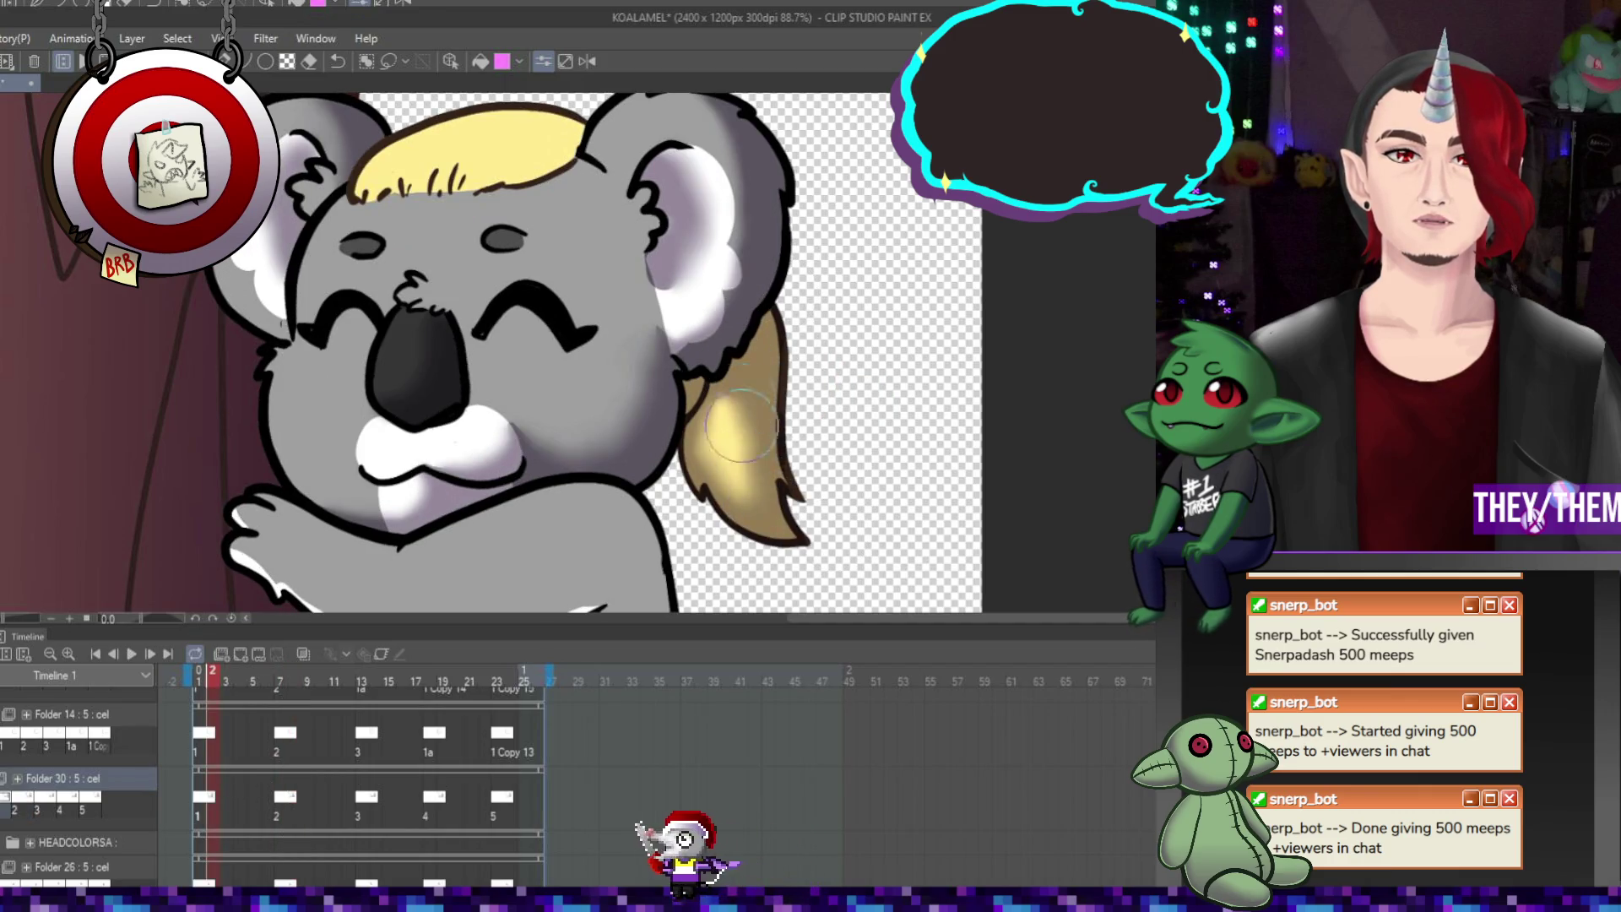
{"action": "key", "text": "Left"}
{"action": "key", "text": "Left"}
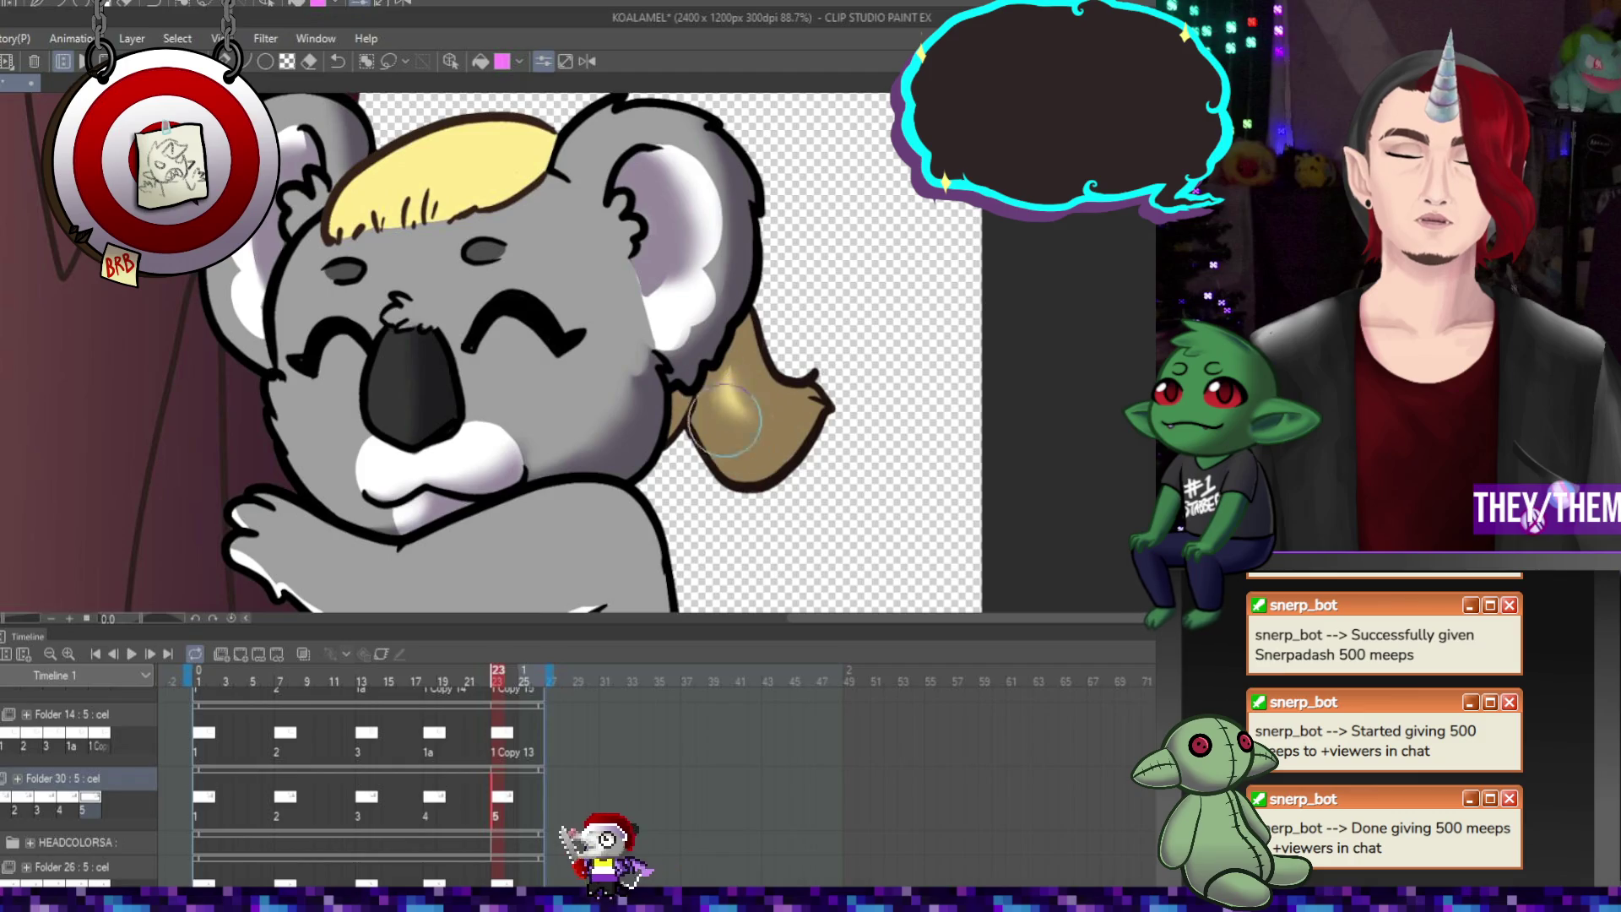
{"action": "mouse_move", "coordinate": [724, 420]}
{"action": "left_mouse_down"}
{"action": "mouse_move", "coordinate": [744, 422]}
{"action": "mouse_move", "coordinate": [725, 380]}
{"action": "mouse_move", "coordinate": [748, 426]}
{"action": "mouse_move", "coordinate": [743, 397]}
{"action": "mouse_move", "coordinate": [763, 414]}
{"action": "left_mouse_up"}
{"action": "mouse_move", "coordinate": [665, 301]}
{"action": "left_mouse_down"}
{"action": "mouse_move", "coordinate": [728, 266]}
{"action": "mouse_move", "coordinate": [717, 276]}
{"action": "left_mouse_up"}
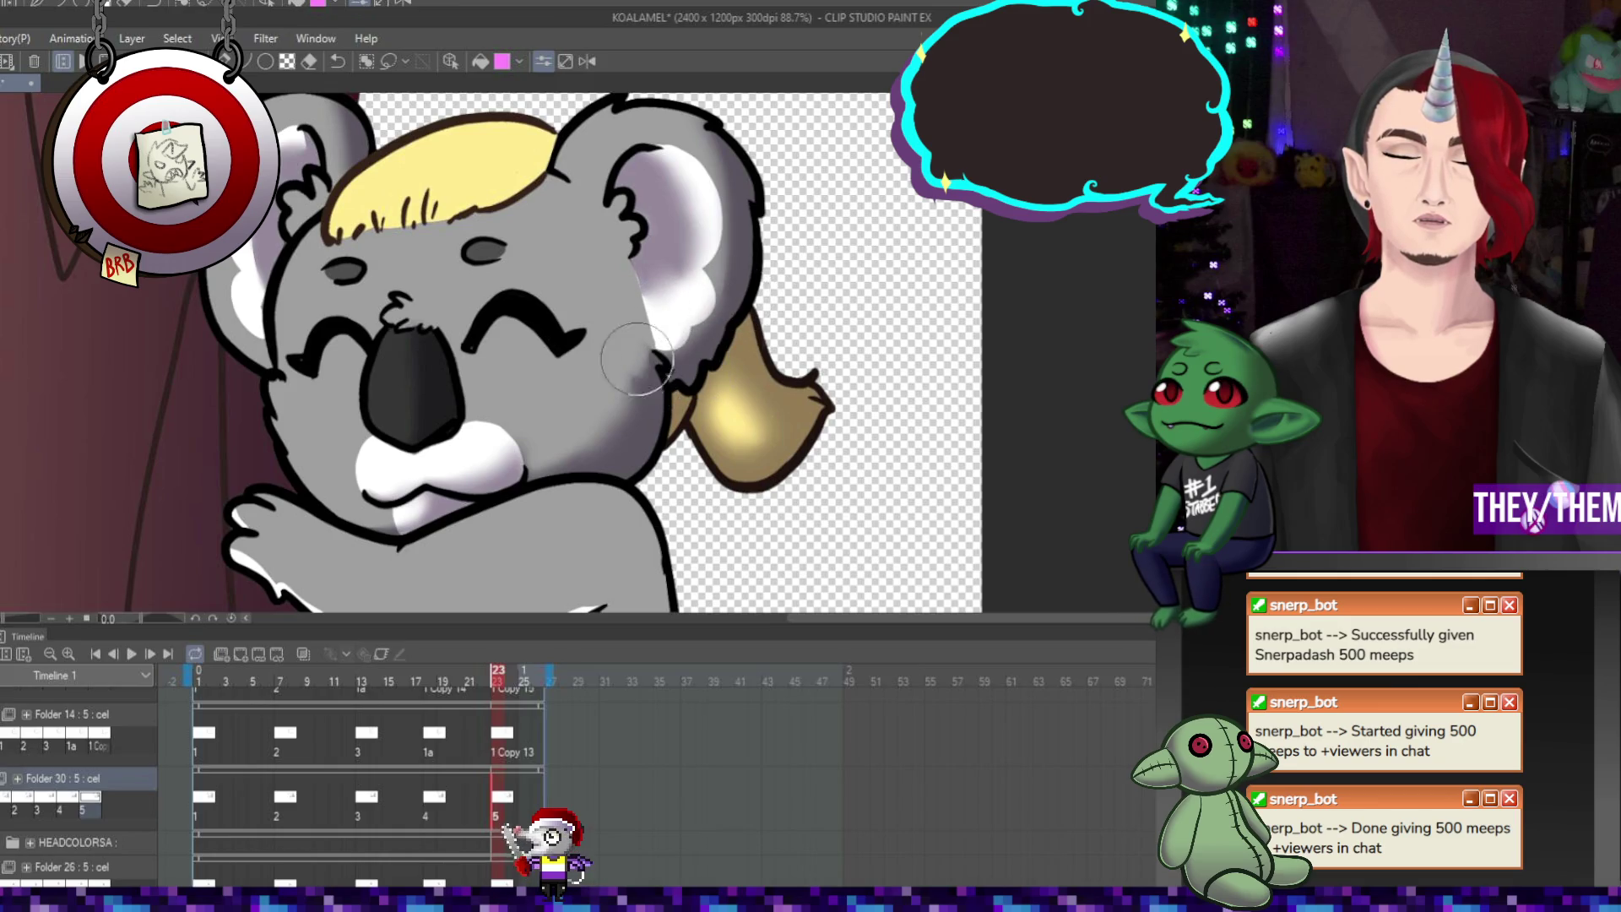
Check the koala drawings at frames 18, 13 and 7
{"action": "left_click", "coordinate": [437, 811]}
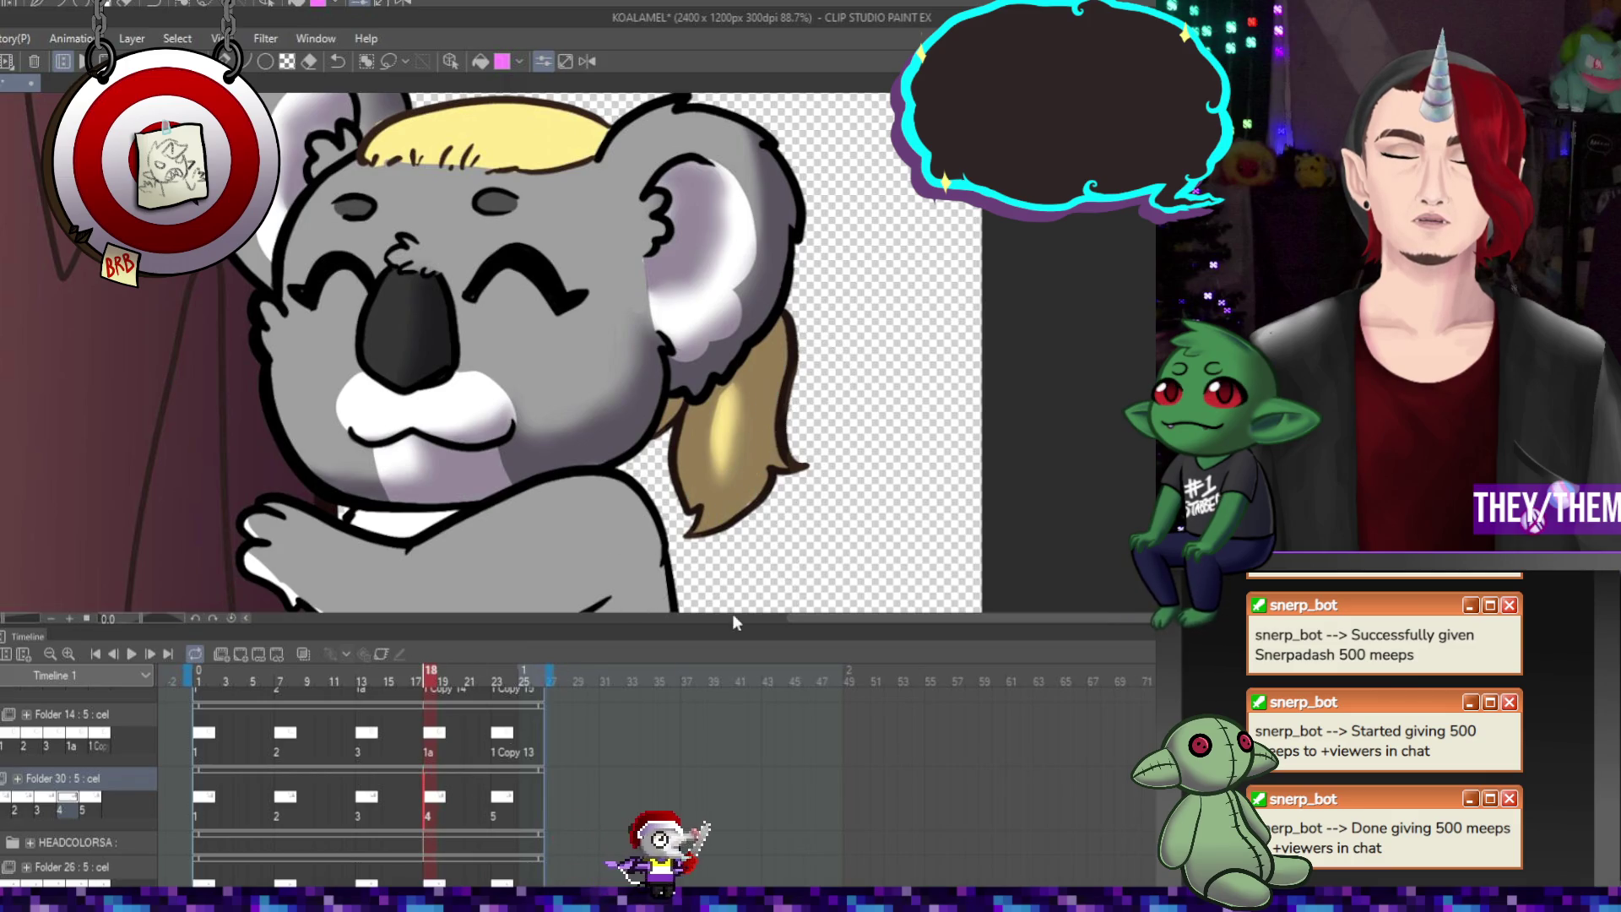
{"action": "left_click", "coordinate": [364, 807]}
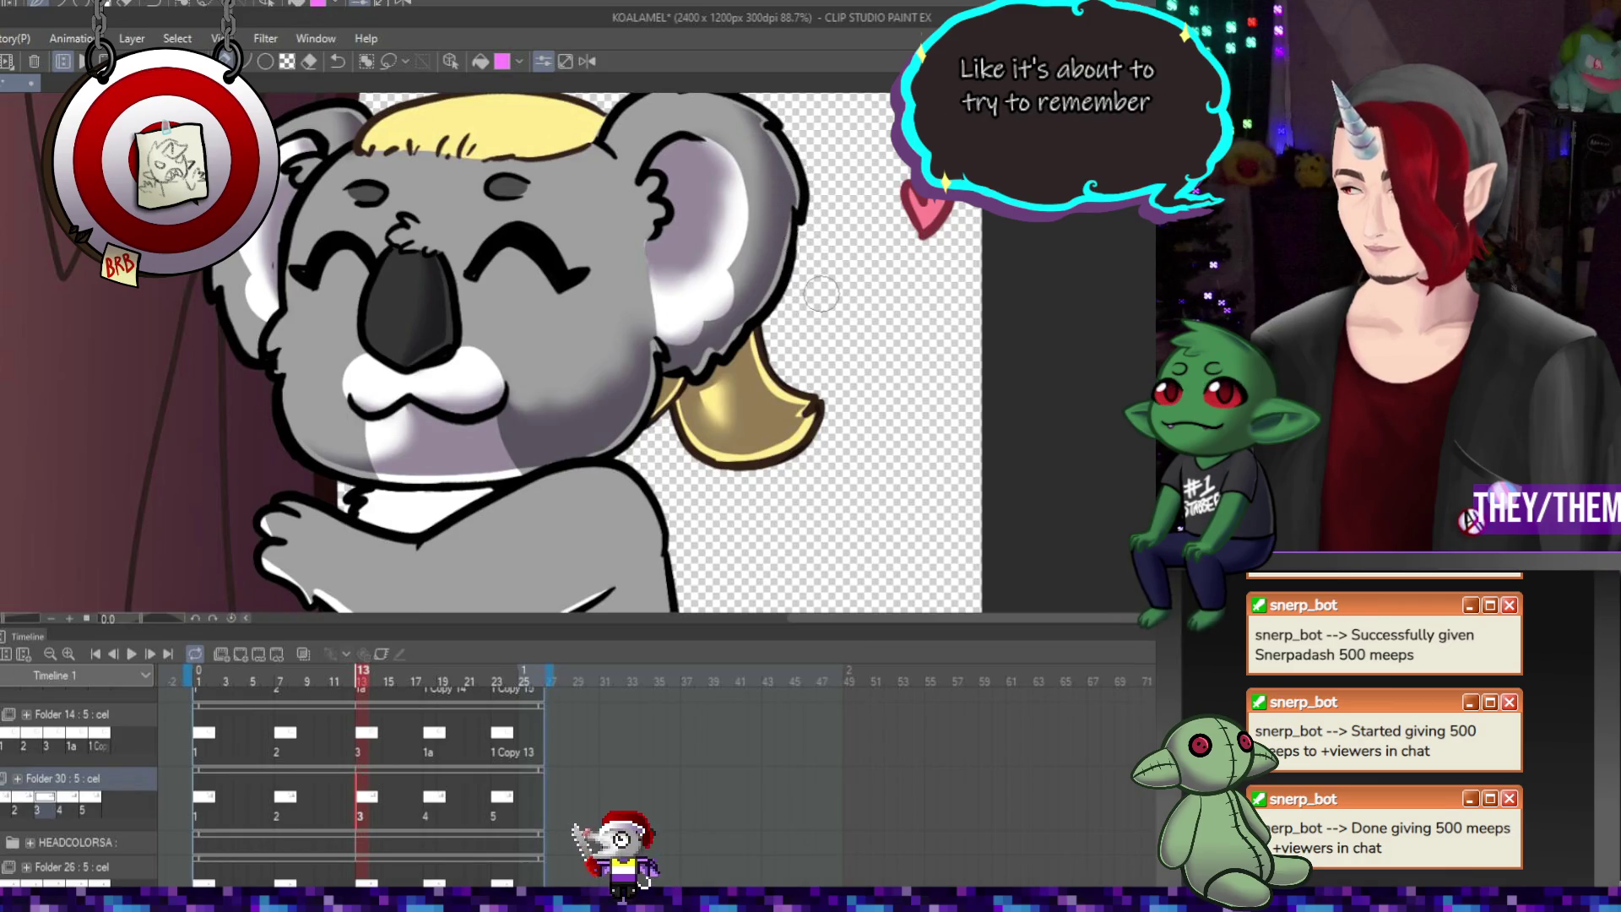
{"action": "left_click", "coordinate": [286, 802]}
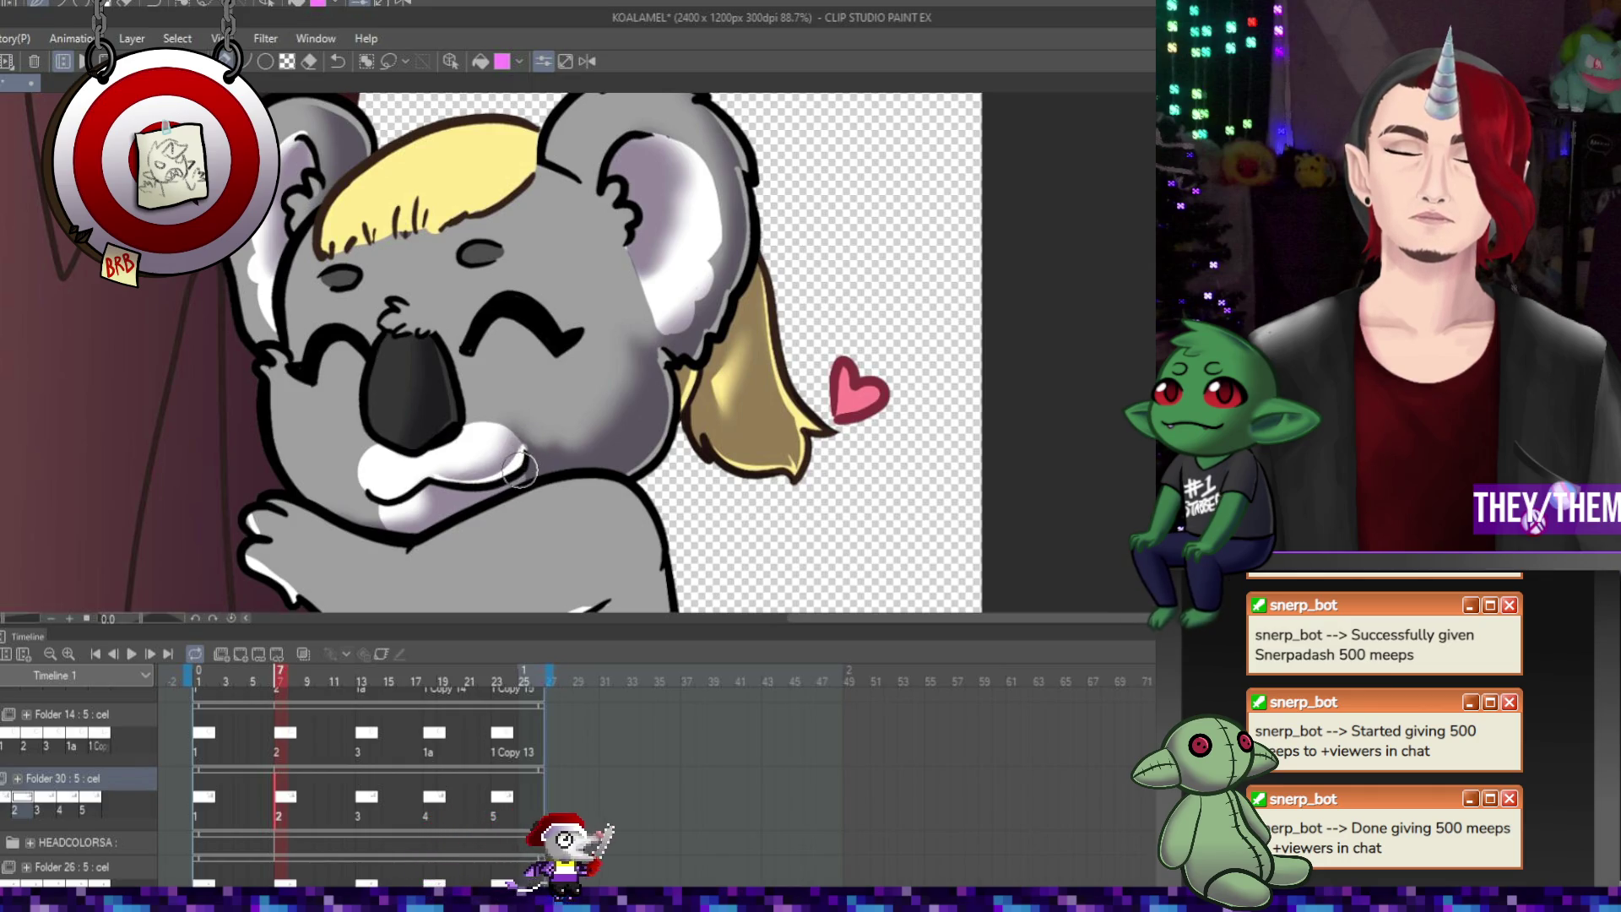
Return to the first frame, save KOALAMEL, and switch to the festiveych_base document
{"action": "key", "text": "Home"}
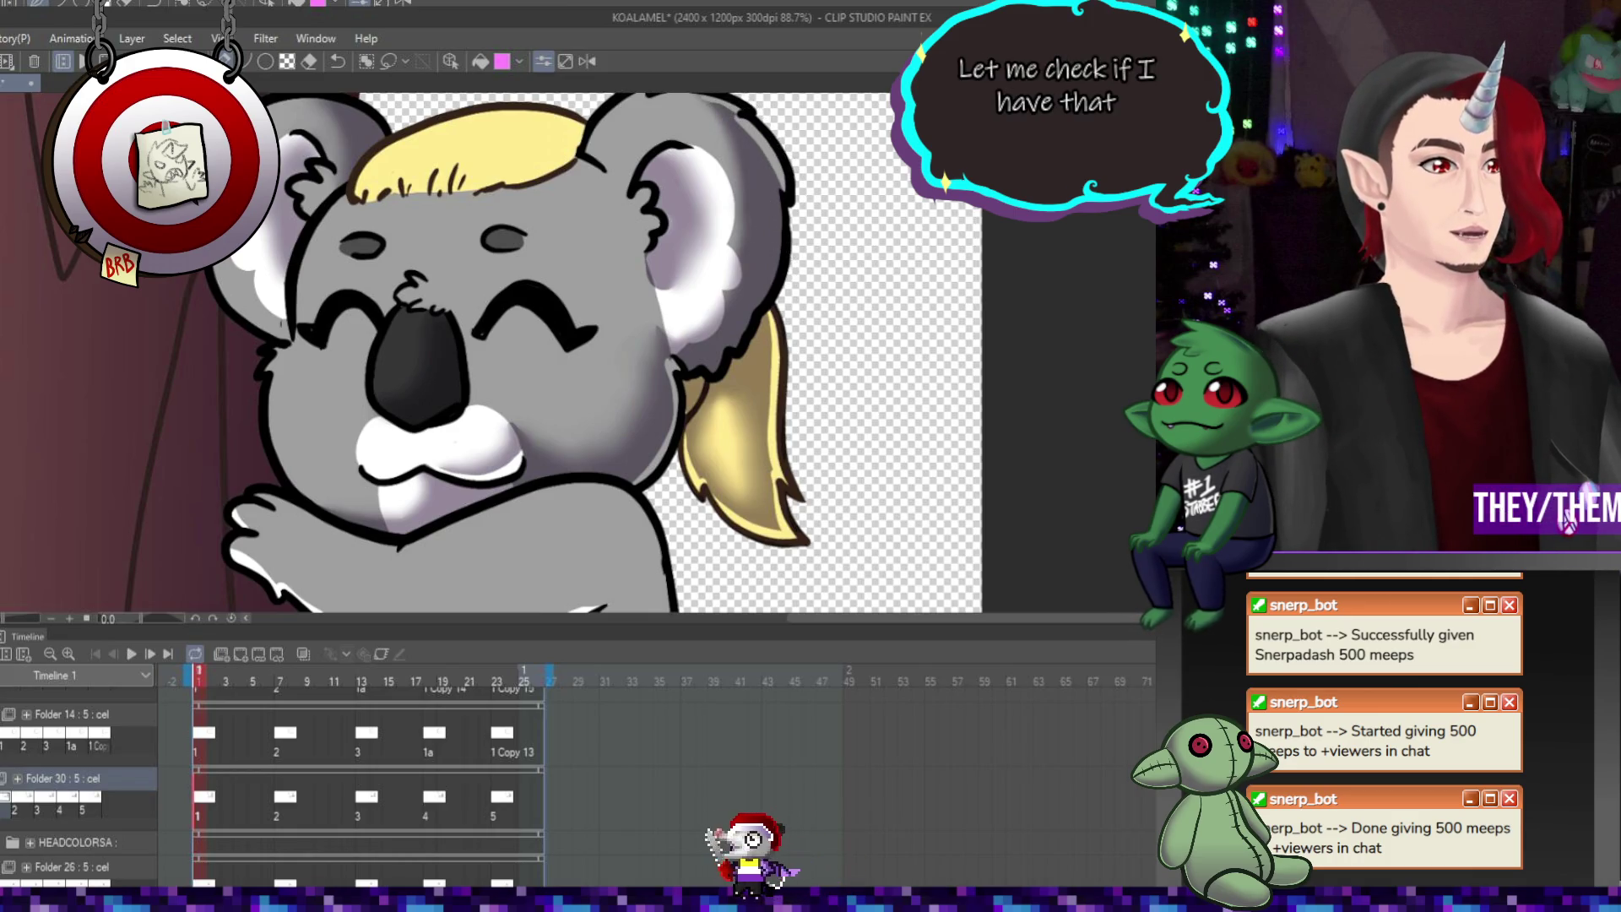
{"action": "key", "text": "ctrl+s"}
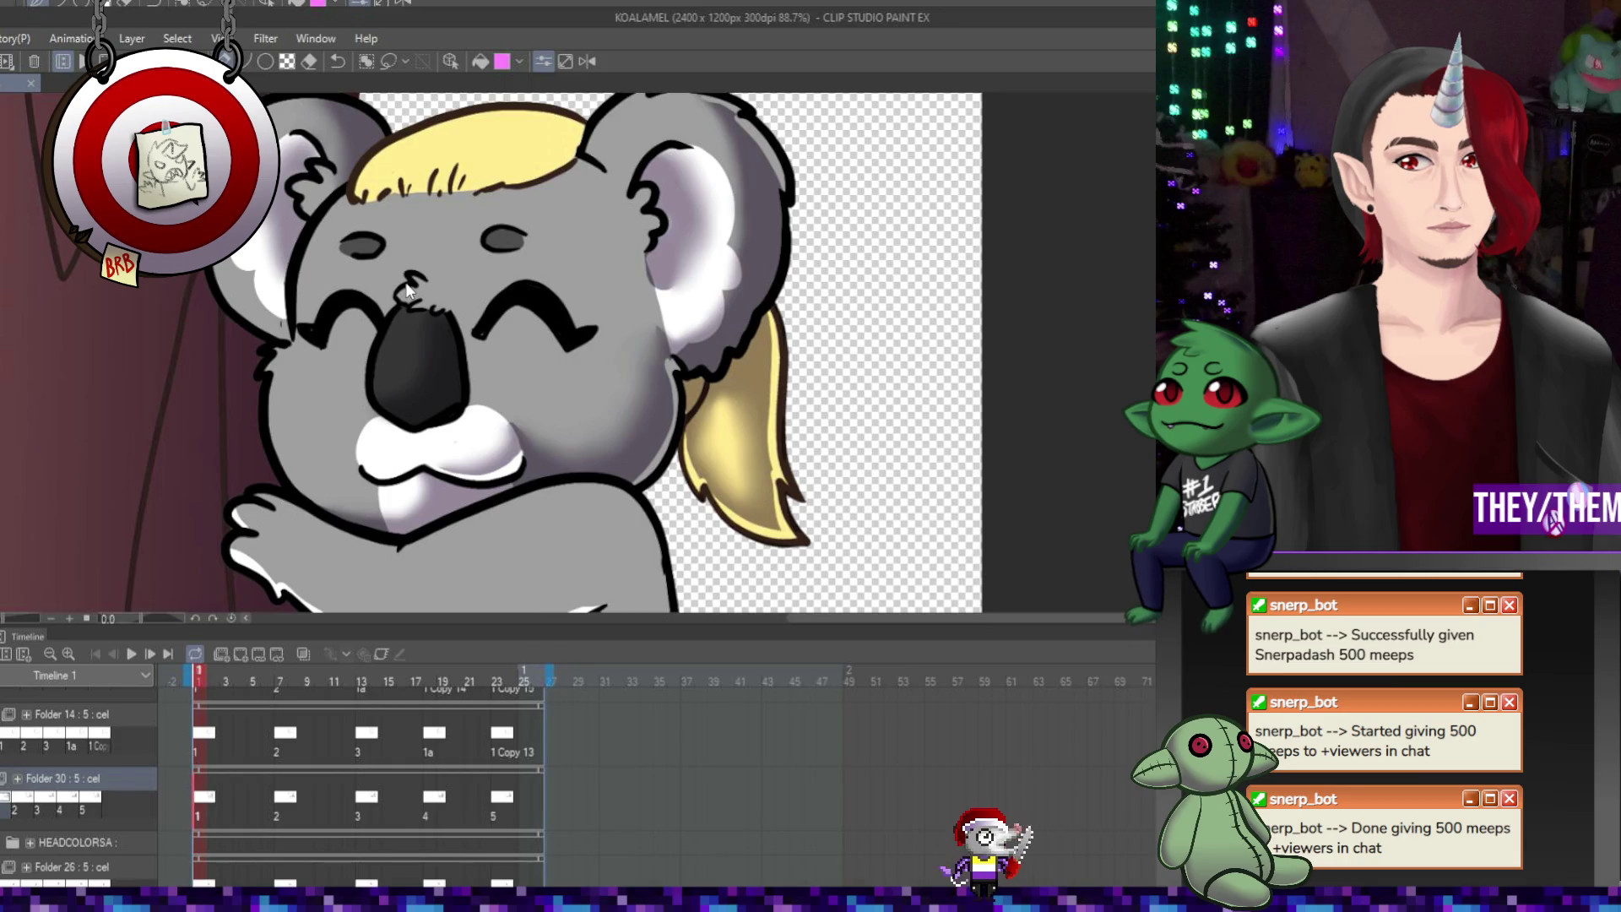
{"action": "key", "text": "ctrl+Tab"}
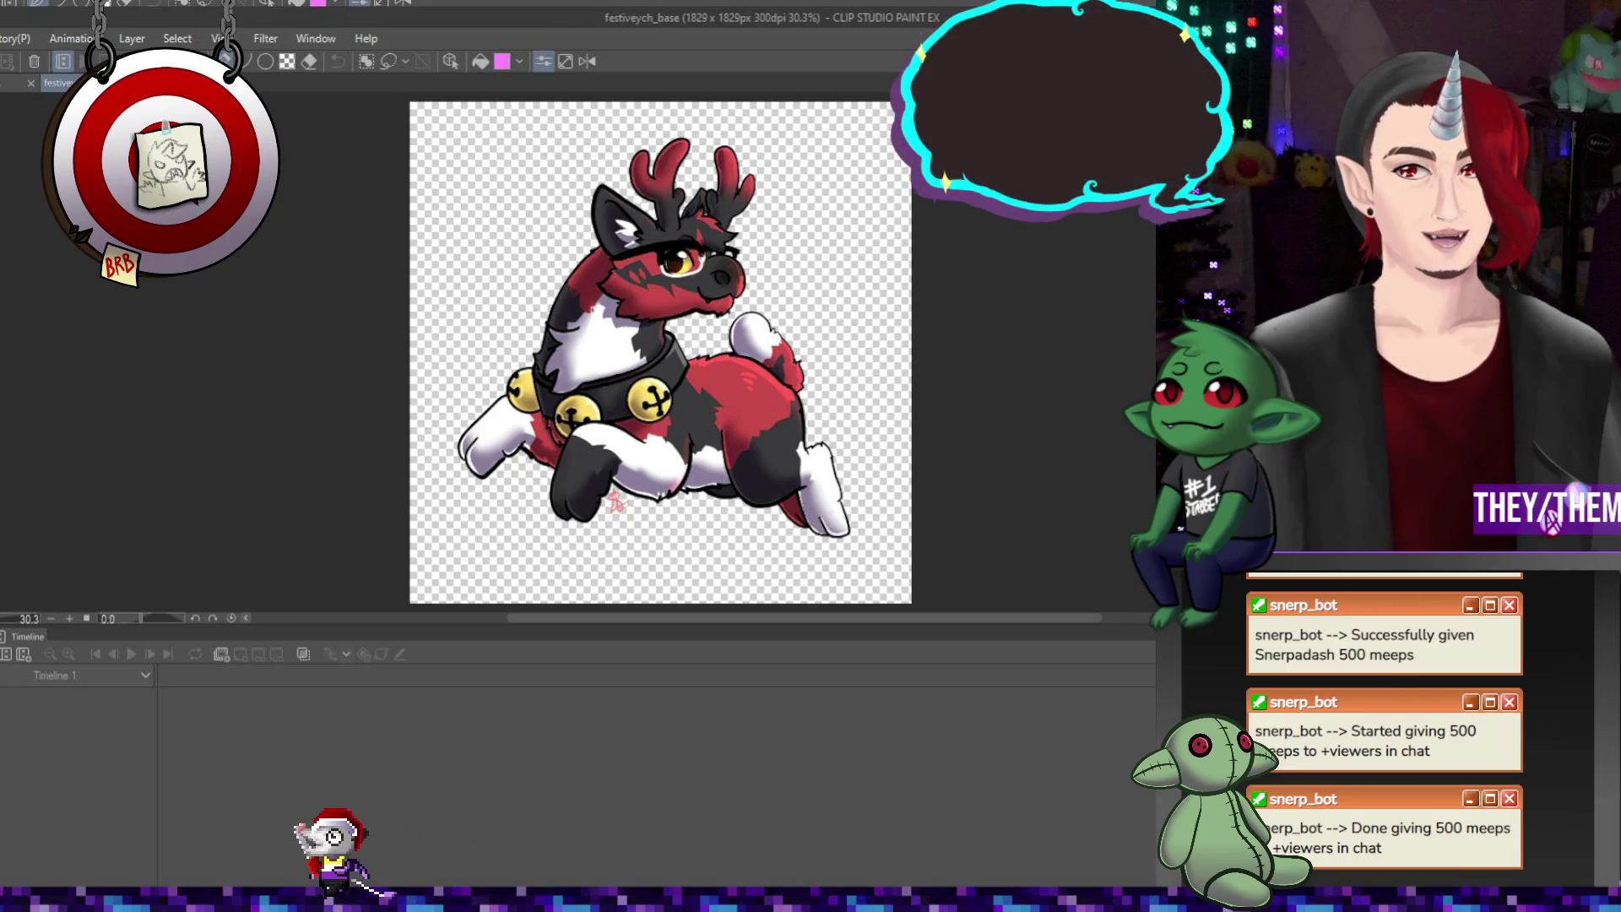
Switch from the reindeer document back to the KOALAMEL animation with Ctrl+Tab
{"action": "key", "text": "ctrl+Tab"}
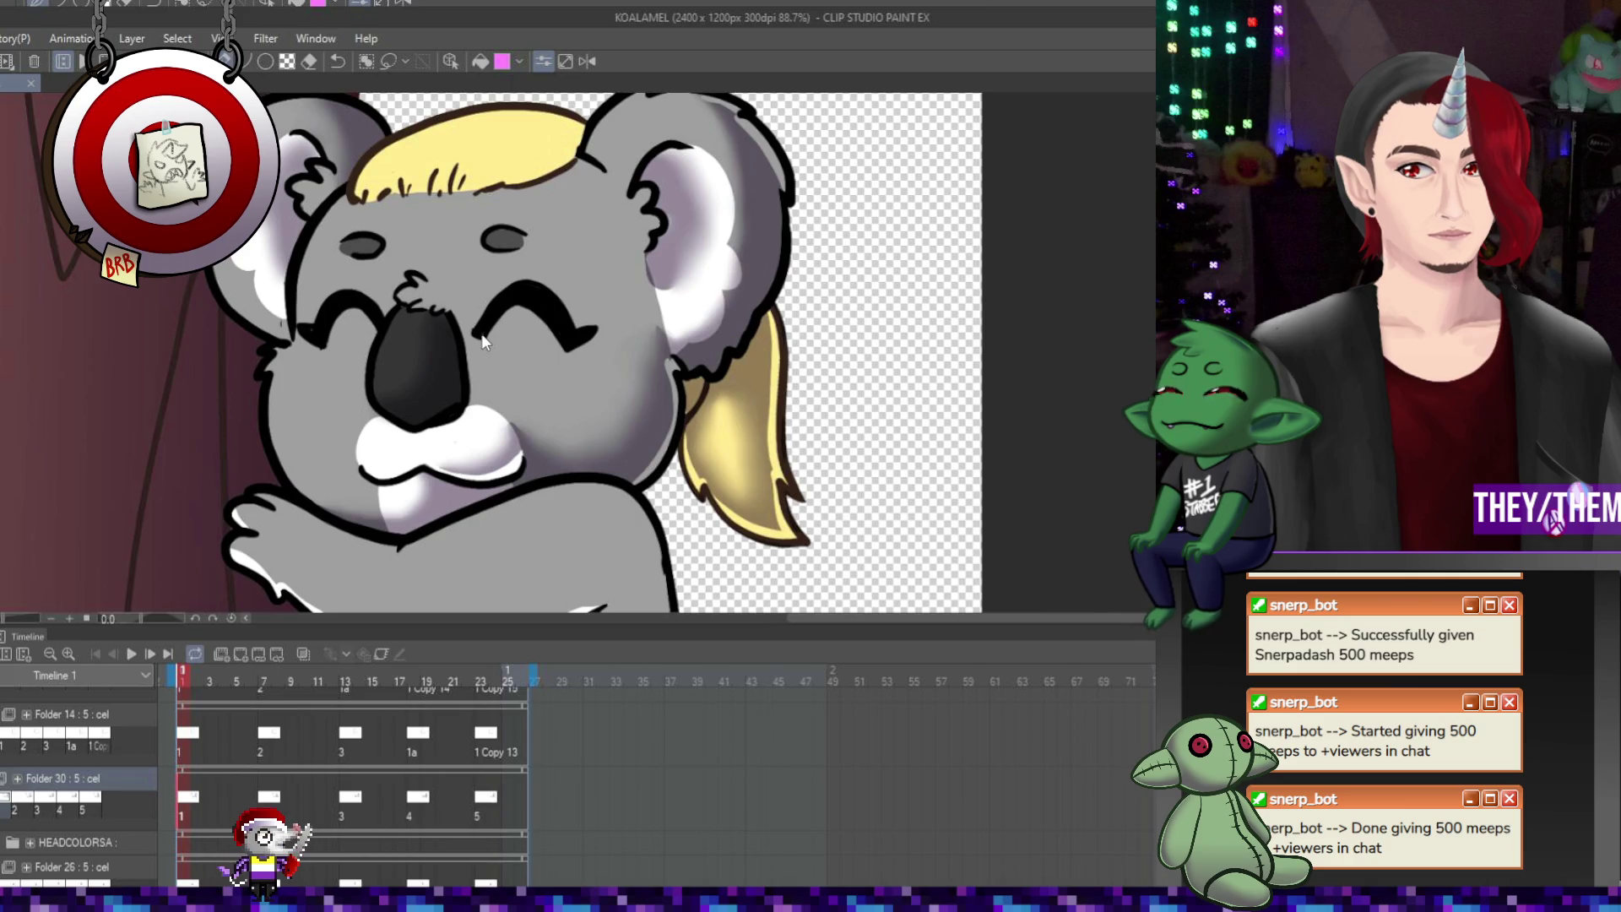
Switch to the festiveych 'REINDEER YCH' document with Ctrl+Tab
{"action": "key", "text": "ctrl+Tab"}
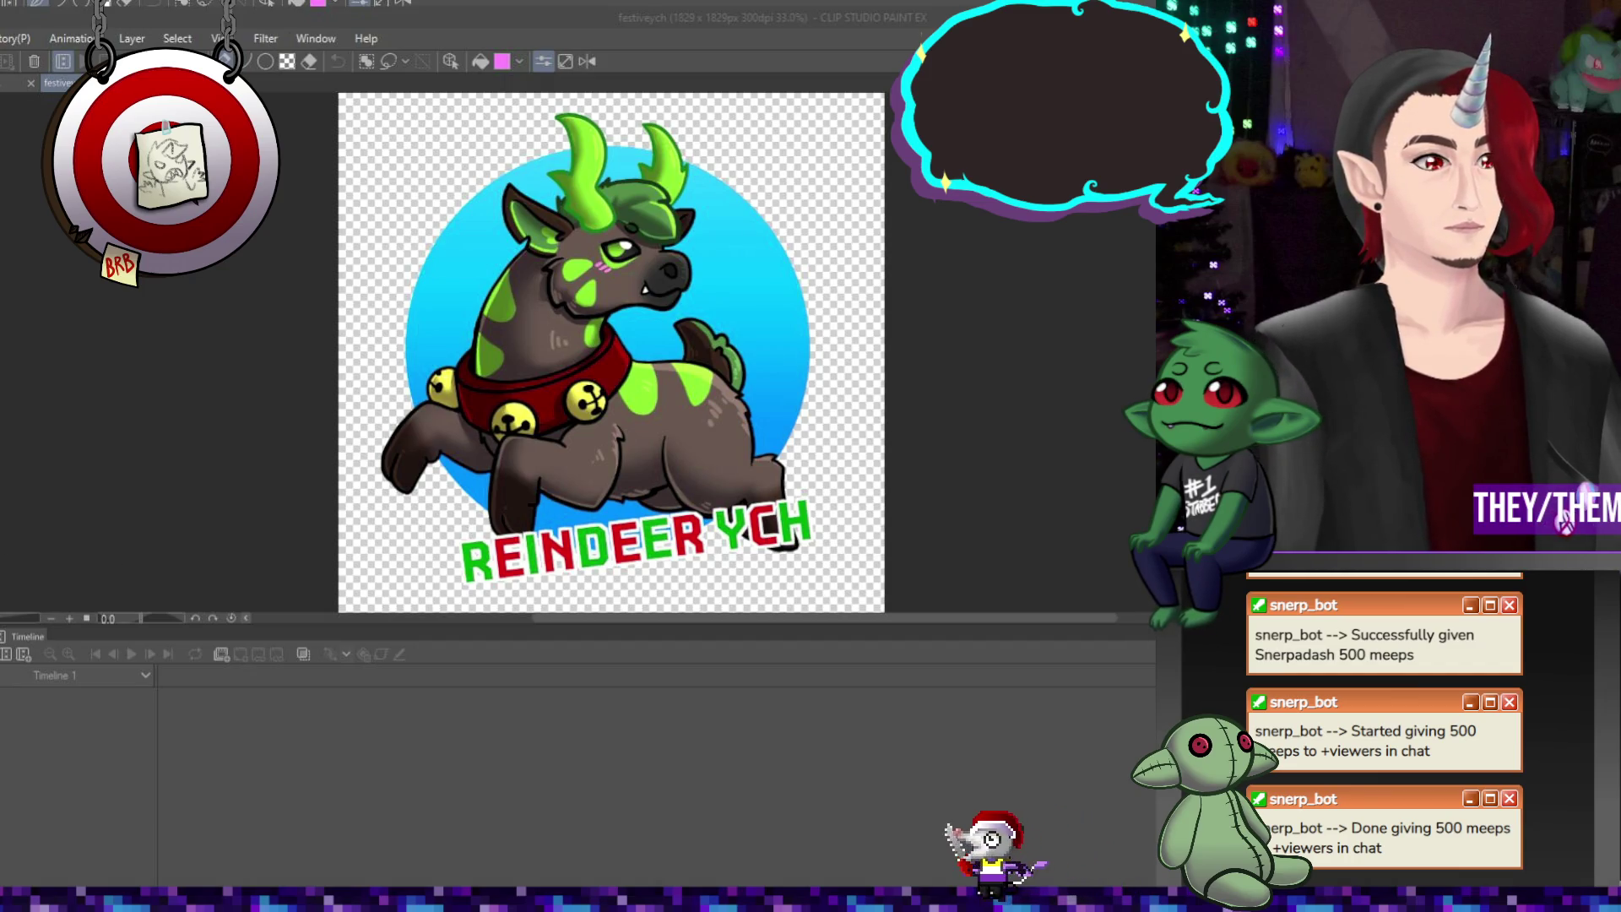
In KOALAMEL, brush a small dark stroke onto the right koala's blonde fringe, then return to KOALAMEL
{"action": "left_click", "coordinate": [357, 274]}
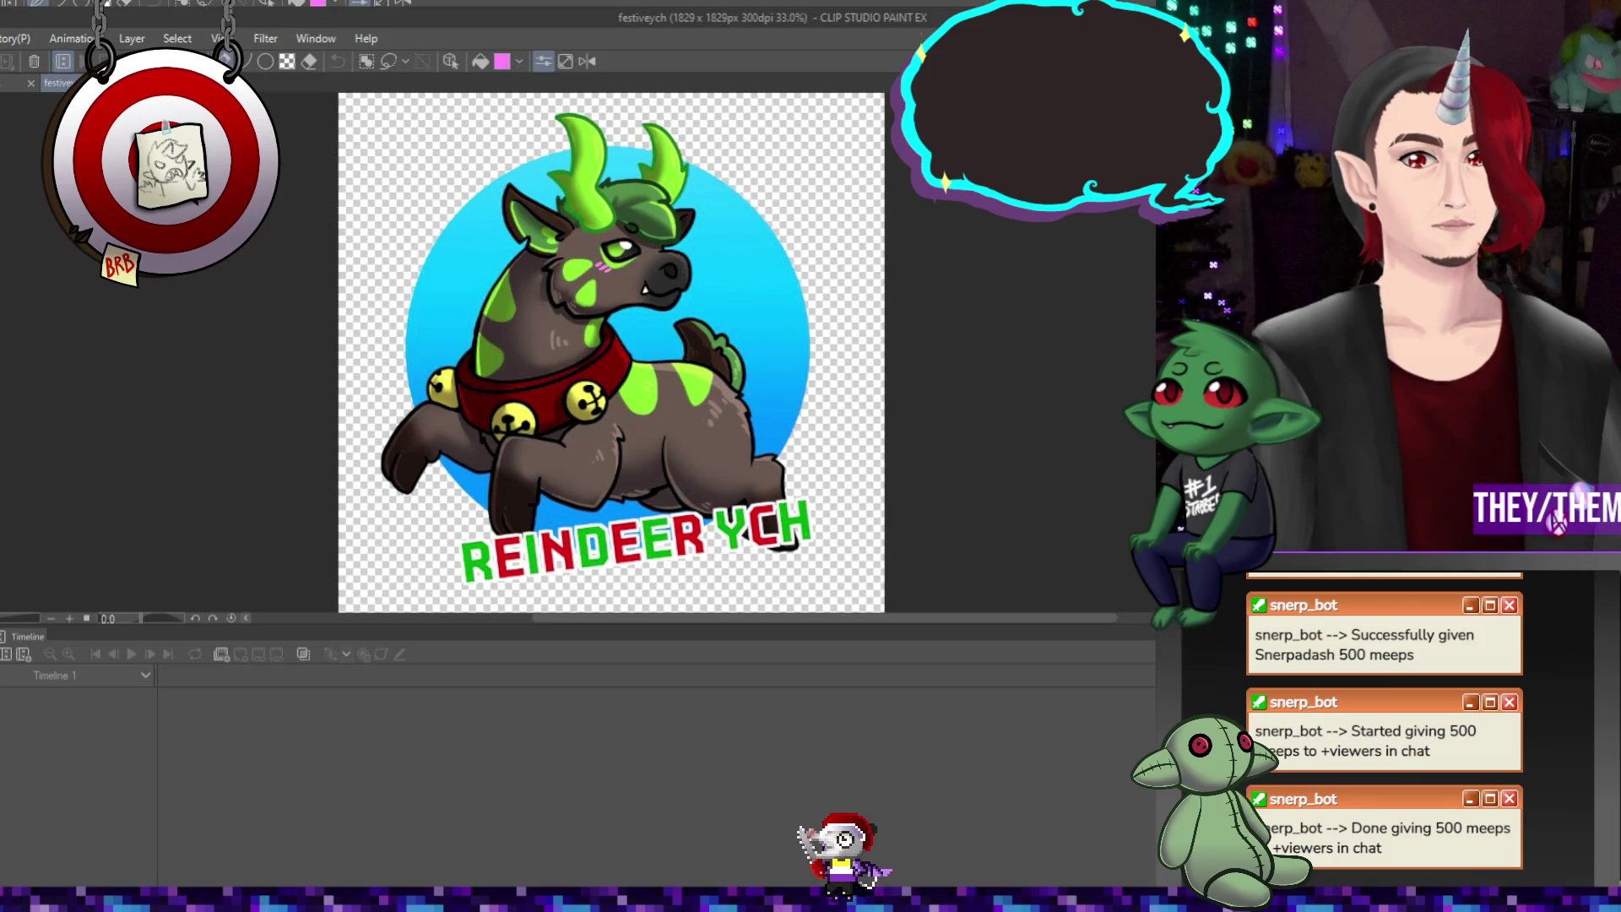
{"action": "key", "text": "ctrl+Tab"}
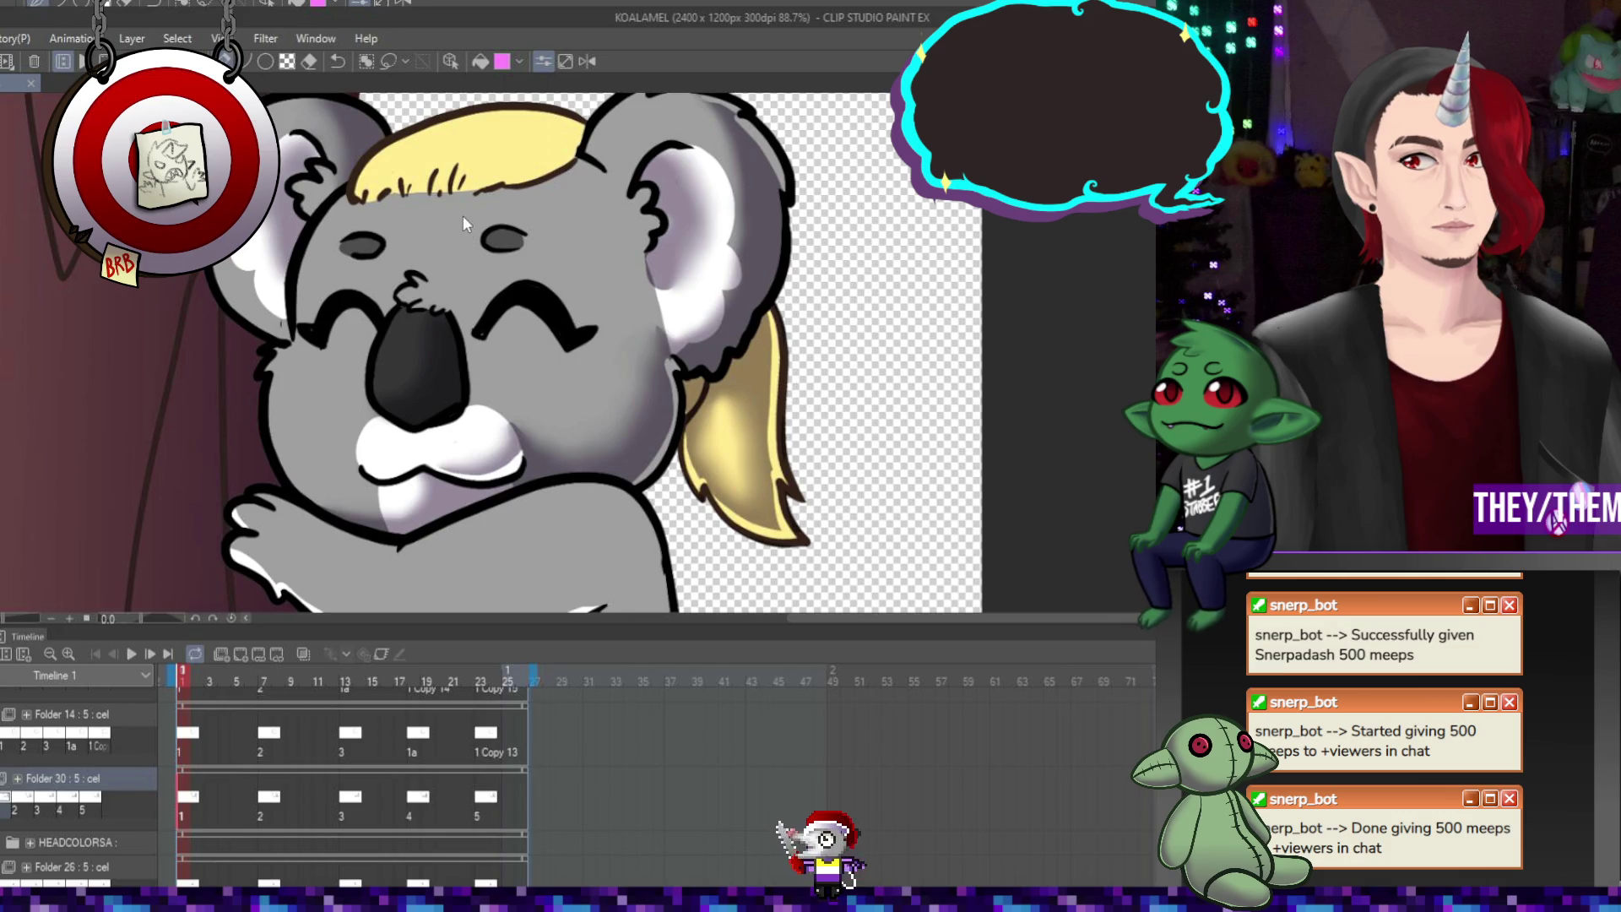
{"action": "left_click_drag", "start_coordinate": [451, 197], "coordinate": [461, 172]}
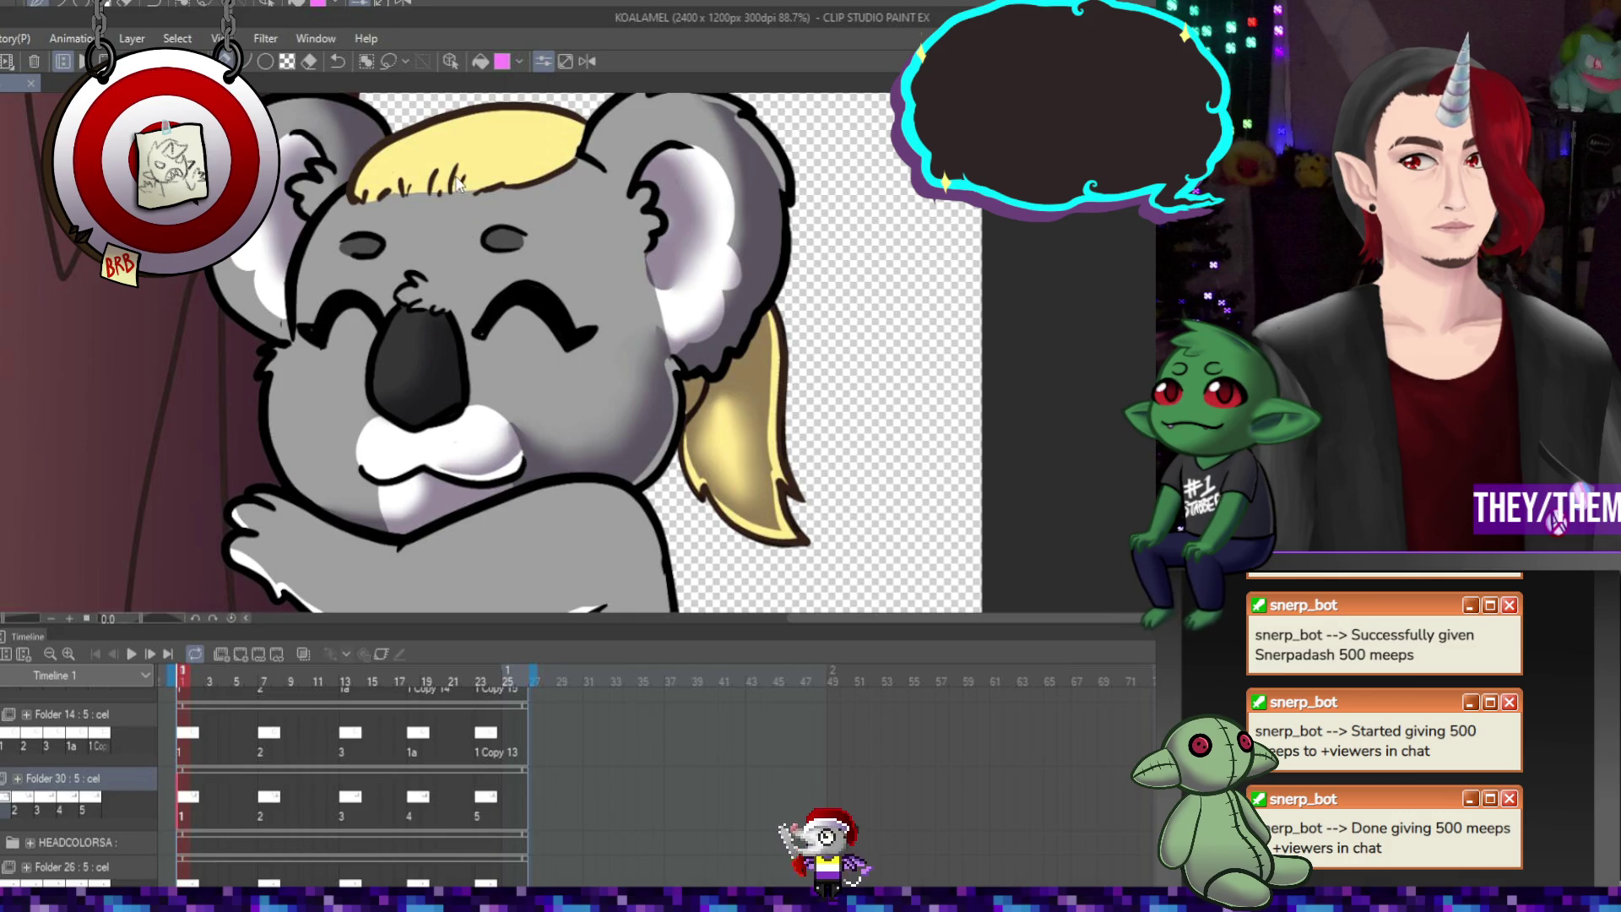
{"action": "key", "text": "ctrl+Tab"}
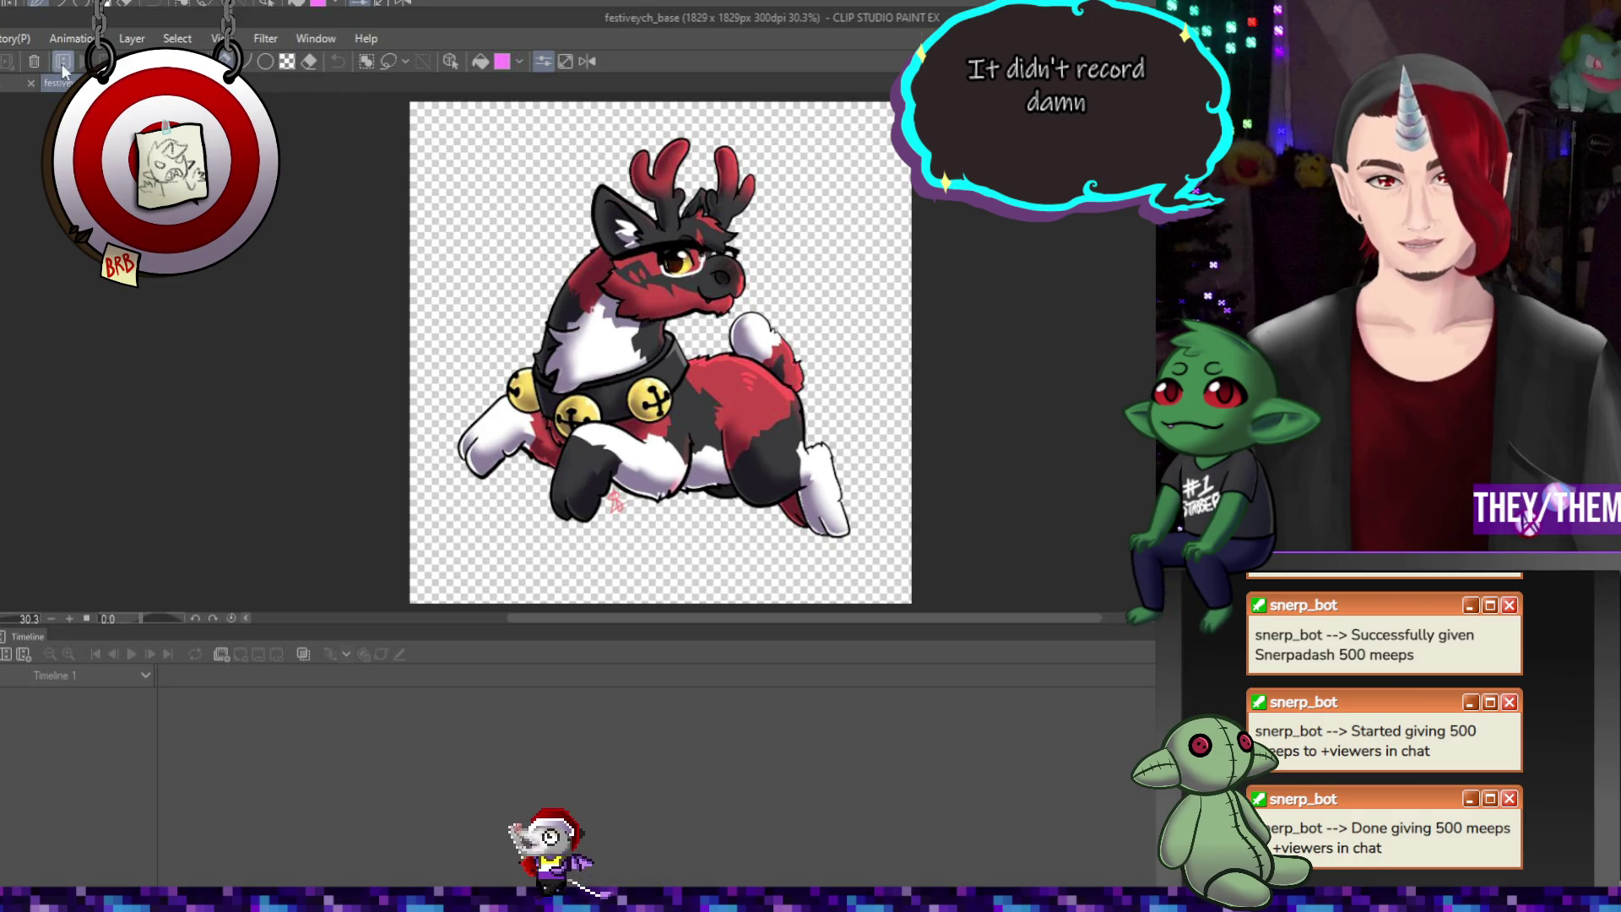
{"action": "key", "text": "ctrl+Tab"}
{"action": "scroll", "coordinate": [505, 342], "scroll_direction": "down", "scroll_amount": 2}
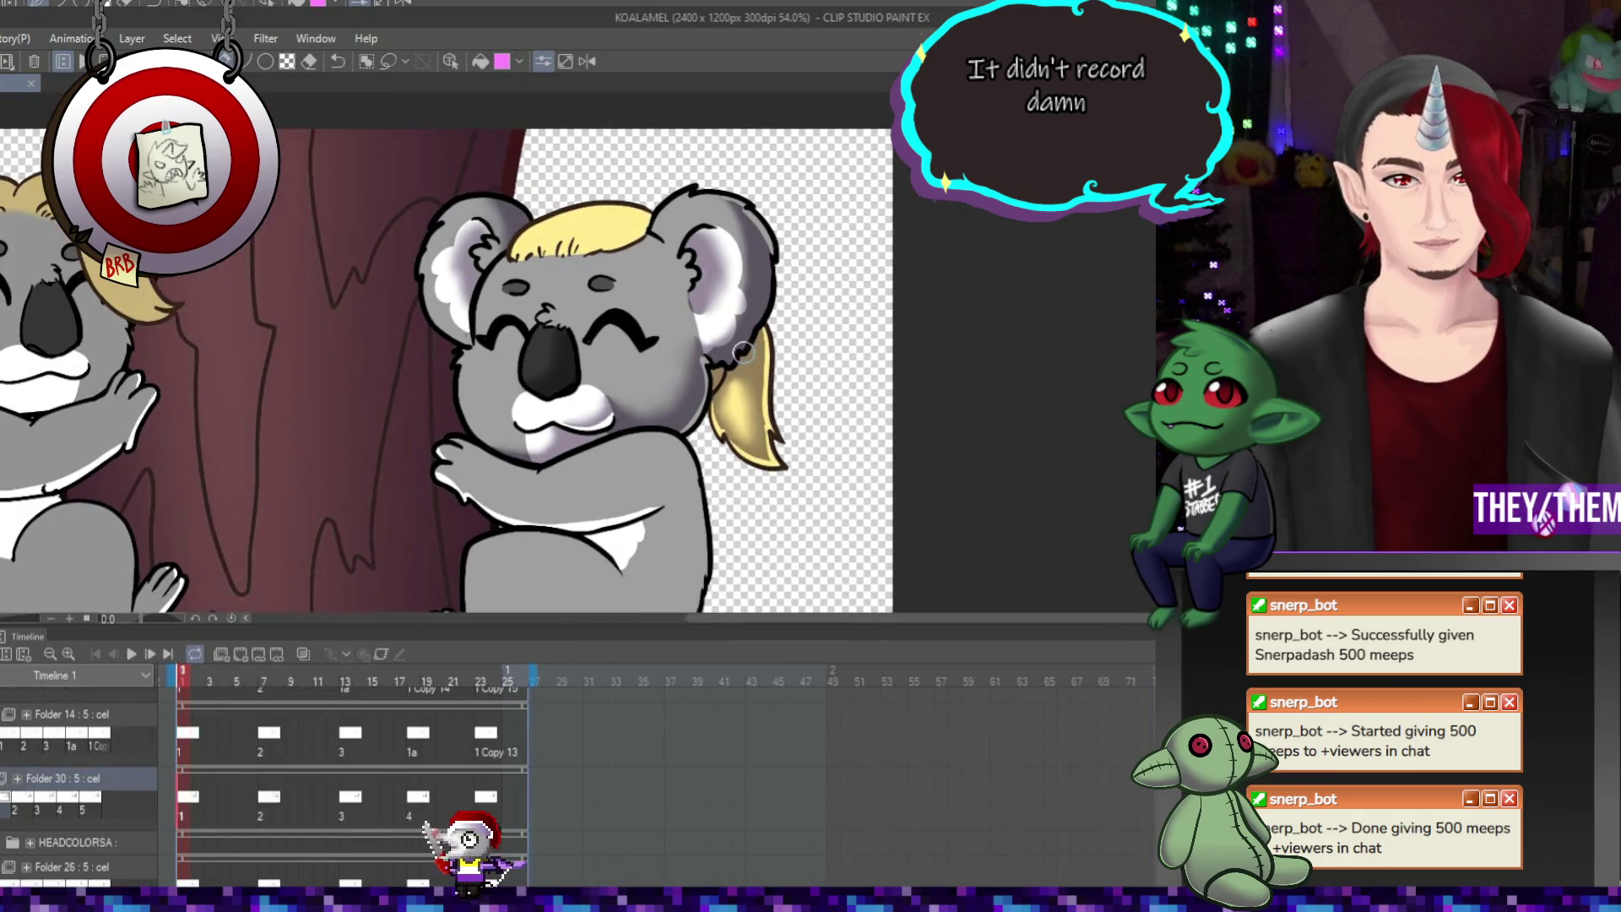
Review frames 8, 14 and 18, then fix the right koala's ear edge on frame 18
{"action": "scroll", "coordinate": [505, 342], "scroll_direction": "up", "scroll_amount": 1}
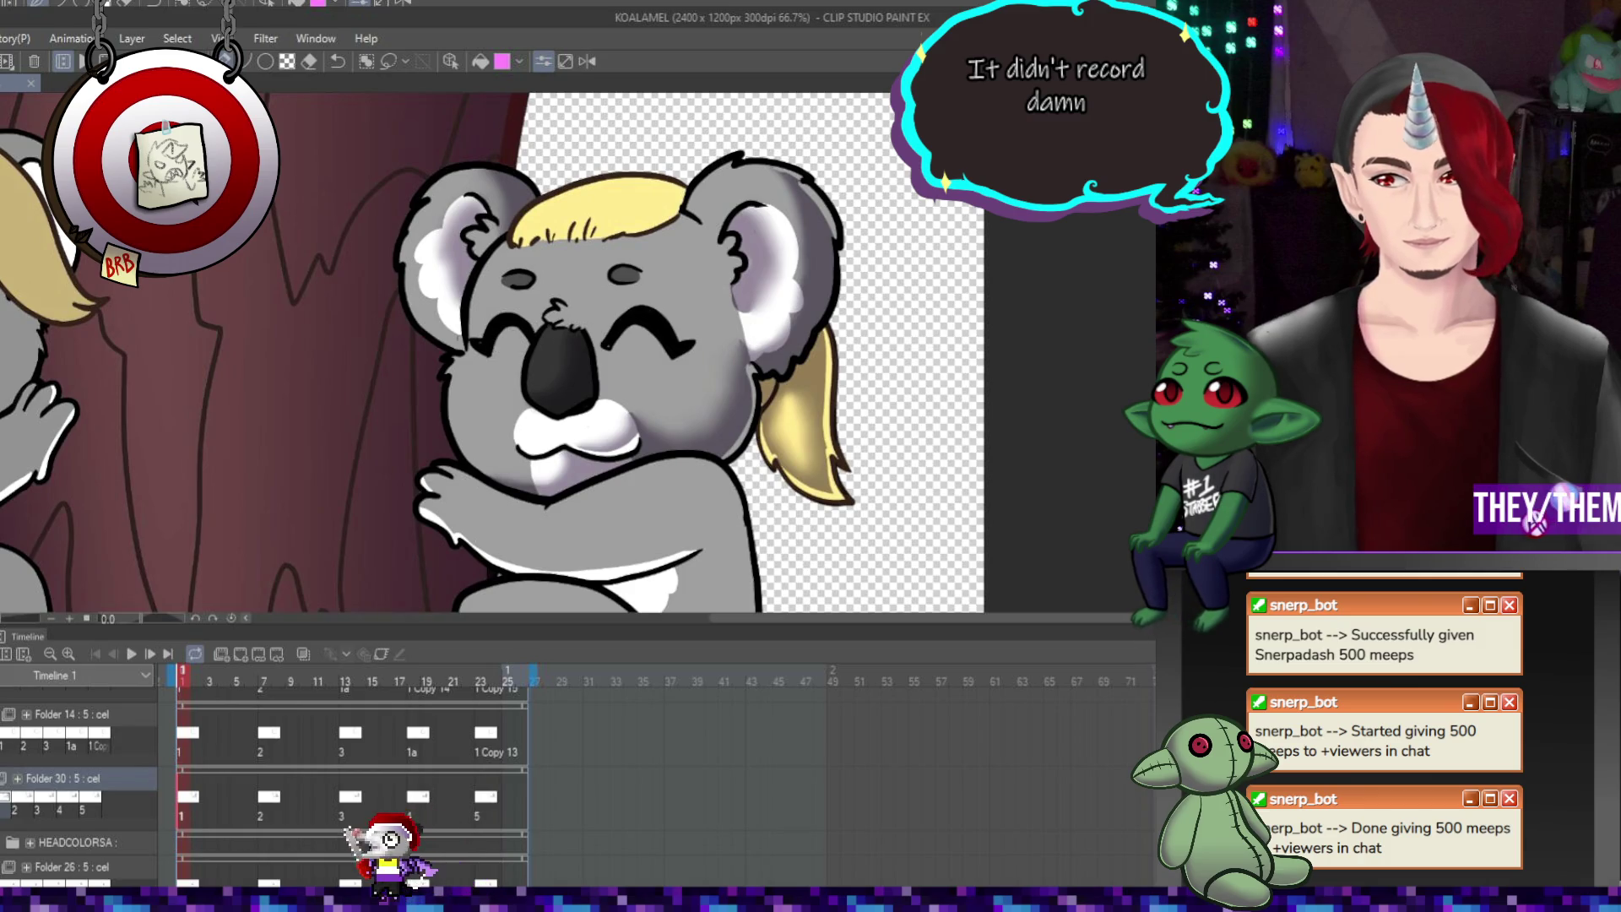
{"action": "scroll", "coordinate": [900, 443], "scroll_direction": "down", "scroll_amount": 4}
{"action": "scroll", "coordinate": [830, 458], "scroll_direction": "up", "scroll_amount": 2}
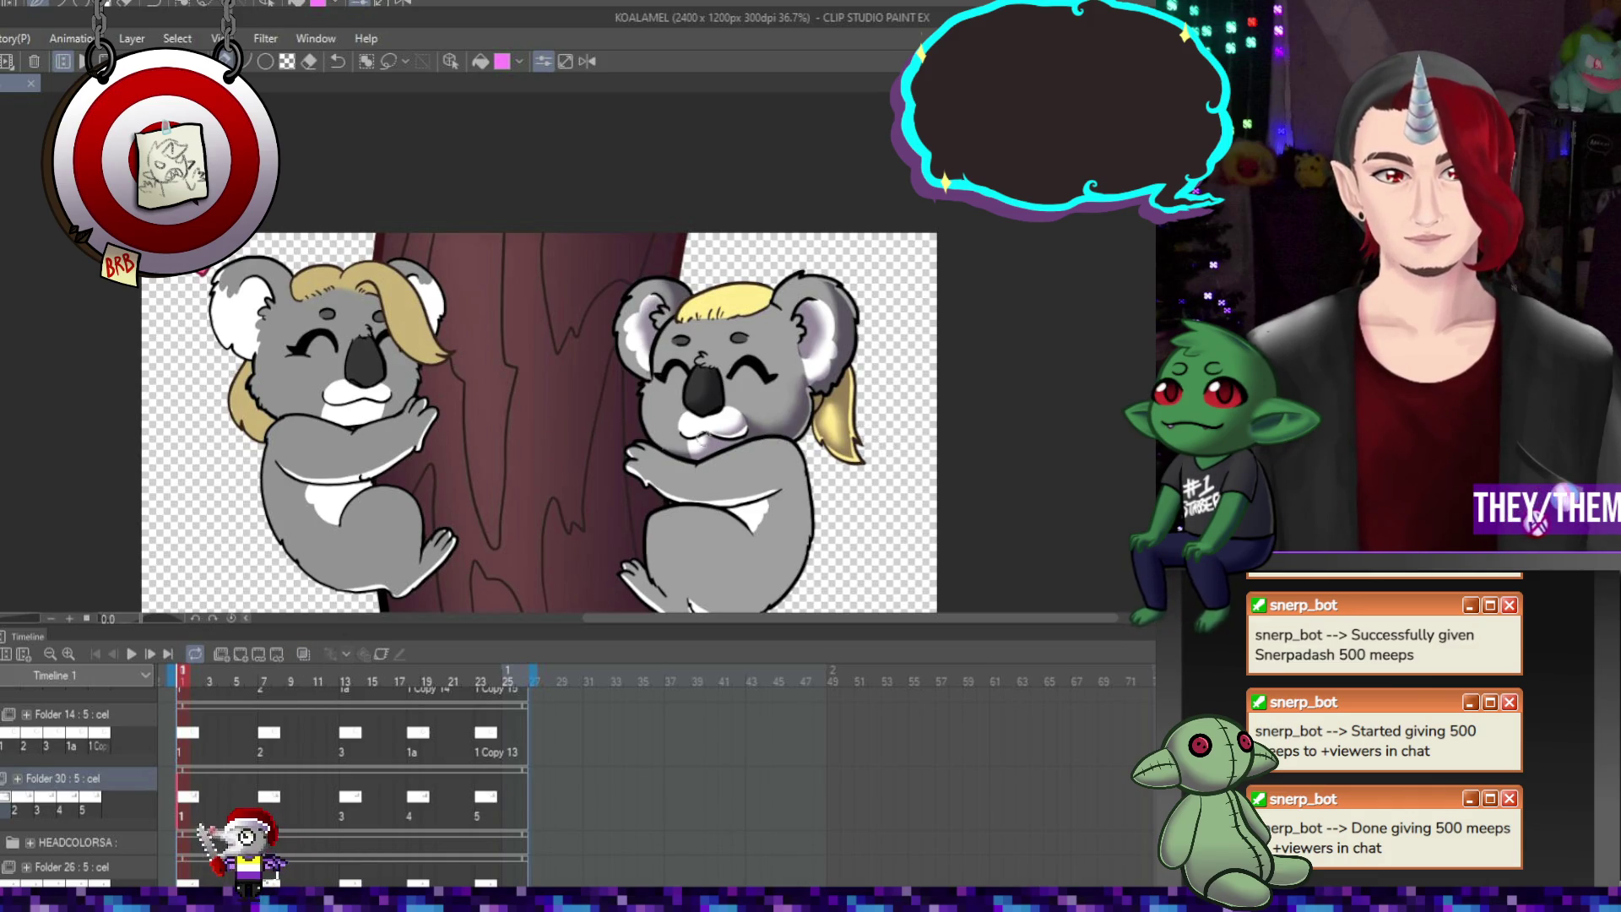
{"action": "scroll", "coordinate": [702, 437], "scroll_direction": "up", "scroll_amount": 3}
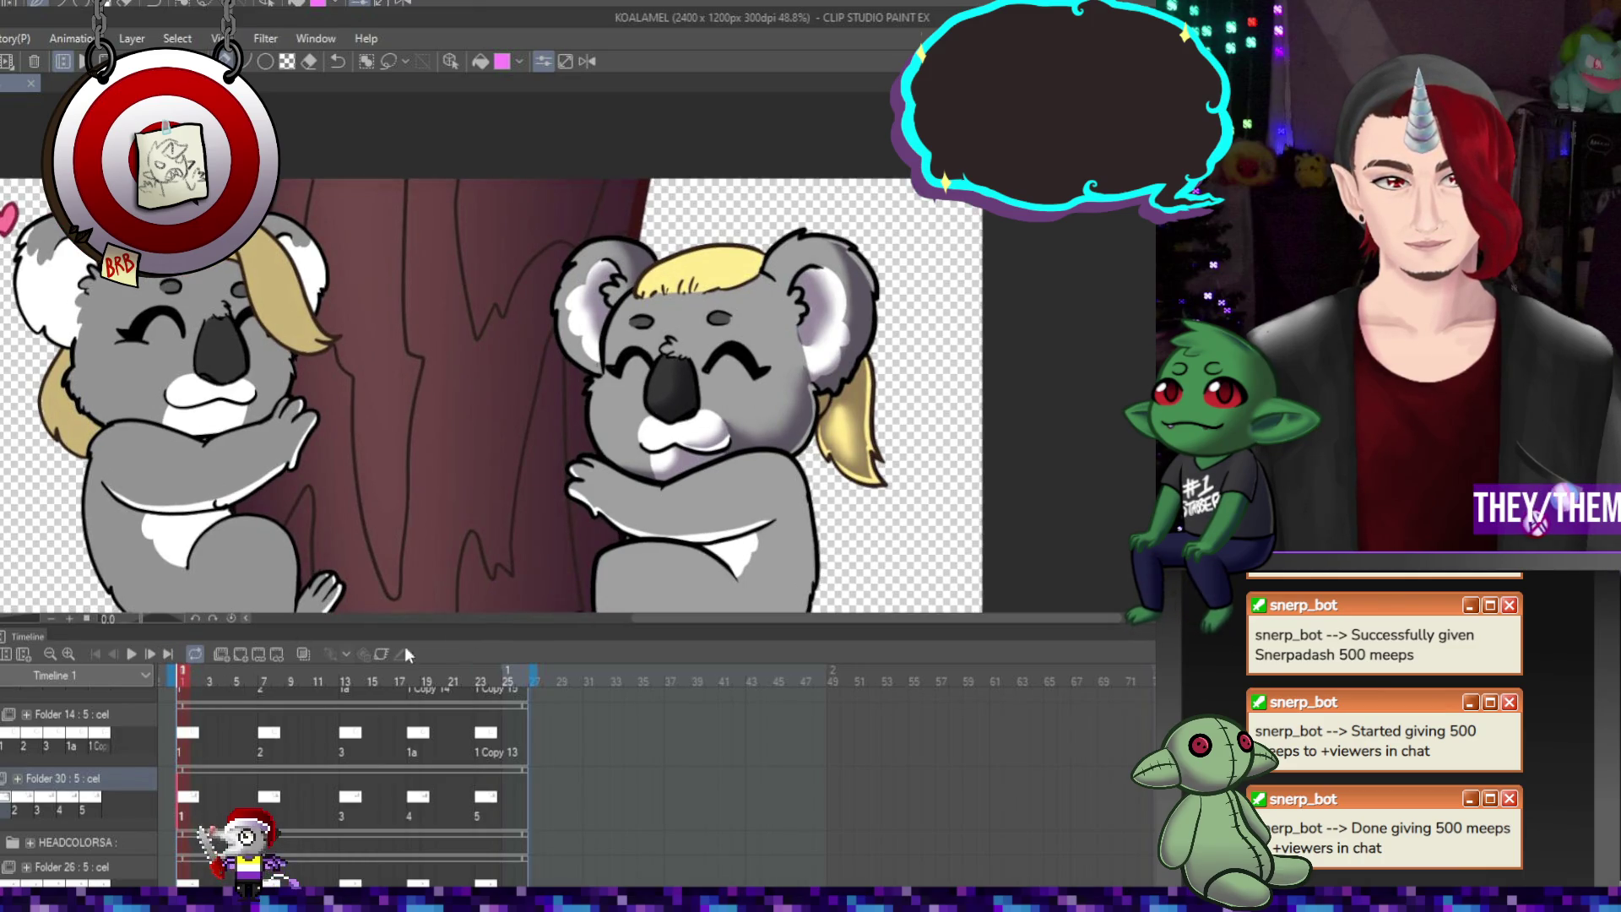
{"action": "left_click", "coordinate": [277, 799]}
{"action": "left_click", "coordinate": [365, 798]}
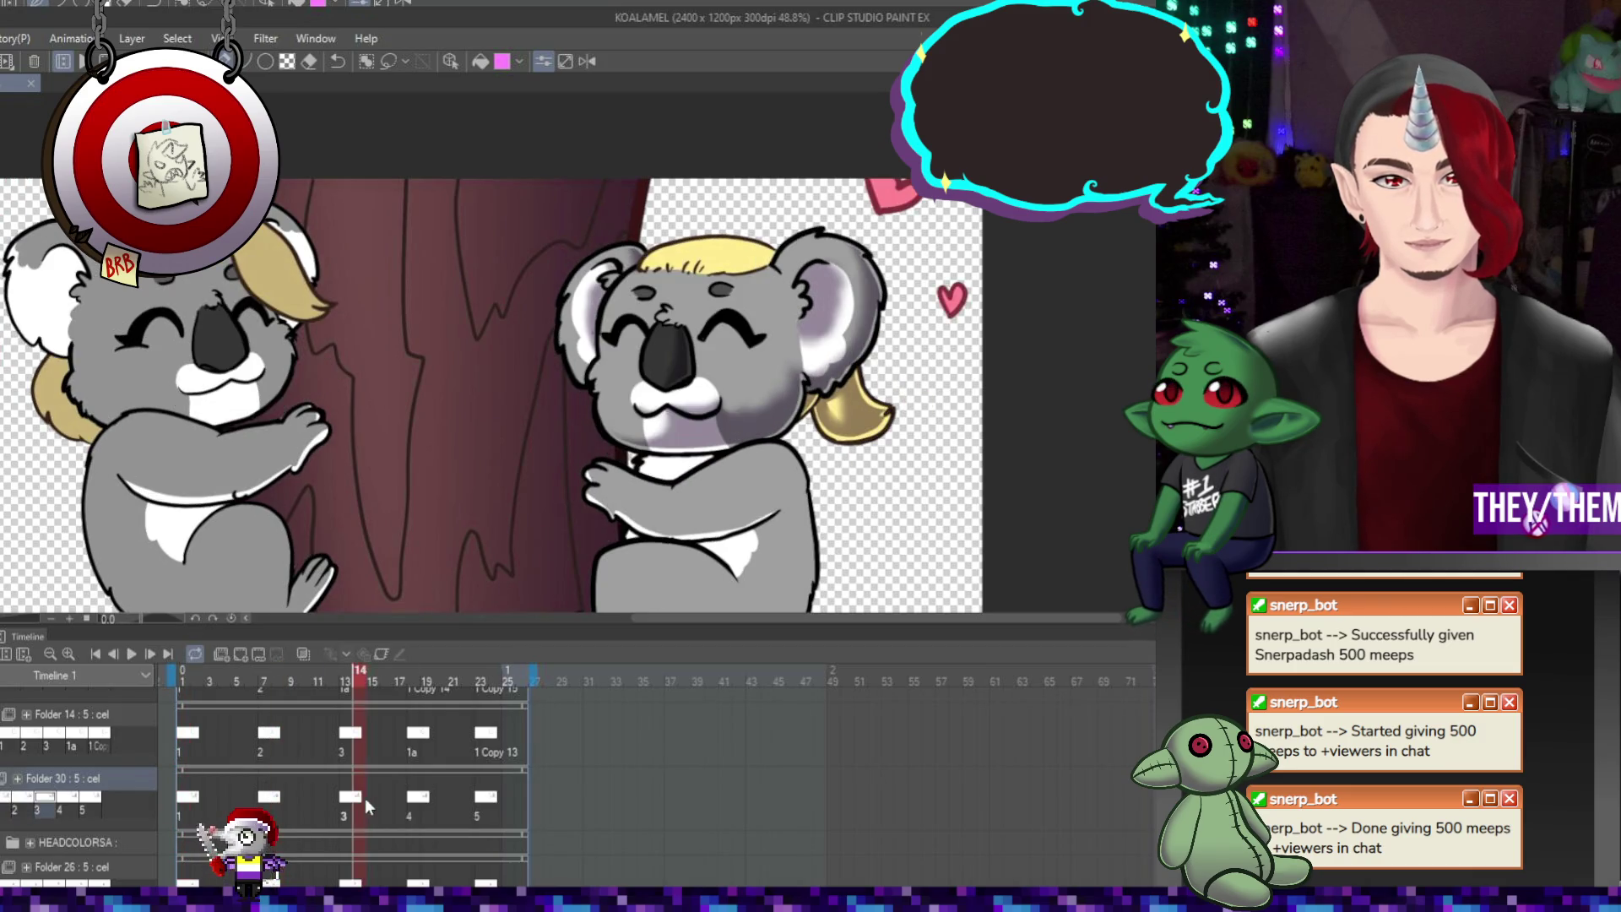
{"action": "left_click", "coordinate": [417, 800]}
{"action": "scroll", "coordinate": [760, 295], "scroll_direction": "up", "scroll_amount": 1}
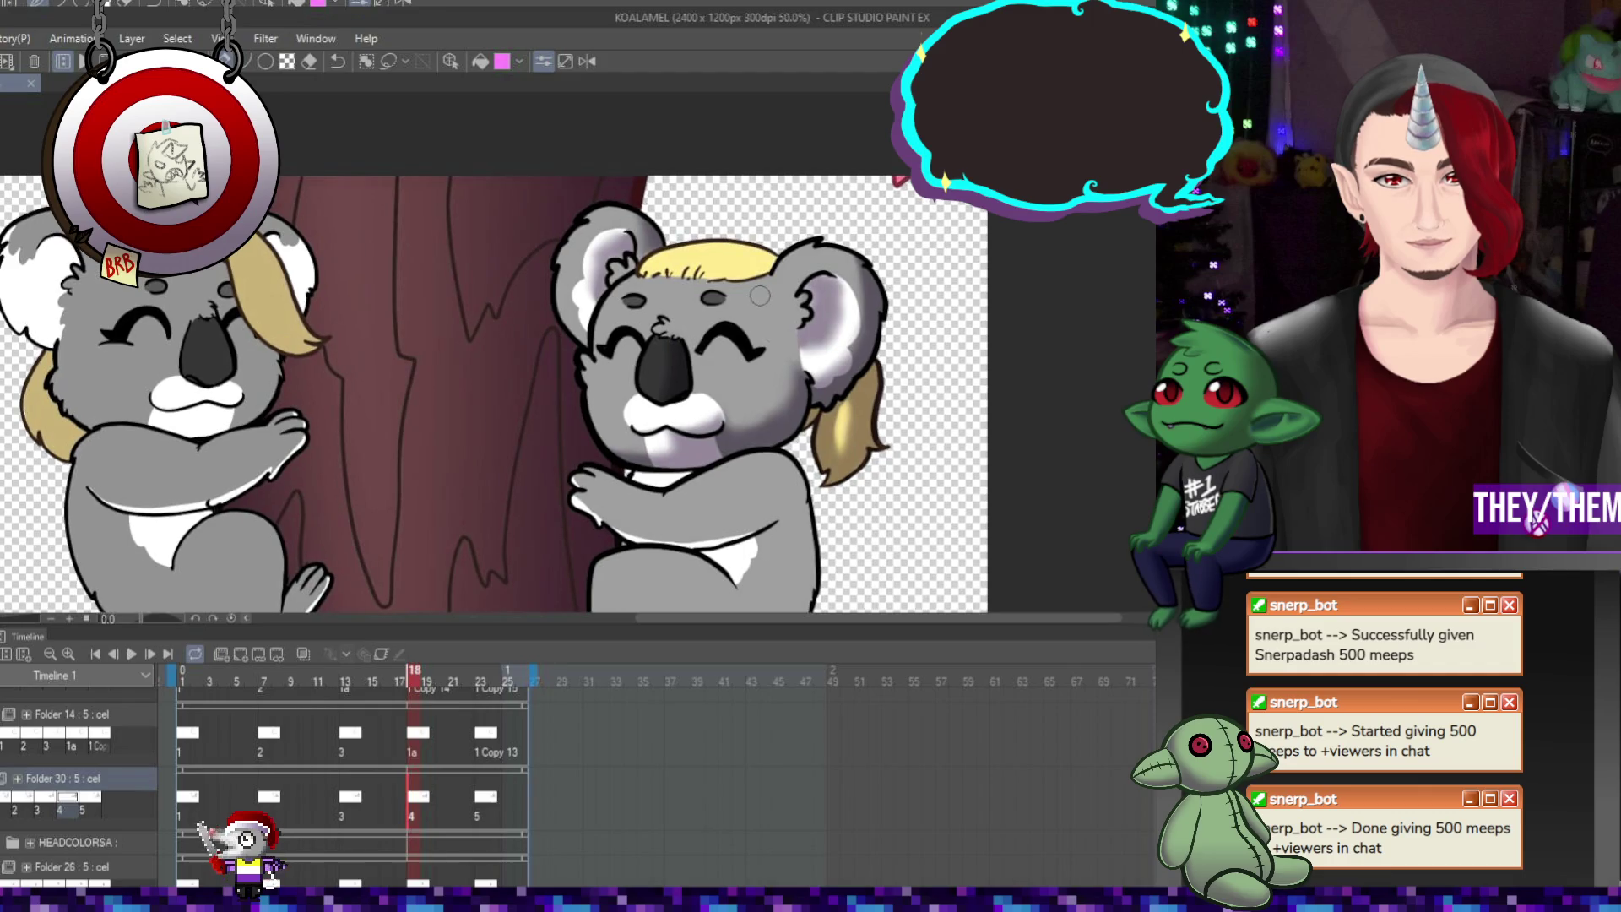
{"action": "left_click", "coordinate": [868, 262]}
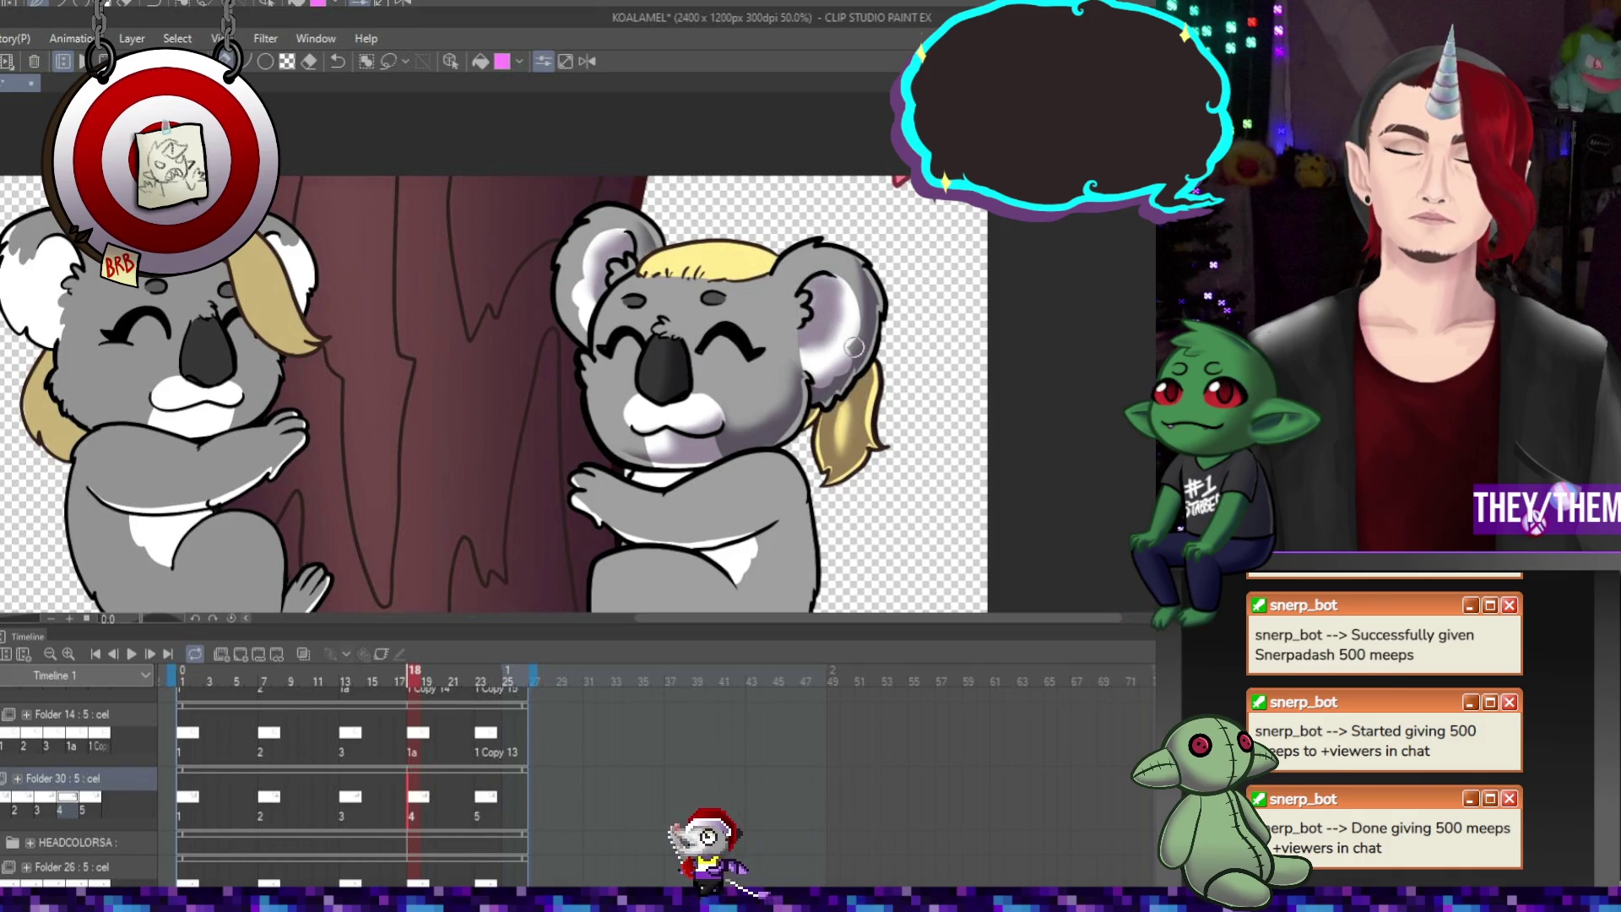
{"action": "left_click", "coordinate": [351, 799]}
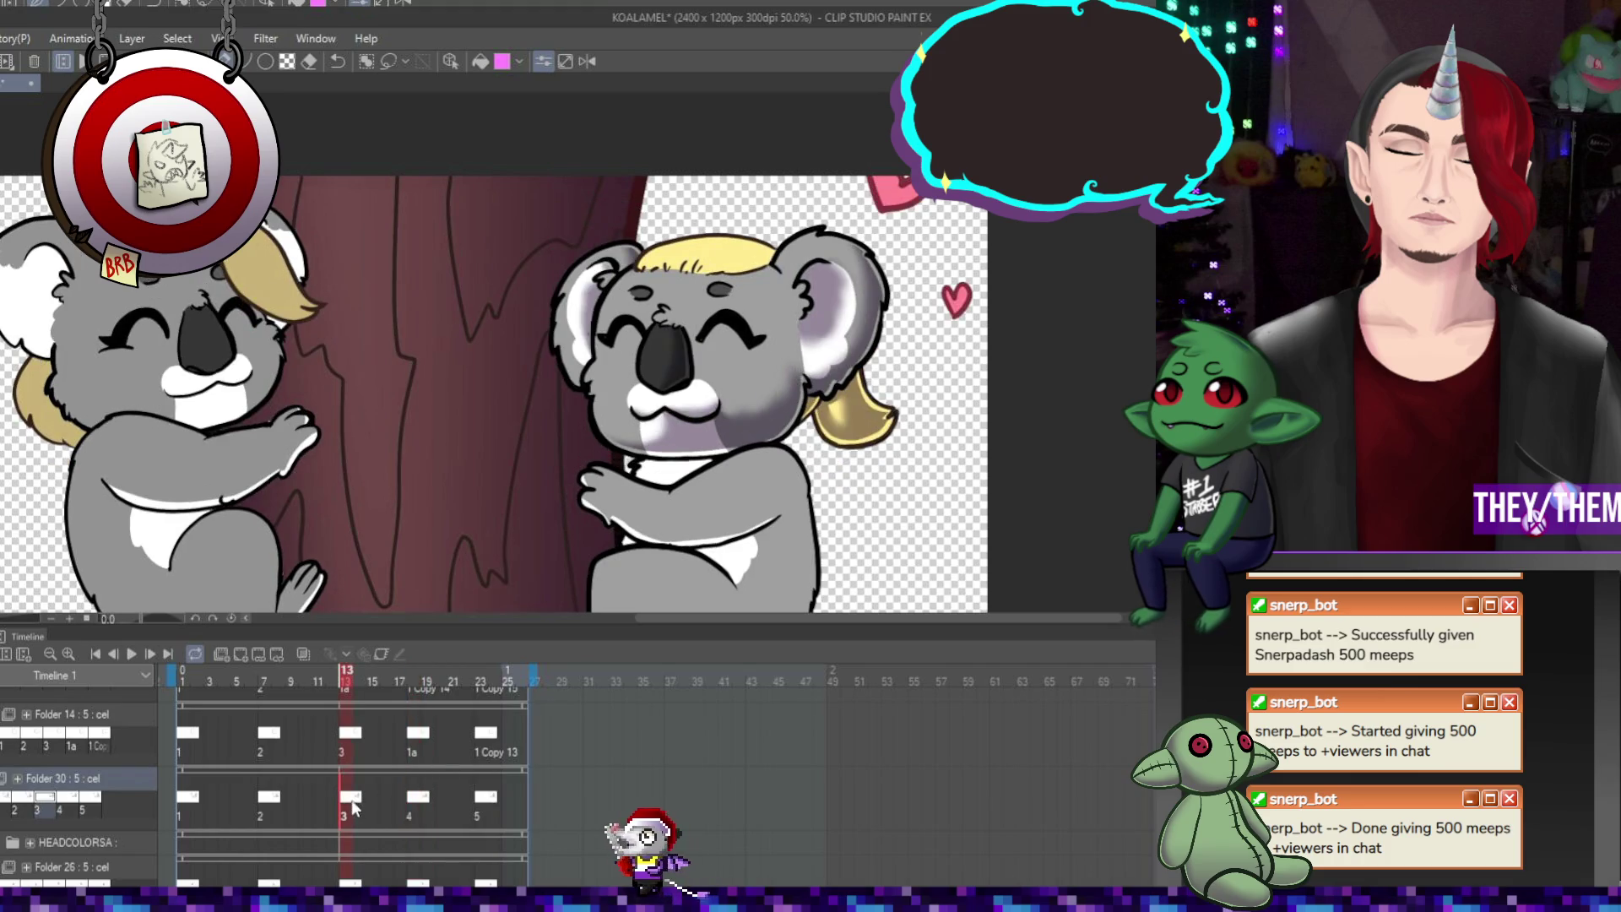
Review the koala cels backward from frame 14 through frame 8 to the first drawing
{"action": "left_click", "coordinate": [481, 802]}
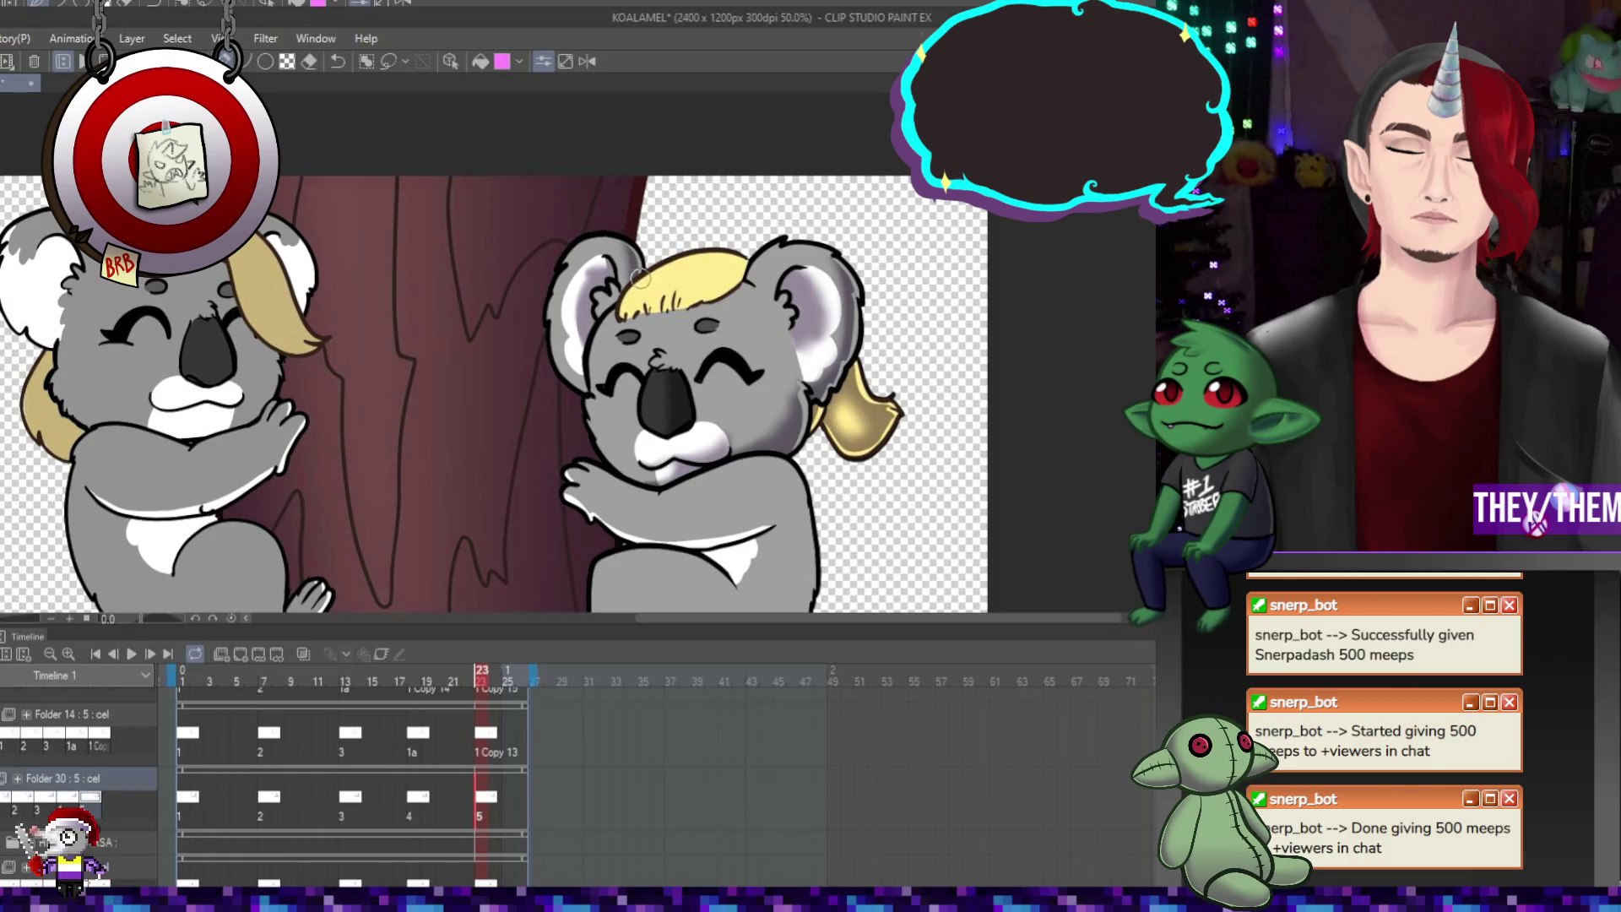
{"action": "left_click", "coordinate": [417, 804]}
{"action": "left_click", "coordinate": [362, 800]}
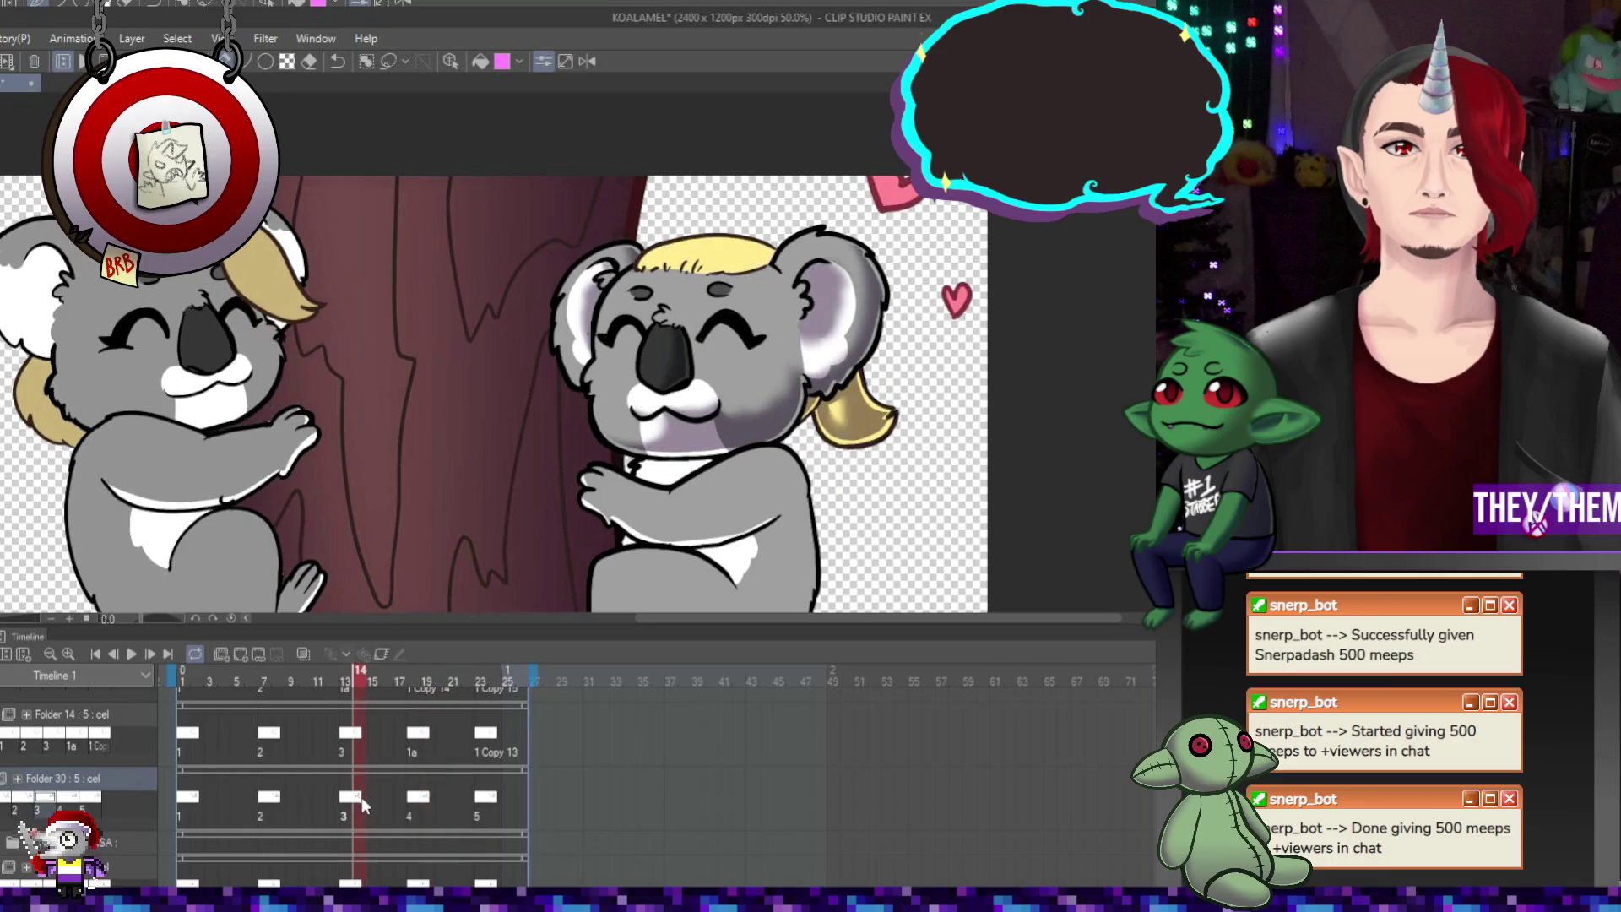
{"action": "left_click", "coordinate": [276, 803]}
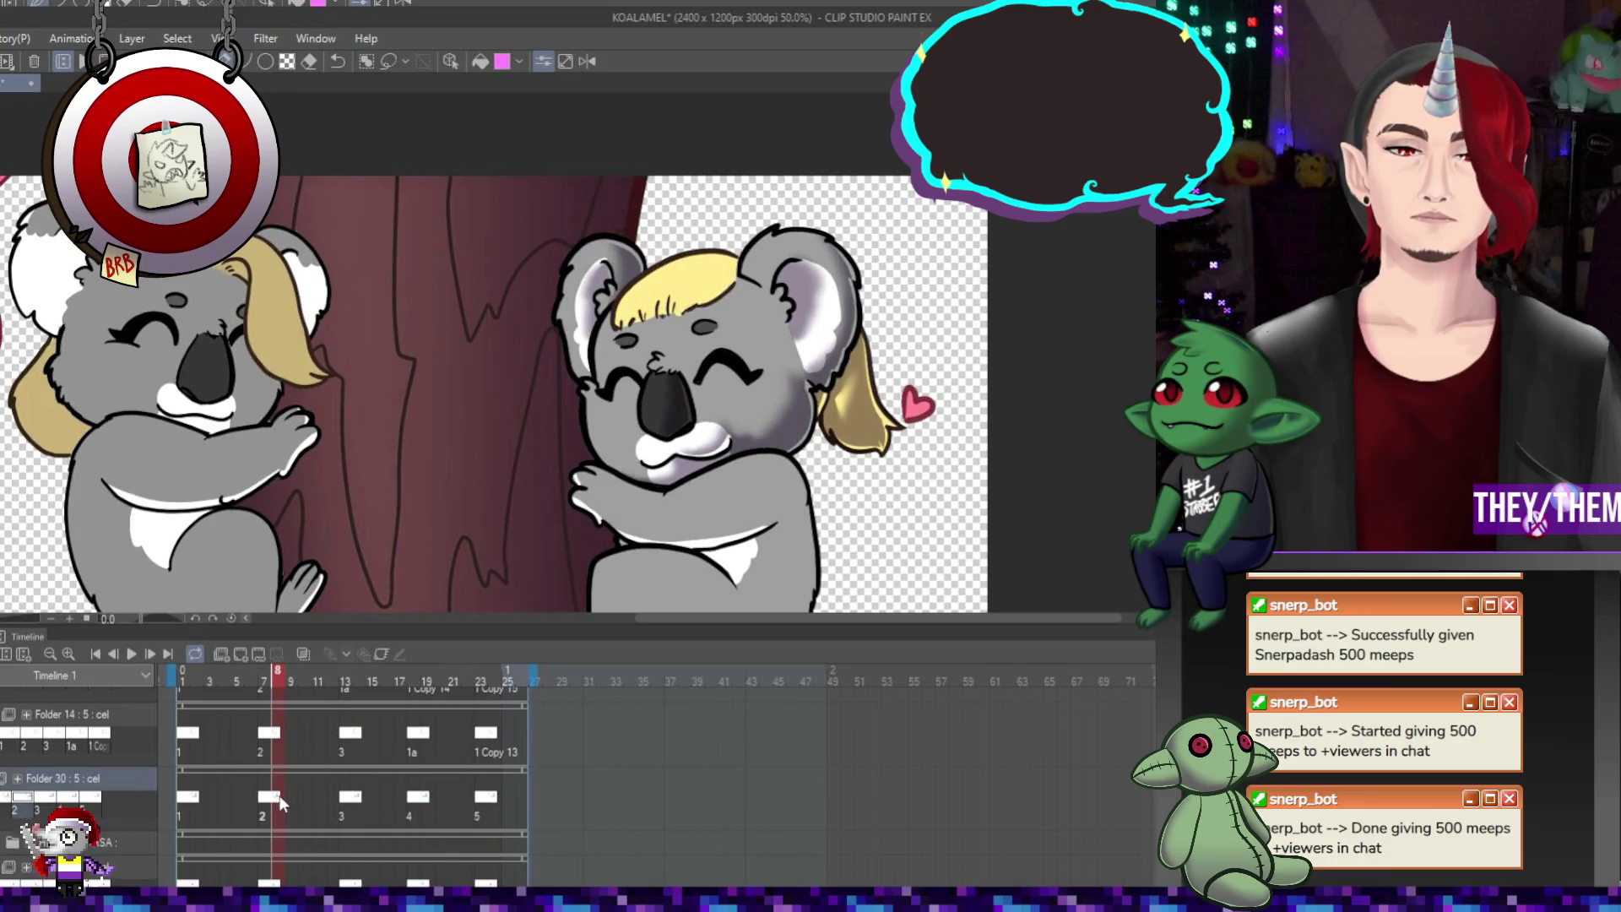
{"action": "left_click", "coordinate": [200, 802]}
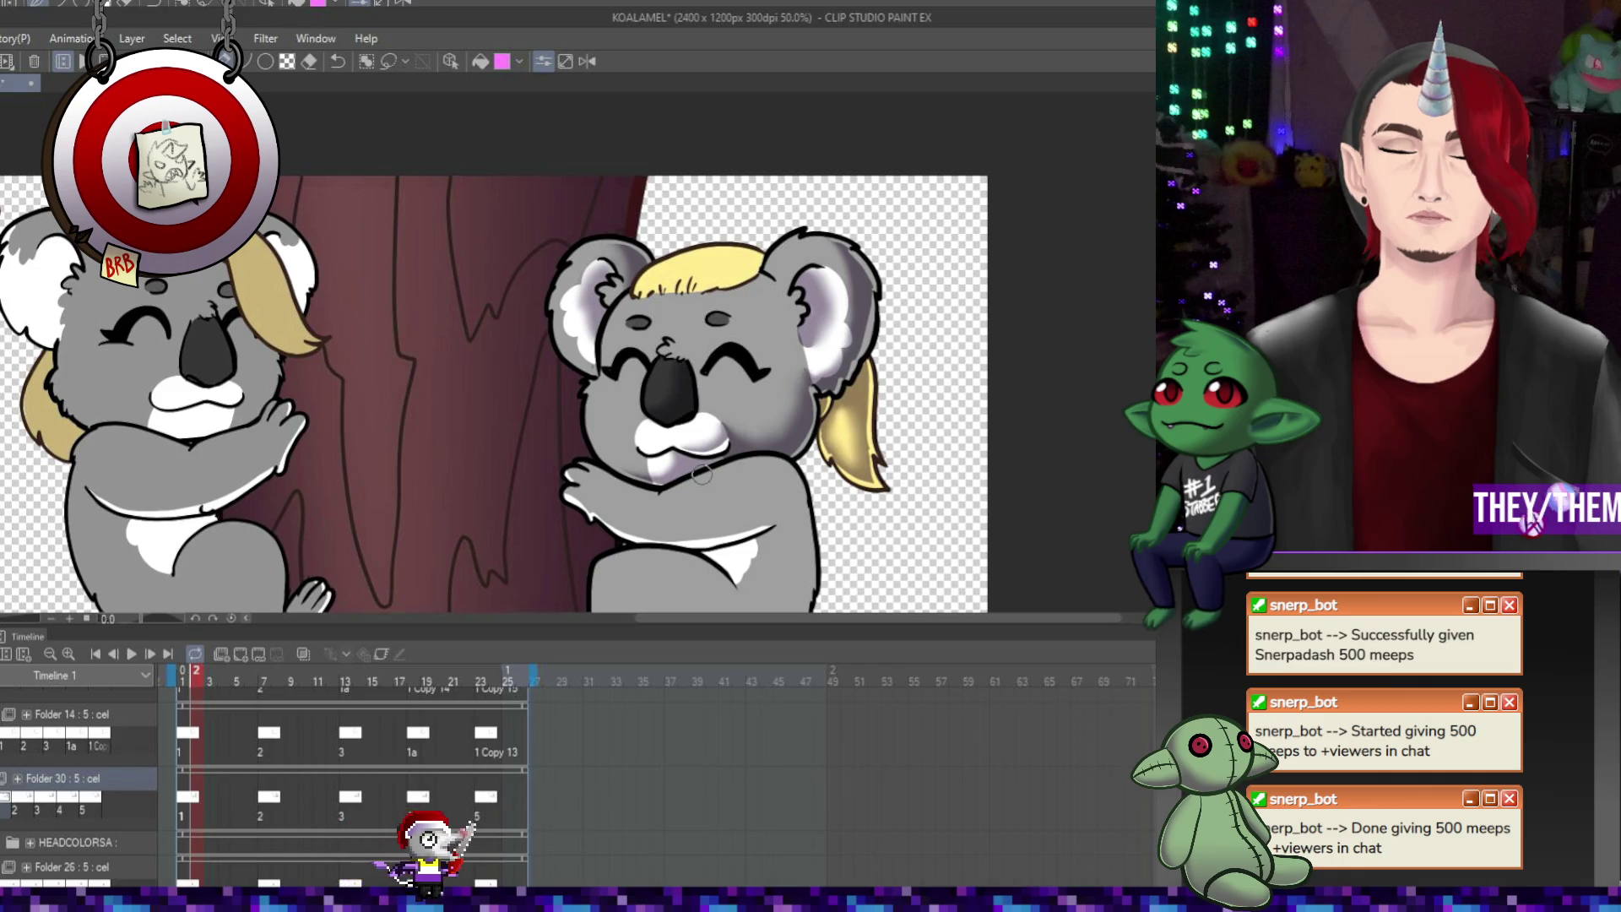
{"action": "scroll", "coordinate": [688, 211], "scroll_direction": "down", "scroll_amount": 1}
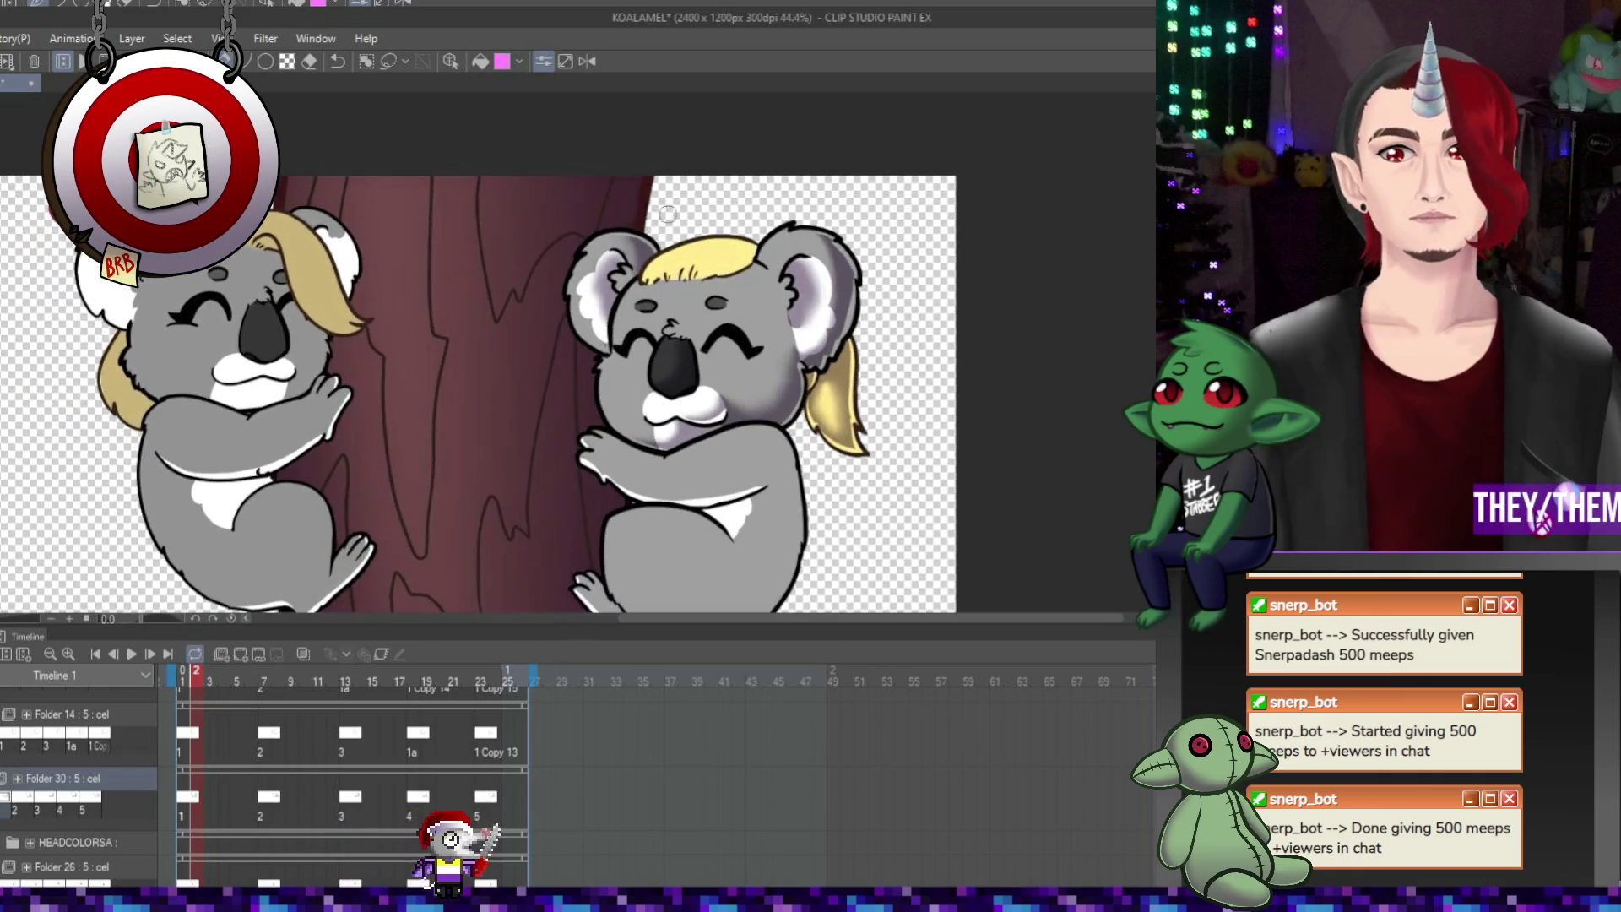
Play the koala loop preview, then stop it
{"action": "left_click", "coordinate": [131, 654]}
{"action": "scroll", "coordinate": [695, 294], "scroll_direction": "down", "scroll_amount": 2}
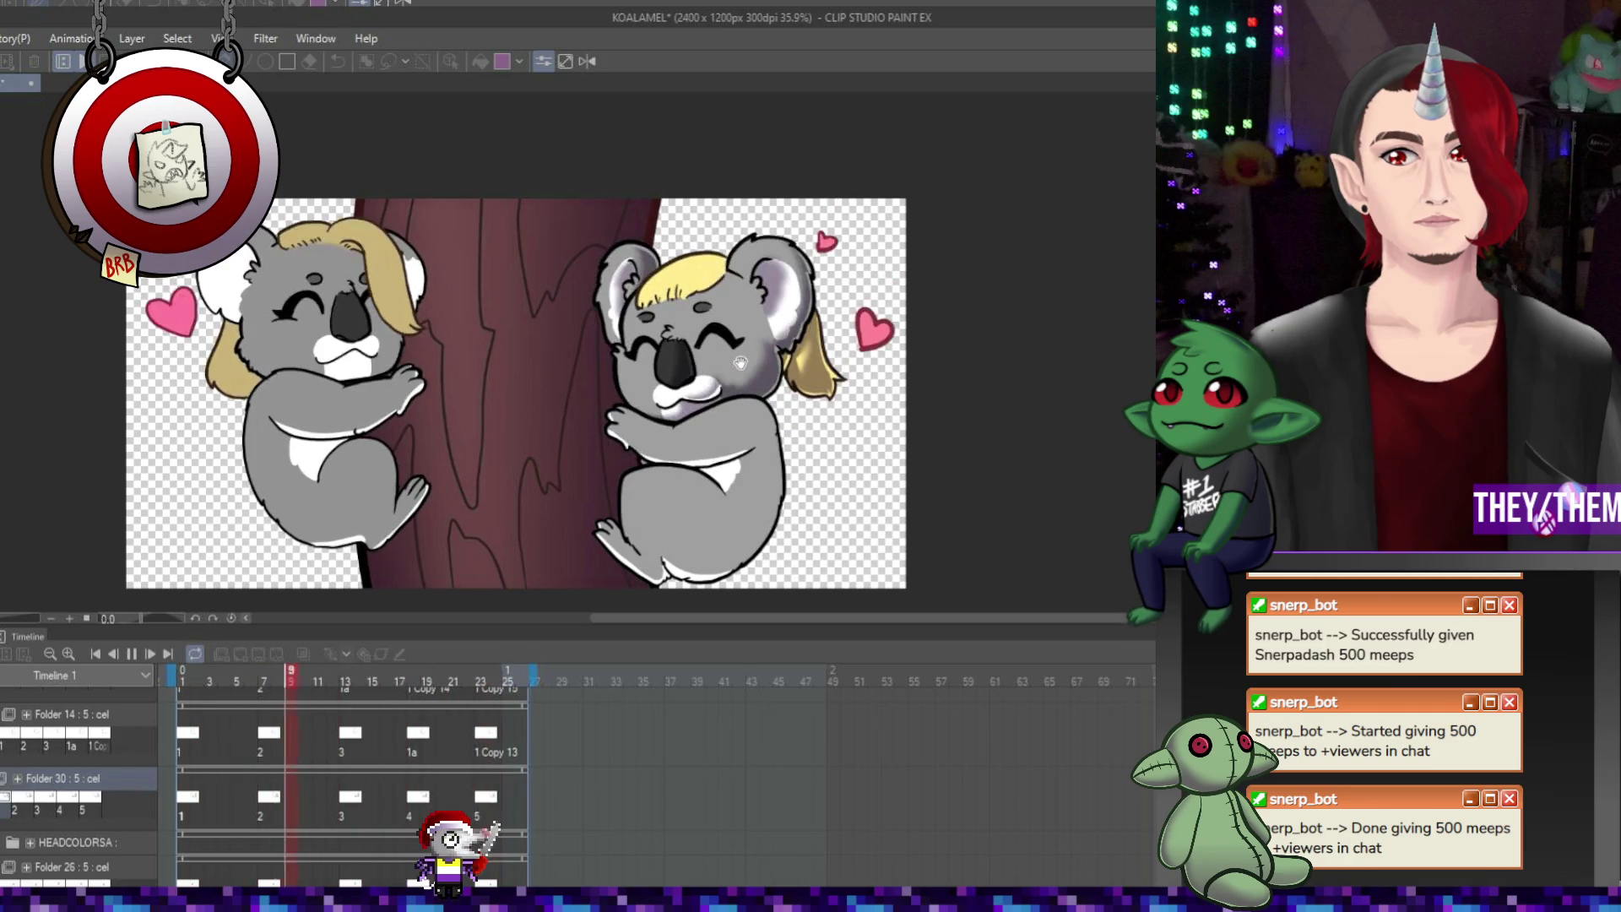
{"action": "left_click", "coordinate": [128, 654]}
Zoom in and check the cels at frames 7 and 14, the fourth and fifth, then the first drawing
{"action": "left_click", "coordinate": [267, 746]}
{"action": "key", "text": "ctrl+plus"}
{"action": "key", "text": "ctrl+plus"}
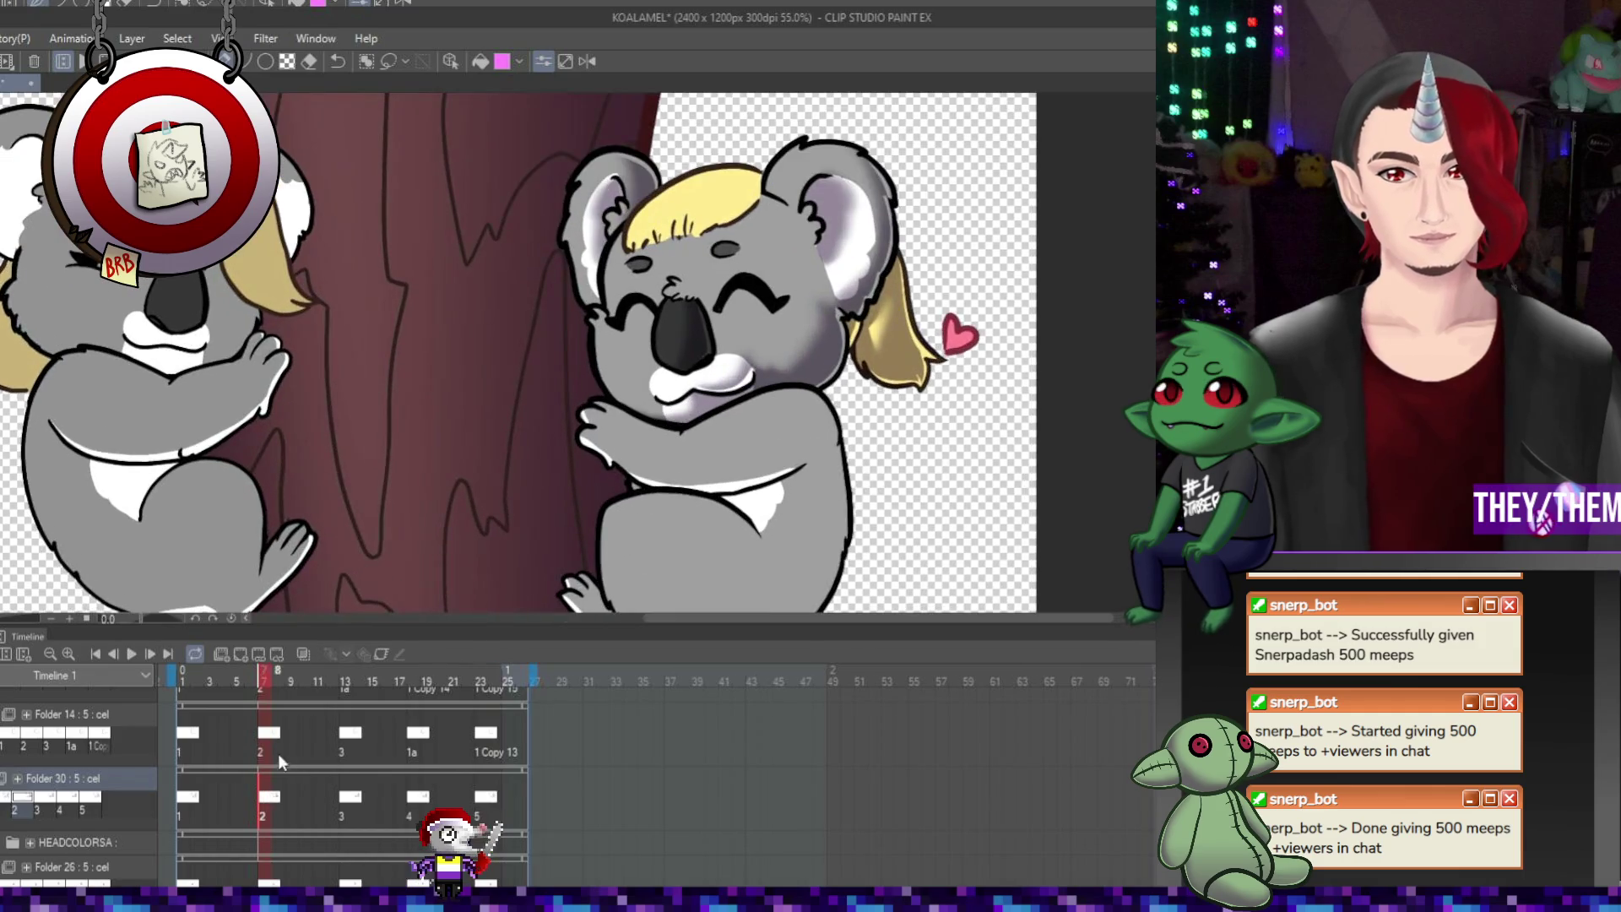
{"action": "left_click", "coordinate": [364, 795]}
{"action": "key", "text": "ctrl+plus"}
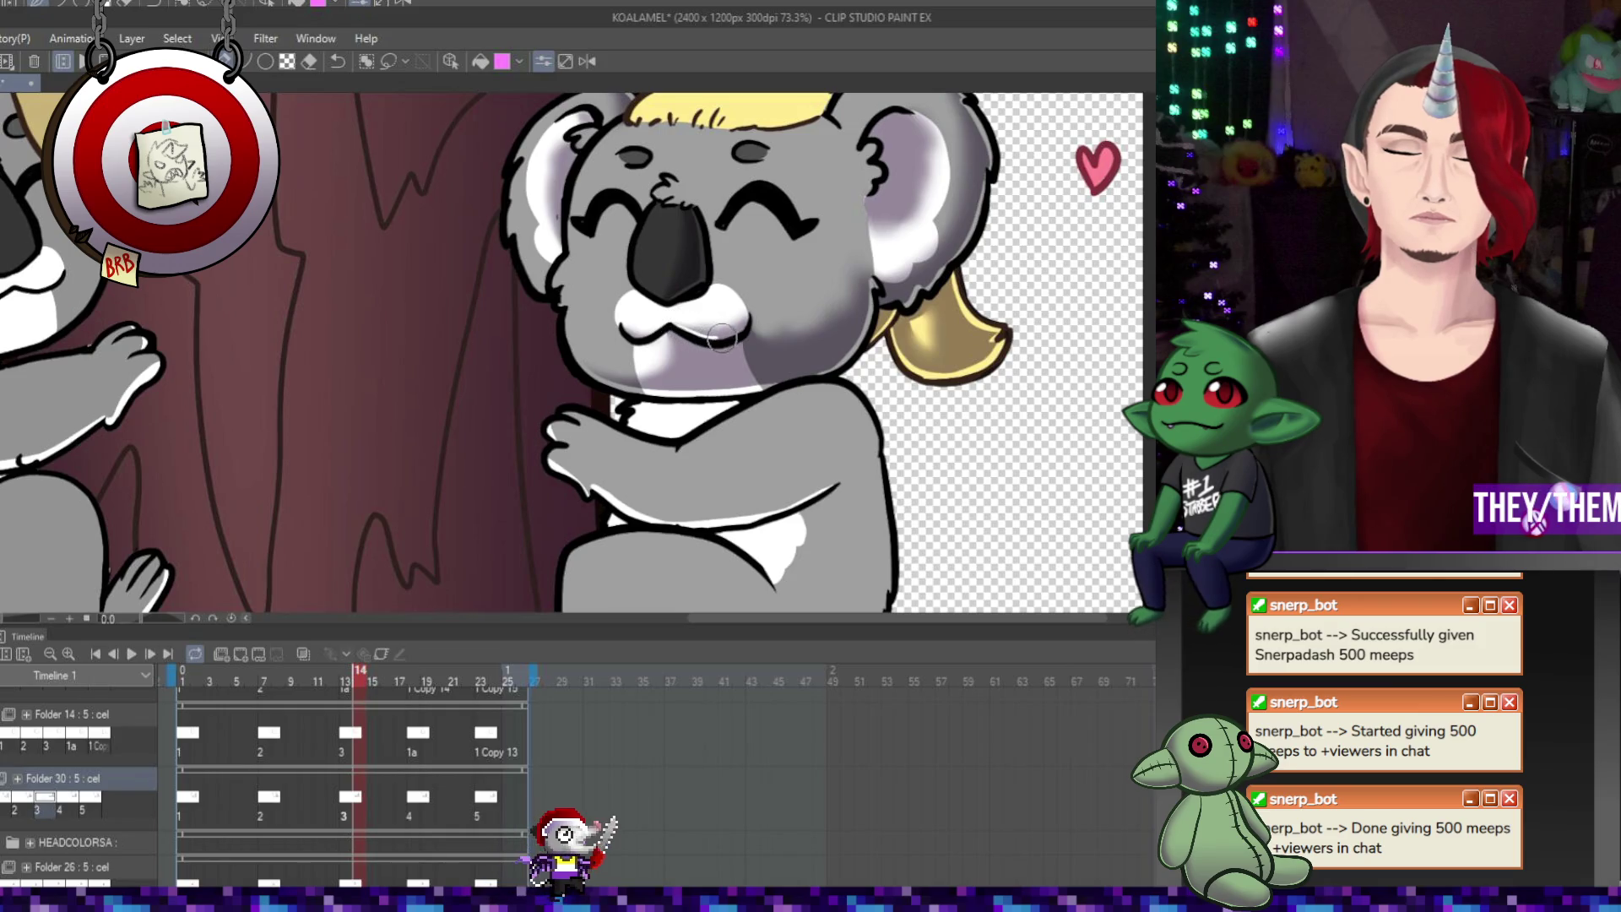
{"action": "key", "text": "ctrl+Right"}
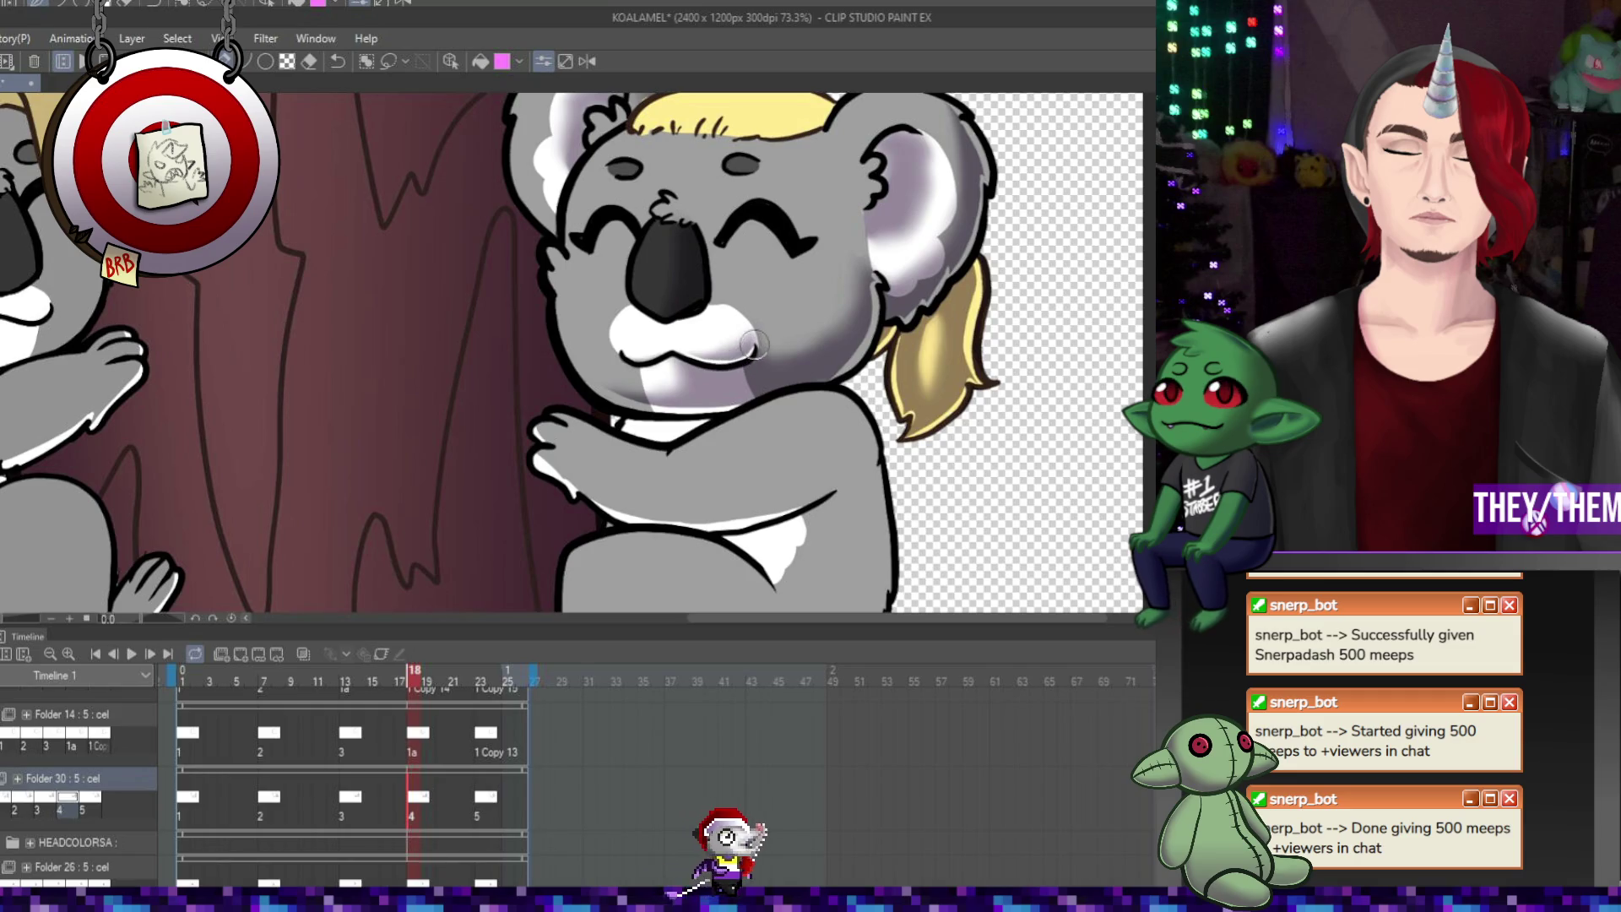
{"action": "key", "text": "ctrl+Right"}
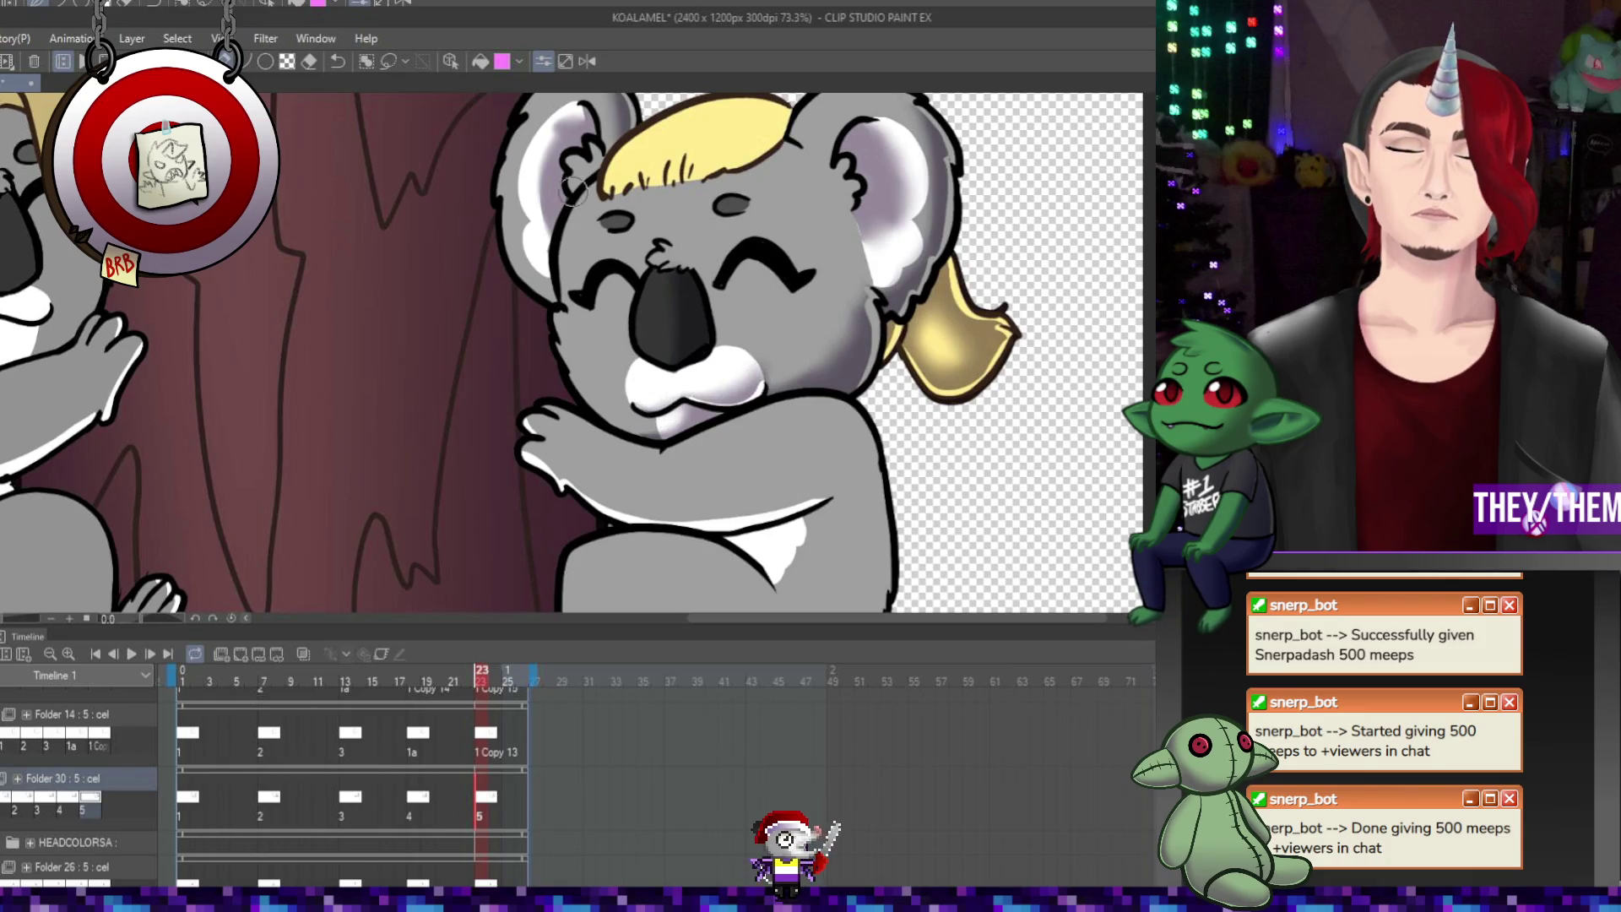
{"action": "left_click", "coordinate": [197, 804]}
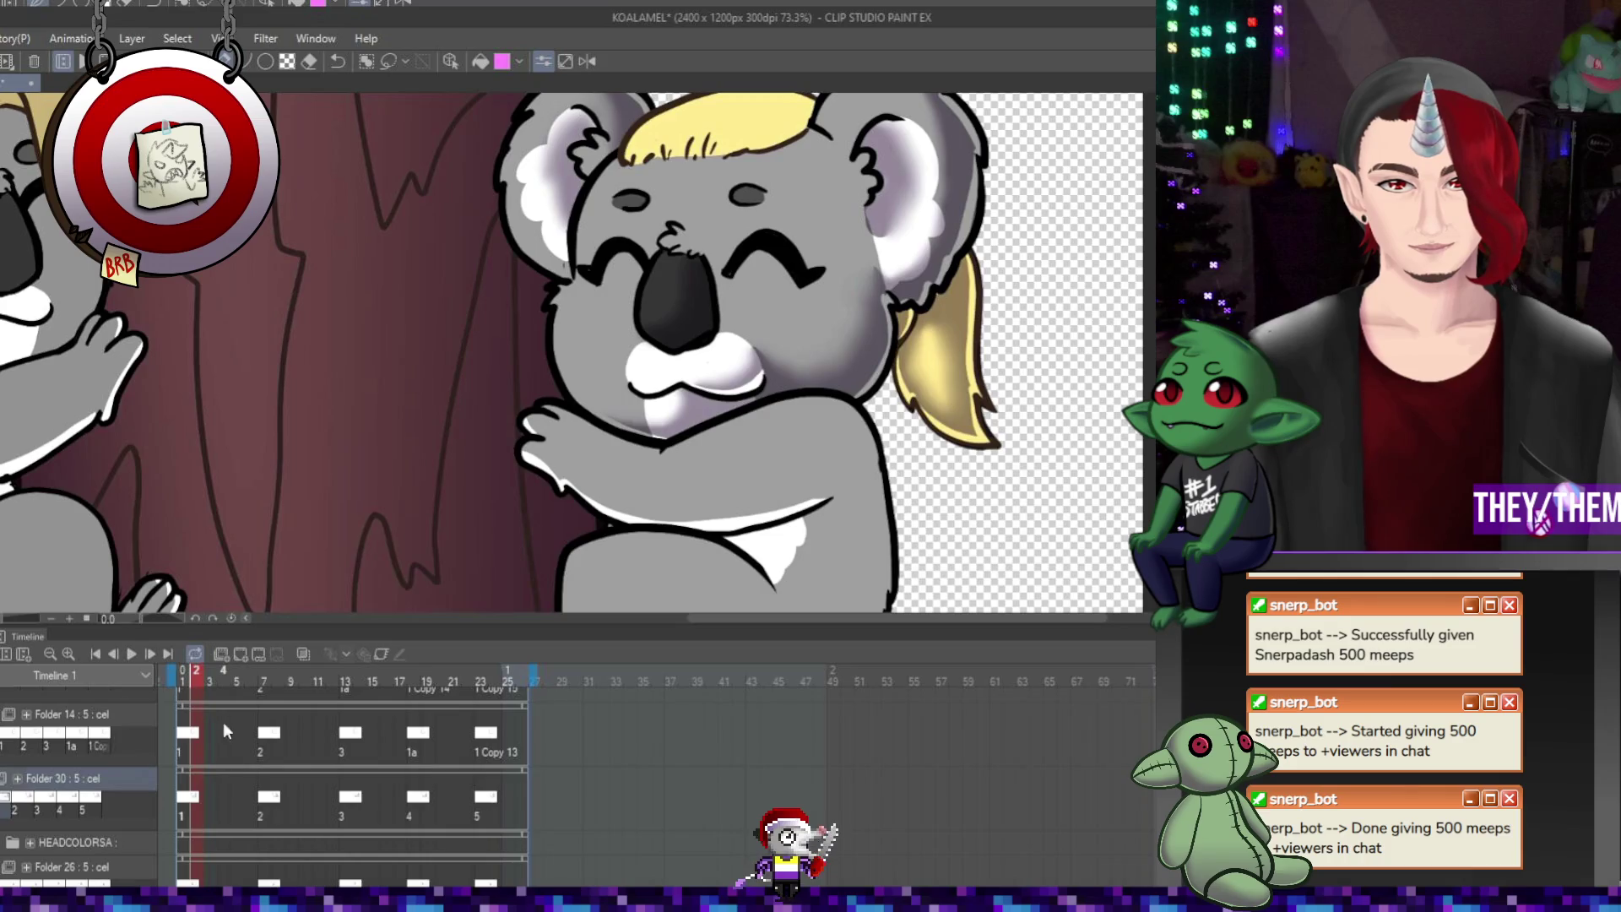
Play the loop, stop on the first cel, then check frames 7, 13, 19 and 24
{"action": "left_click", "coordinate": [128, 652]}
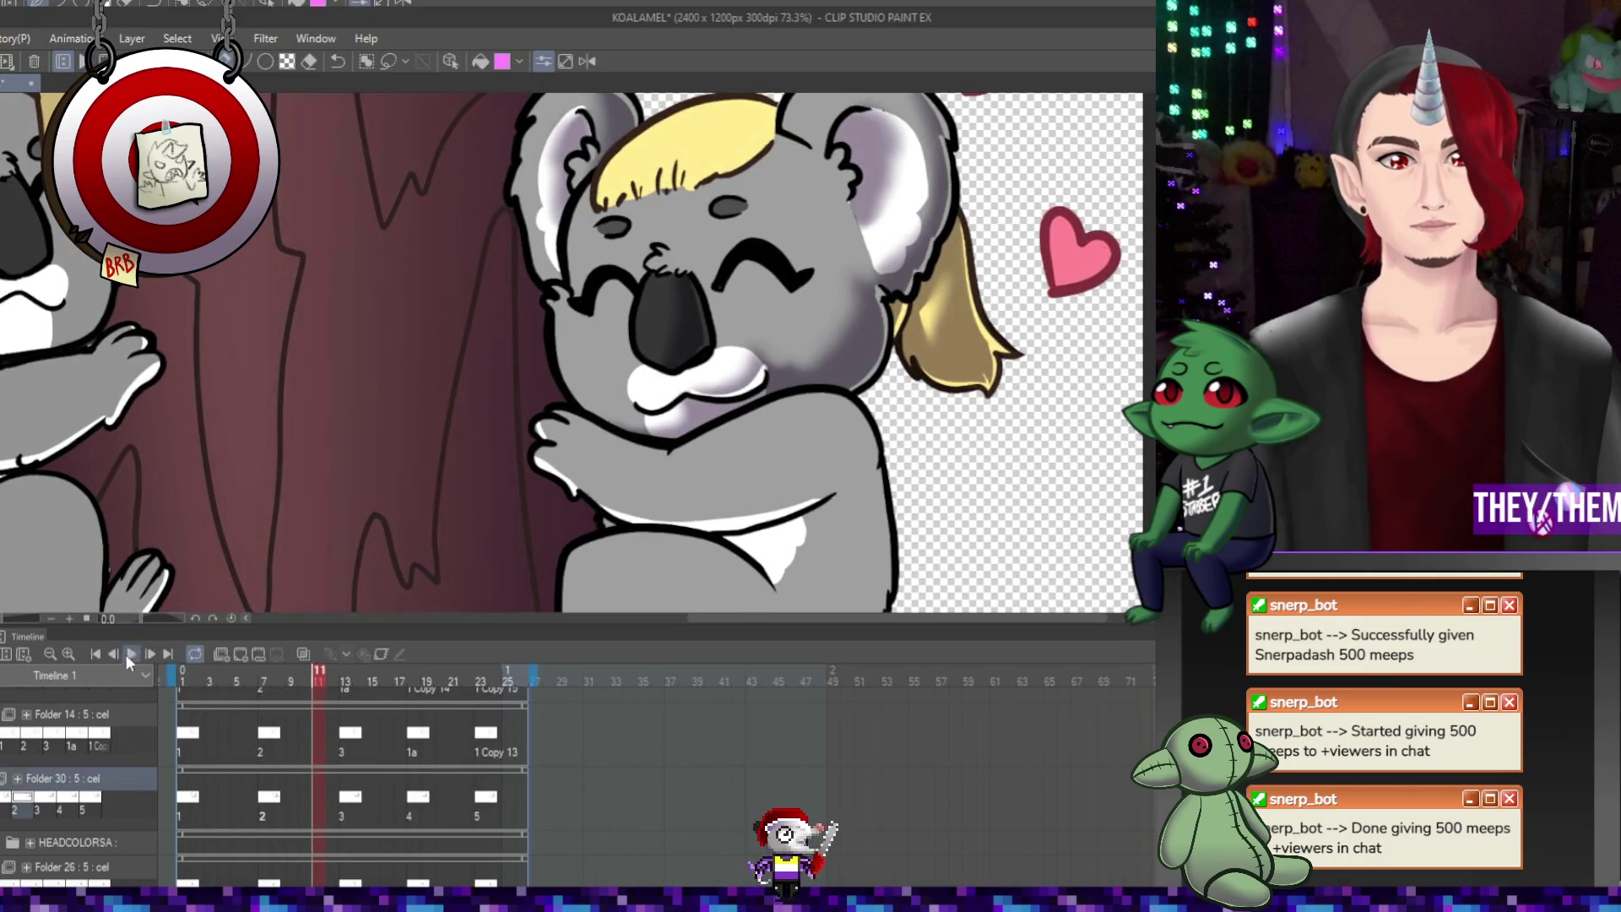
{"action": "left_click", "coordinate": [132, 653]}
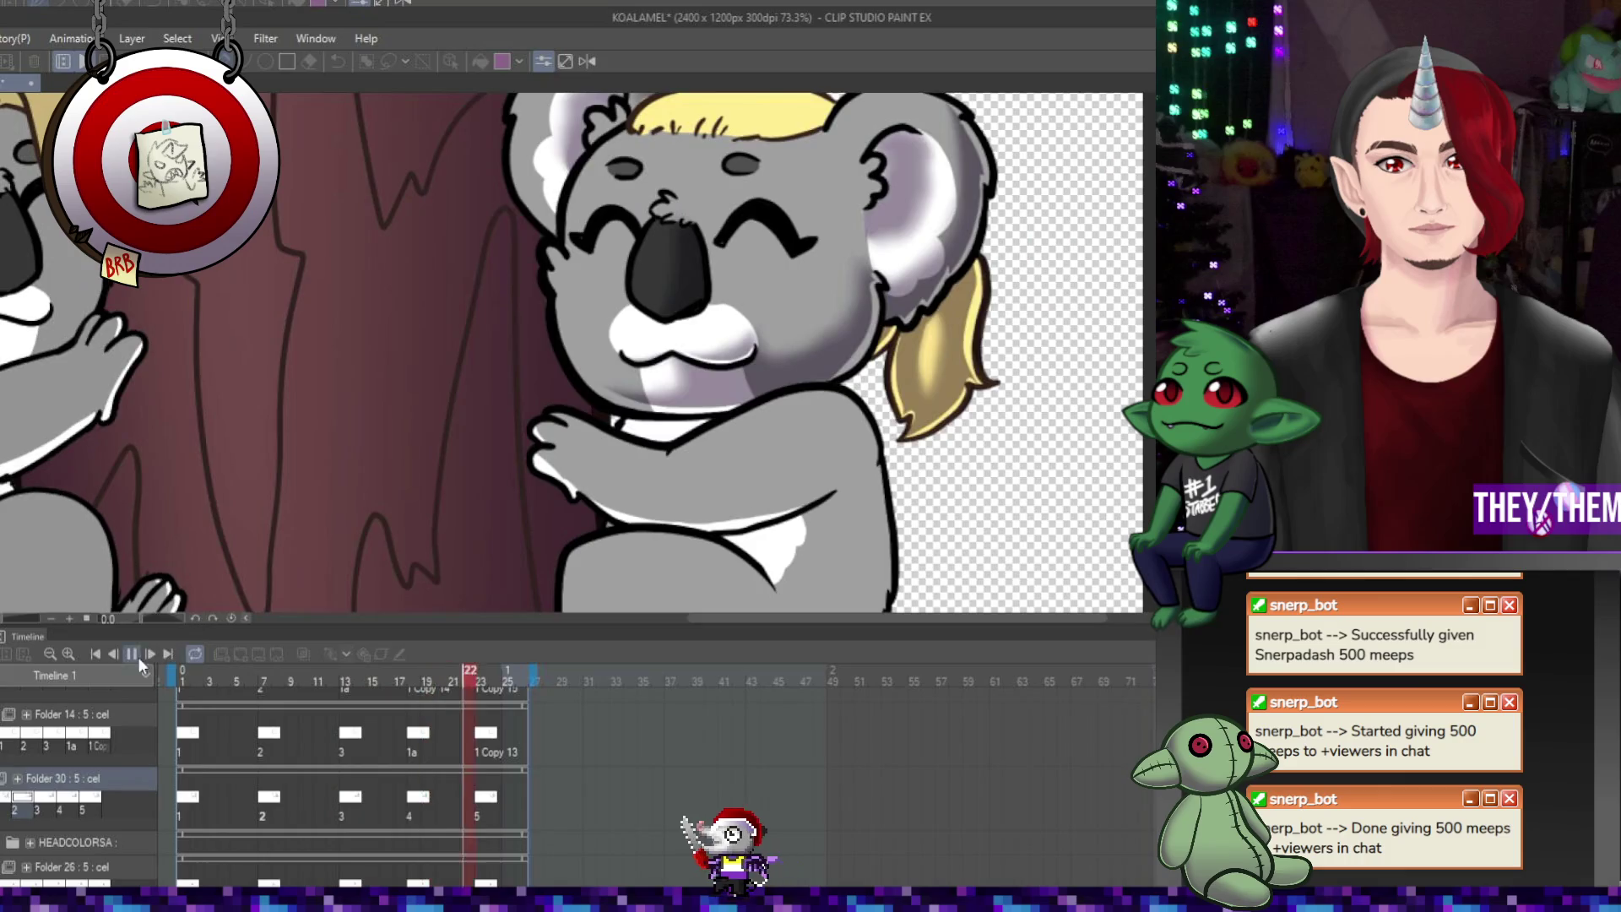
{"action": "left_click", "coordinate": [191, 801]}
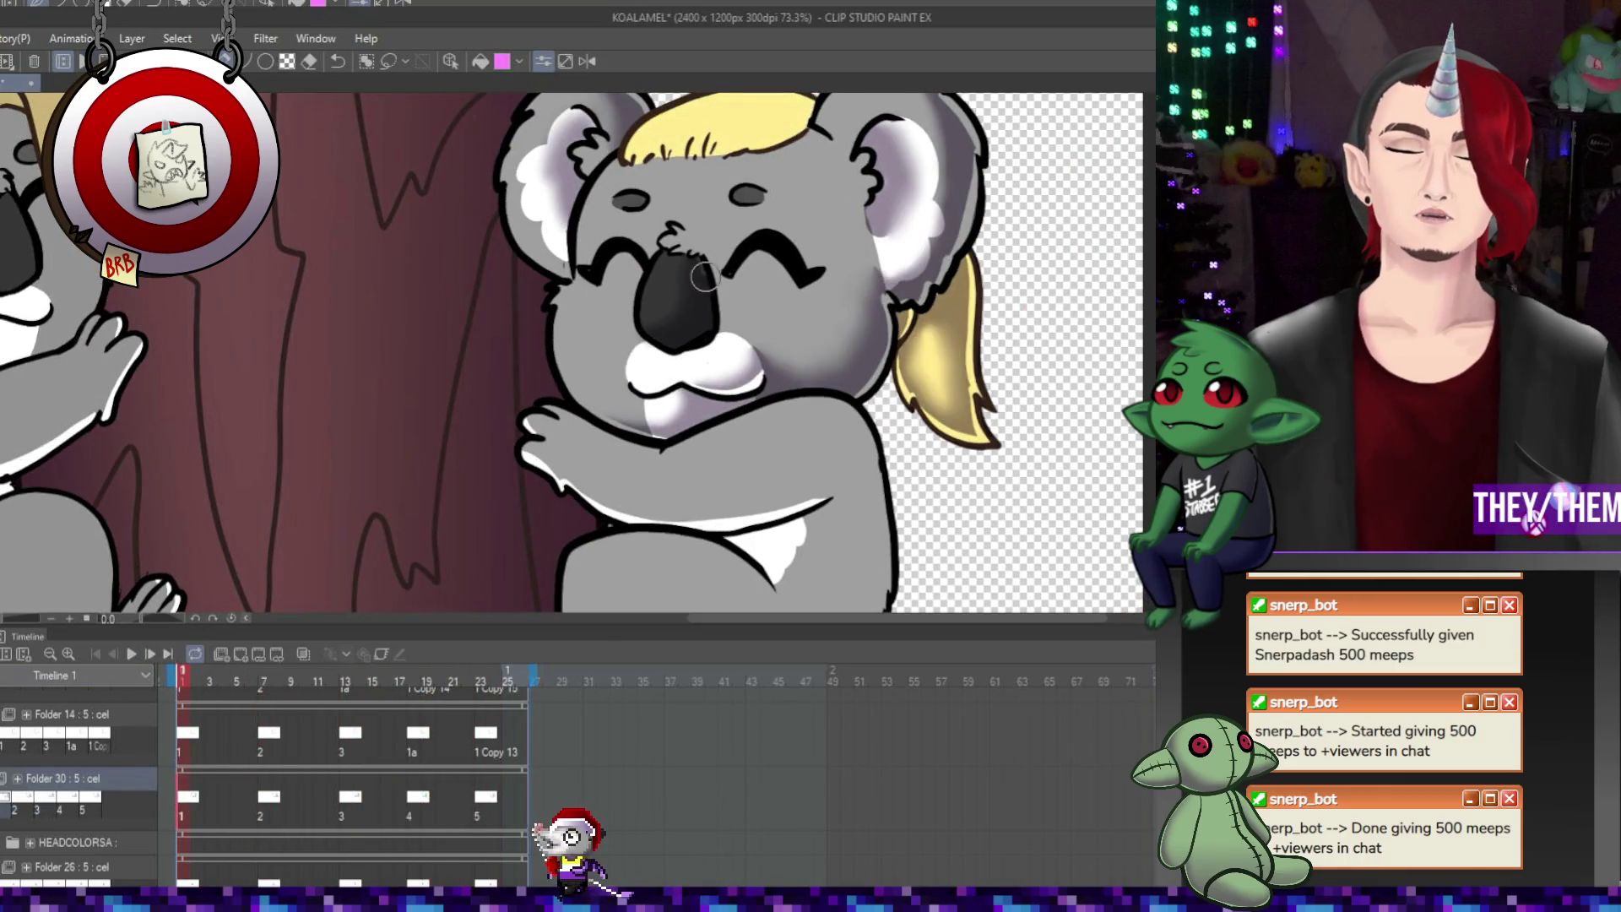
{"action": "left_click", "coordinate": [269, 794]}
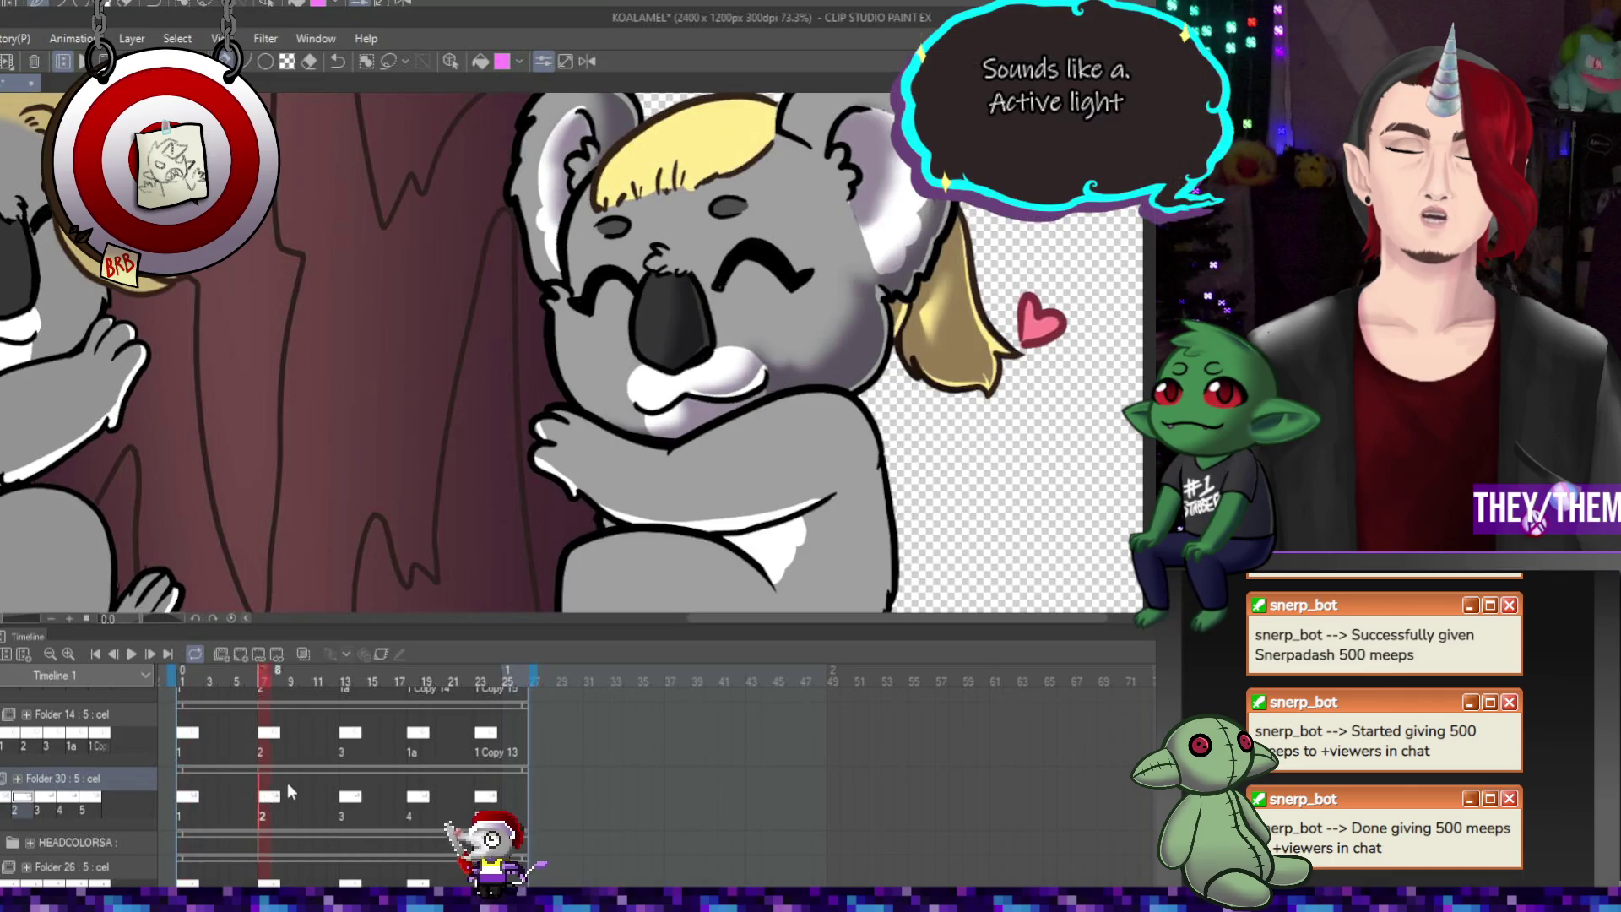
{"action": "left_click", "coordinate": [341, 802]}
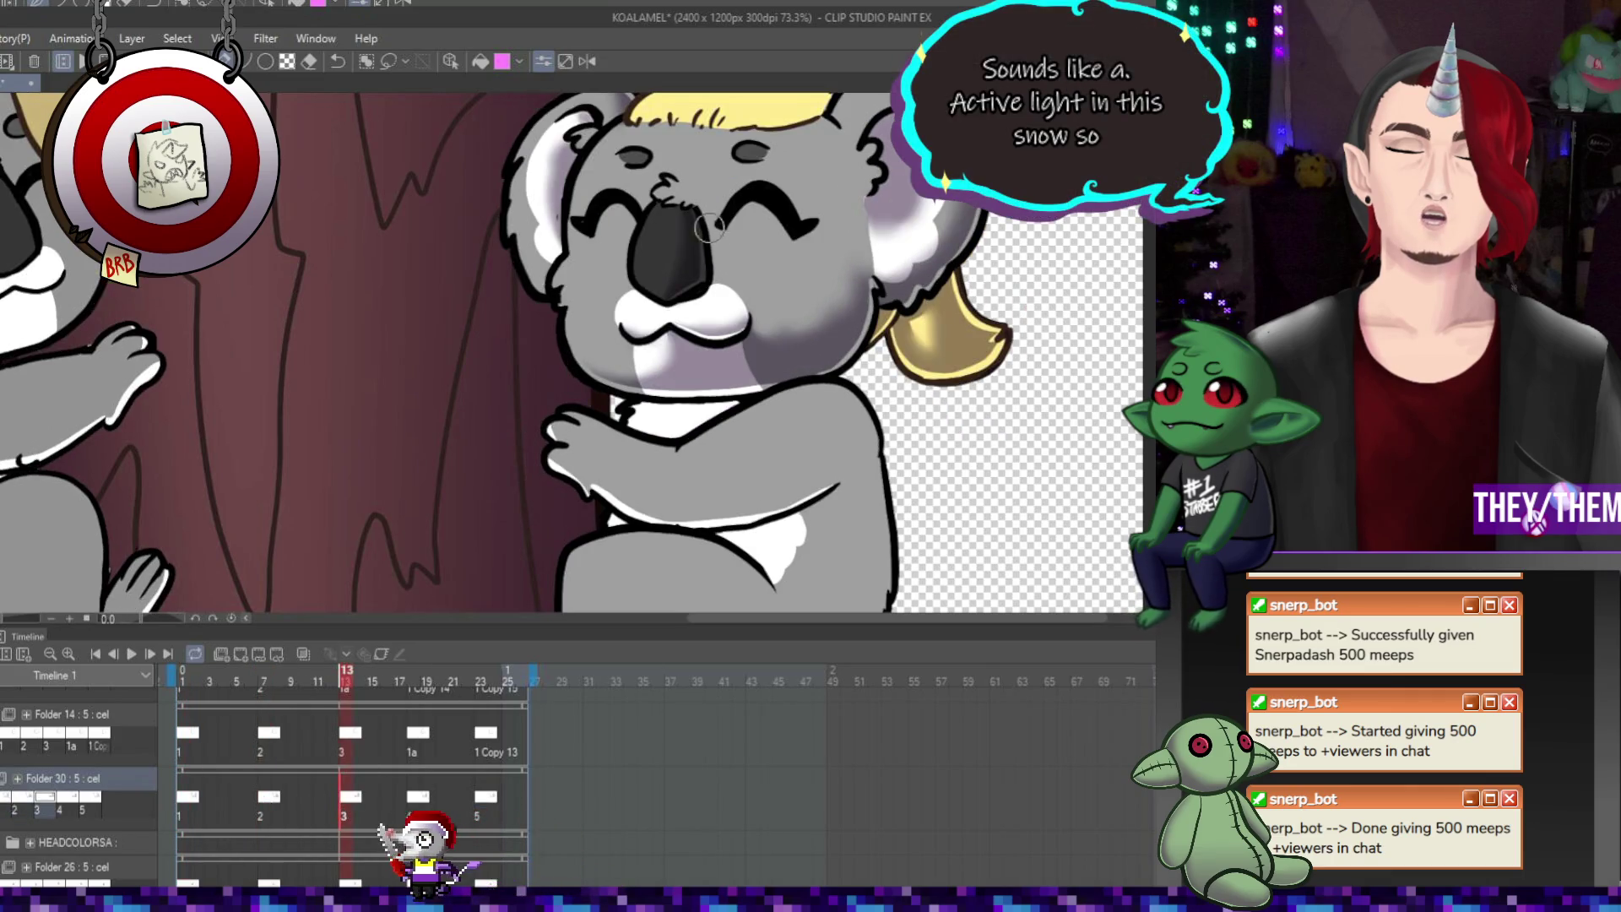
{"action": "left_click", "coordinate": [418, 798]}
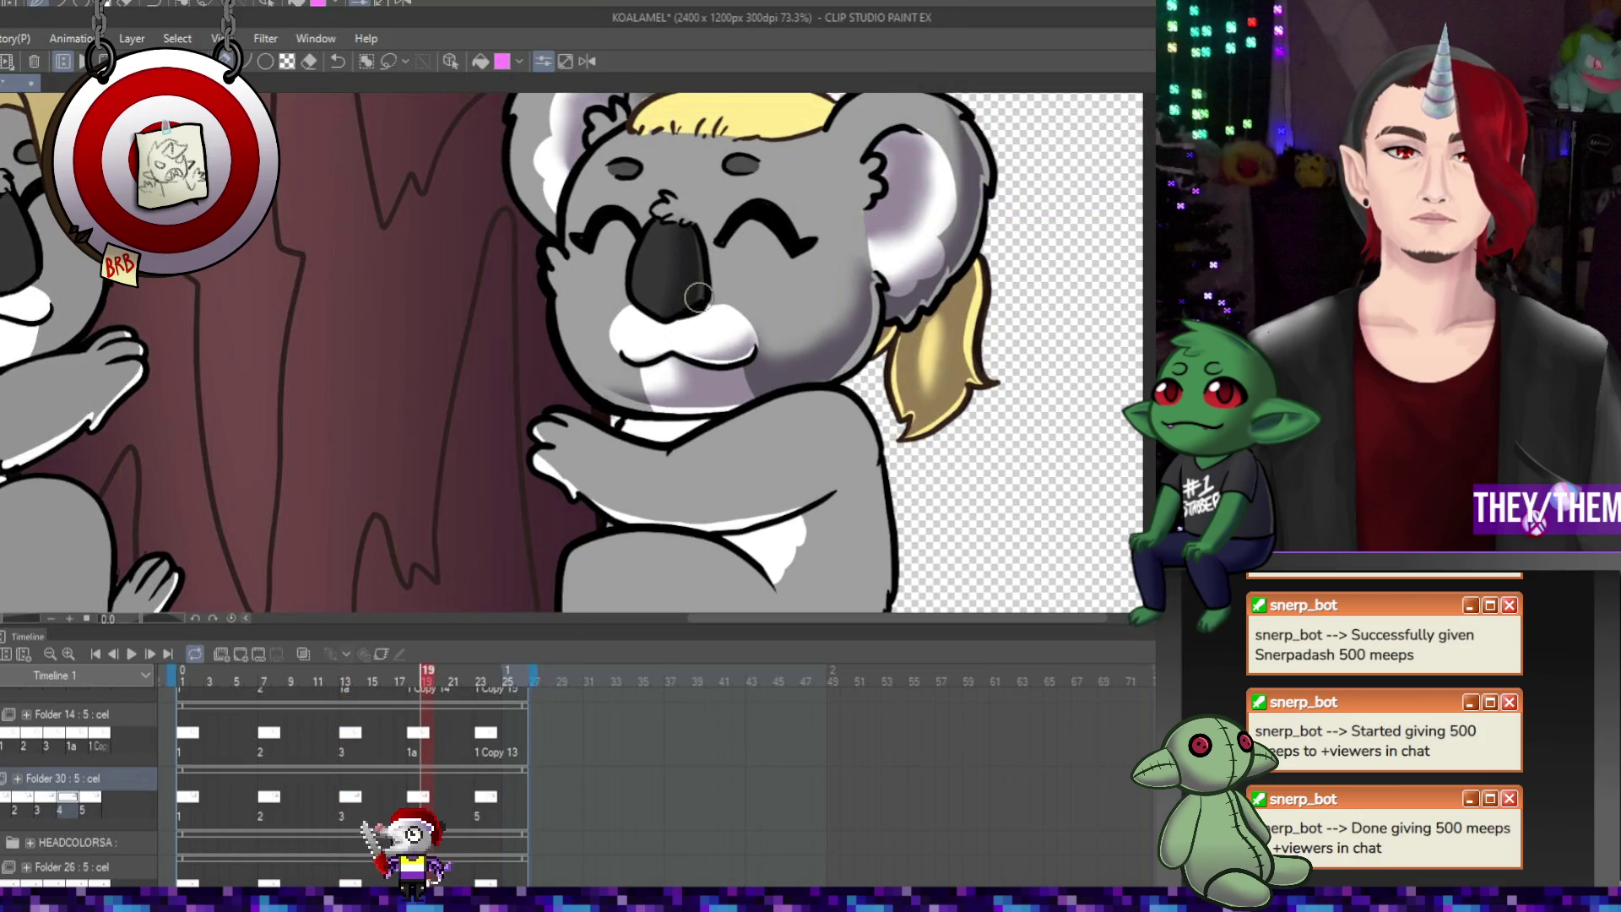
{"action": "left_click", "coordinate": [491, 802]}
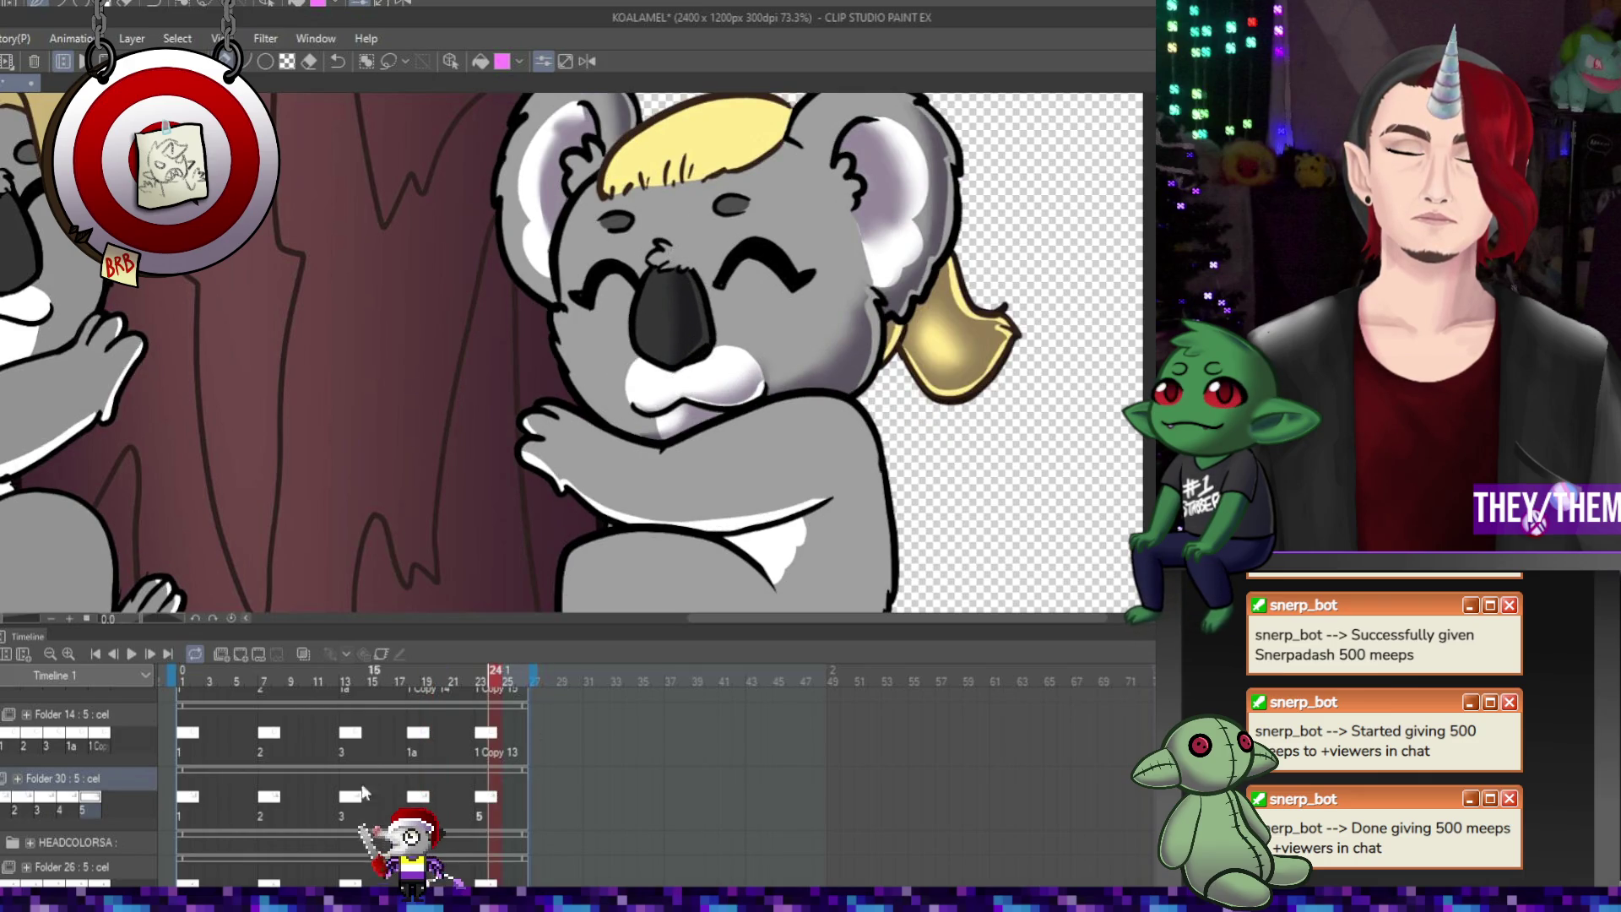
{"action": "left_click", "coordinate": [191, 798]}
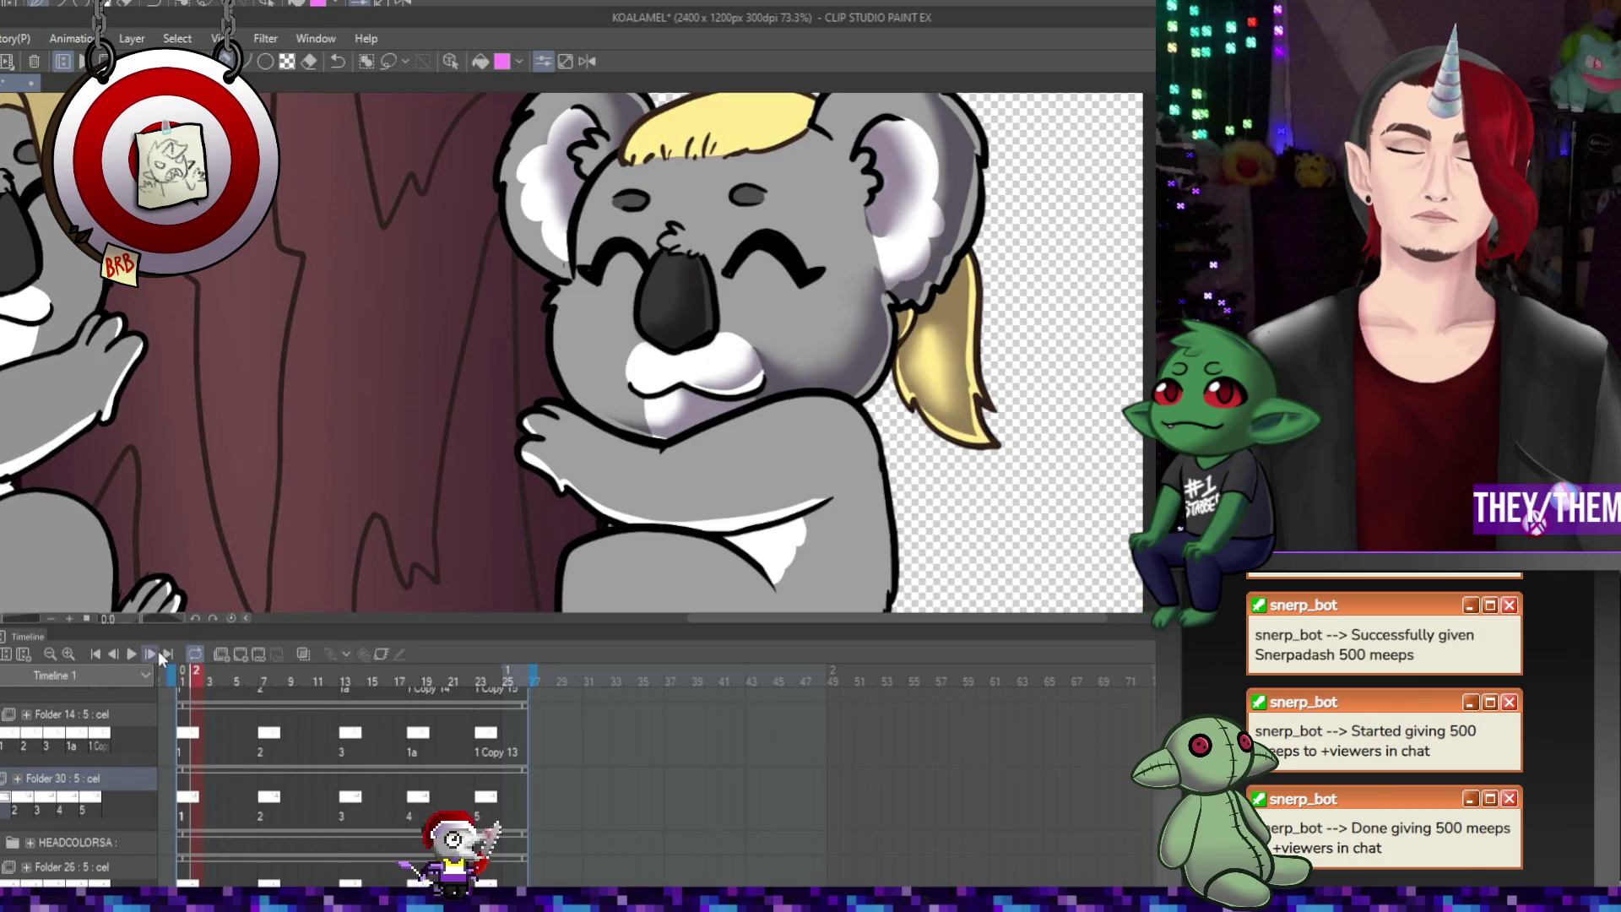
Replay and stop the loop, jump through frames 13 and 24, then show the frame 7 heart cel
{"action": "left_click", "coordinate": [131, 655]}
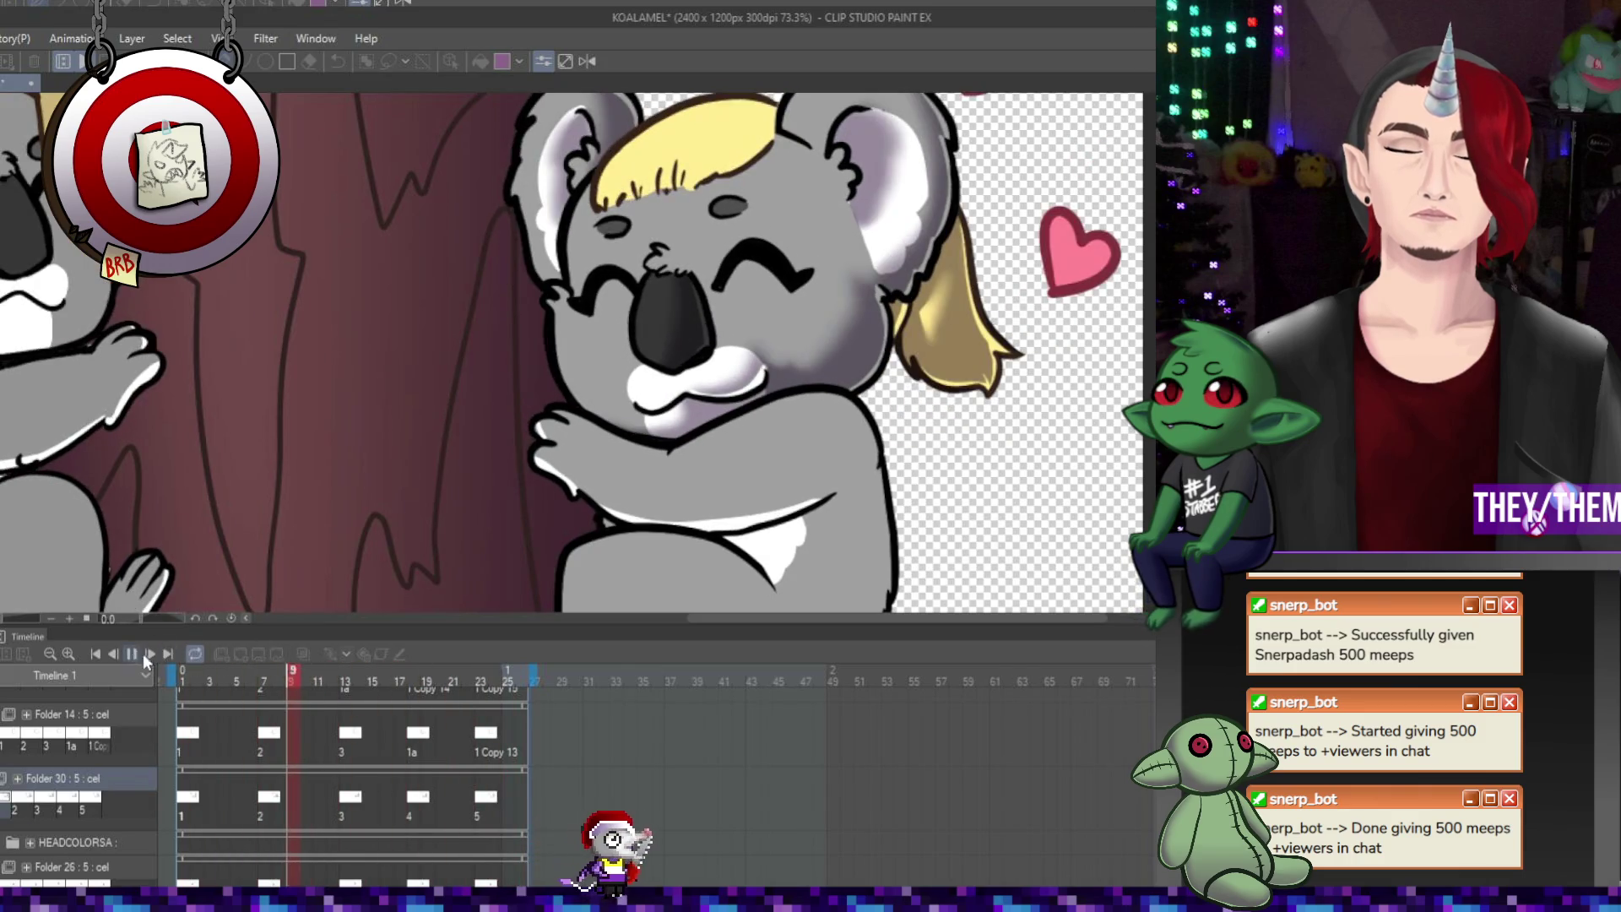
{"action": "left_click", "coordinate": [145, 653]}
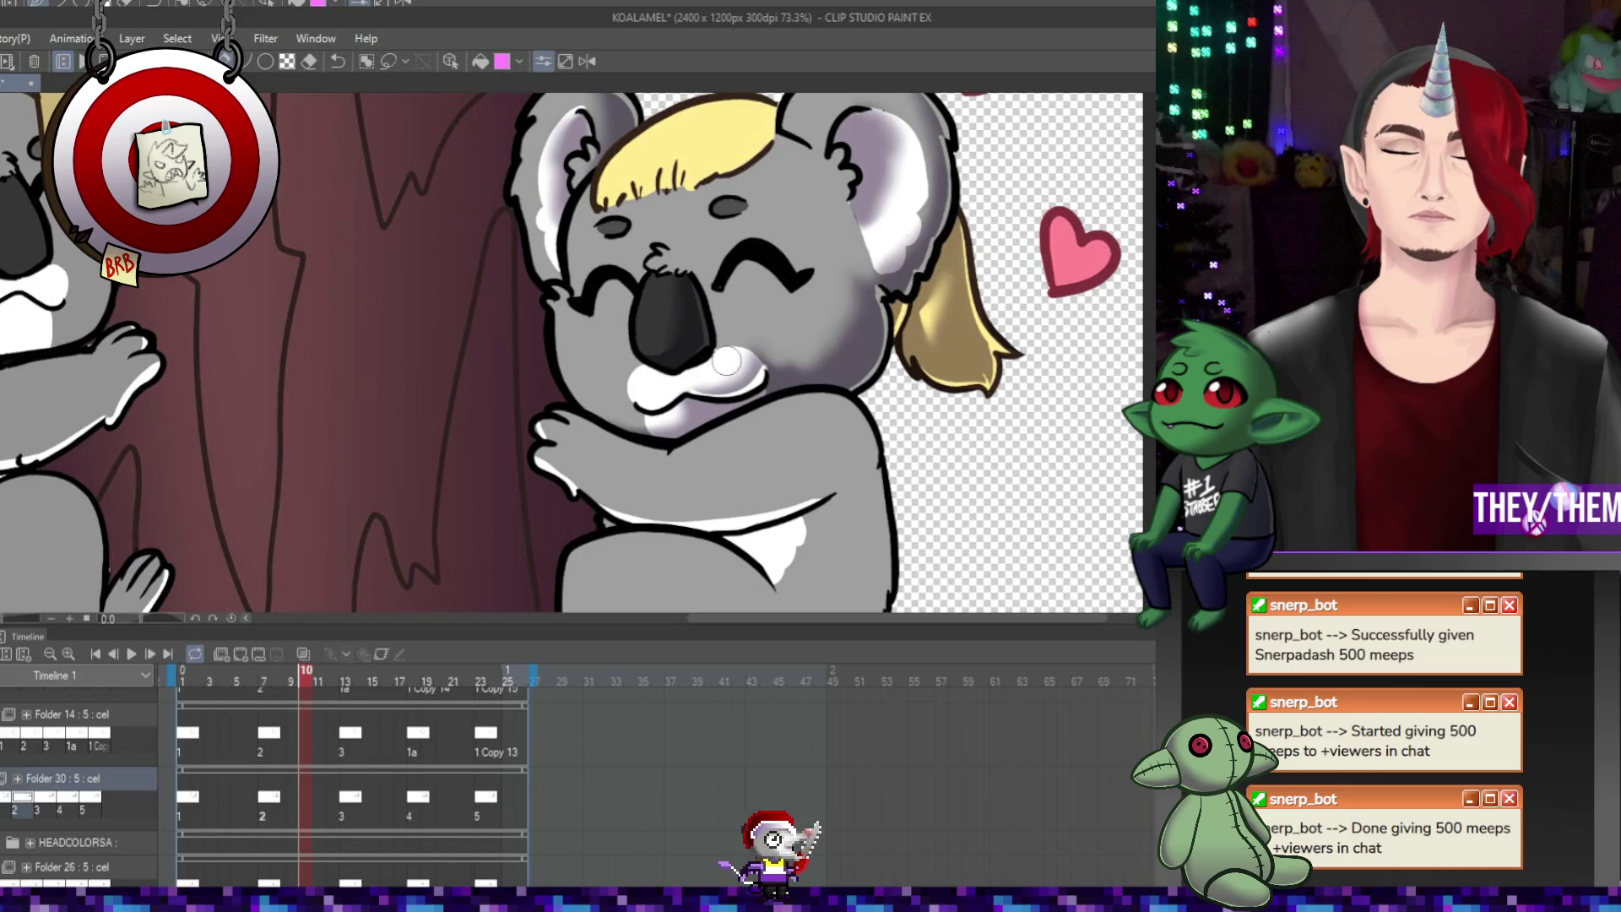
{"action": "key", "text": "Right"}
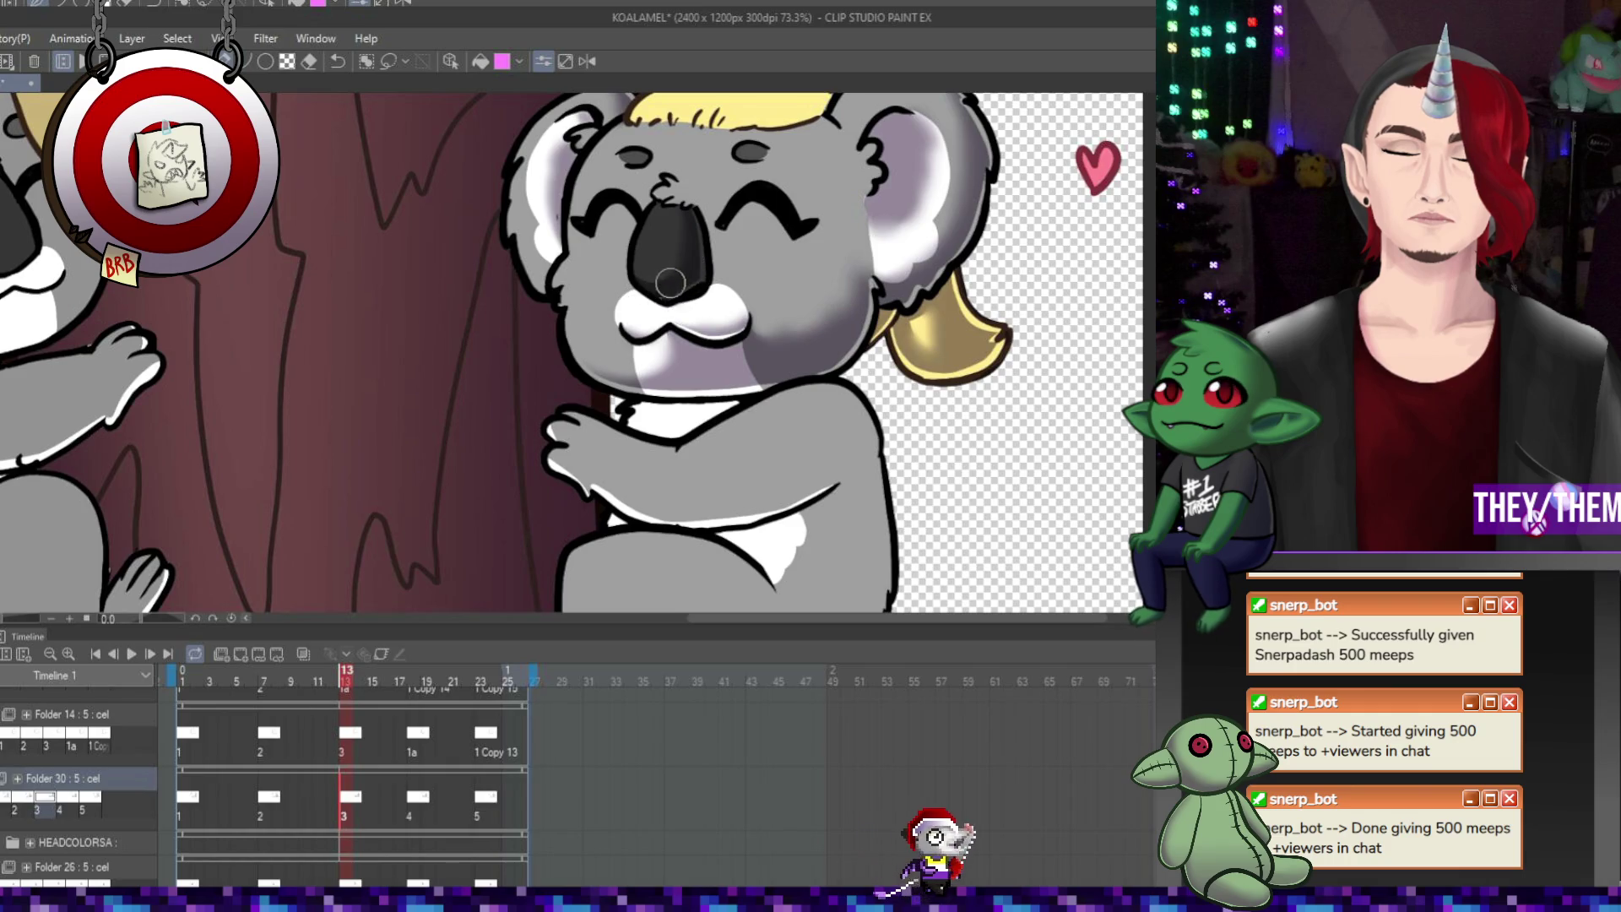
{"action": "left_click", "coordinate": [498, 774]}
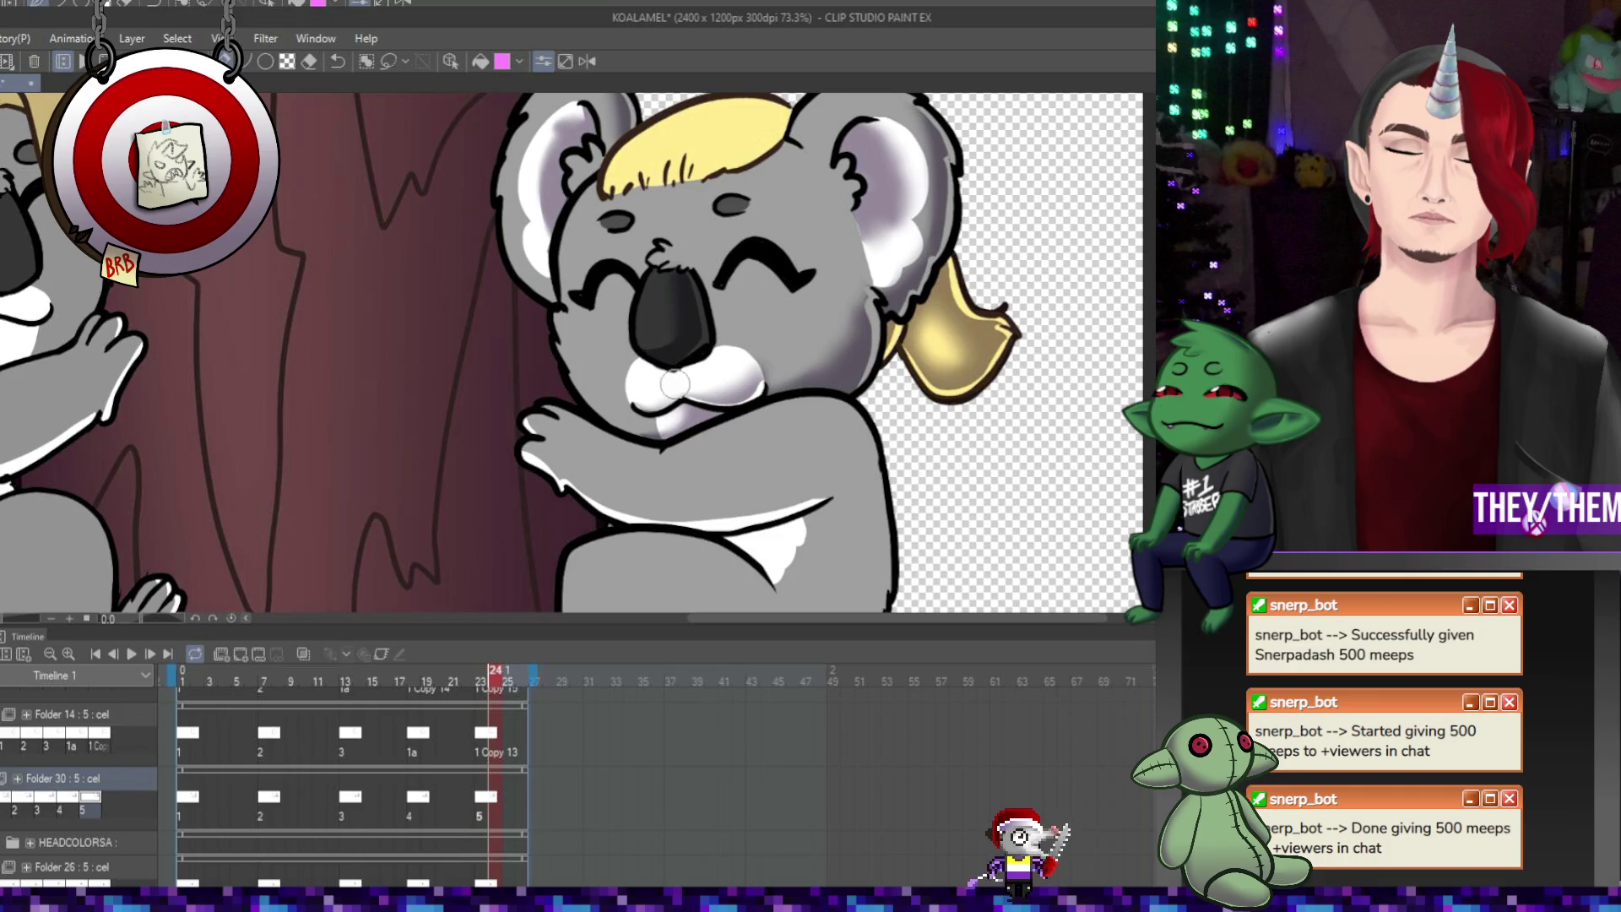
{"action": "key", "text": "space"}
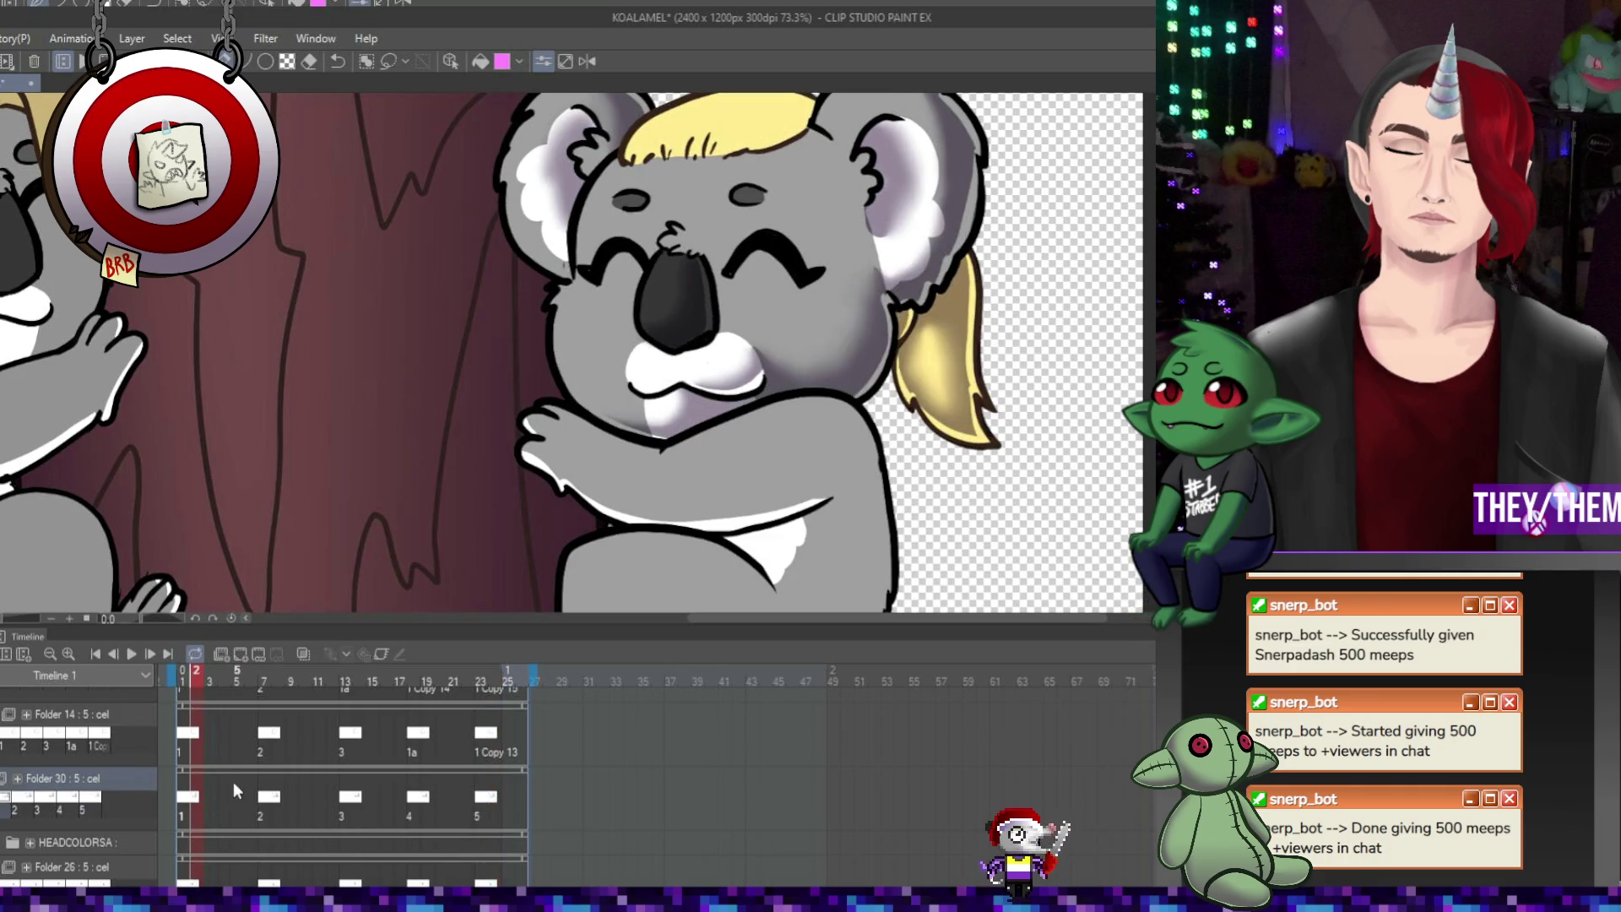
{"action": "left_click", "coordinate": [266, 798]}
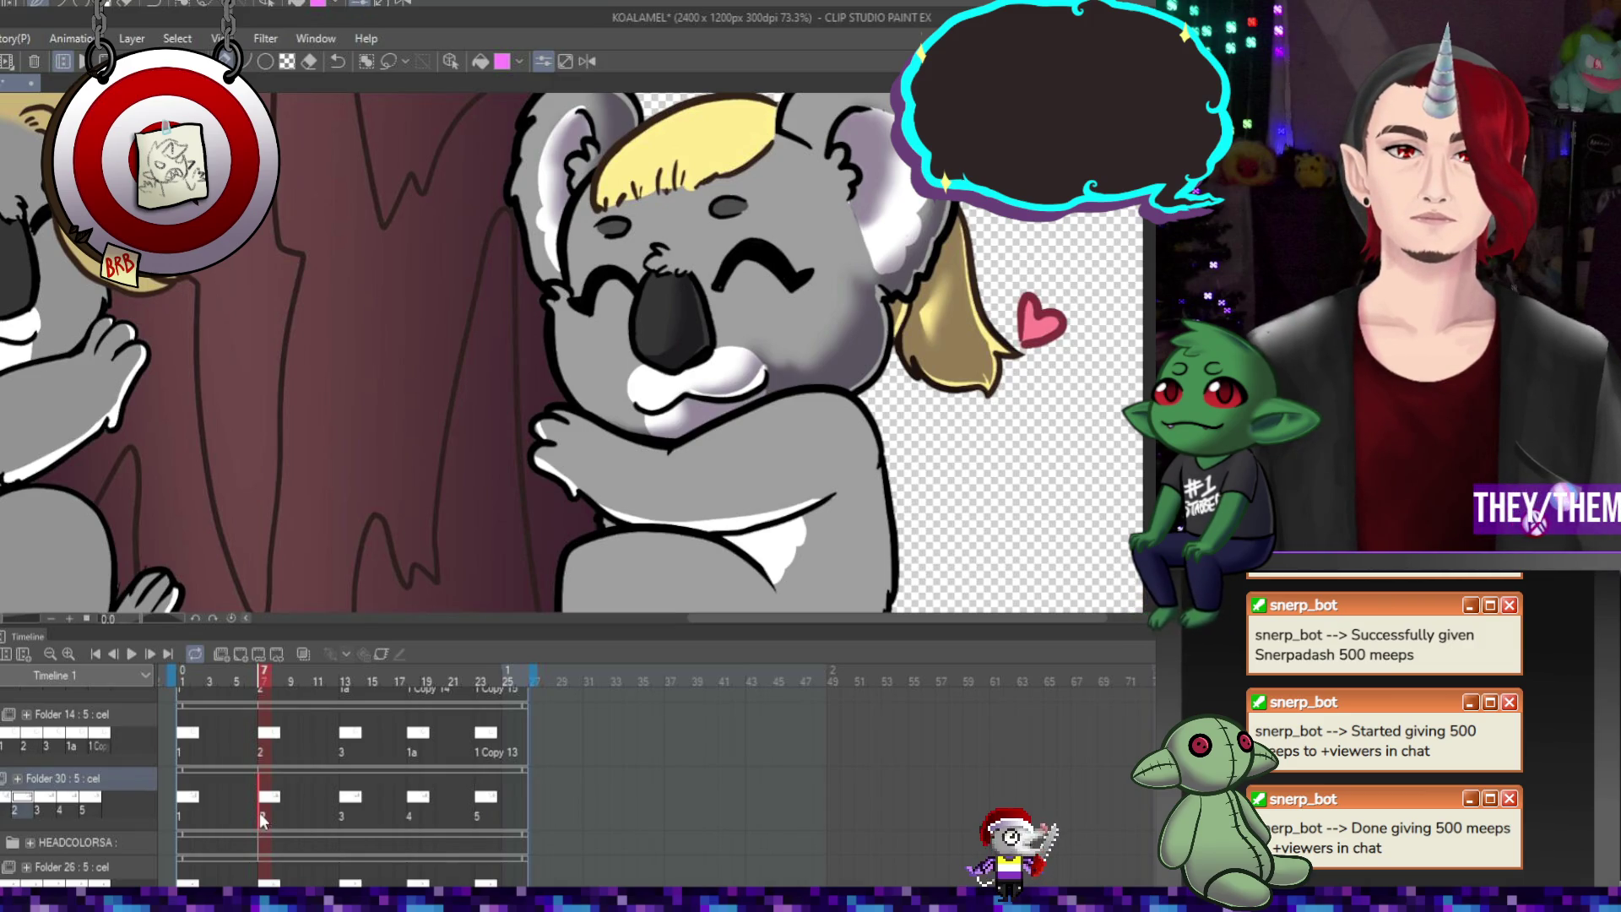
Check frames 13, 18 and 24, then step back to the second cel with the heart
{"action": "left_click", "coordinate": [353, 799]}
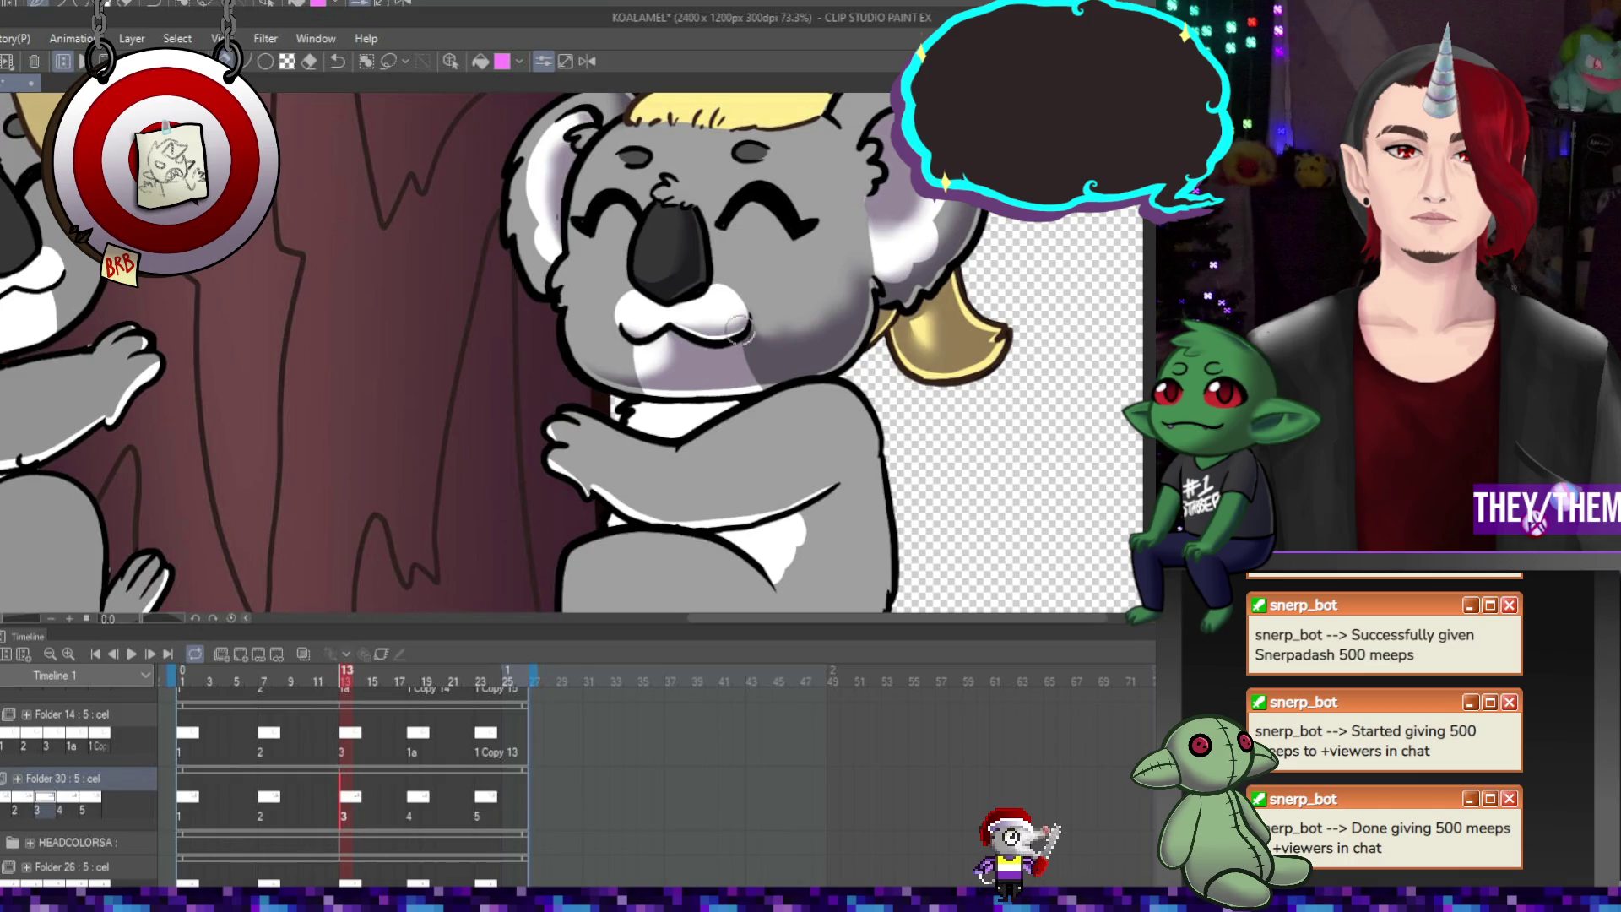
{"action": "left_click", "coordinate": [419, 801]}
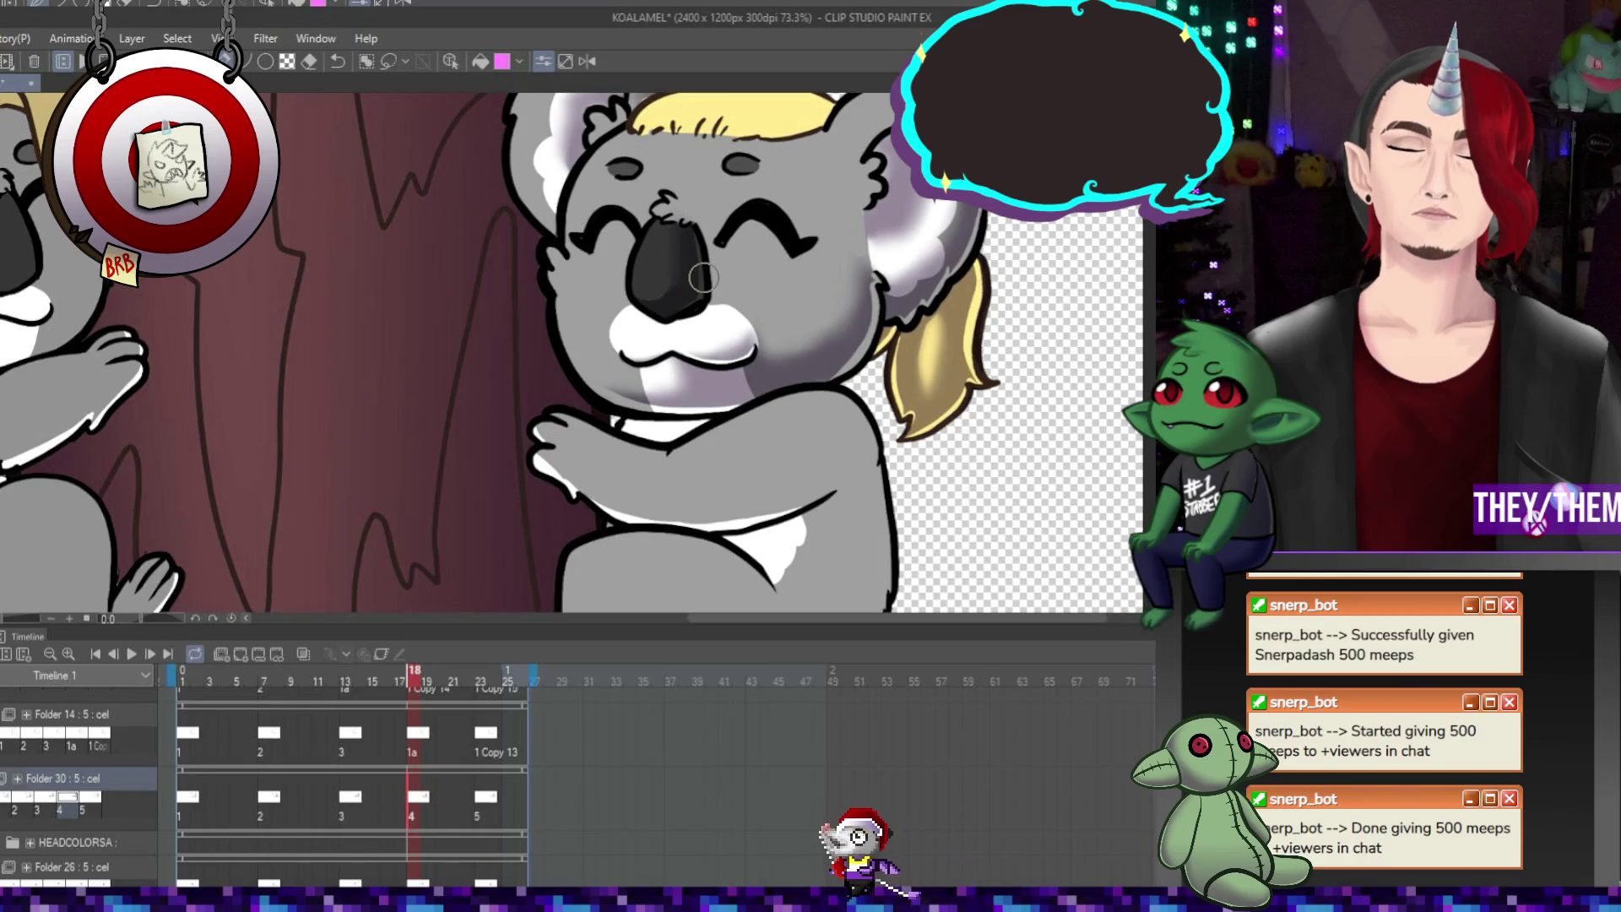
{"action": "key", "text": "Right"}
{"action": "key", "text": "Right"}
{"action": "key", "text": "Right"}
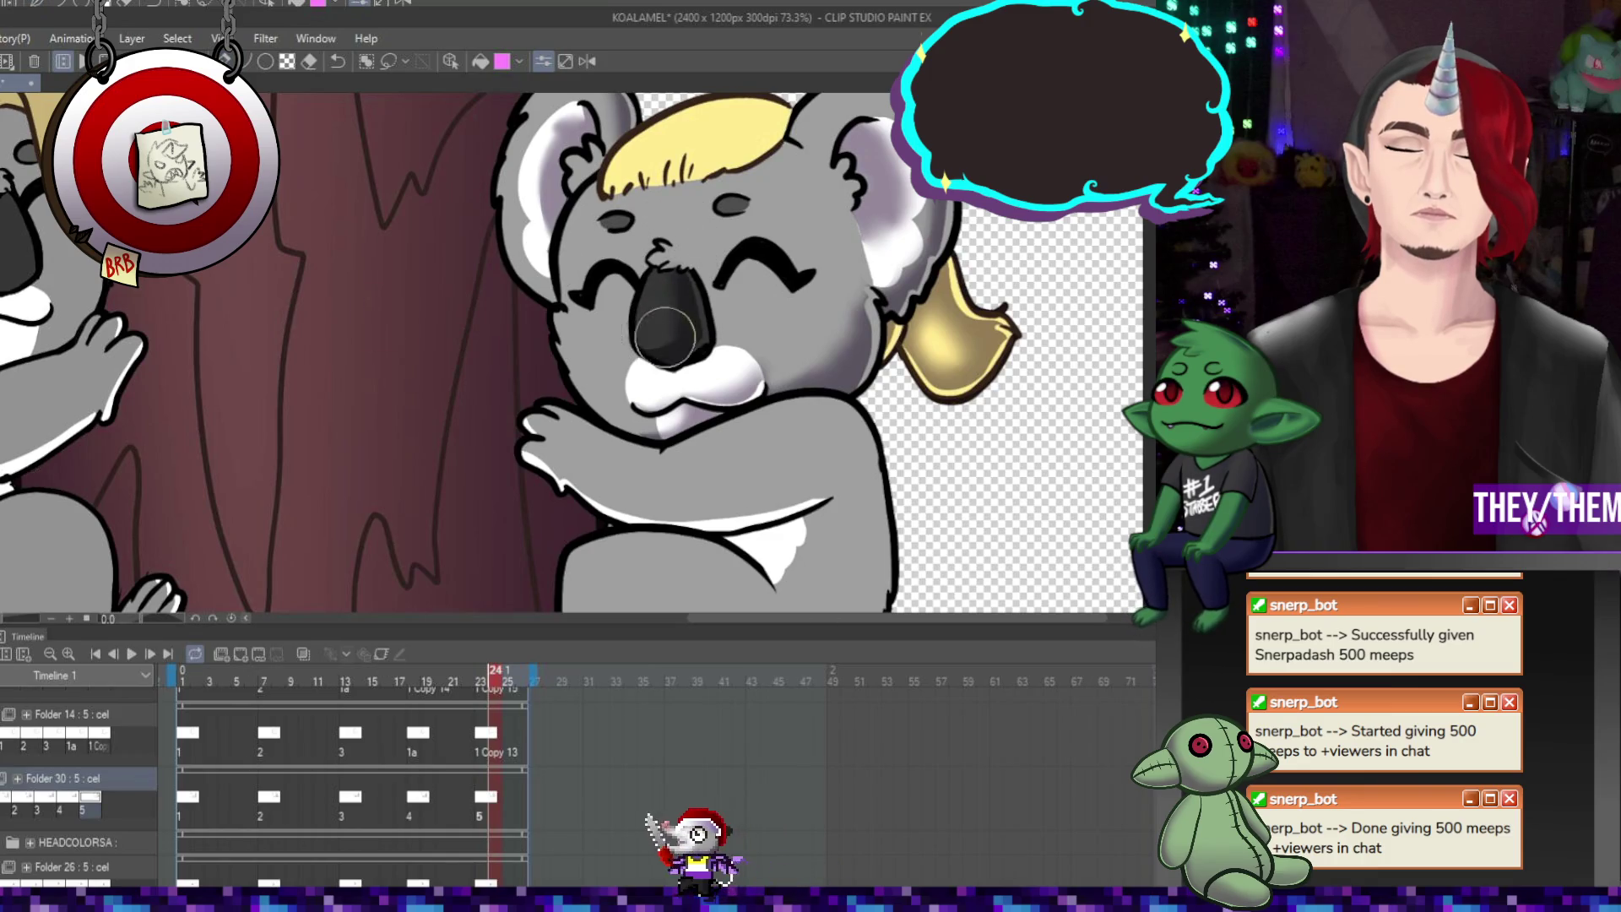
{"action": "key", "text": "Left"}
{"action": "key", "text": "Left"}
{"action": "key", "text": "Left"}
{"action": "key", "text": "Left"}
{"action": "key", "text": "Left"}
{"action": "key", "text": "Left"}
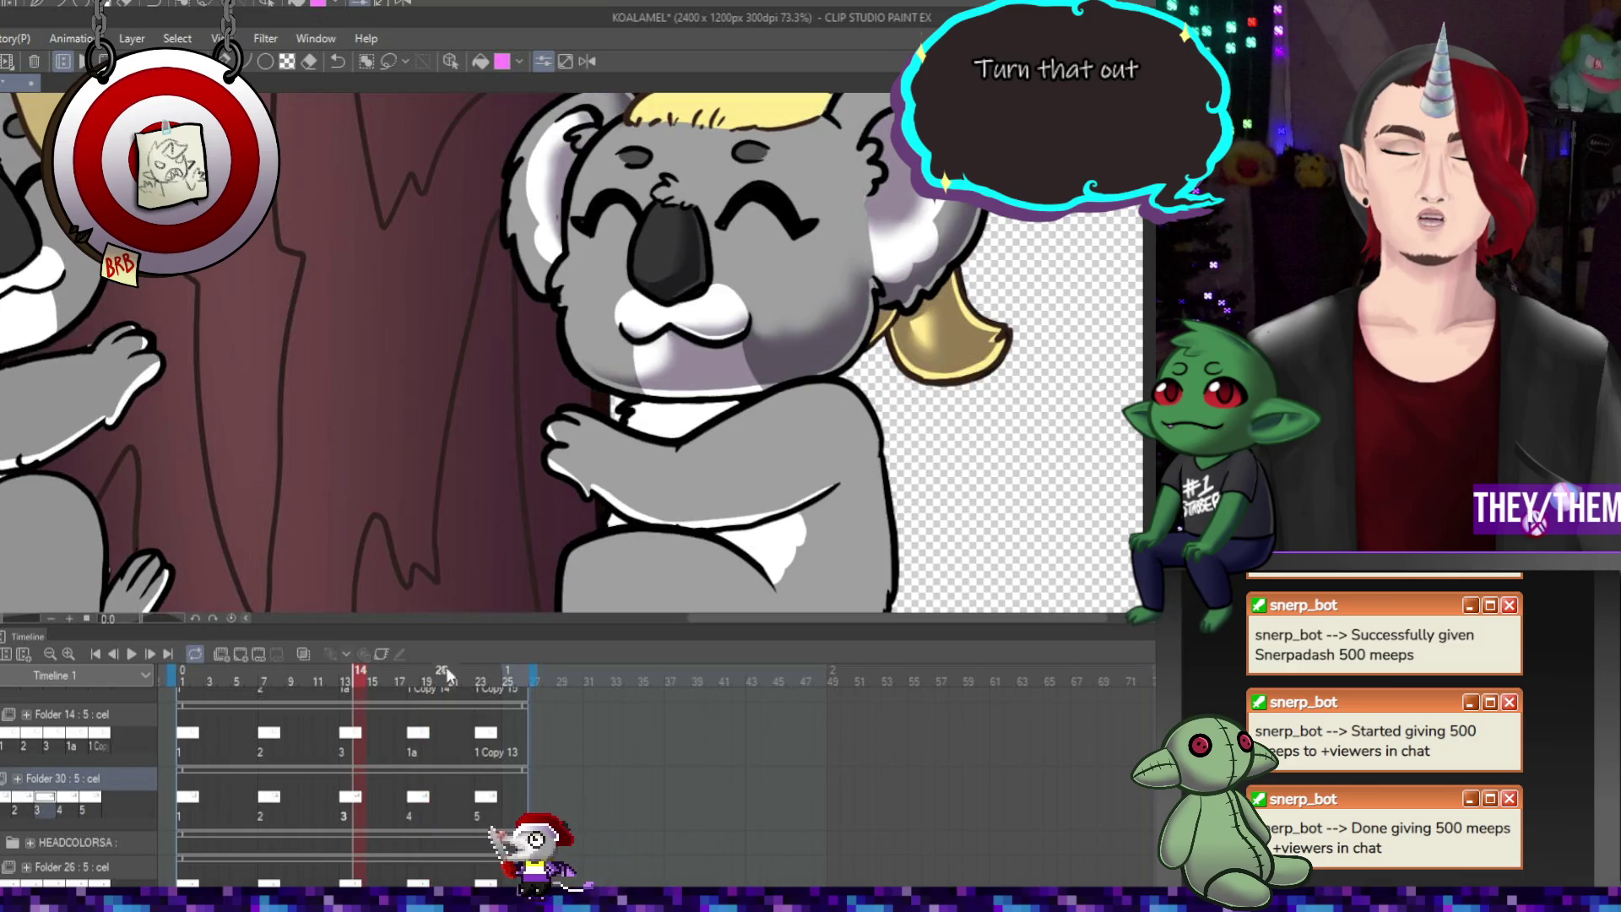
{"action": "key", "text": "Left"}
{"action": "key", "text": "Left"}
{"action": "key", "text": "Left"}
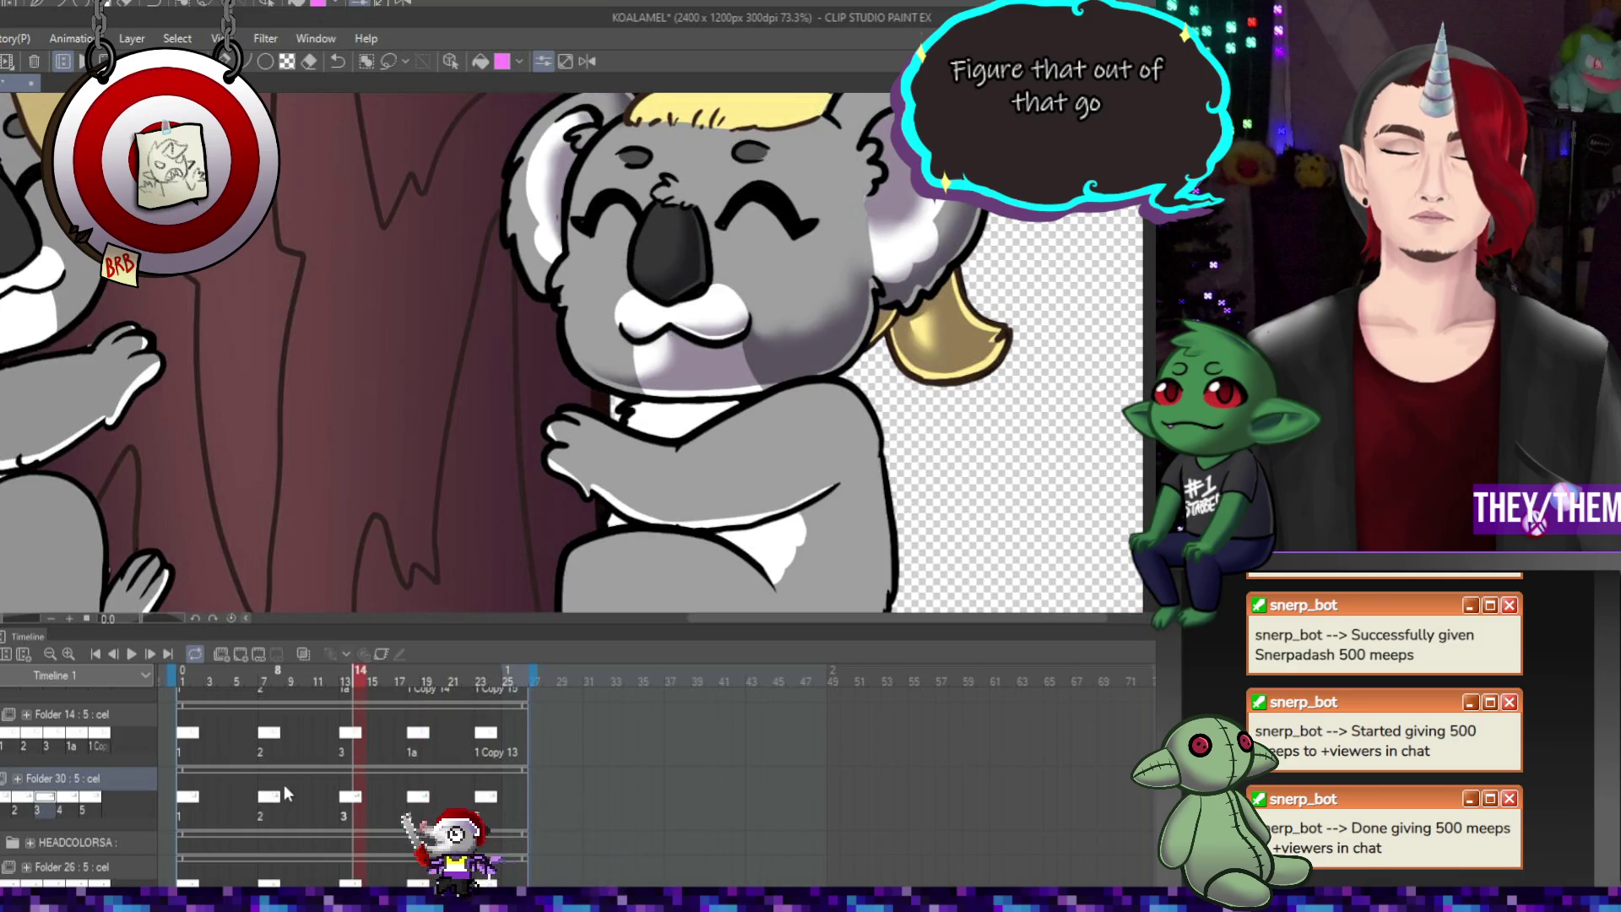
{"action": "key", "text": "Left"}
{"action": "key", "text": "Left"}
{"action": "key", "text": "Left"}
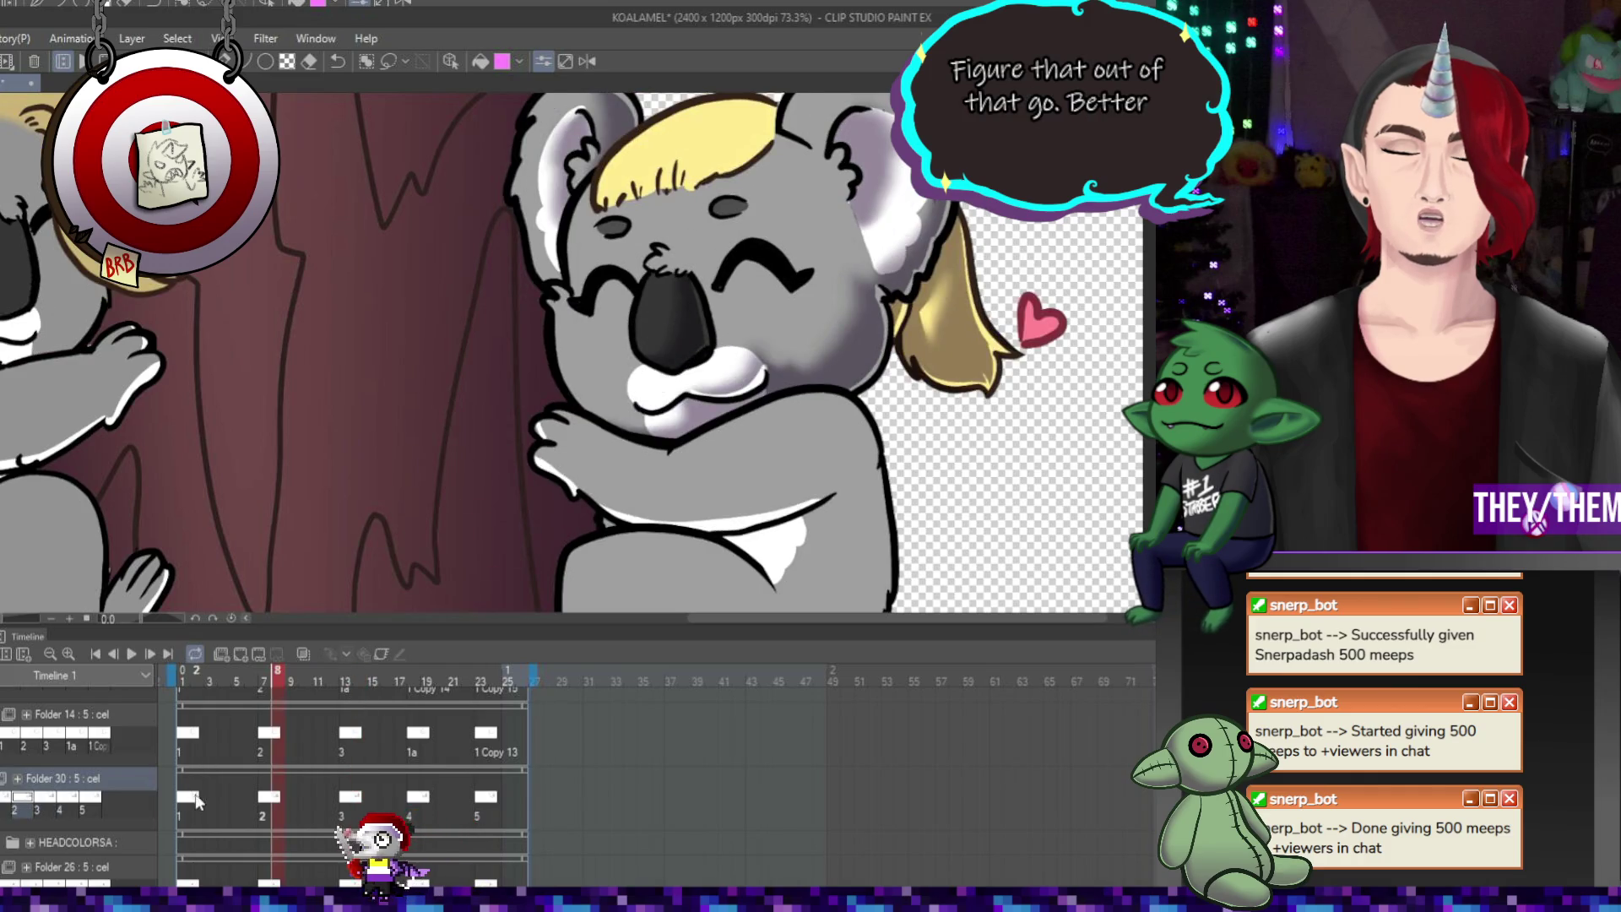
{"action": "scroll", "coordinate": [659, 342], "scroll_direction": "down", "scroll_amount": 4}
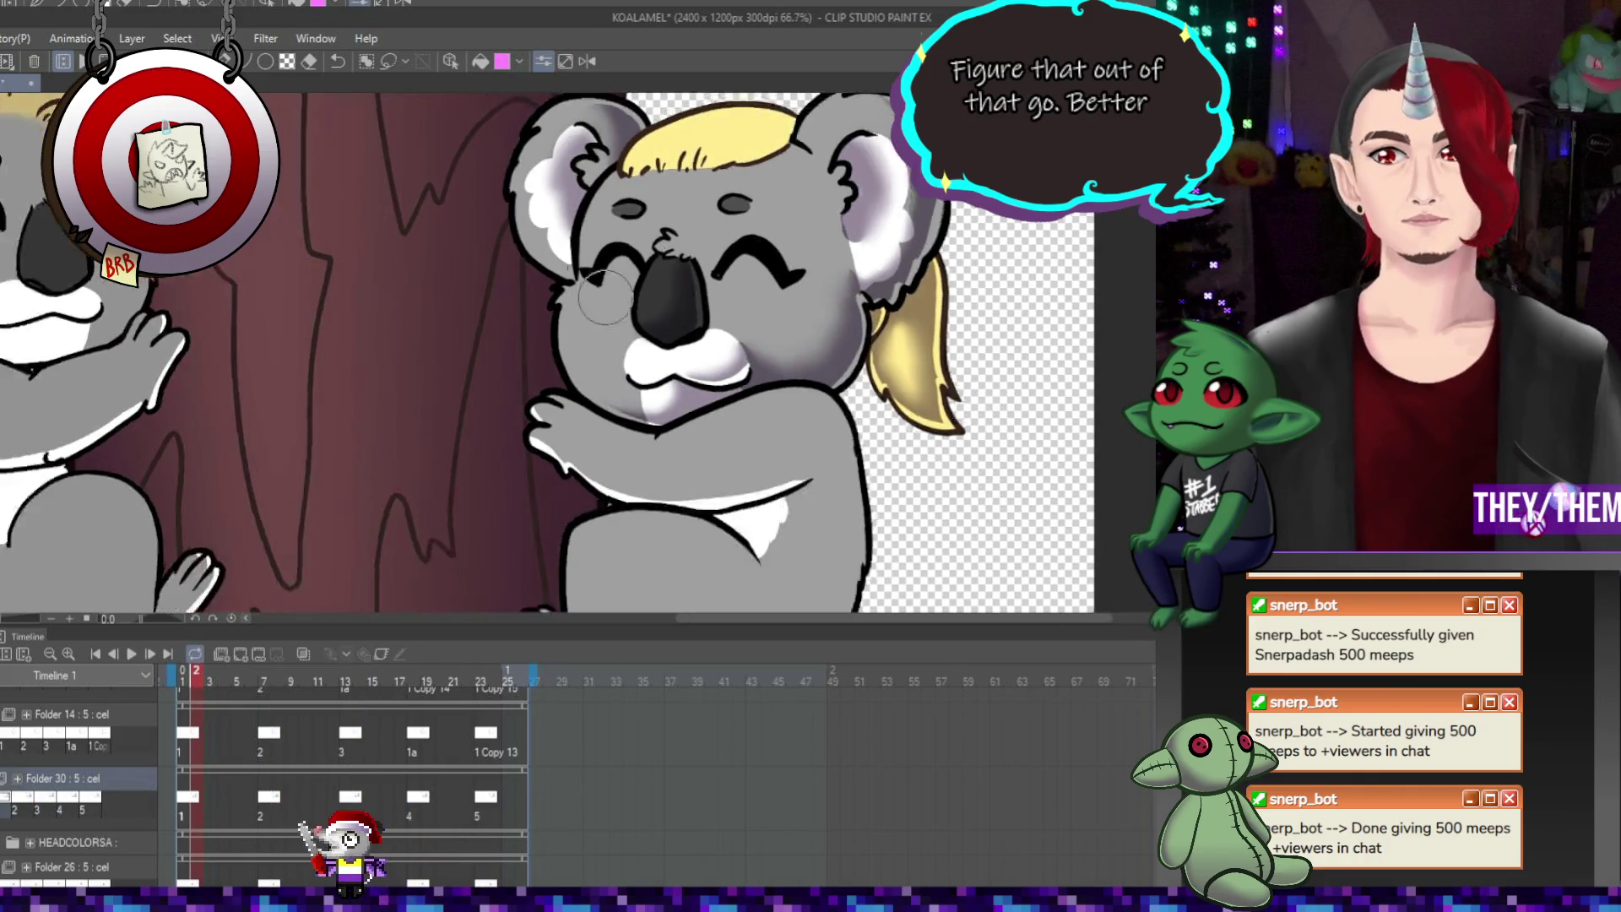
Play the koala loop preview, then pause it
{"action": "left_click", "coordinate": [135, 656]}
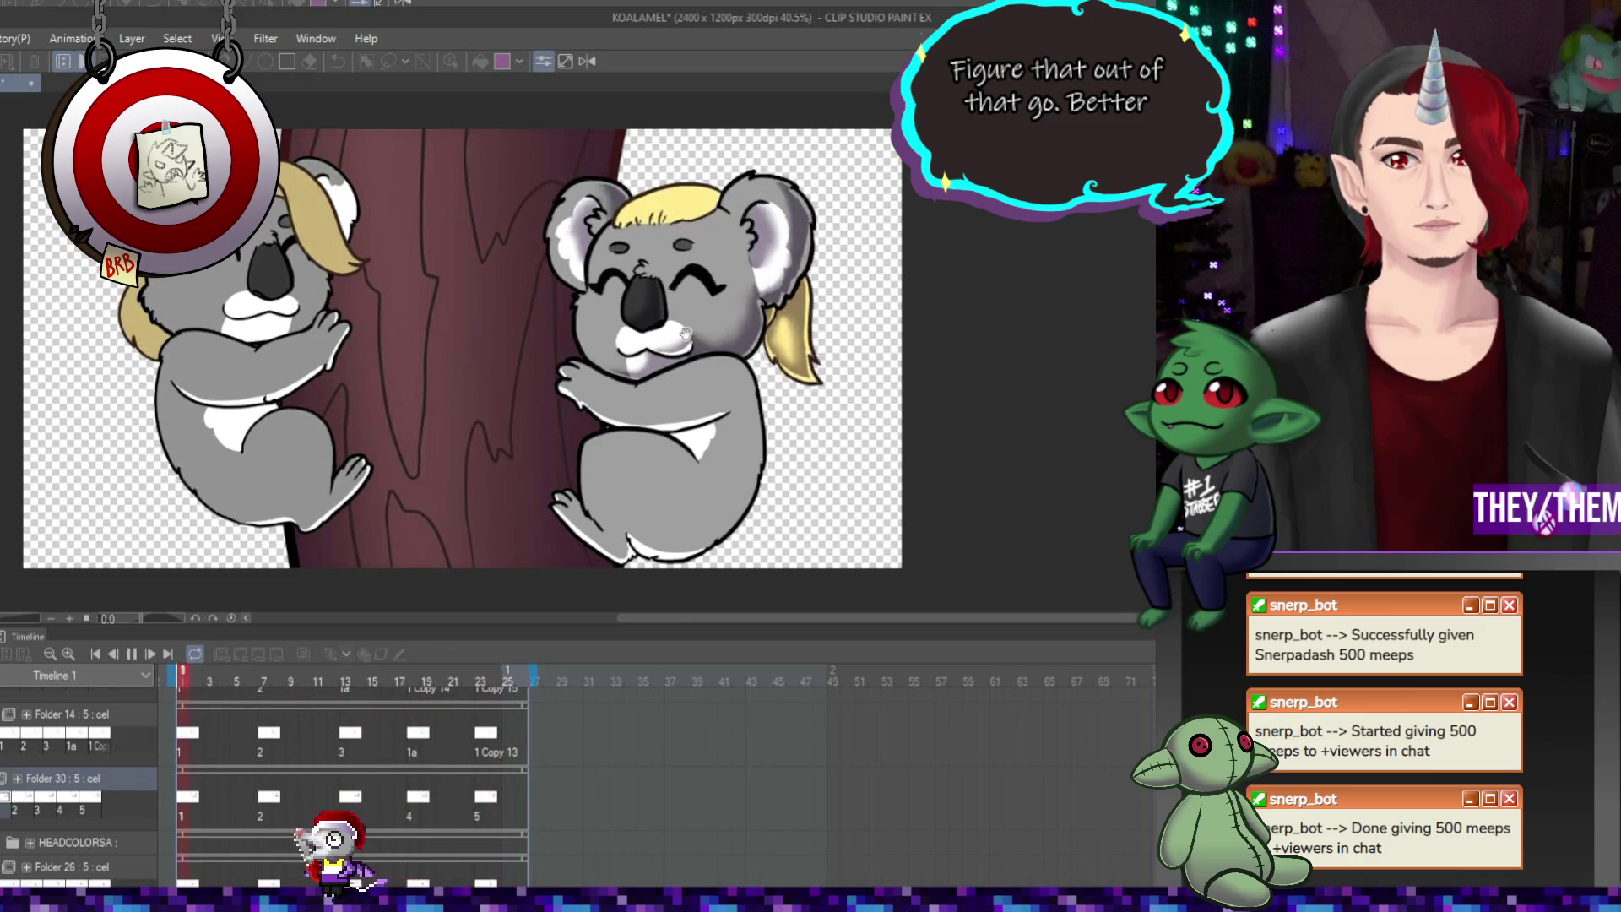
{"action": "scroll", "coordinate": [685, 333], "scroll_direction": "down", "scroll_amount": 1}
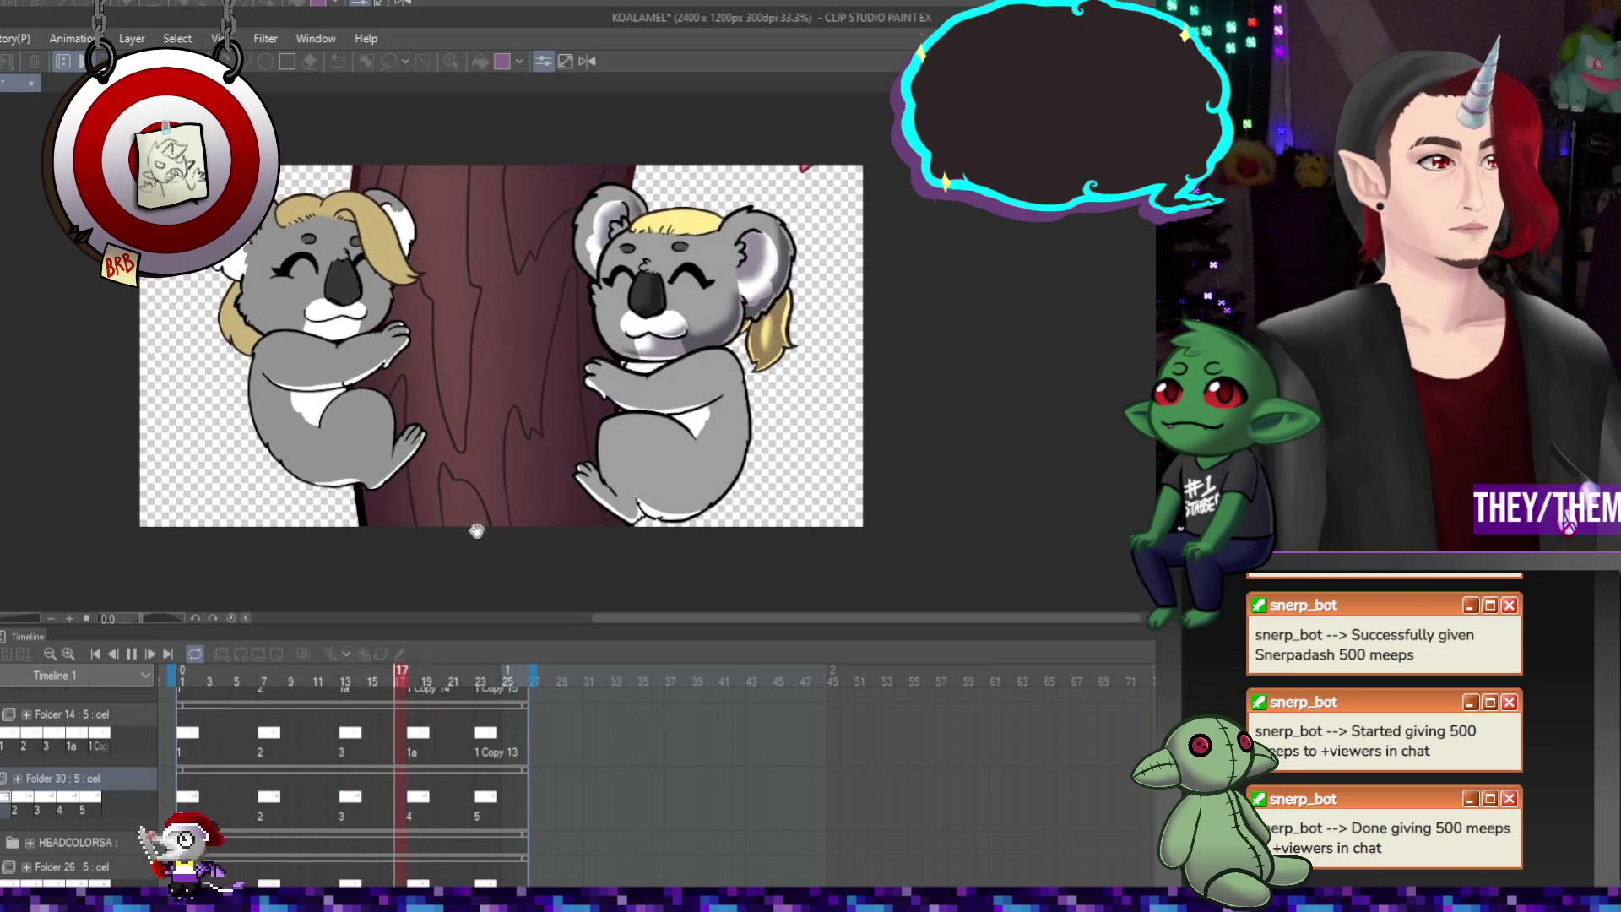
{"action": "left_click_drag", "start_coordinate": [772, 617], "coordinate": [712, 614]}
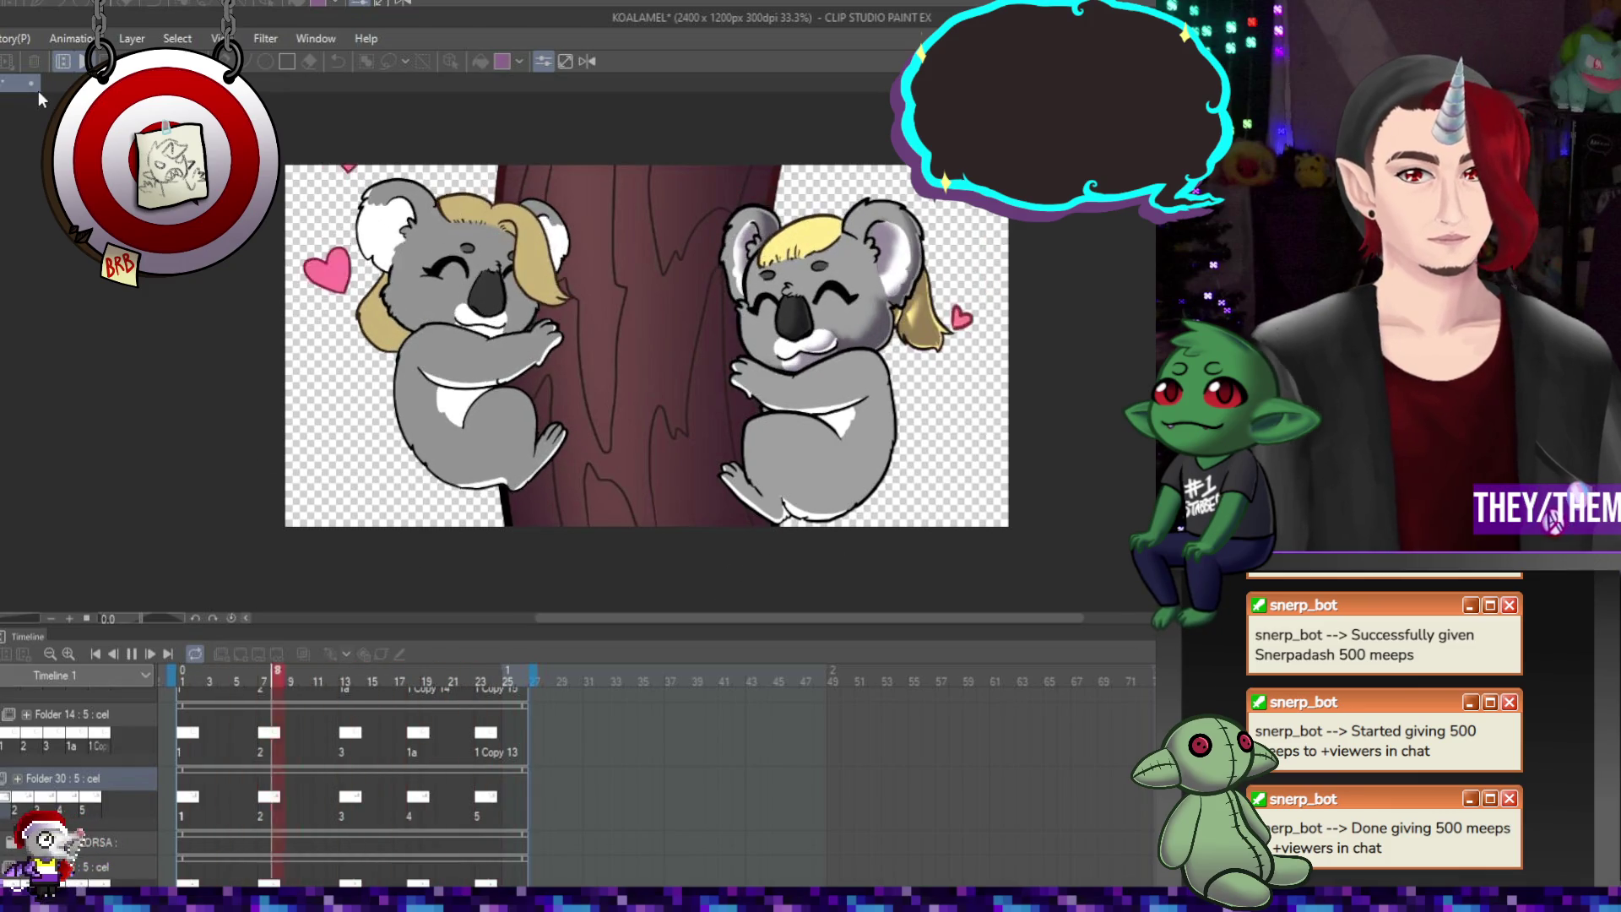
{"action": "left_click", "coordinate": [133, 656]}
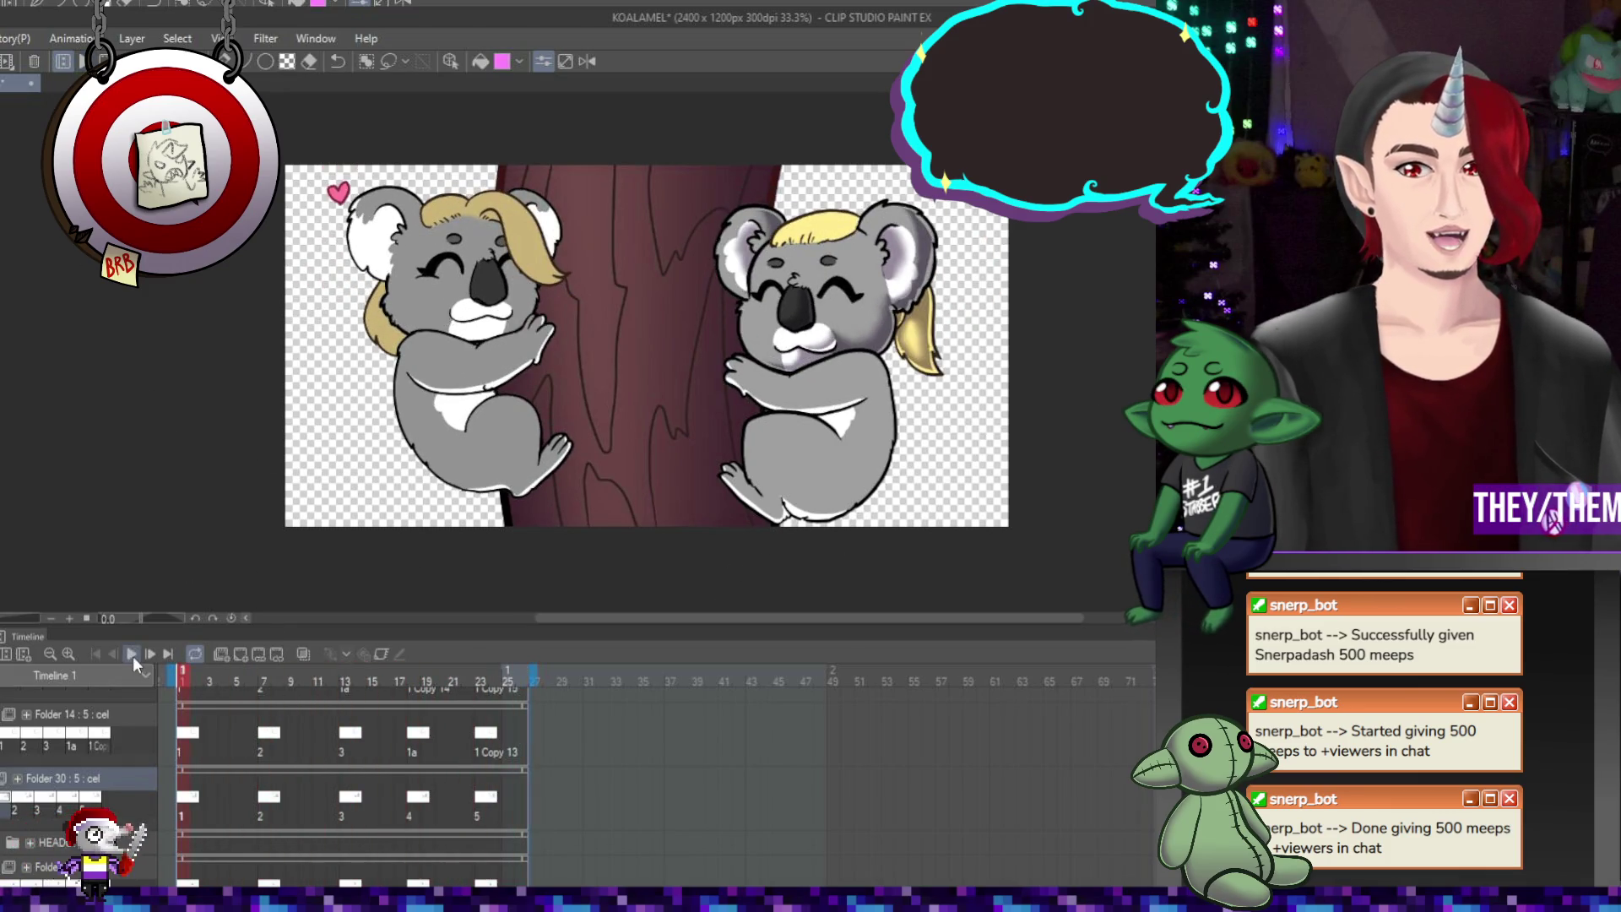
Save KOALAMEL and fit the whole canvas to the window
{"action": "key", "text": "ctrl+s"}
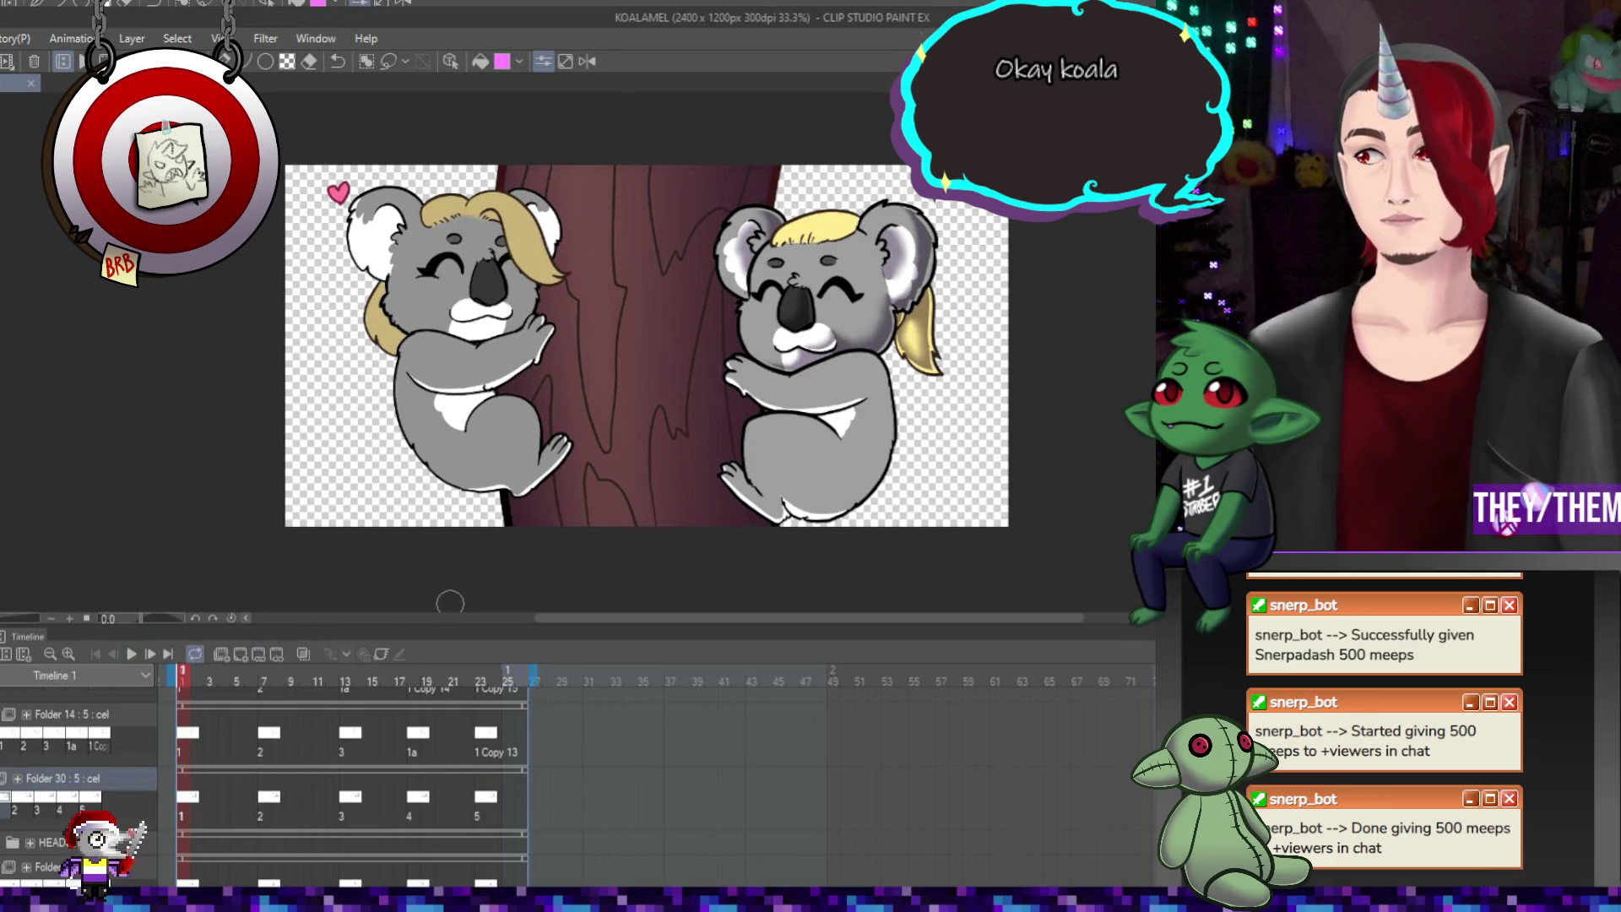
{"action": "key", "text": "ctrl+minus"}
{"action": "key", "text": "ctrl+0"}
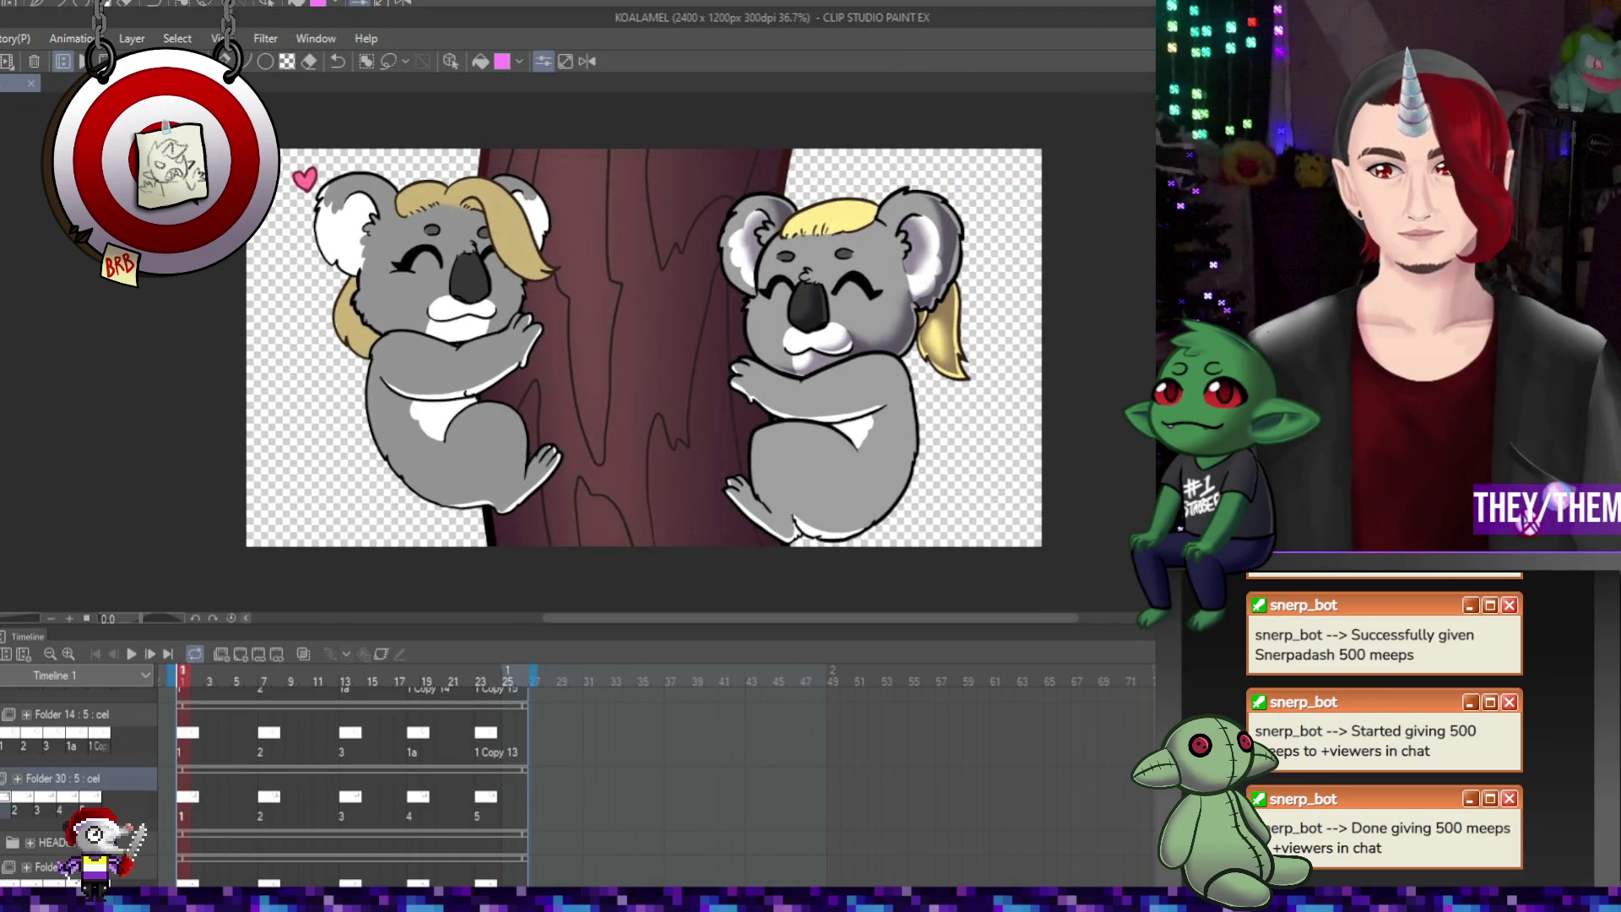
{"action": "scroll", "coordinate": [639, 470], "scroll_direction": "down", "scroll_amount": 1}
{"action": "key", "text": "ctrl+0"}
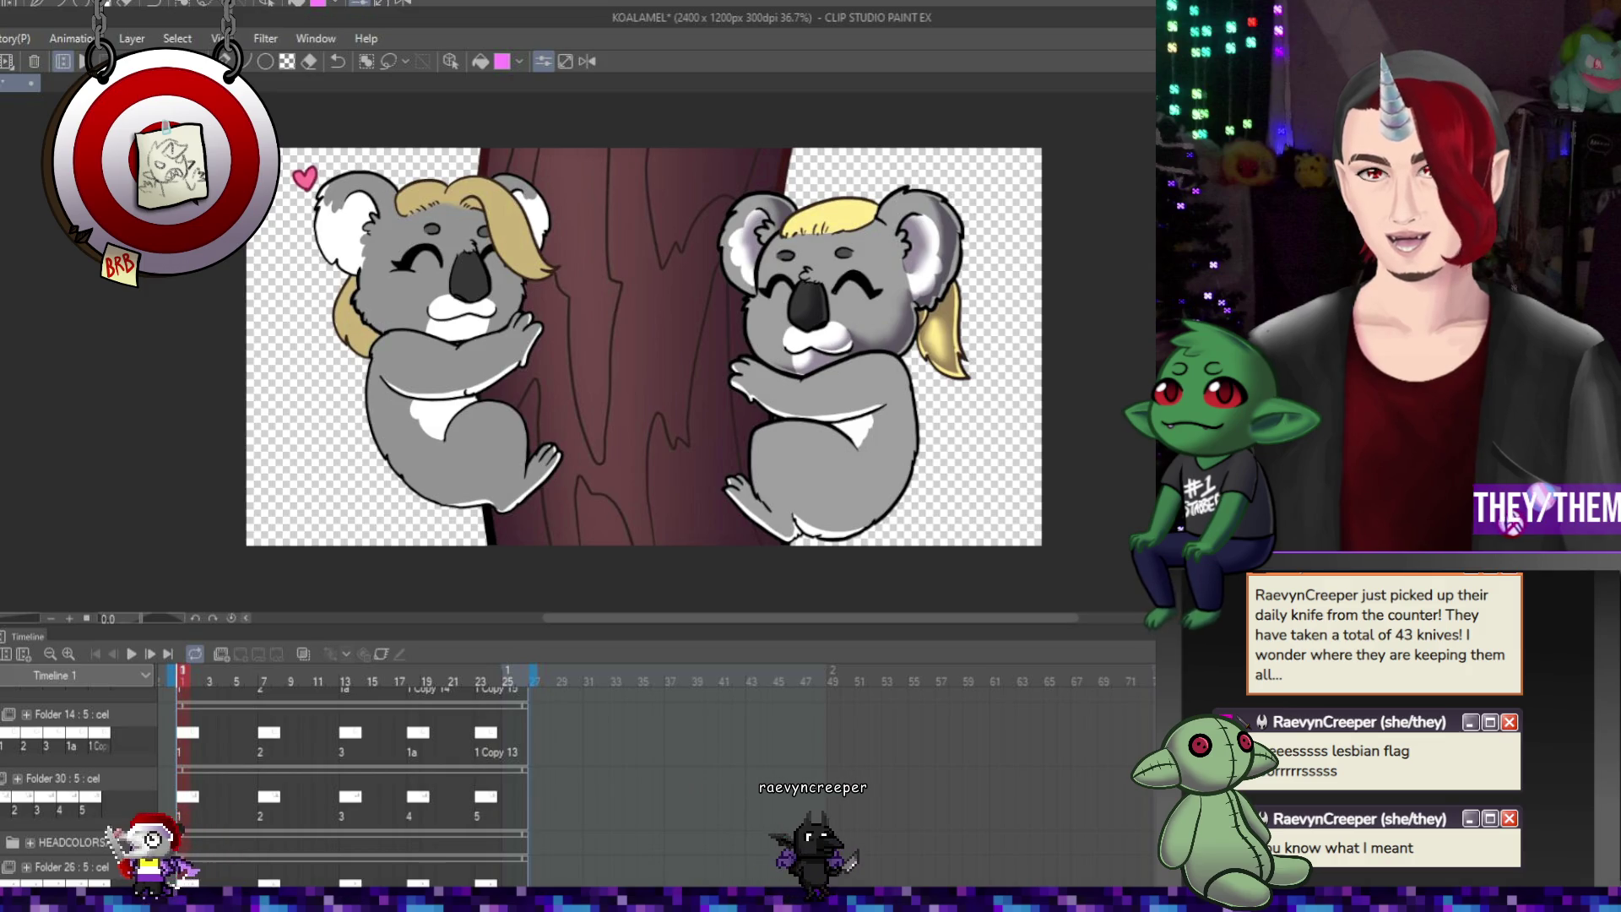
Scroll the Timeline layer list down until Layers 7, 10, 11 and 9 show
{"action": "scroll", "coordinate": [312, 775], "scroll_direction": "down", "scroll_amount": 5}
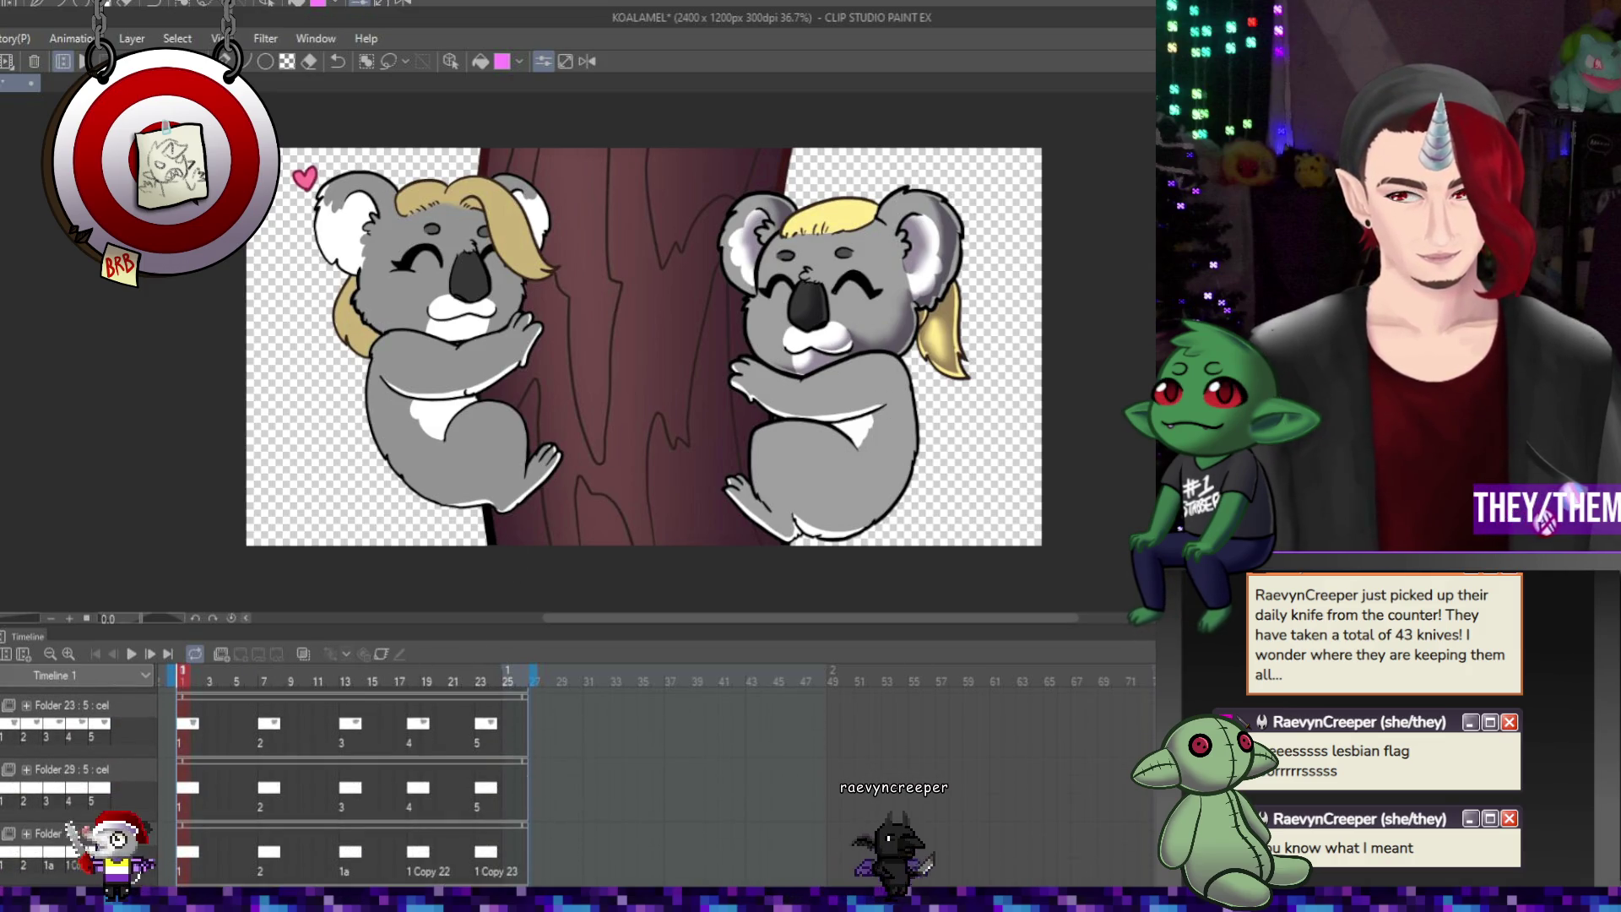
{"action": "scroll", "coordinate": [313, 775], "scroll_direction": "down", "scroll_amount": 5}
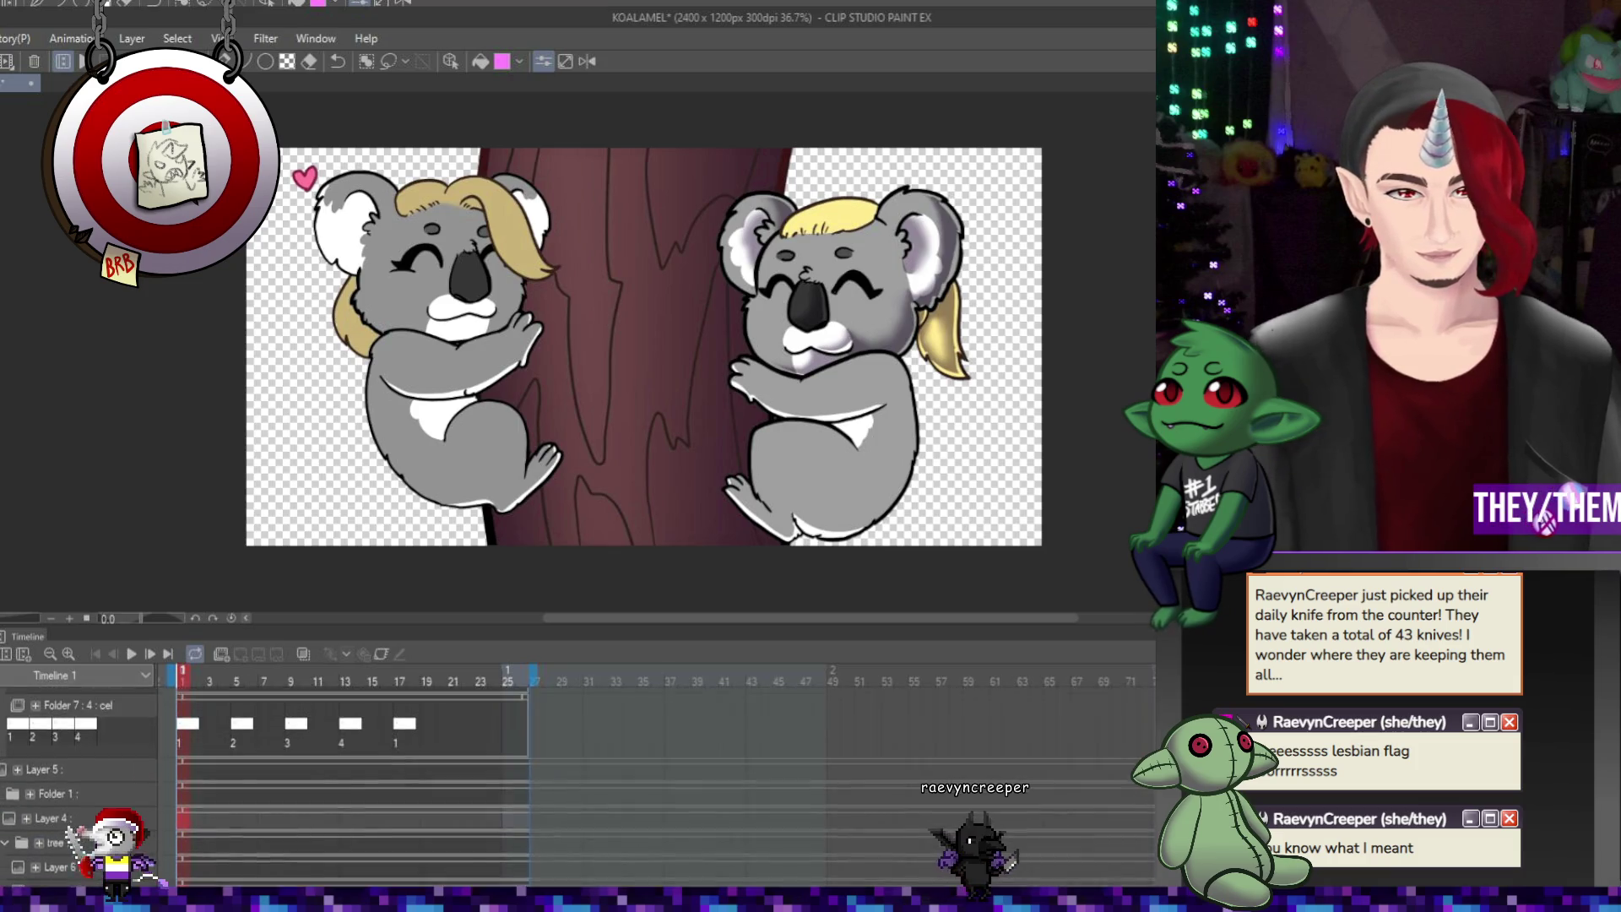
{"action": "scroll", "coordinate": [323, 751], "scroll_direction": "down", "scroll_amount": 5}
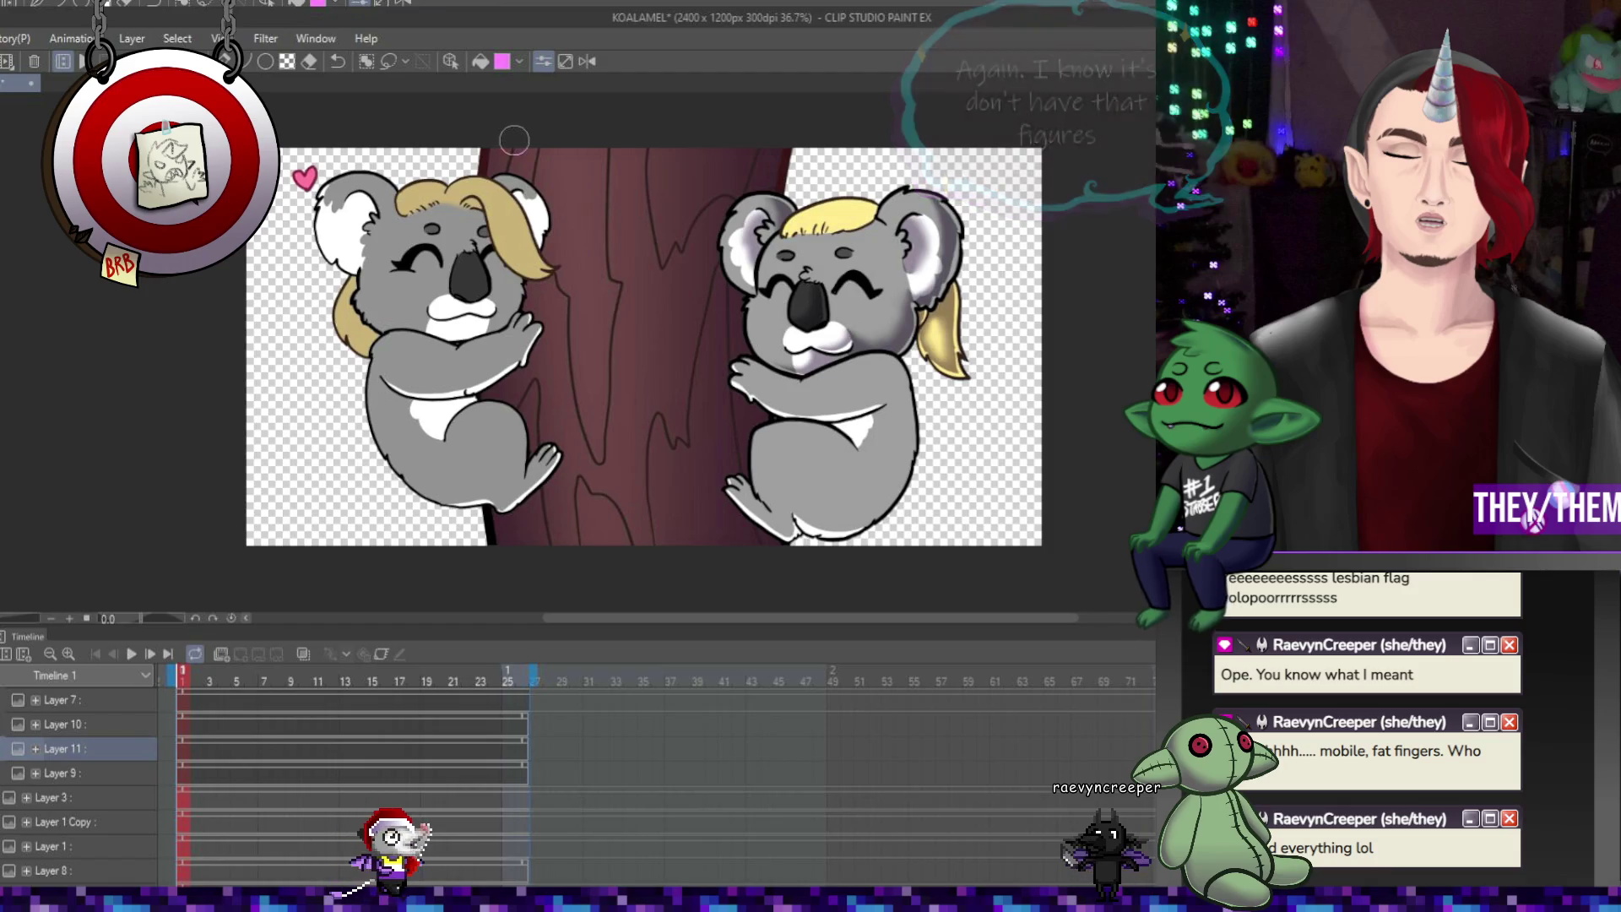
Remove the purple trunk gradient, then paint pink bands and an orange left-edge band down the trunk
{"action": "mouse_move", "coordinate": [490, 173]}
{"action": "left_mouse_down"}
{"action": "mouse_move", "coordinate": [494, 147]}
{"action": "mouse_move", "coordinate": [506, 176]}
{"action": "left_mouse_up"}
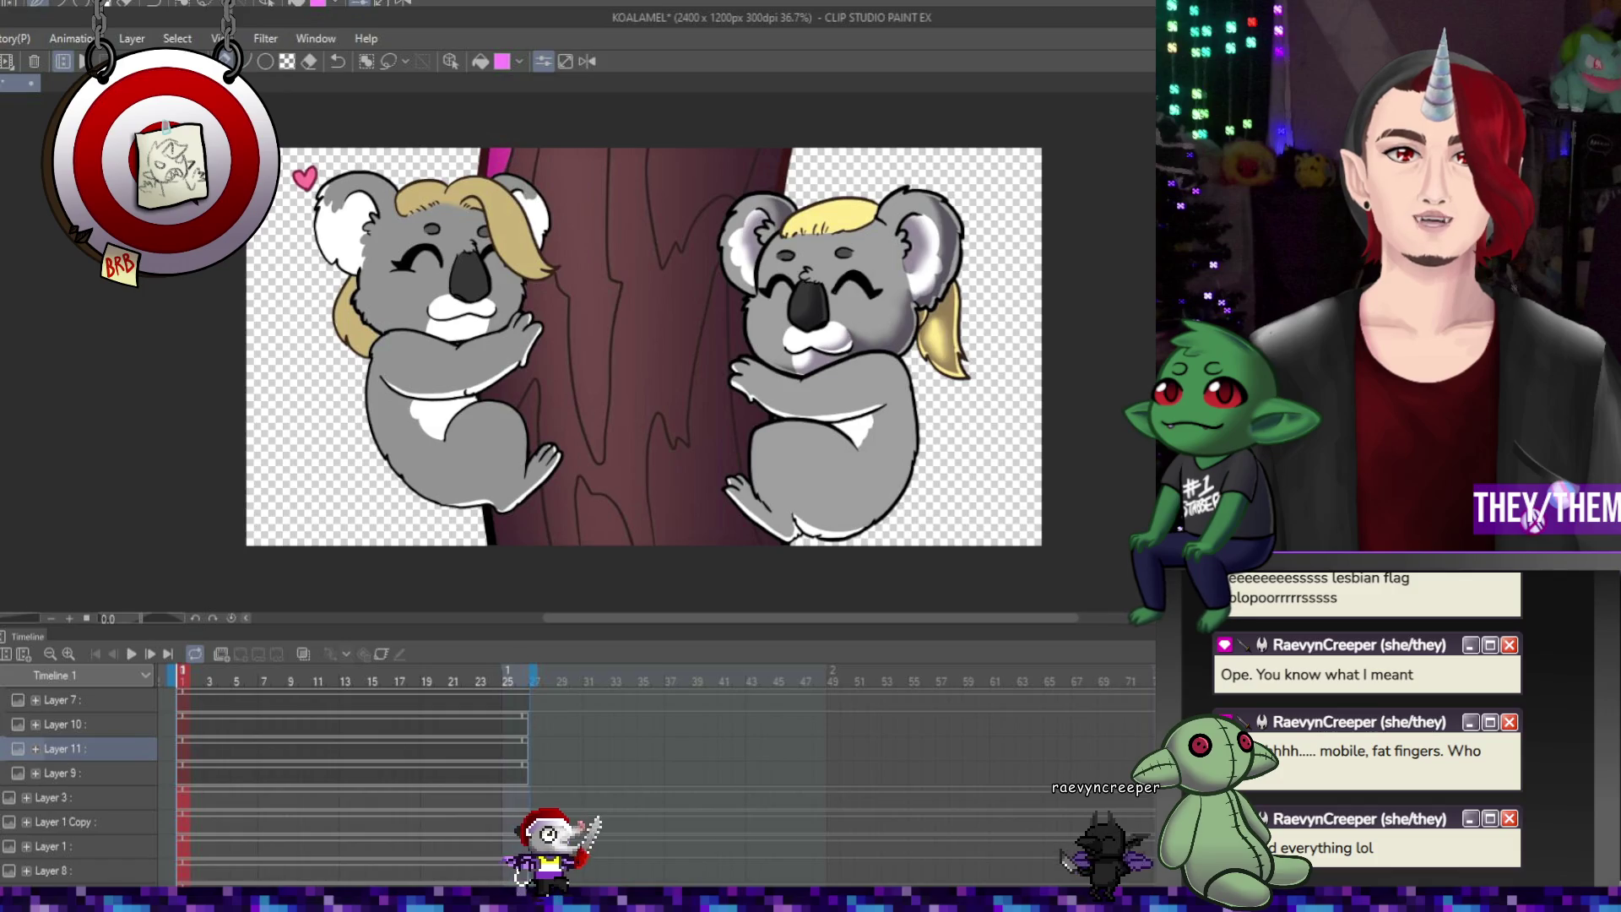
{"action": "key", "text": "ctrl+z"}
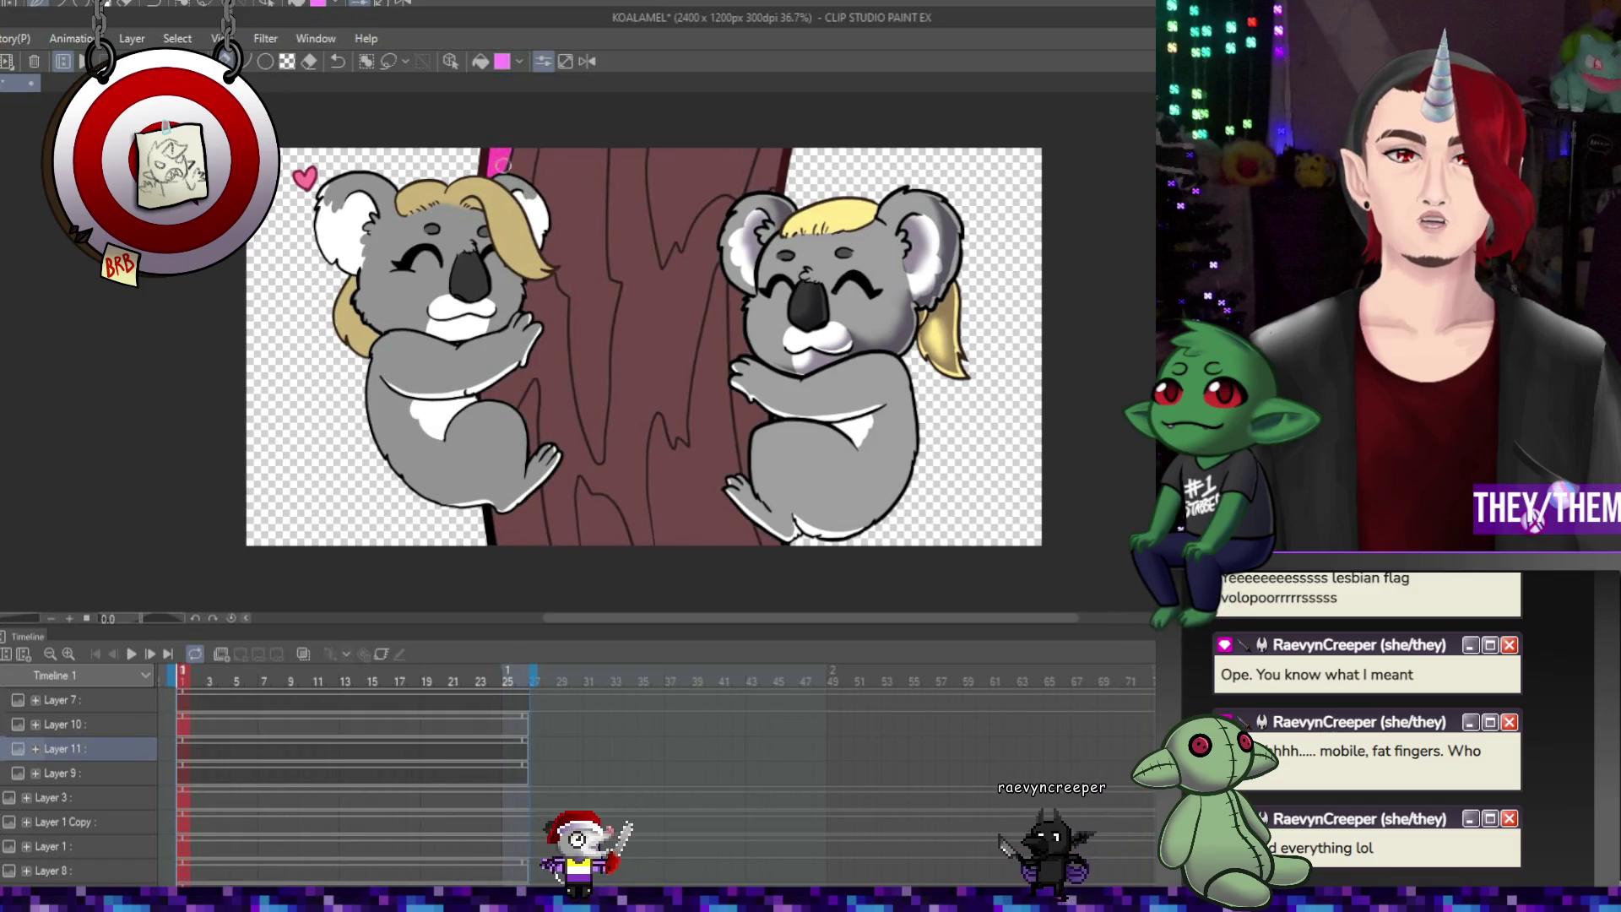
{"action": "left_click_drag", "start_coordinate": [531, 388], "coordinate": [531, 449]}
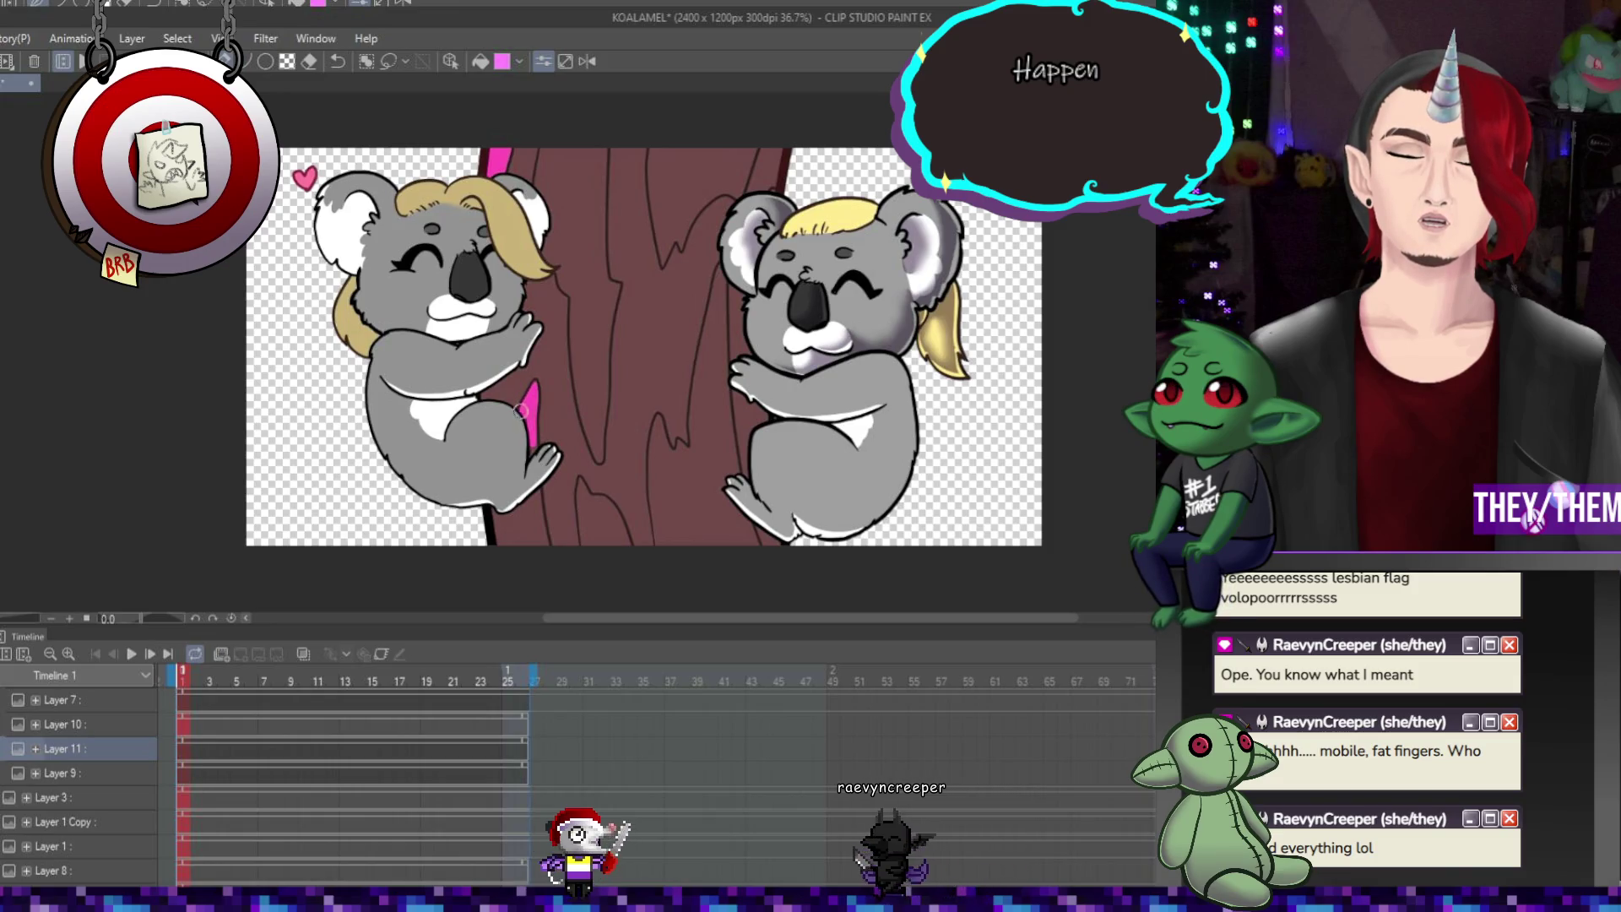
{"action": "mouse_move", "coordinate": [531, 448]}
{"action": "left_mouse_down"}
{"action": "mouse_move", "coordinate": [523, 504]}
{"action": "mouse_move", "coordinate": [490, 508]}
{"action": "left_mouse_up"}
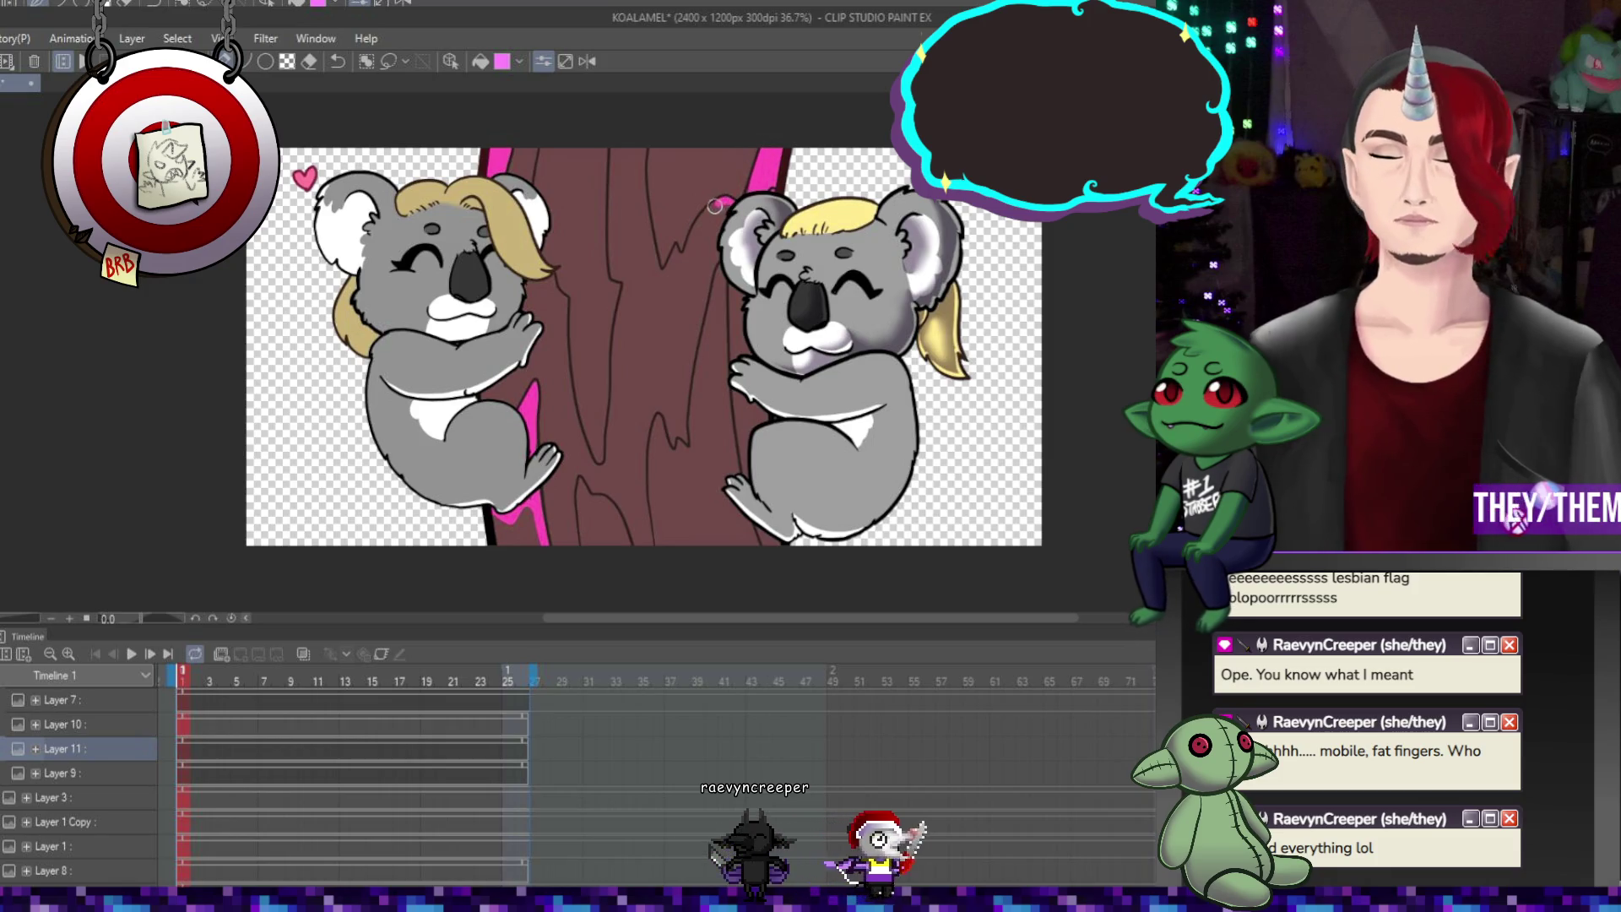
{"action": "mouse_move", "coordinate": [730, 200]}
{"action": "left_mouse_down"}
{"action": "mouse_move", "coordinate": [679, 264]}
{"action": "mouse_move", "coordinate": [720, 215]}
{"action": "left_mouse_up"}
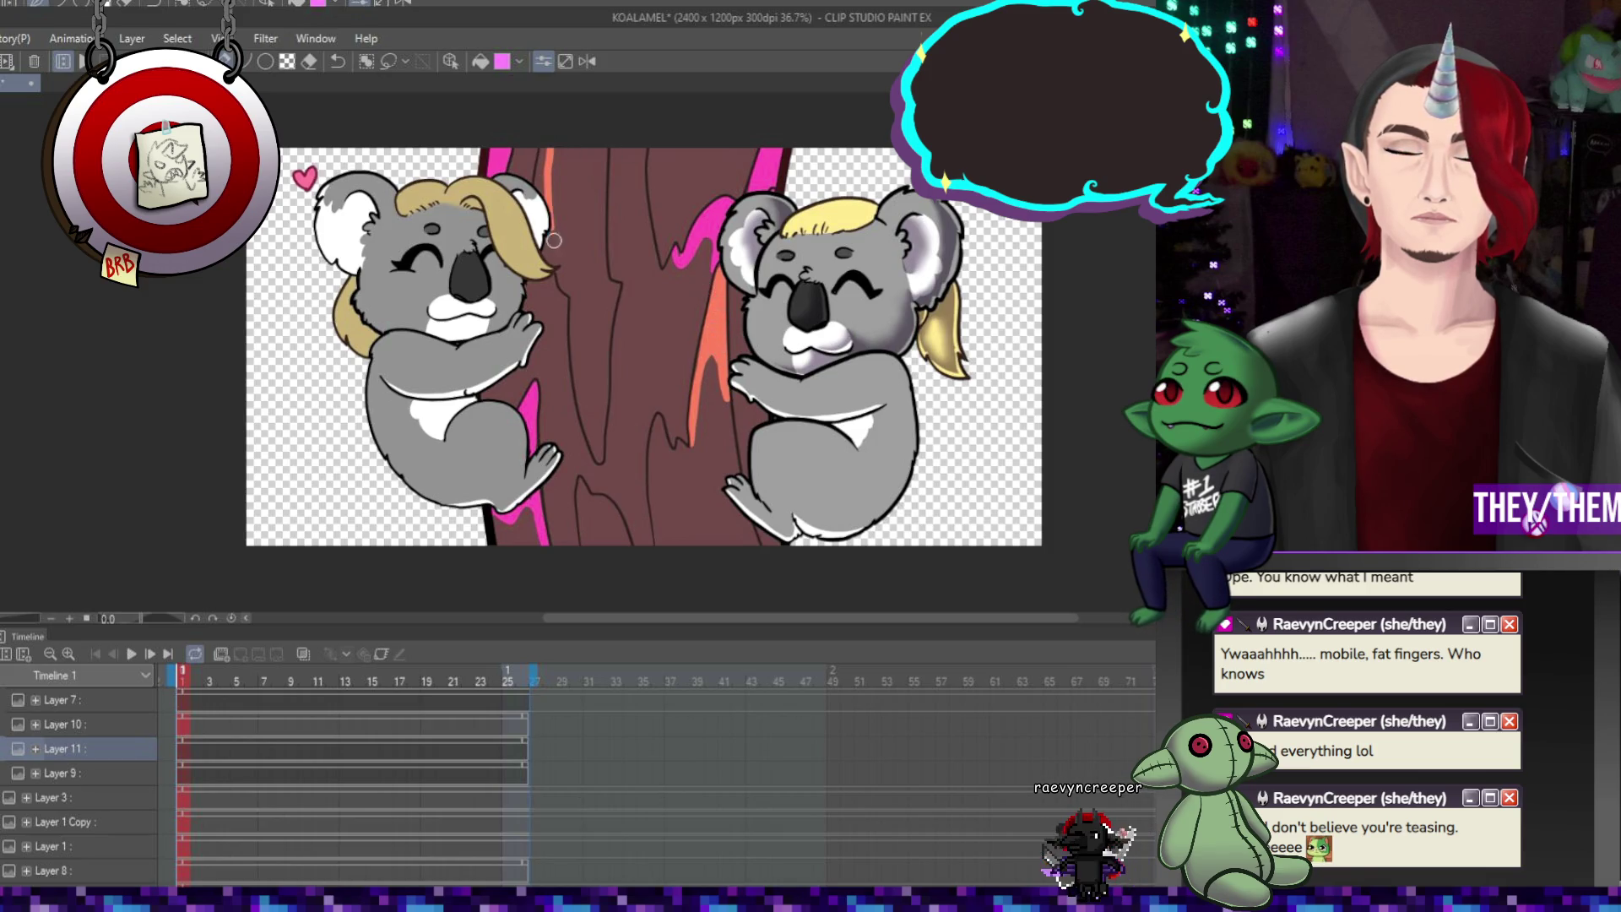
{"action": "left_click_drag", "start_coordinate": [553, 241], "coordinate": [574, 270]}
{"action": "left_click_drag", "start_coordinate": [574, 331], "coordinate": [570, 282]}
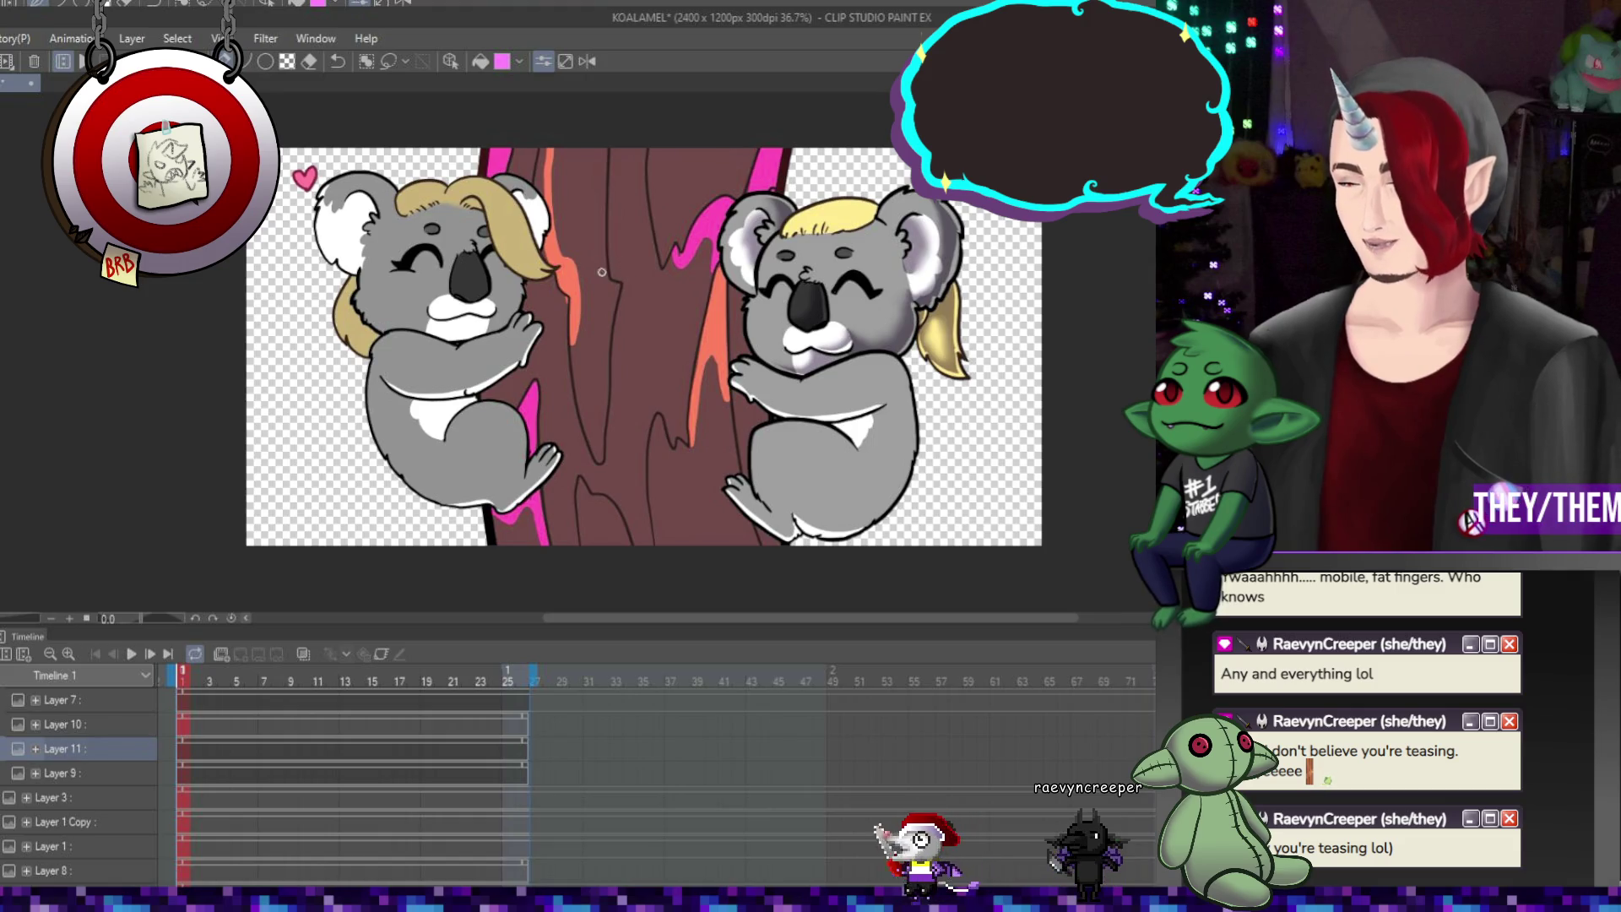
Paint an orange band on the lower trunk and white swirls from the trunk top to its base
{"action": "left_click_drag", "start_coordinate": [592, 541], "coordinate": [593, 504]}
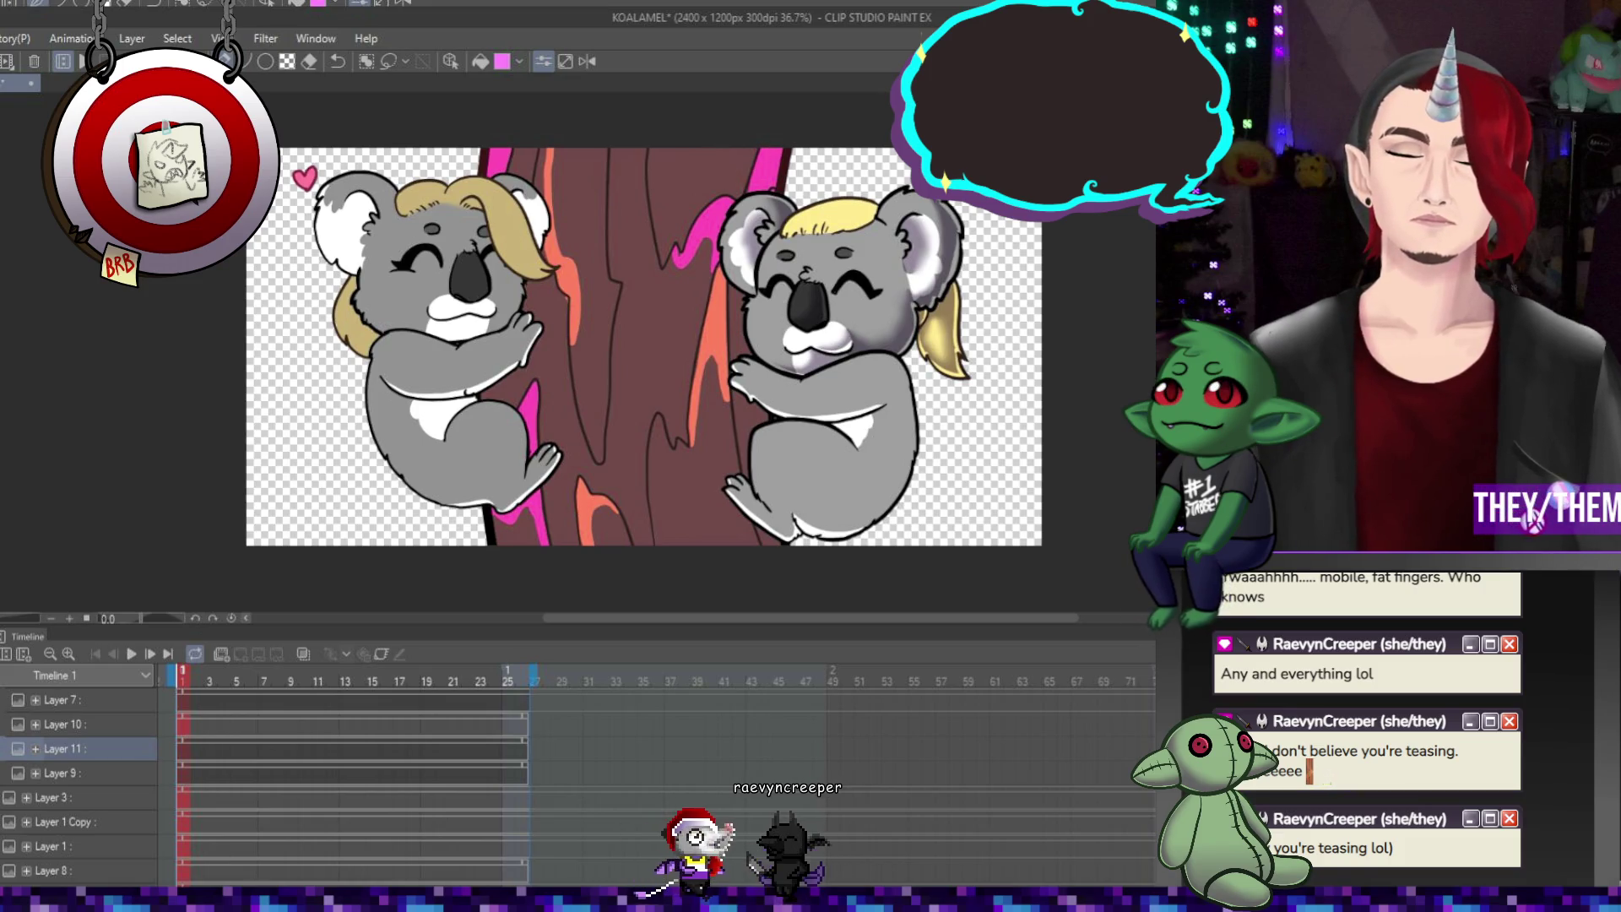
{"action": "mouse_move", "coordinate": [664, 144]}
{"action": "left_mouse_down"}
{"action": "mouse_move", "coordinate": [749, 169]}
{"action": "mouse_move", "coordinate": [681, 235]}
{"action": "left_mouse_up"}
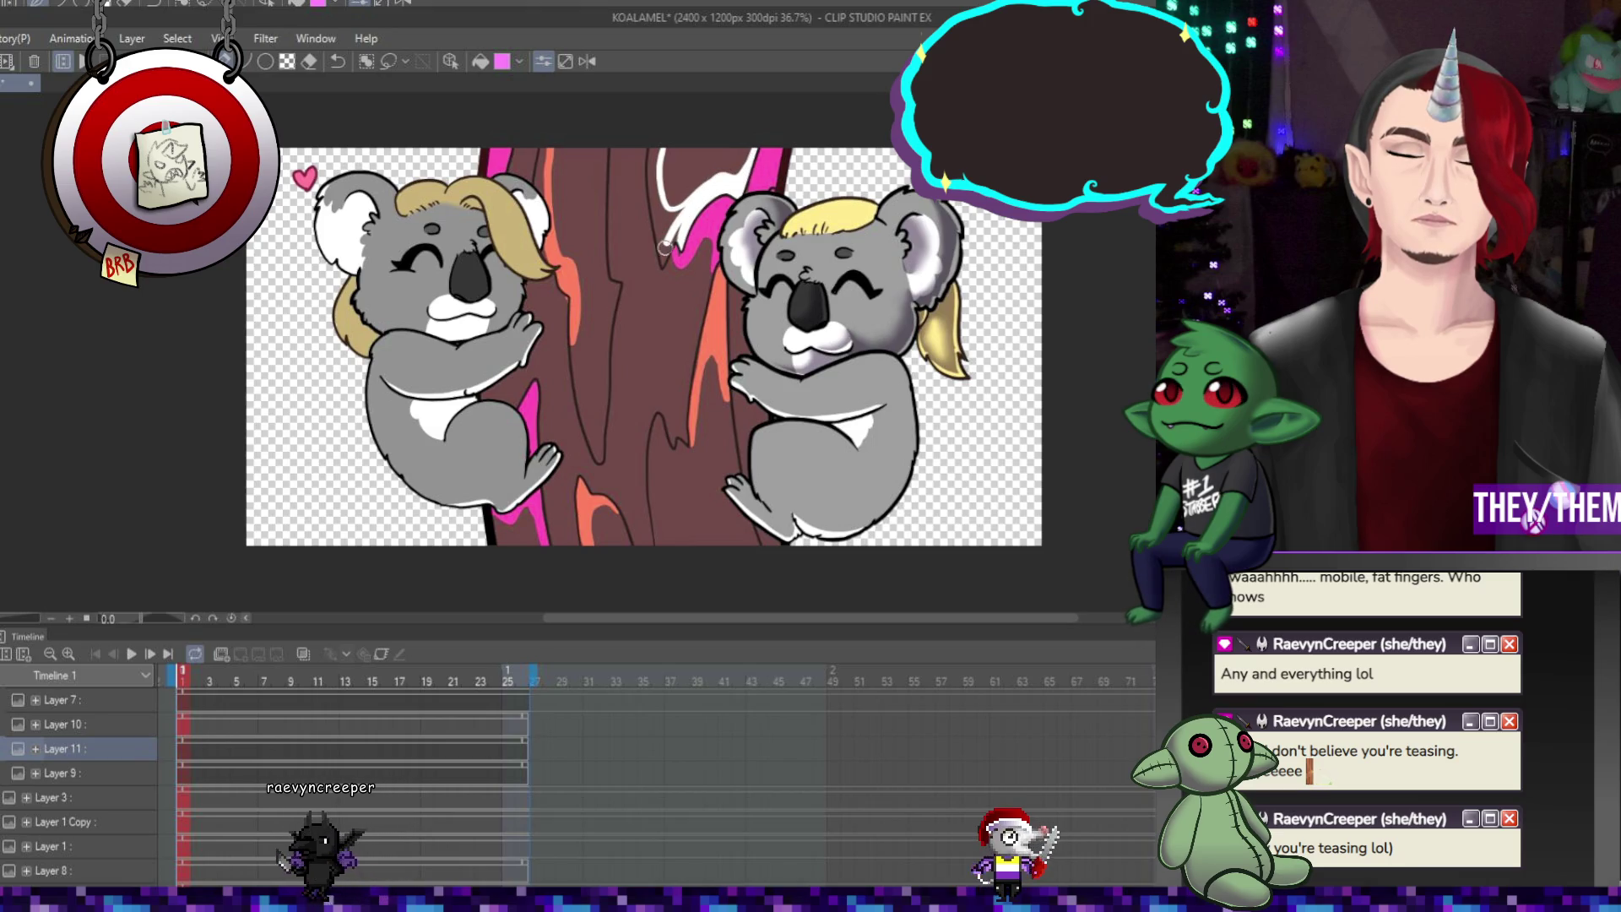
{"action": "left_click_drag", "start_coordinate": [676, 239], "coordinate": [658, 157]}
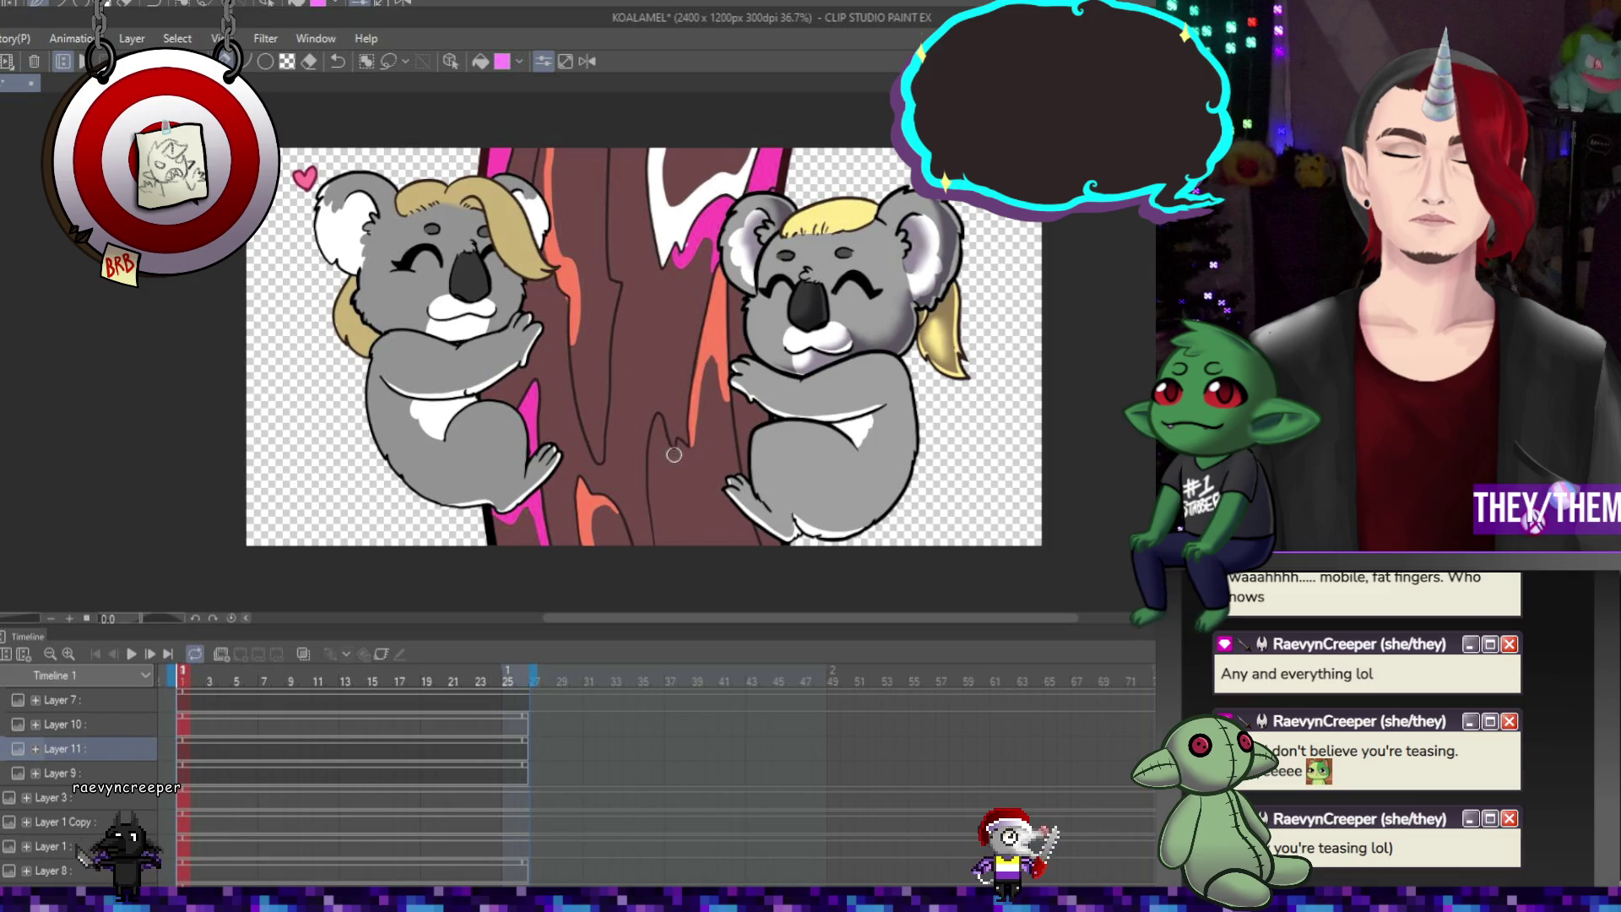
{"action": "left_click_drag", "start_coordinate": [663, 420], "coordinate": [661, 560]}
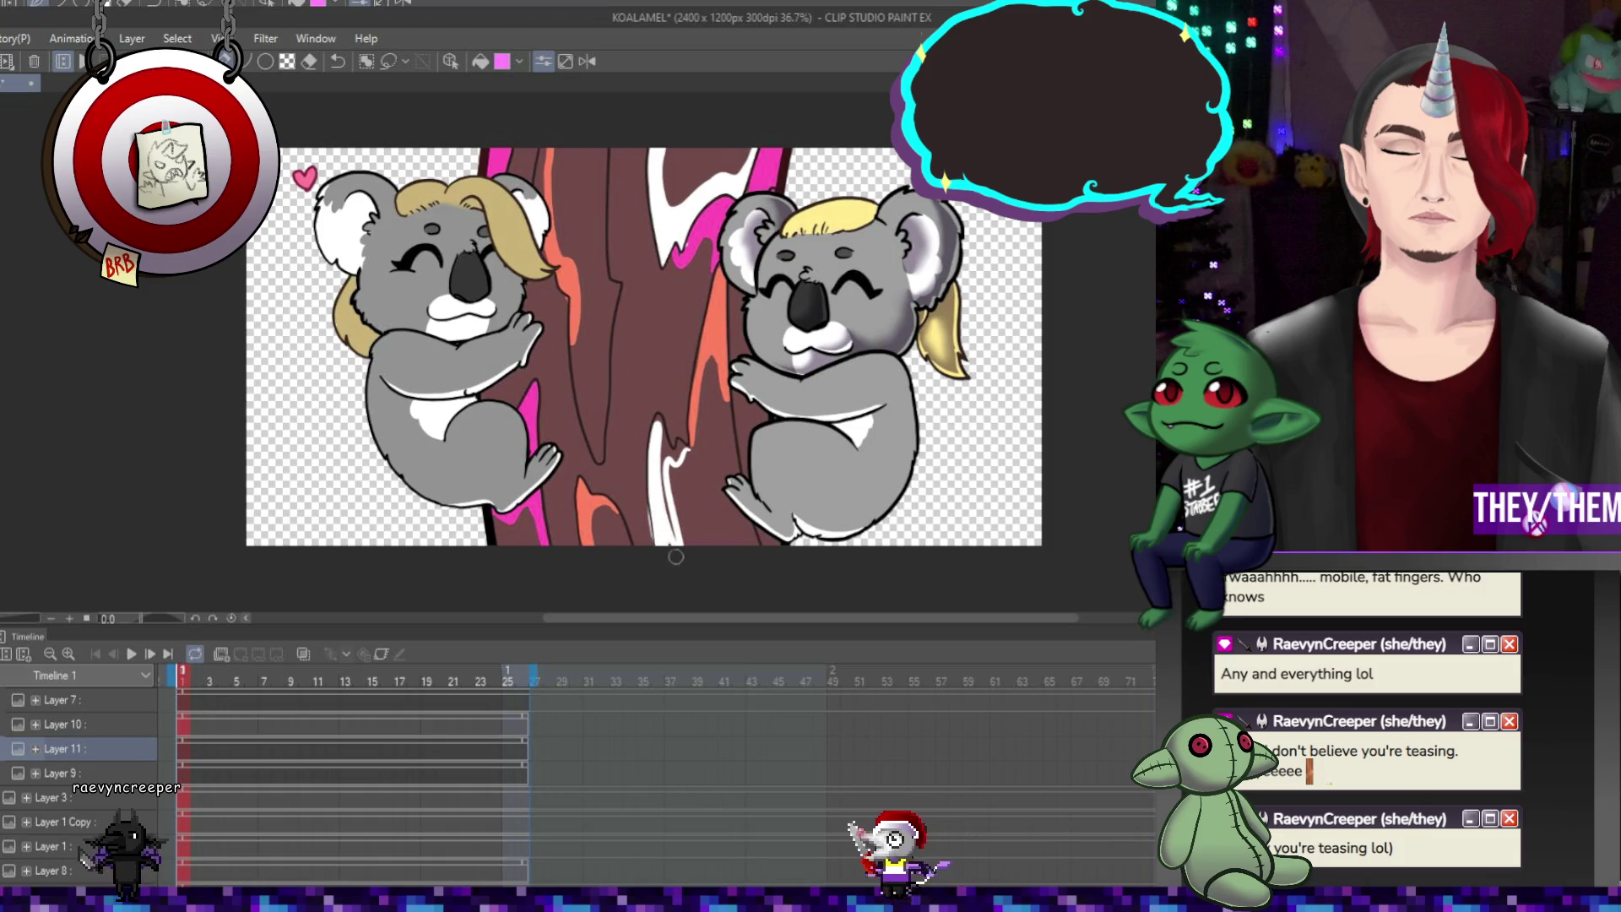
{"action": "mouse_move", "coordinate": [666, 443]}
{"action": "left_mouse_down"}
{"action": "mouse_move", "coordinate": [686, 456]}
{"action": "mouse_move", "coordinate": [717, 390]}
{"action": "mouse_move", "coordinate": [732, 412]}
{"action": "mouse_move", "coordinate": [699, 452]}
{"action": "left_mouse_up"}
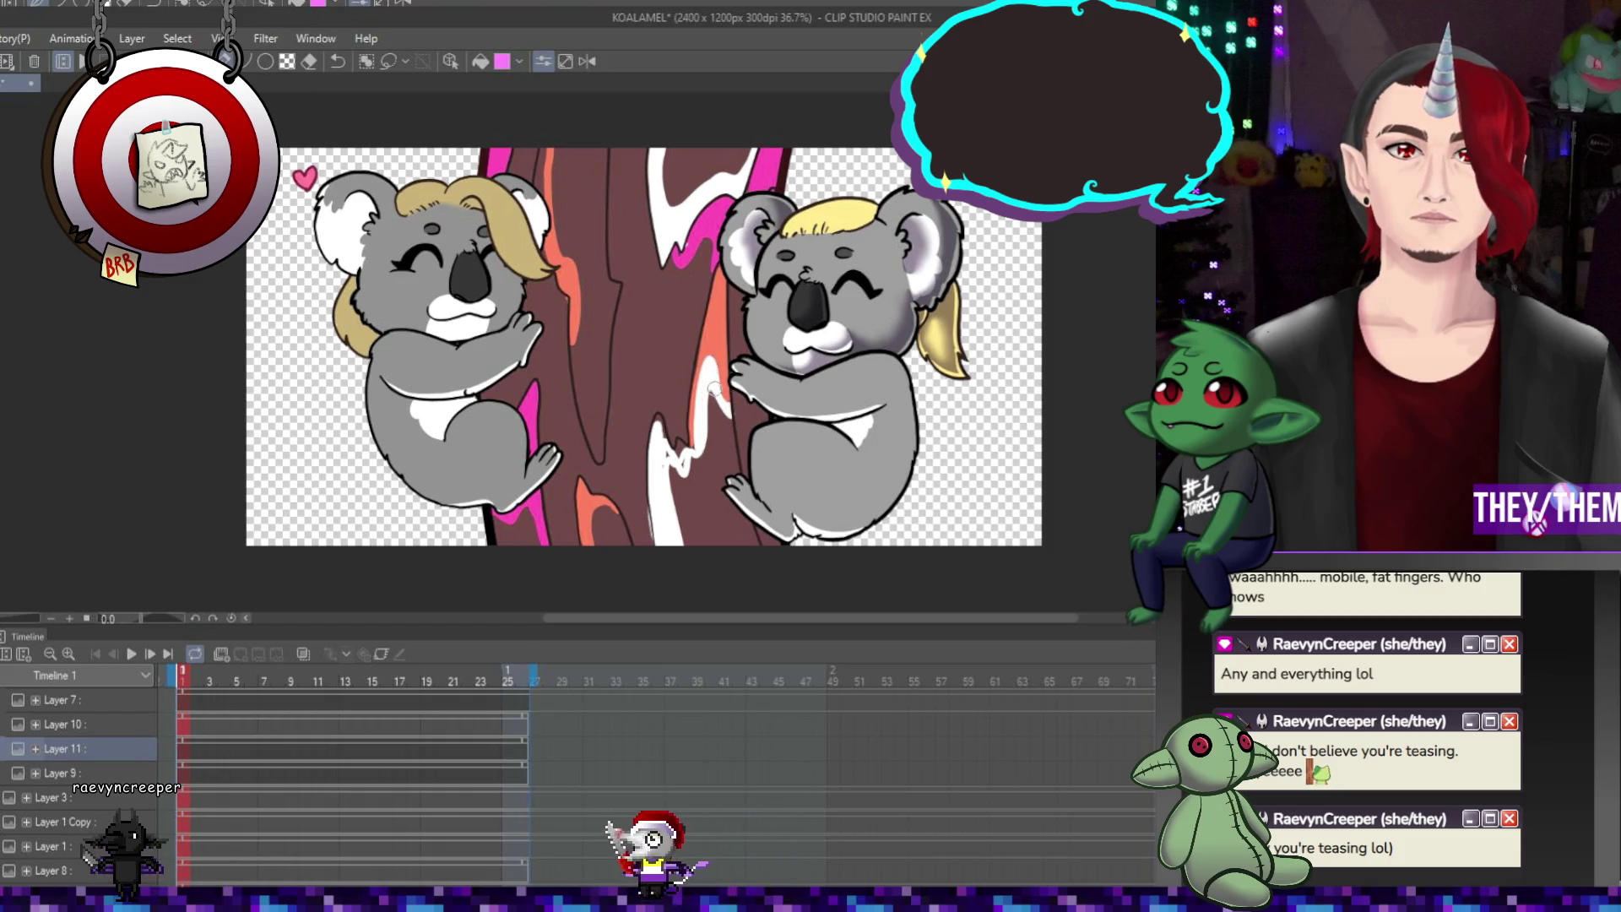
{"action": "mouse_move", "coordinate": [660, 421]}
{"action": "left_mouse_down"}
{"action": "mouse_move", "coordinate": [665, 440]}
{"action": "mouse_move", "coordinate": [657, 412]}
{"action": "left_mouse_up"}
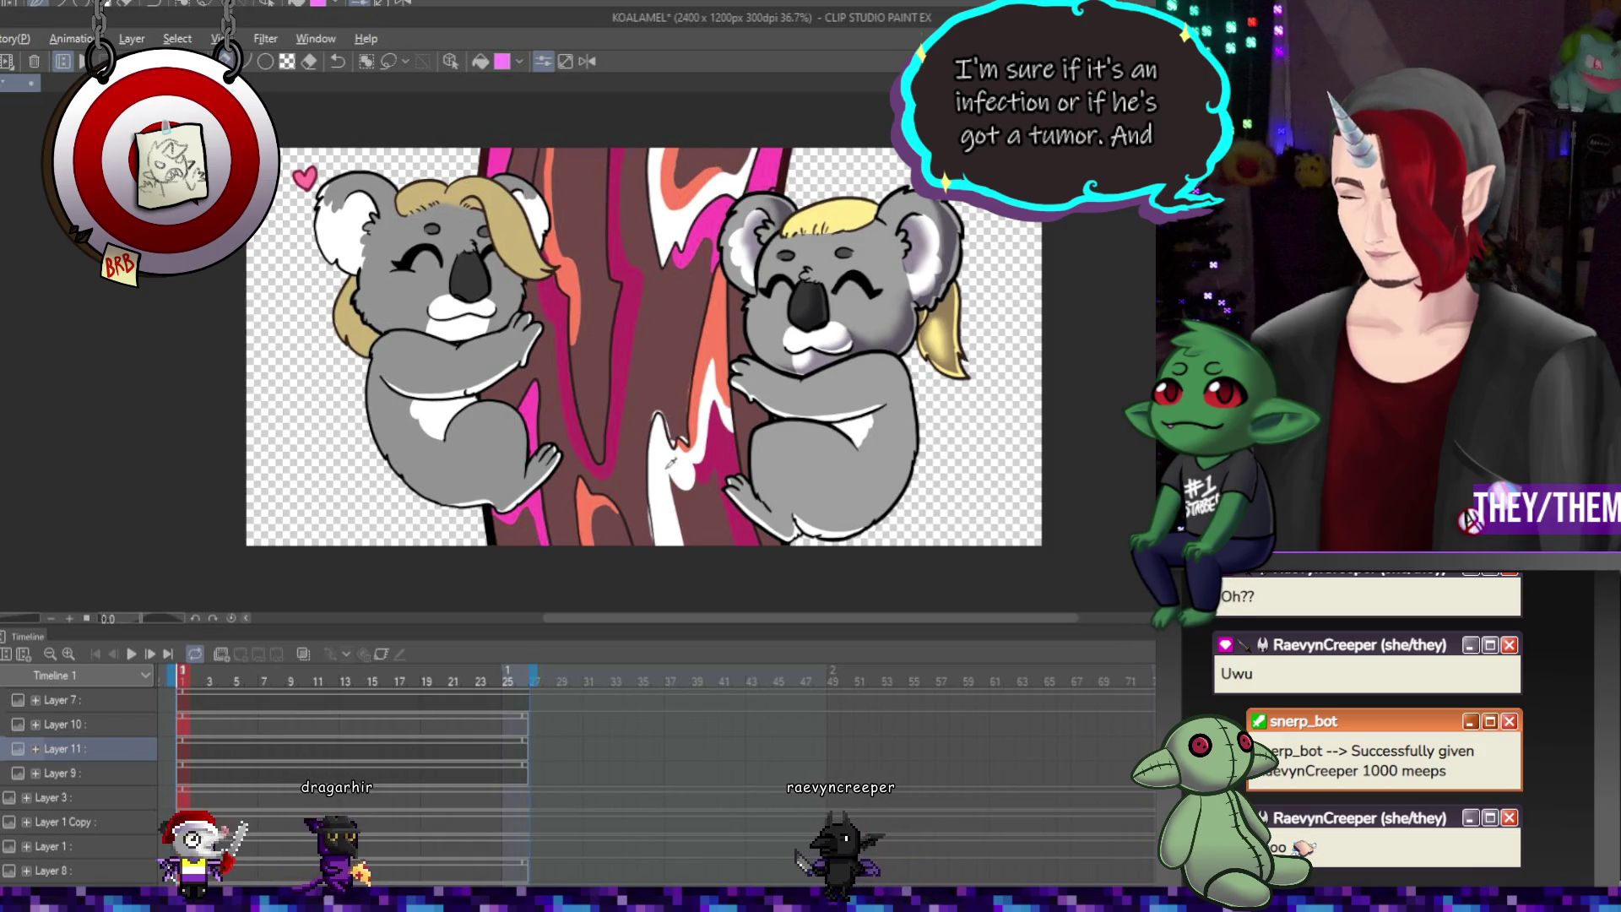
Paint thin pale and orange lines down the trunk, from the left koala's arm to the base
{"action": "mouse_move", "coordinate": [538, 336]}
{"action": "left_mouse_down"}
{"action": "mouse_move", "coordinate": [553, 395]}
{"action": "mouse_move", "coordinate": [547, 380]}
{"action": "left_mouse_up"}
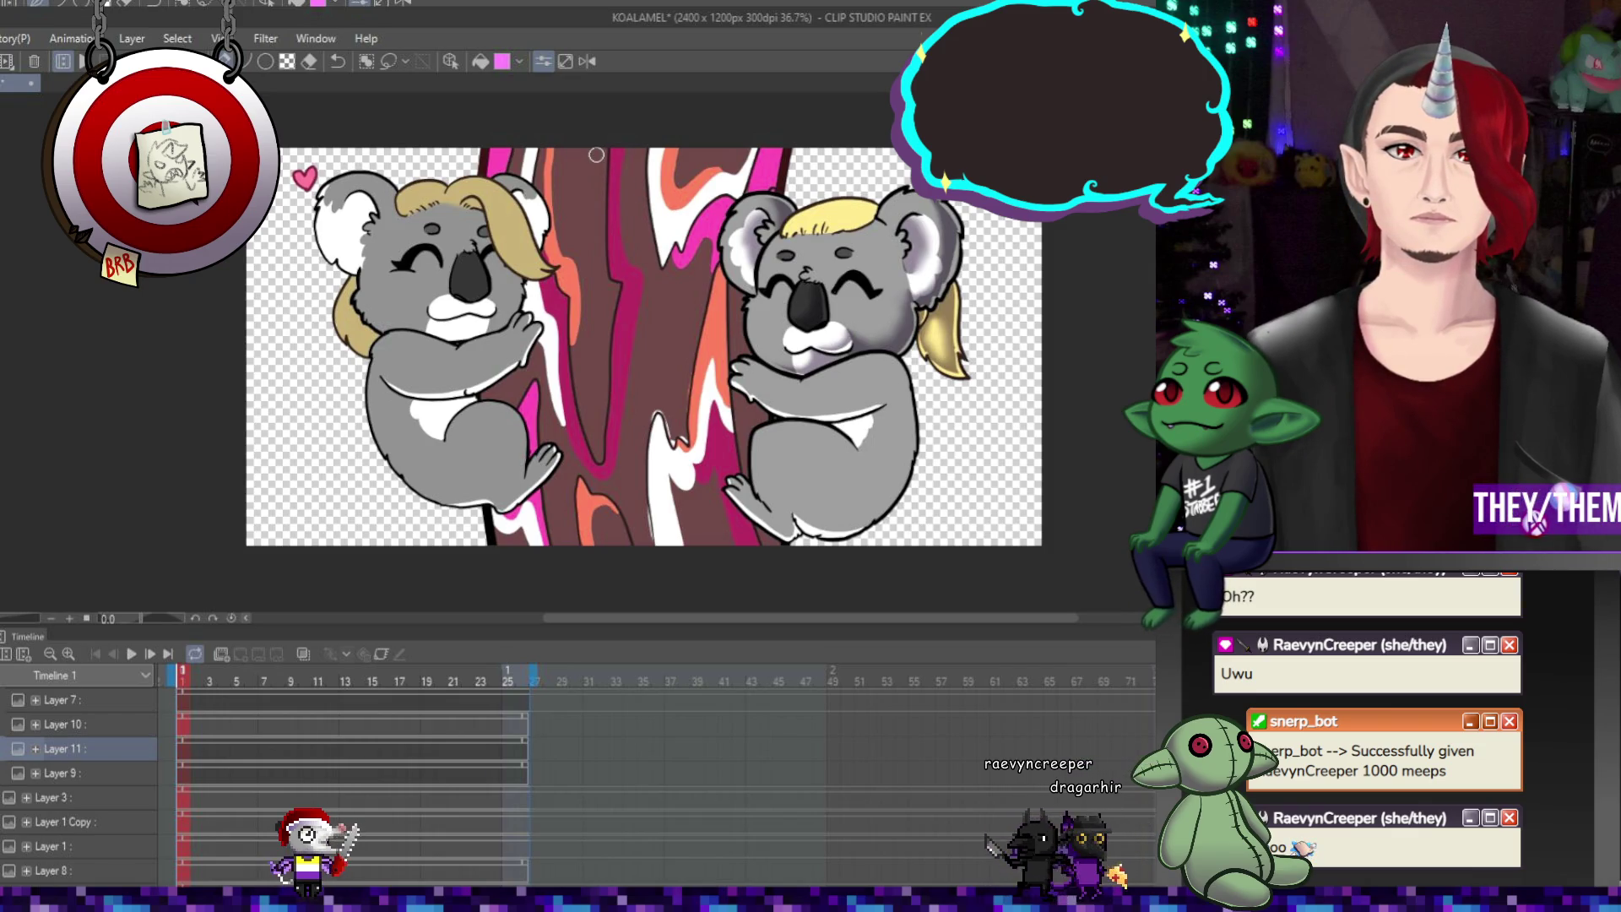
{"action": "left_click_drag", "start_coordinate": [593, 145], "coordinate": [596, 395]}
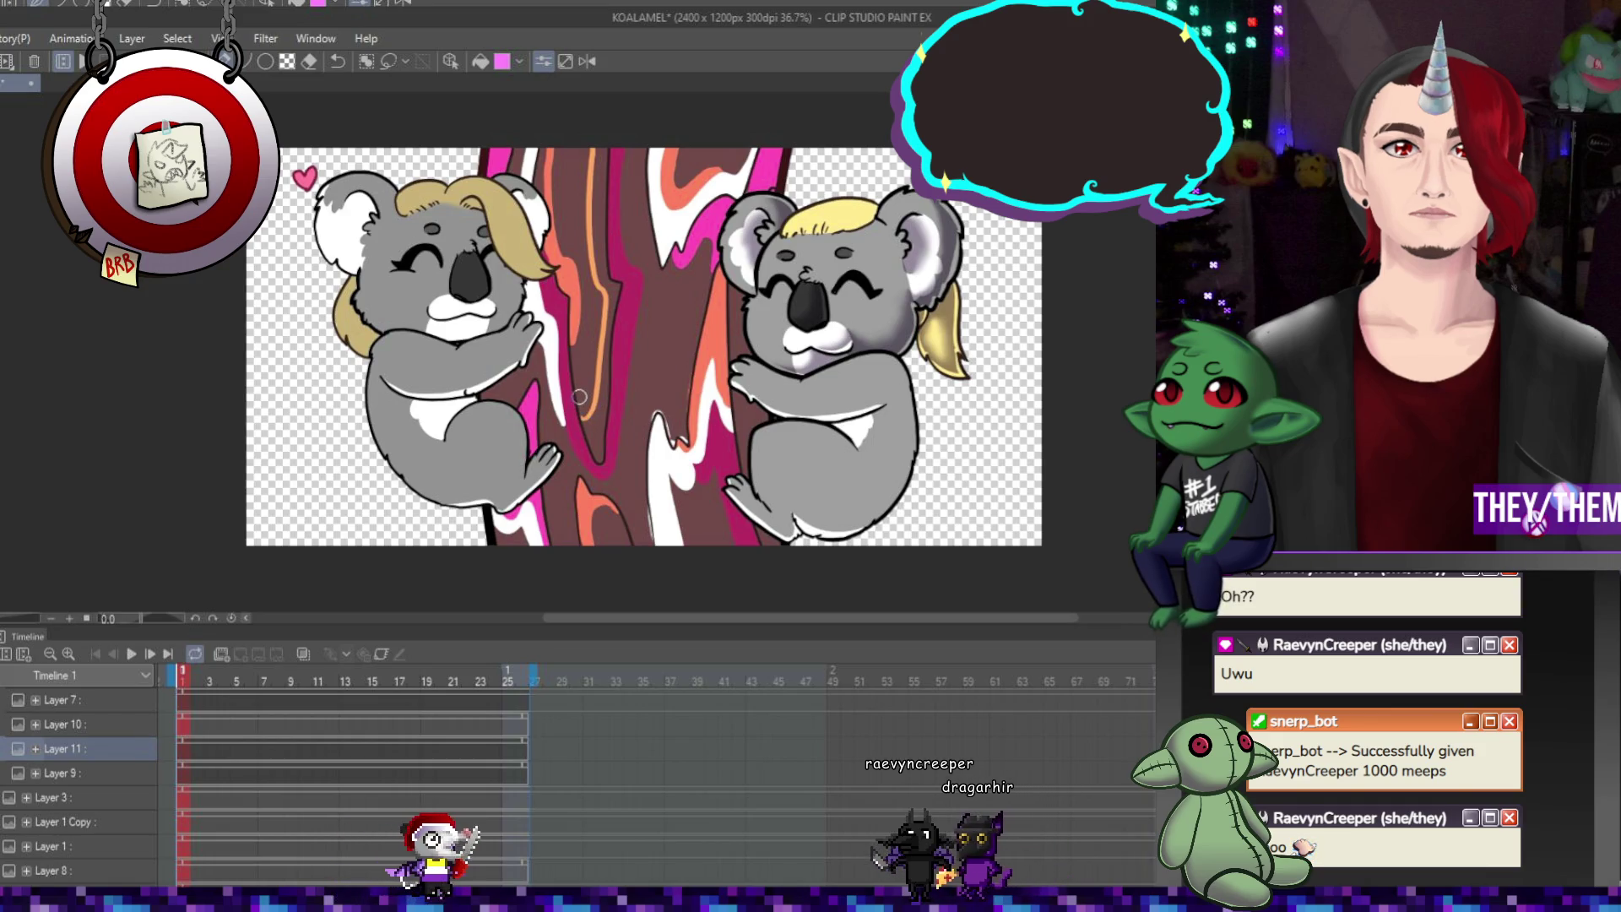
{"action": "mouse_move", "coordinate": [671, 285]}
{"action": "left_mouse_down"}
{"action": "mouse_move", "coordinate": [680, 414]}
{"action": "mouse_move", "coordinate": [652, 407]}
{"action": "mouse_move", "coordinate": [637, 453]}
{"action": "mouse_move", "coordinate": [645, 558]}
{"action": "left_mouse_up"}
{"action": "left_click_drag", "start_coordinate": [644, 502], "coordinate": [646, 539]}
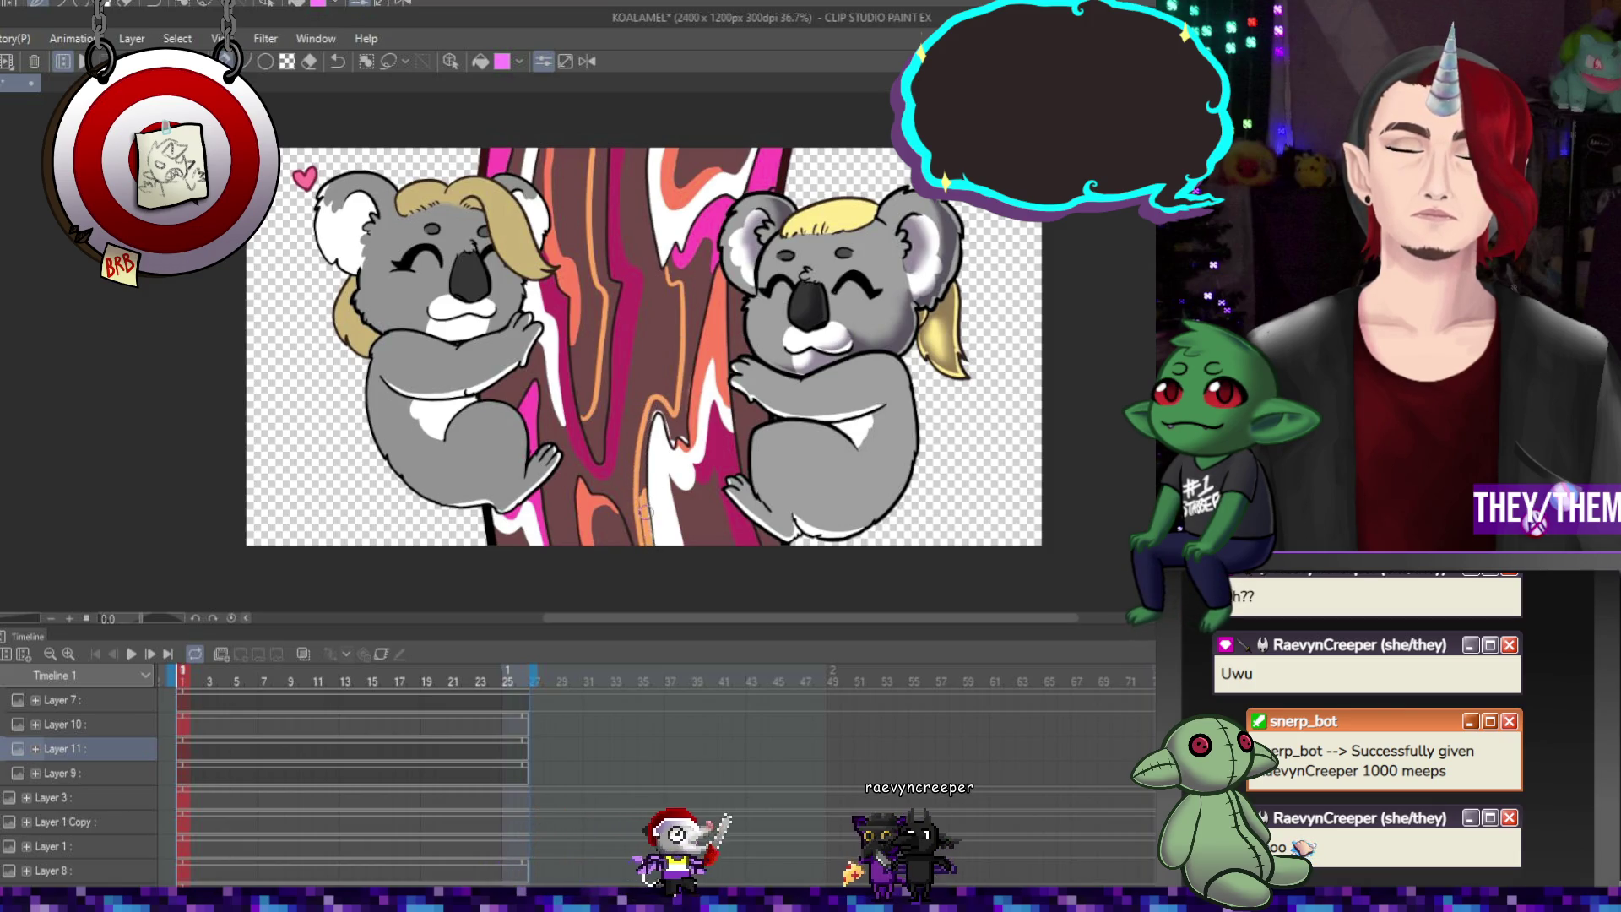
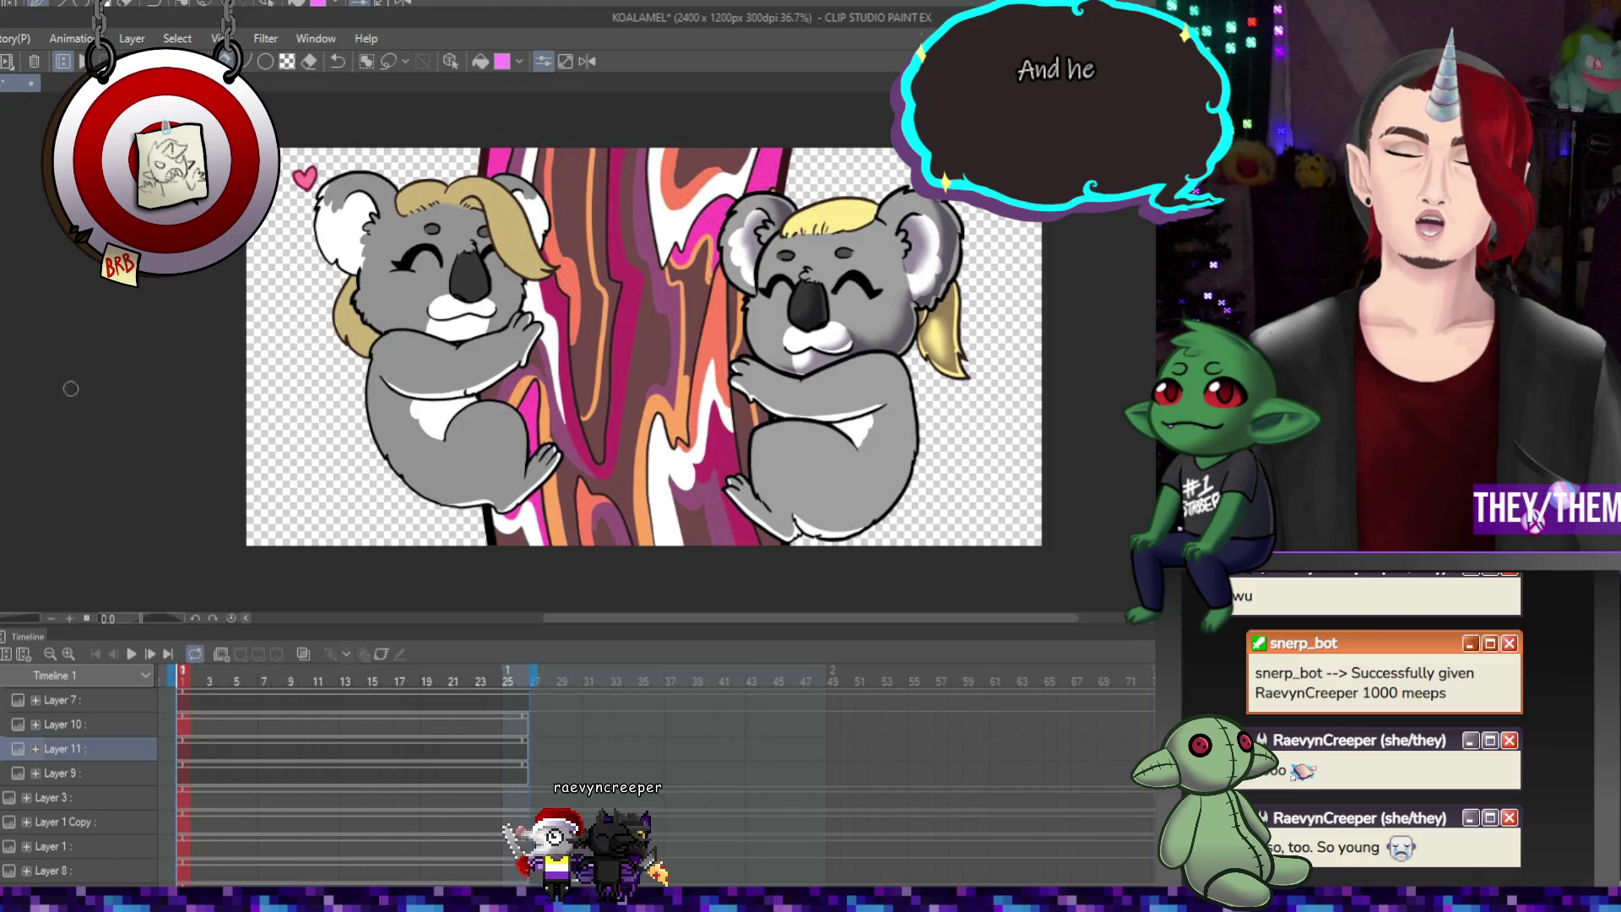
Fill one more vertical stripe of the swirling tree trunk with brighter orange
{"action": "left_click", "coordinate": [602, 233]}
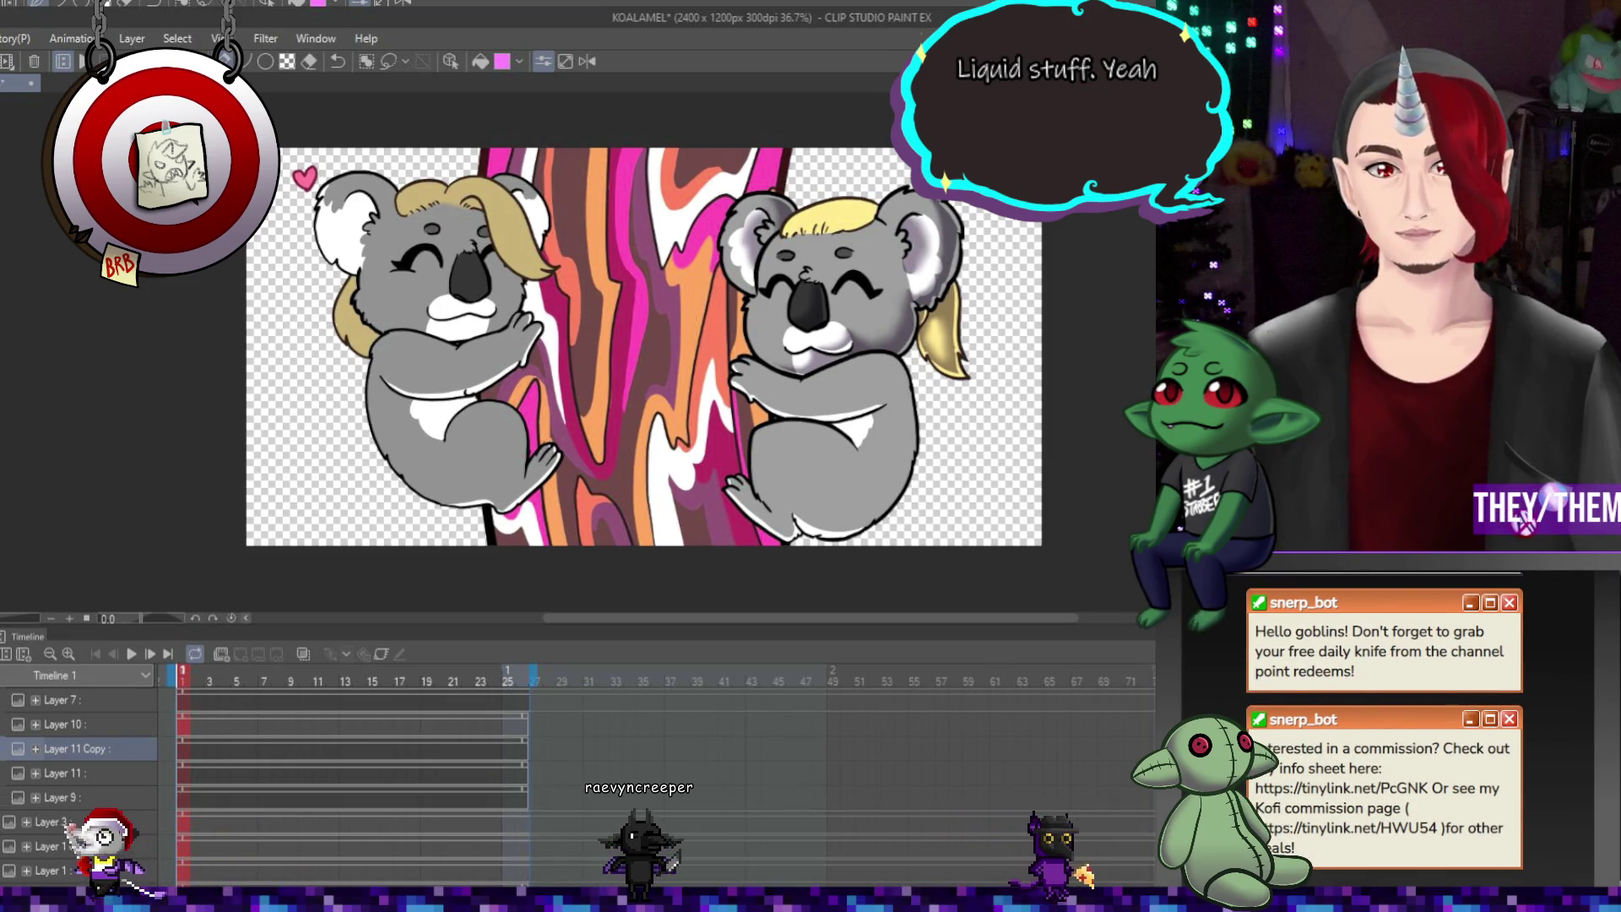
Copy and paste Layer 11 into Layer 11 Copy, then open a filter's settings and close them
{"action": "key", "text": "ctrl+c"}
{"action": "key", "text": "ctrl+v"}
{"action": "left_click", "coordinate": [253, 36]}
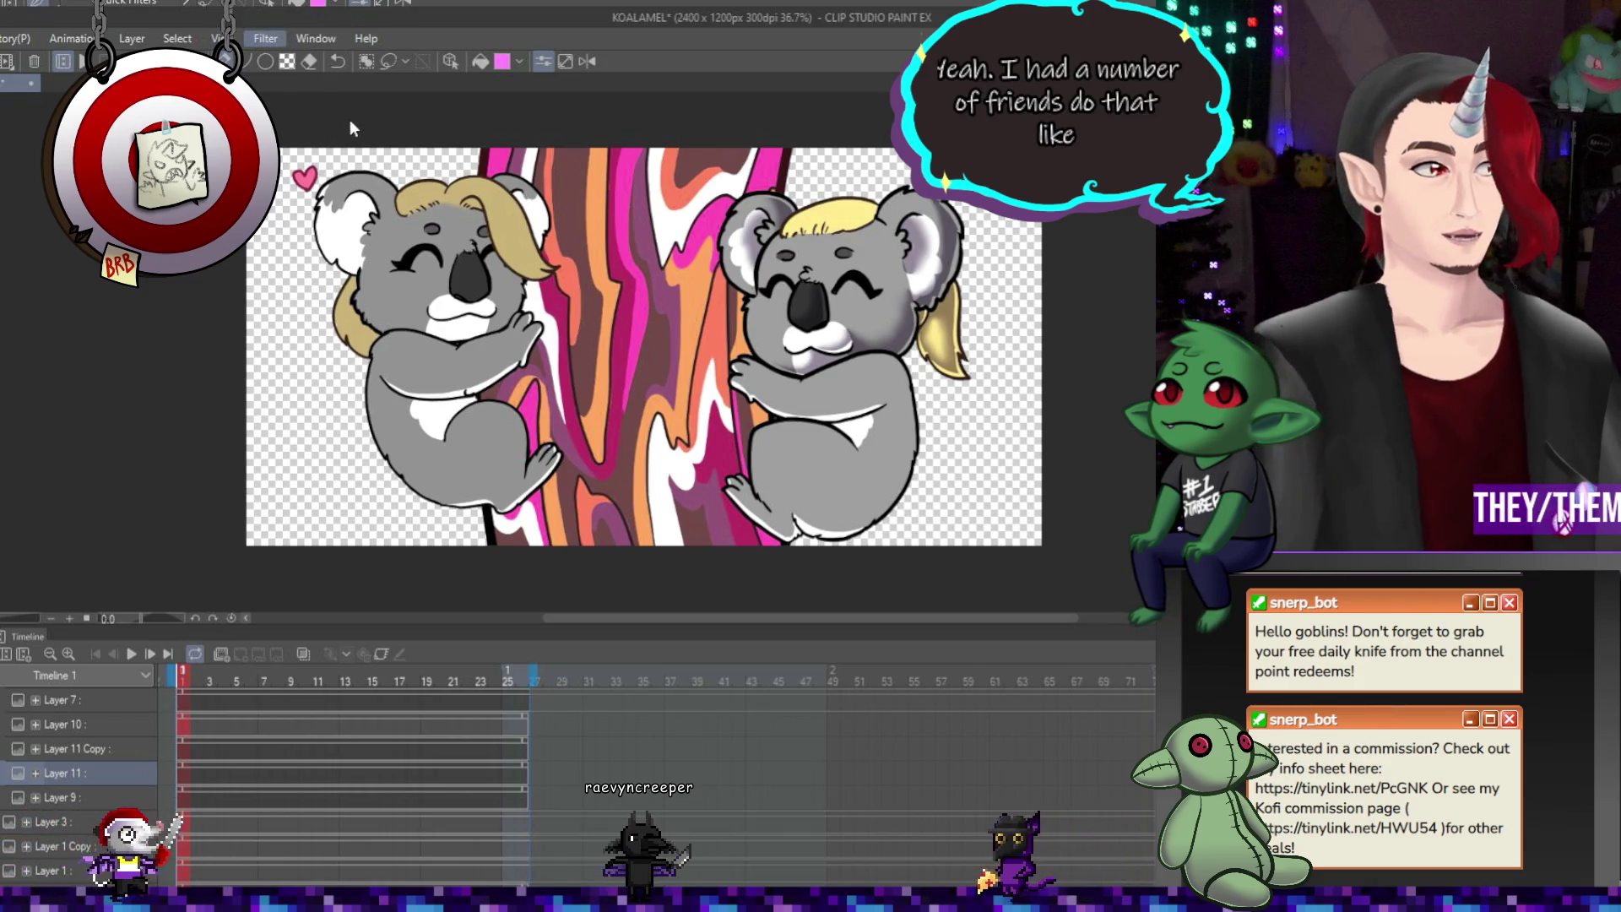
{"action": "left_click", "coordinate": [464, 165]}
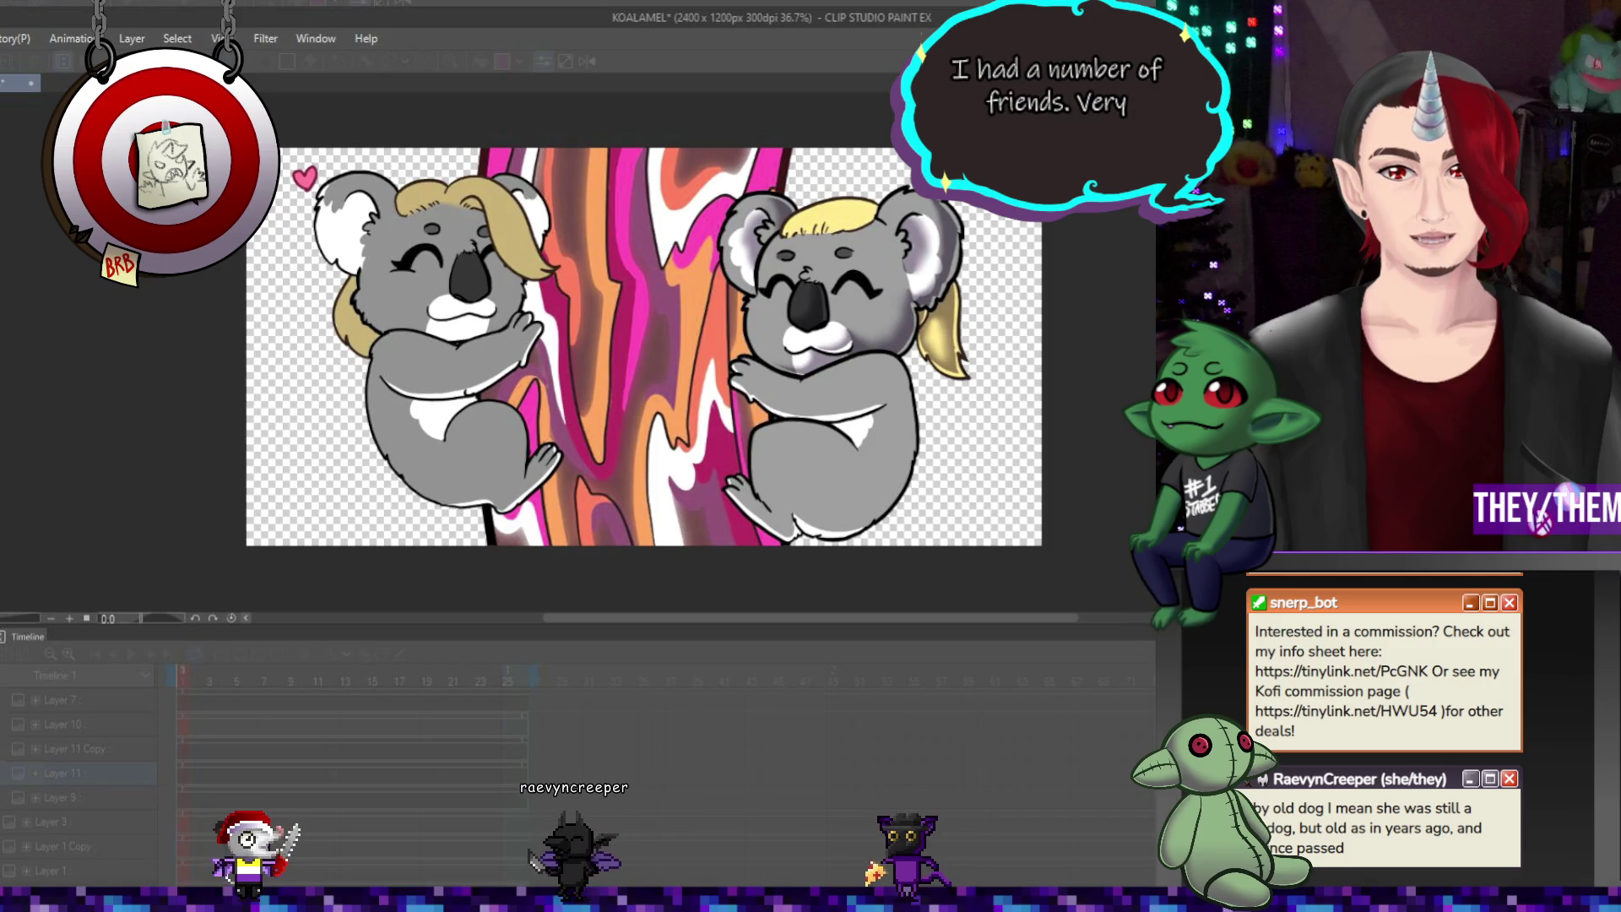
{"action": "key", "text": "Return"}
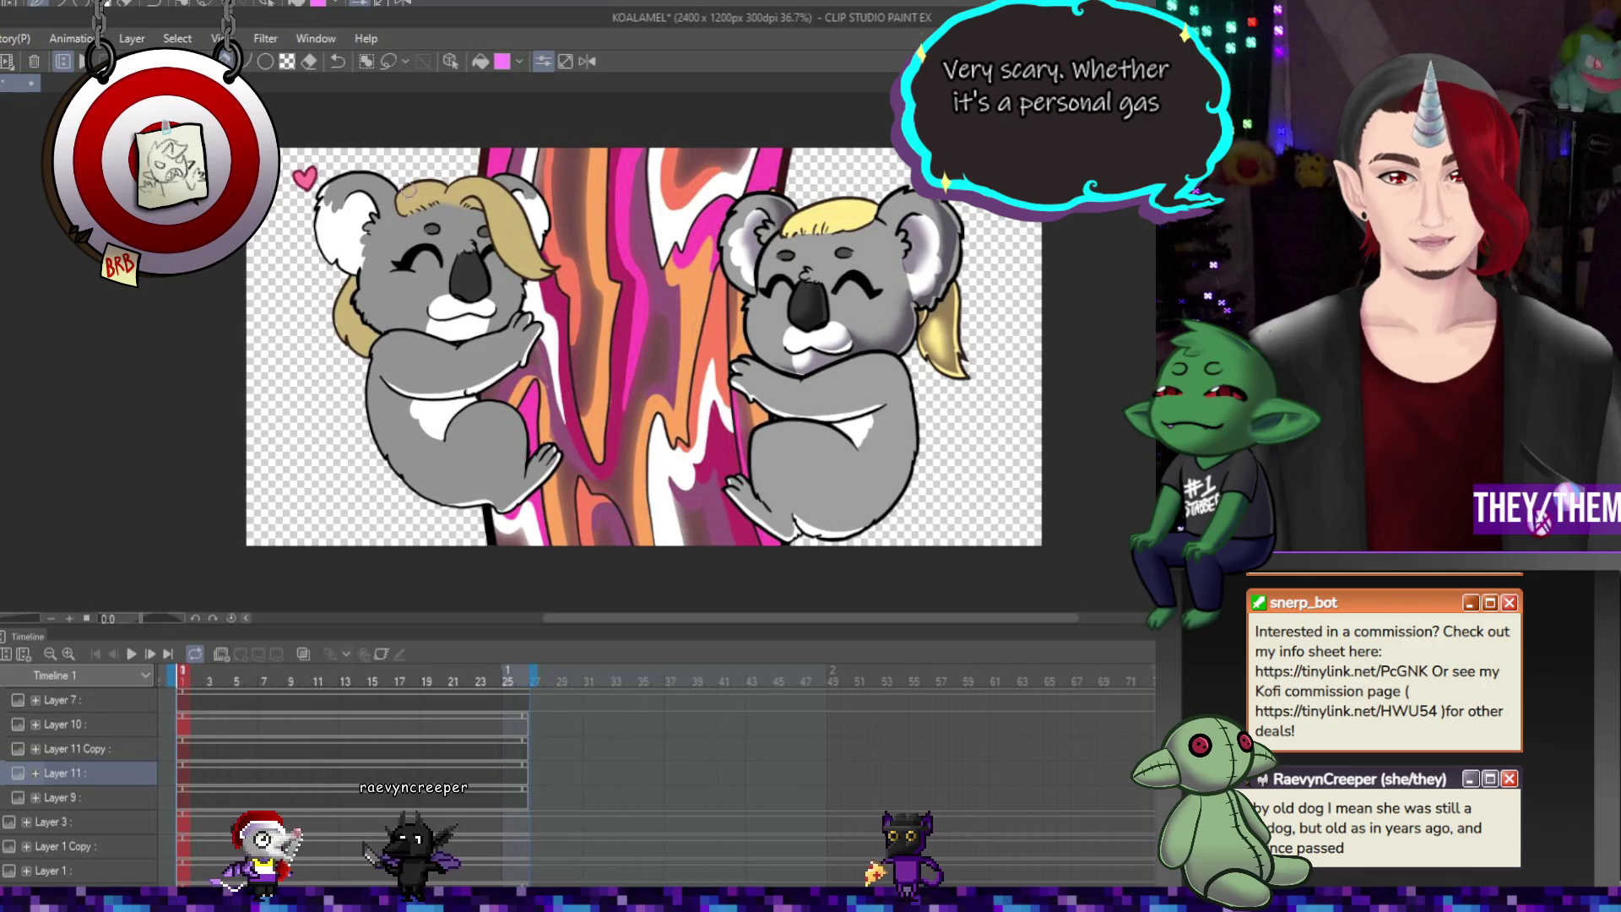
{"action": "scroll", "coordinate": [643, 346], "scroll_direction": "down", "scroll_amount": 3}
{"action": "scroll", "coordinate": [647, 264], "scroll_direction": "up", "scroll_amount": 3}
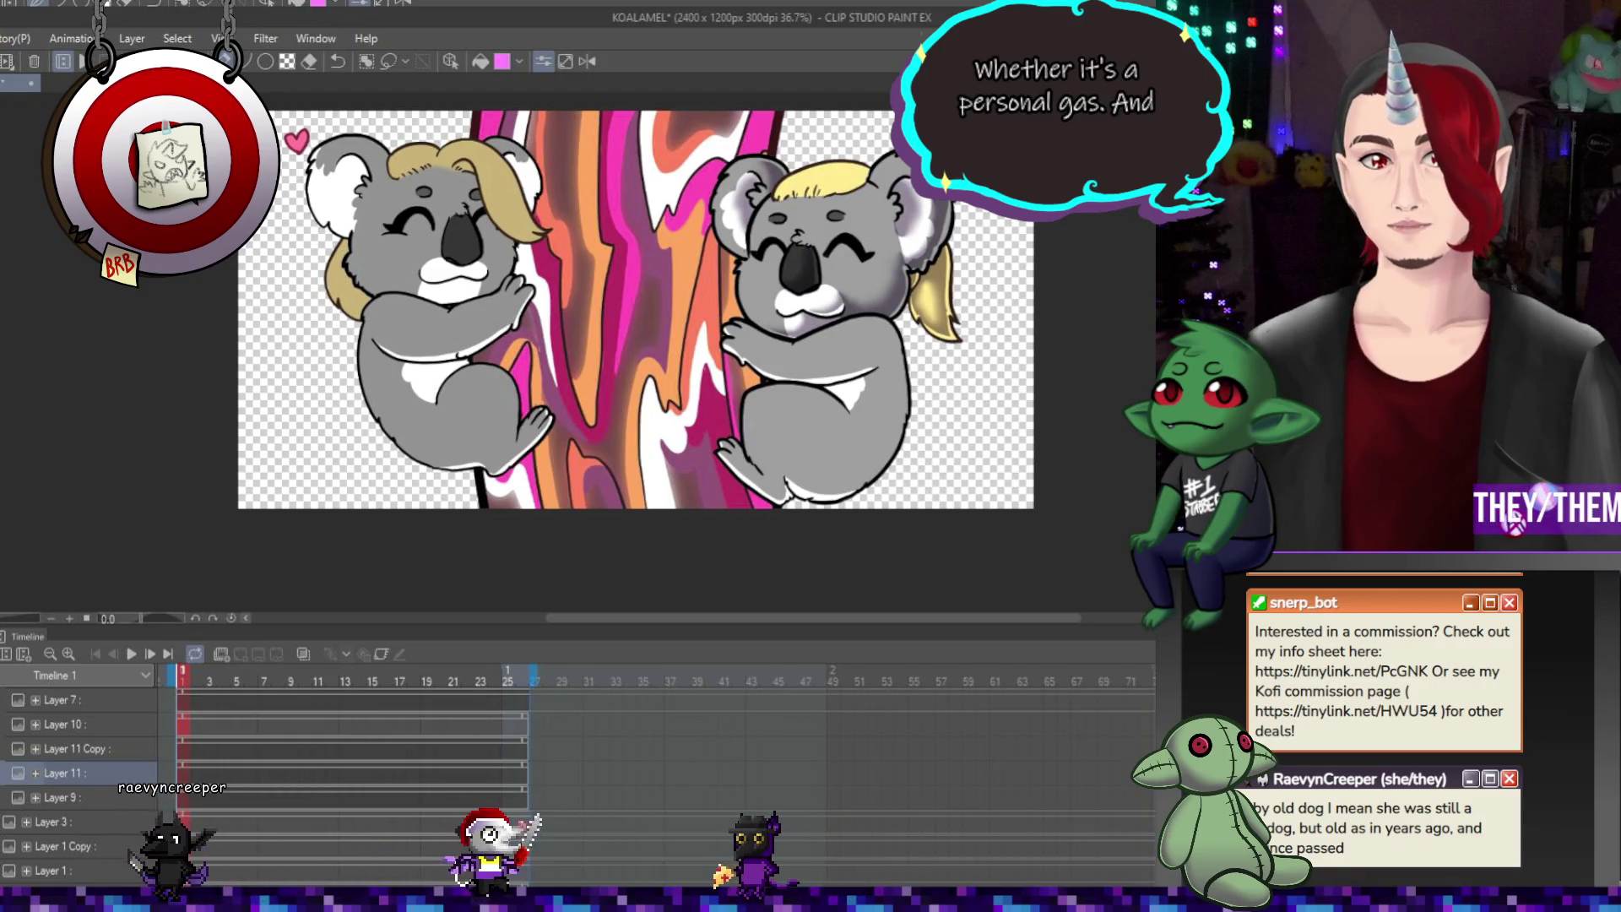
{"action": "left_click", "coordinate": [77, 750]}
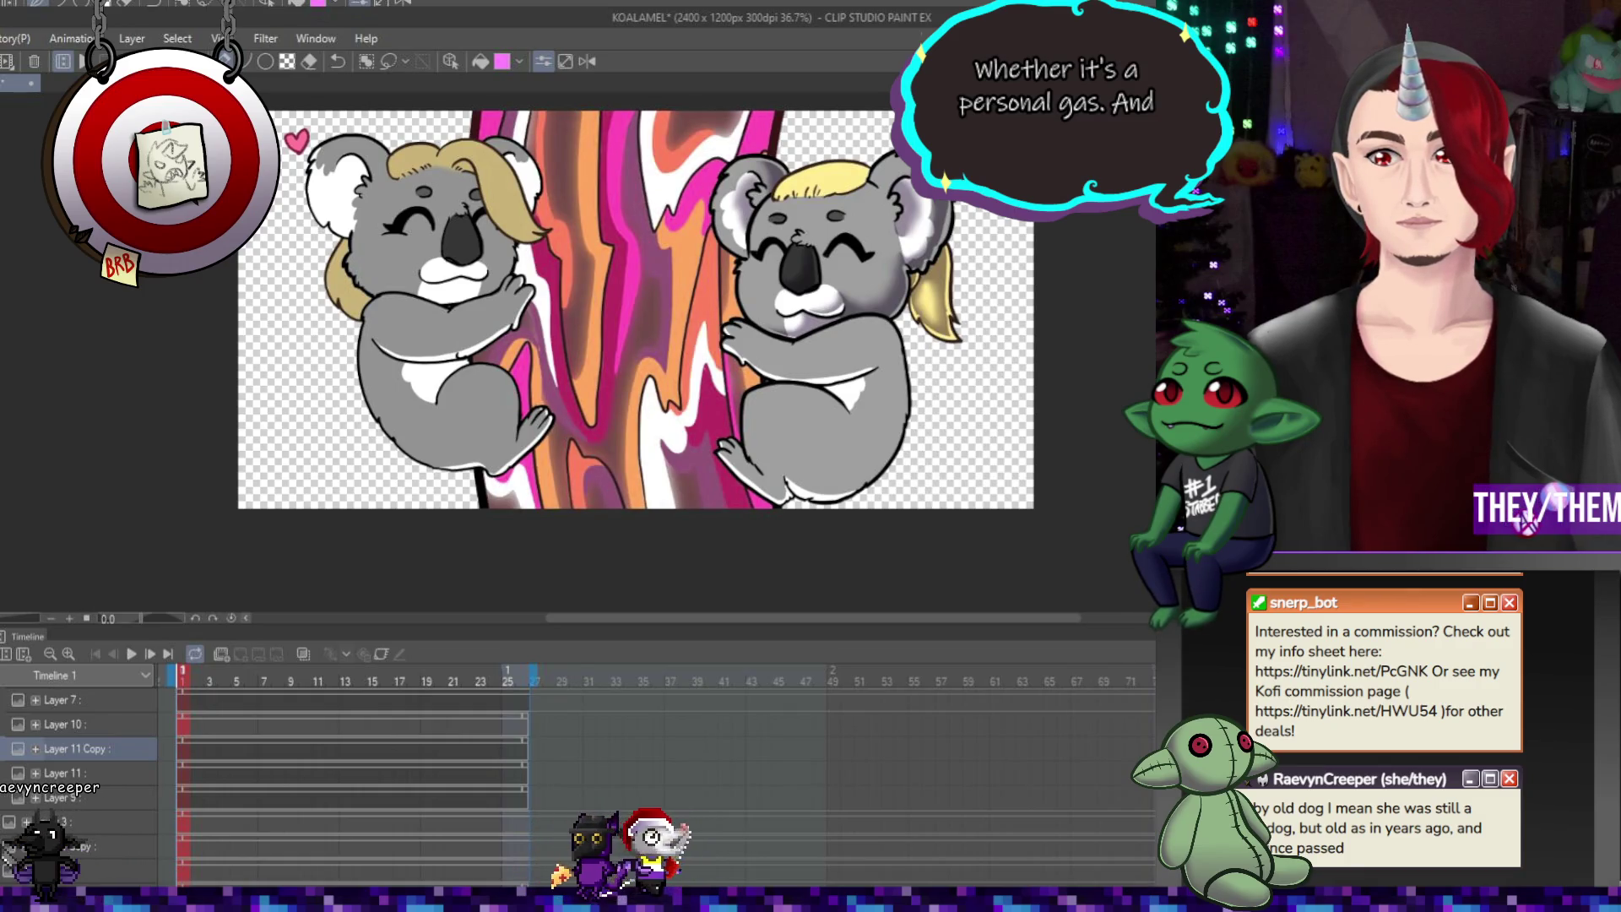
{"action": "scroll", "coordinate": [667, 386], "scroll_direction": "down", "scroll_amount": 2}
{"action": "scroll", "coordinate": [667, 386], "scroll_direction": "up", "scroll_amount": 1}
{"action": "scroll", "coordinate": [667, 386], "scroll_direction": "down", "scroll_amount": 1}
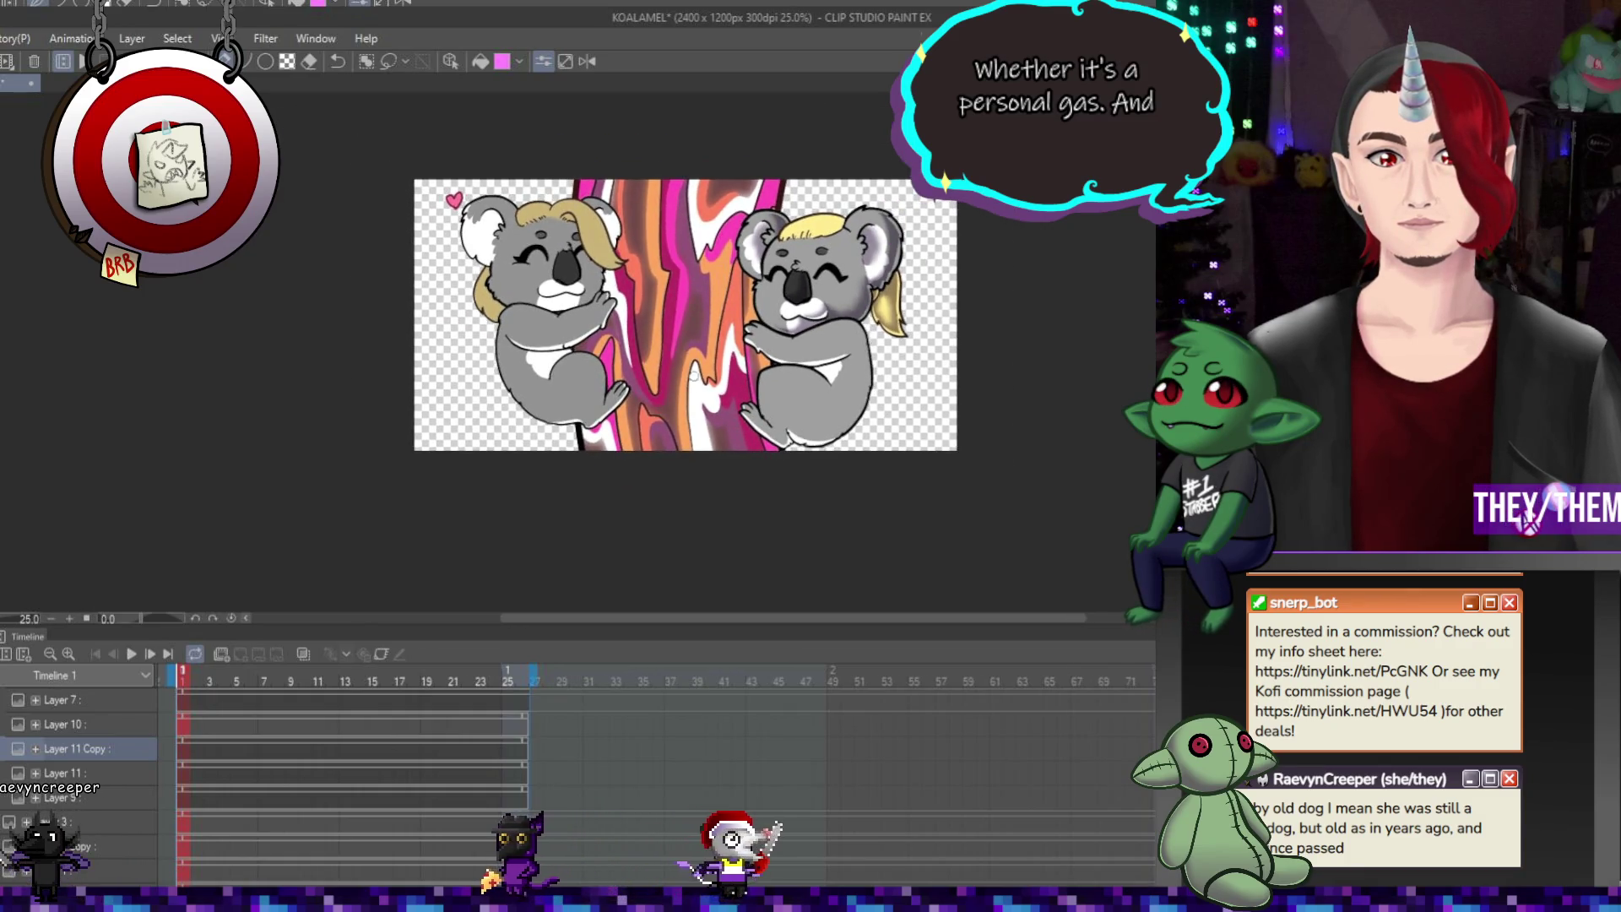
{"action": "scroll", "coordinate": [691, 351], "scroll_direction": "down", "scroll_amount": 1}
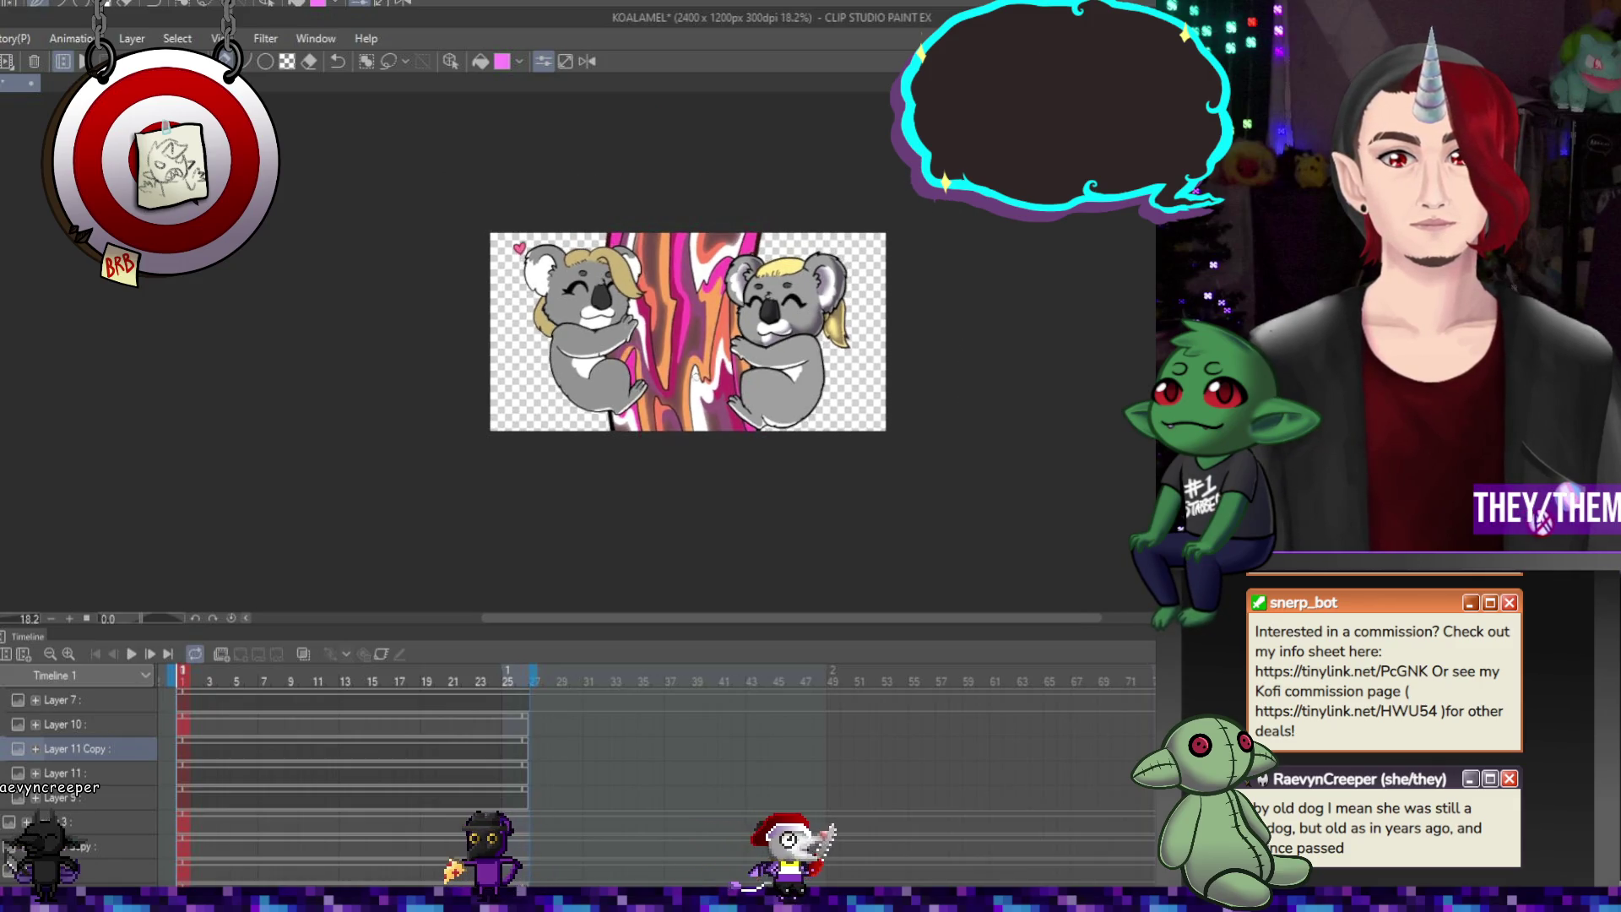
{"action": "scroll", "coordinate": [697, 342], "scroll_direction": "down", "scroll_amount": 2}
{"action": "scroll", "coordinate": [704, 334], "scroll_direction": "up", "scroll_amount": 3}
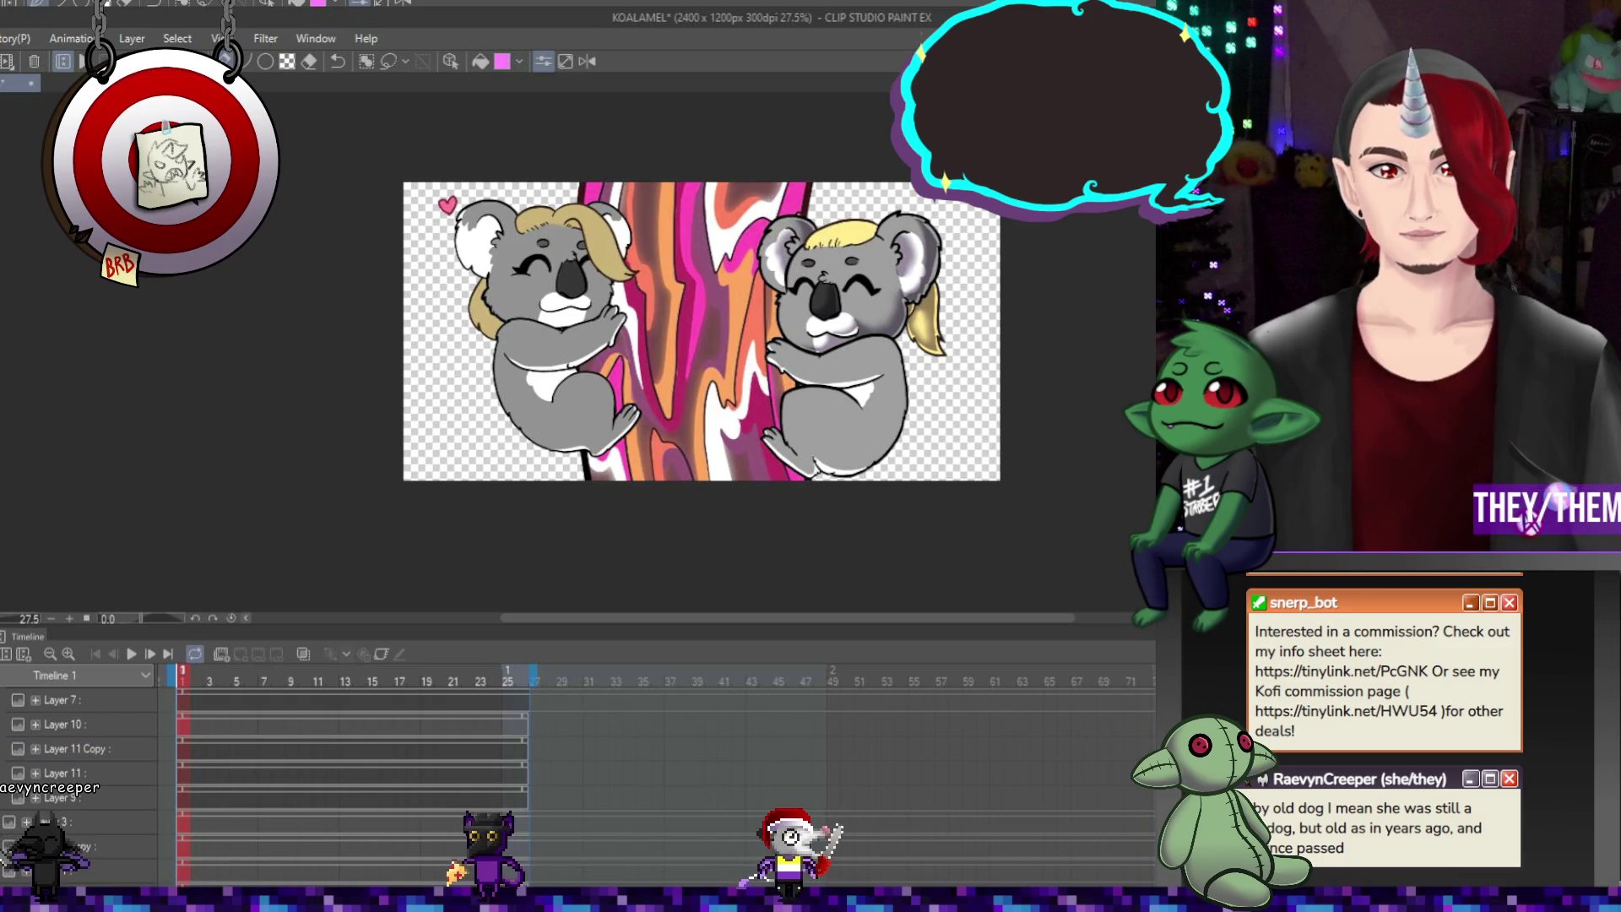
{"action": "scroll", "coordinate": [783, 364], "scroll_direction": "down", "scroll_amount": 1}
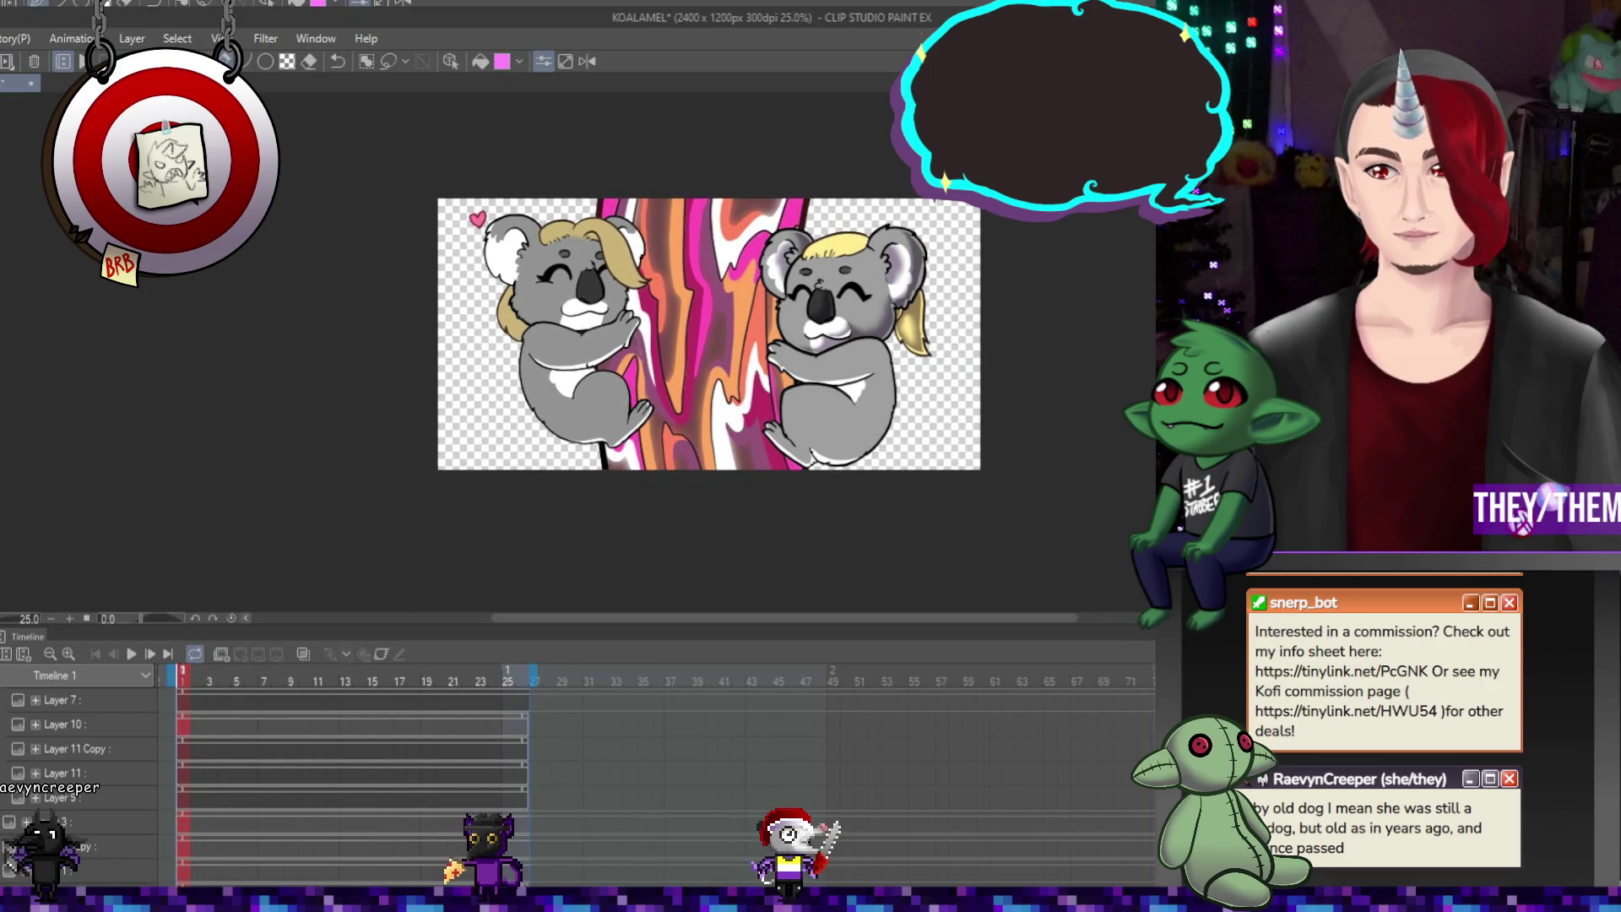
{"action": "scroll", "coordinate": [722, 377], "scroll_direction": "up", "scroll_amount": 1}
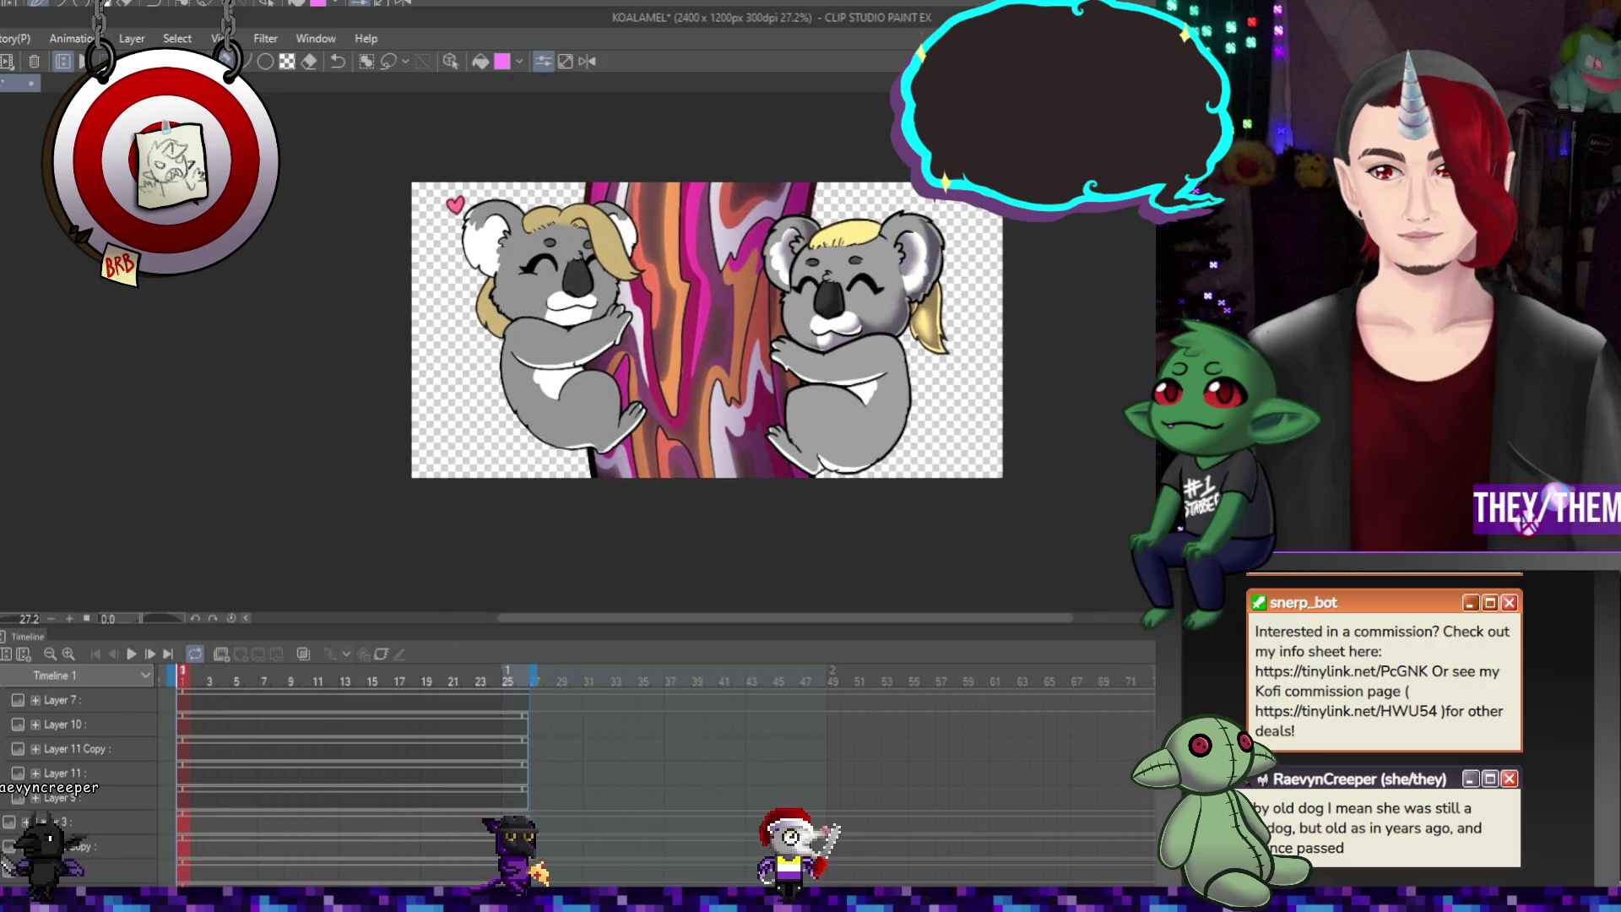
{"action": "left_click", "coordinate": [59, 700]}
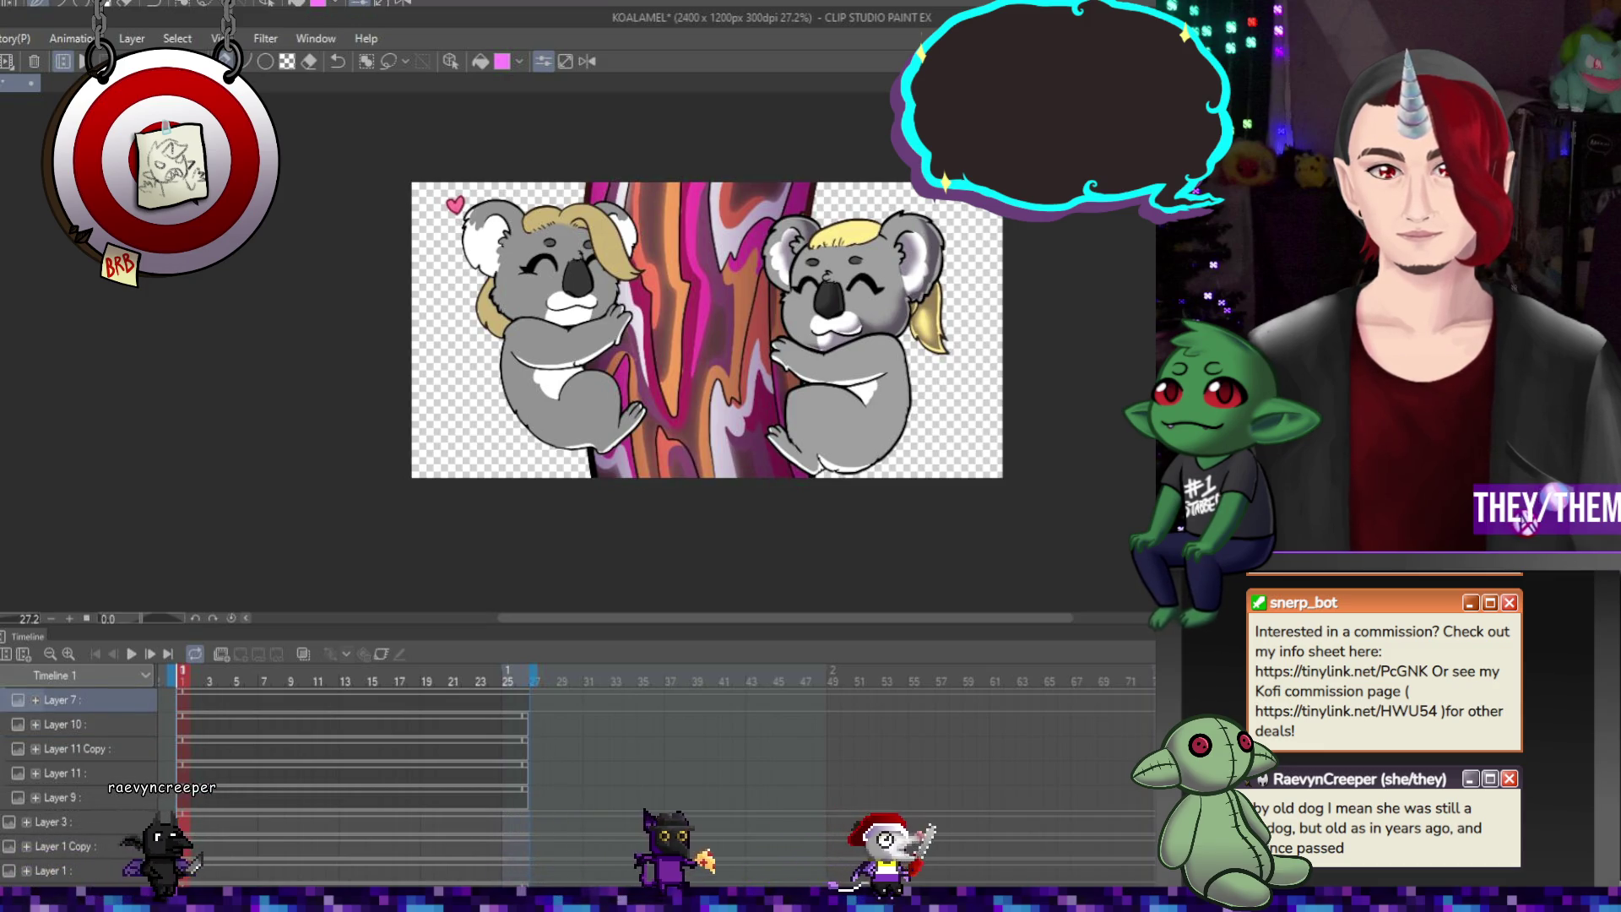
{"action": "scroll", "coordinate": [765, 295], "scroll_direction": "up", "scroll_amount": 5}
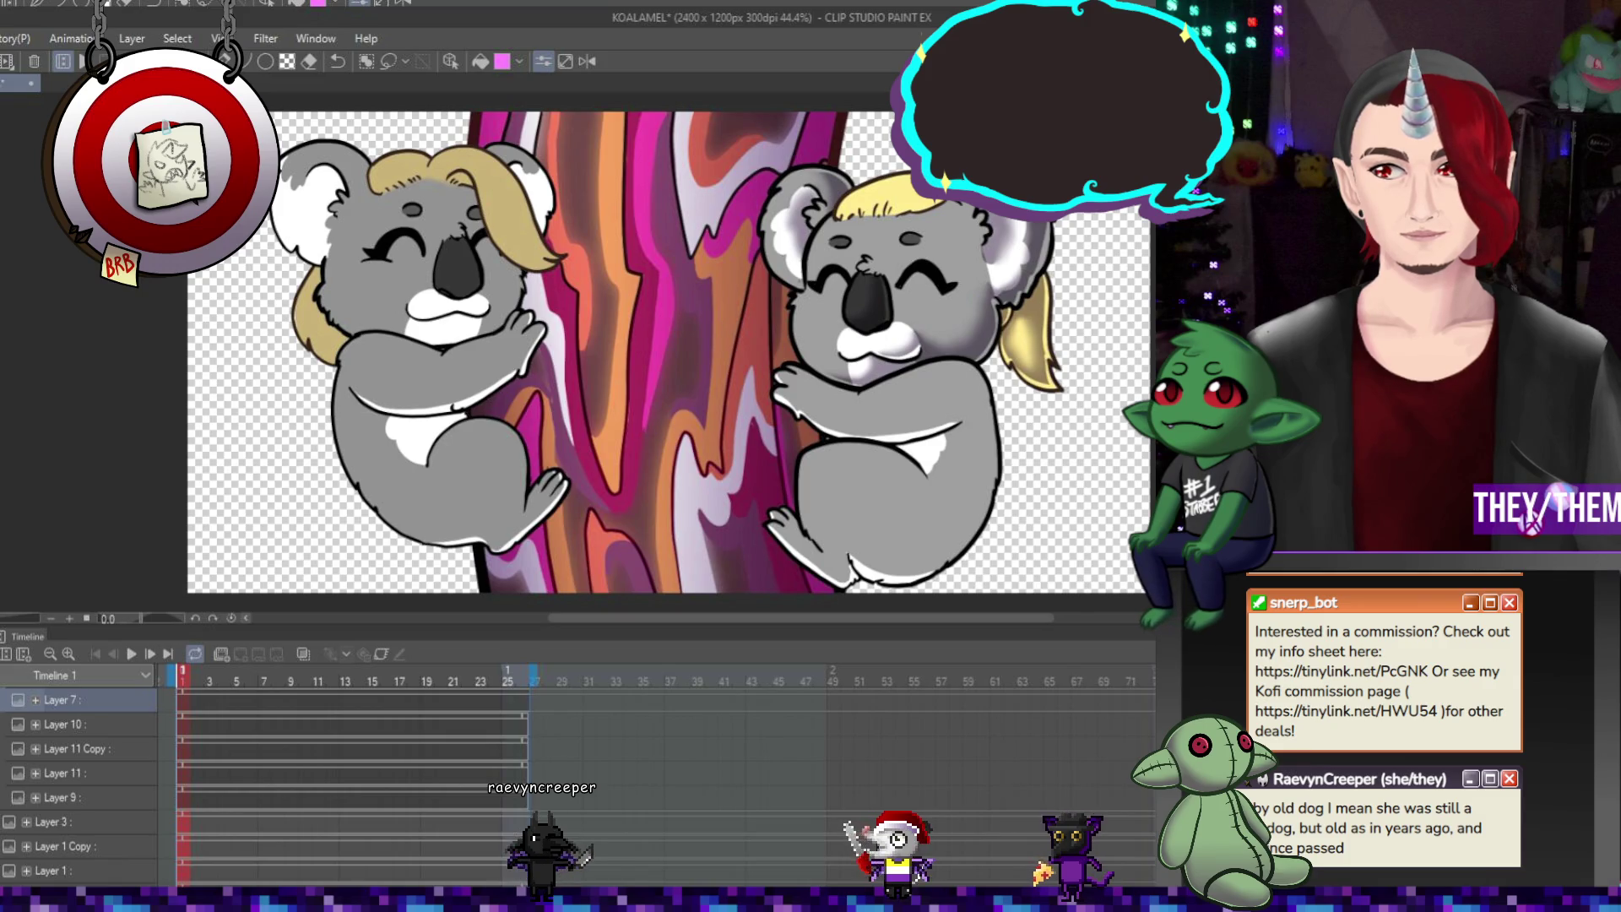
{"action": "scroll", "coordinate": [559, 306], "scroll_direction": "down", "scroll_amount": 1}
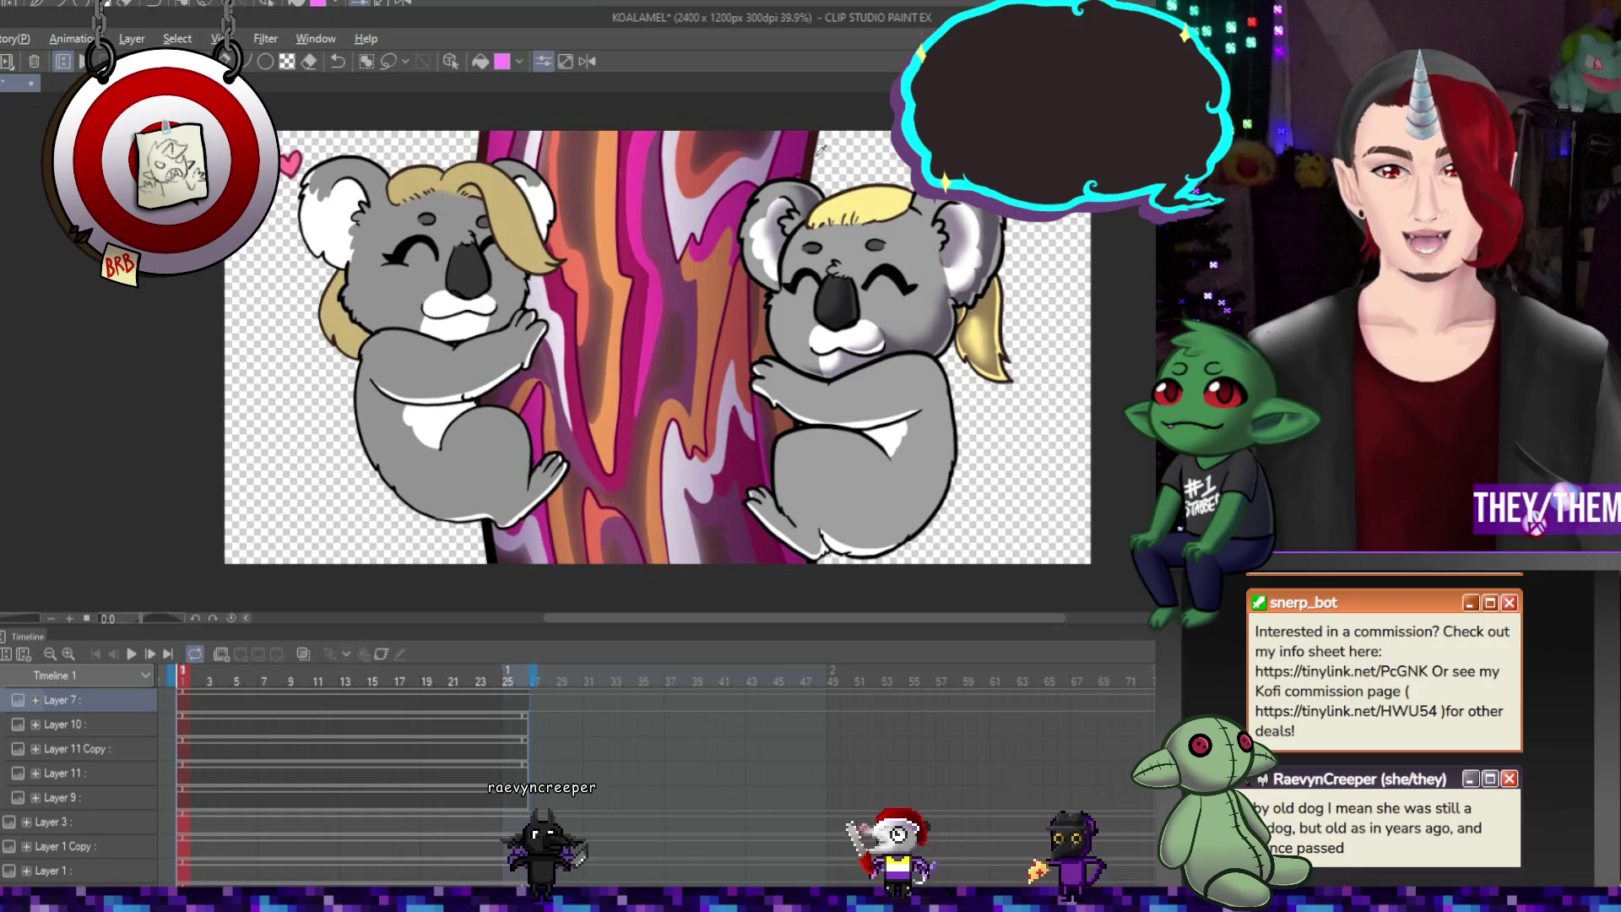
{"action": "left_click_drag", "start_coordinate": [739, 598], "coordinate": [740, 253]}
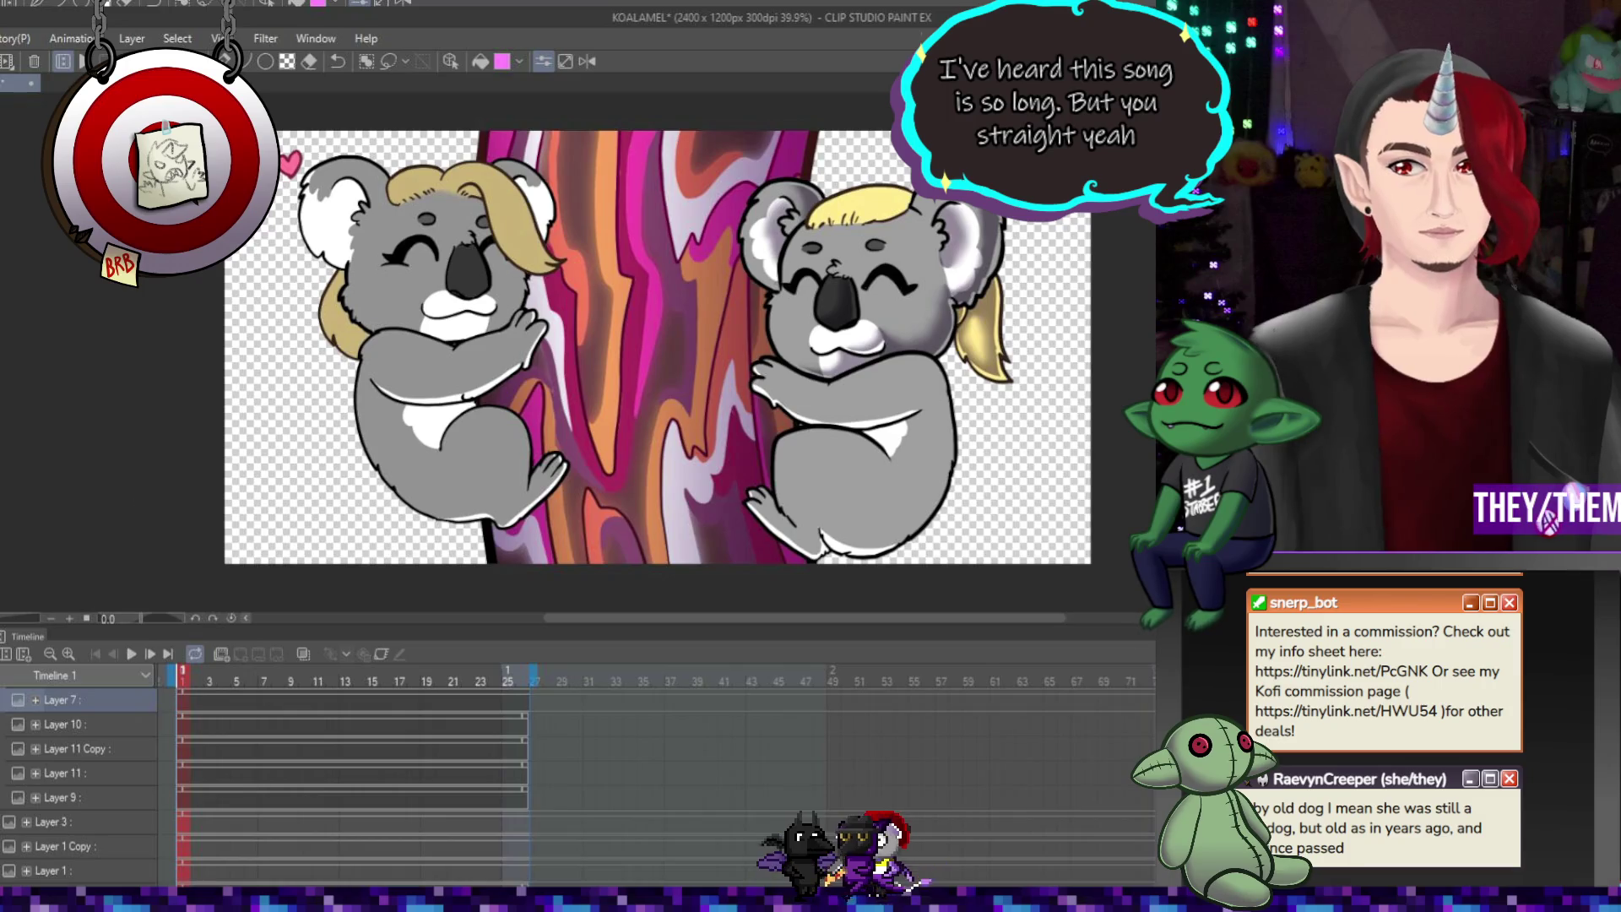
{"action": "scroll", "coordinate": [667, 346], "scroll_direction": "down", "scroll_amount": 5}
{"action": "scroll", "coordinate": [935, 314], "scroll_direction": "up", "scroll_amount": 3}
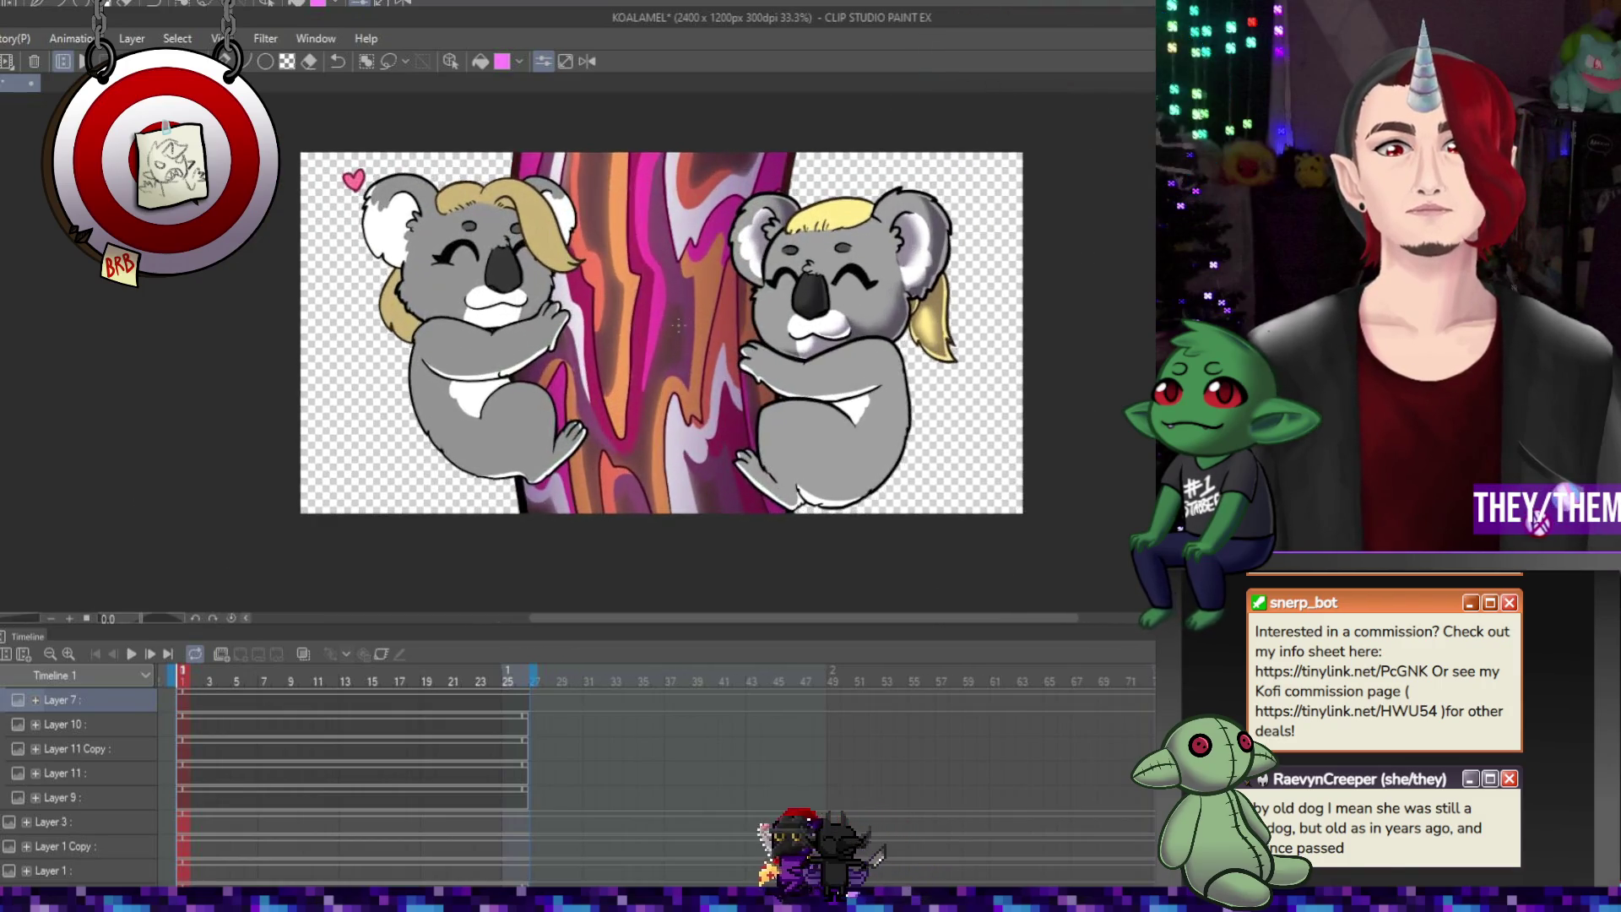
{"action": "scroll", "coordinate": [936, 314], "scroll_direction": "down", "scroll_amount": 2}
{"action": "left_click", "coordinate": [64, 724]}
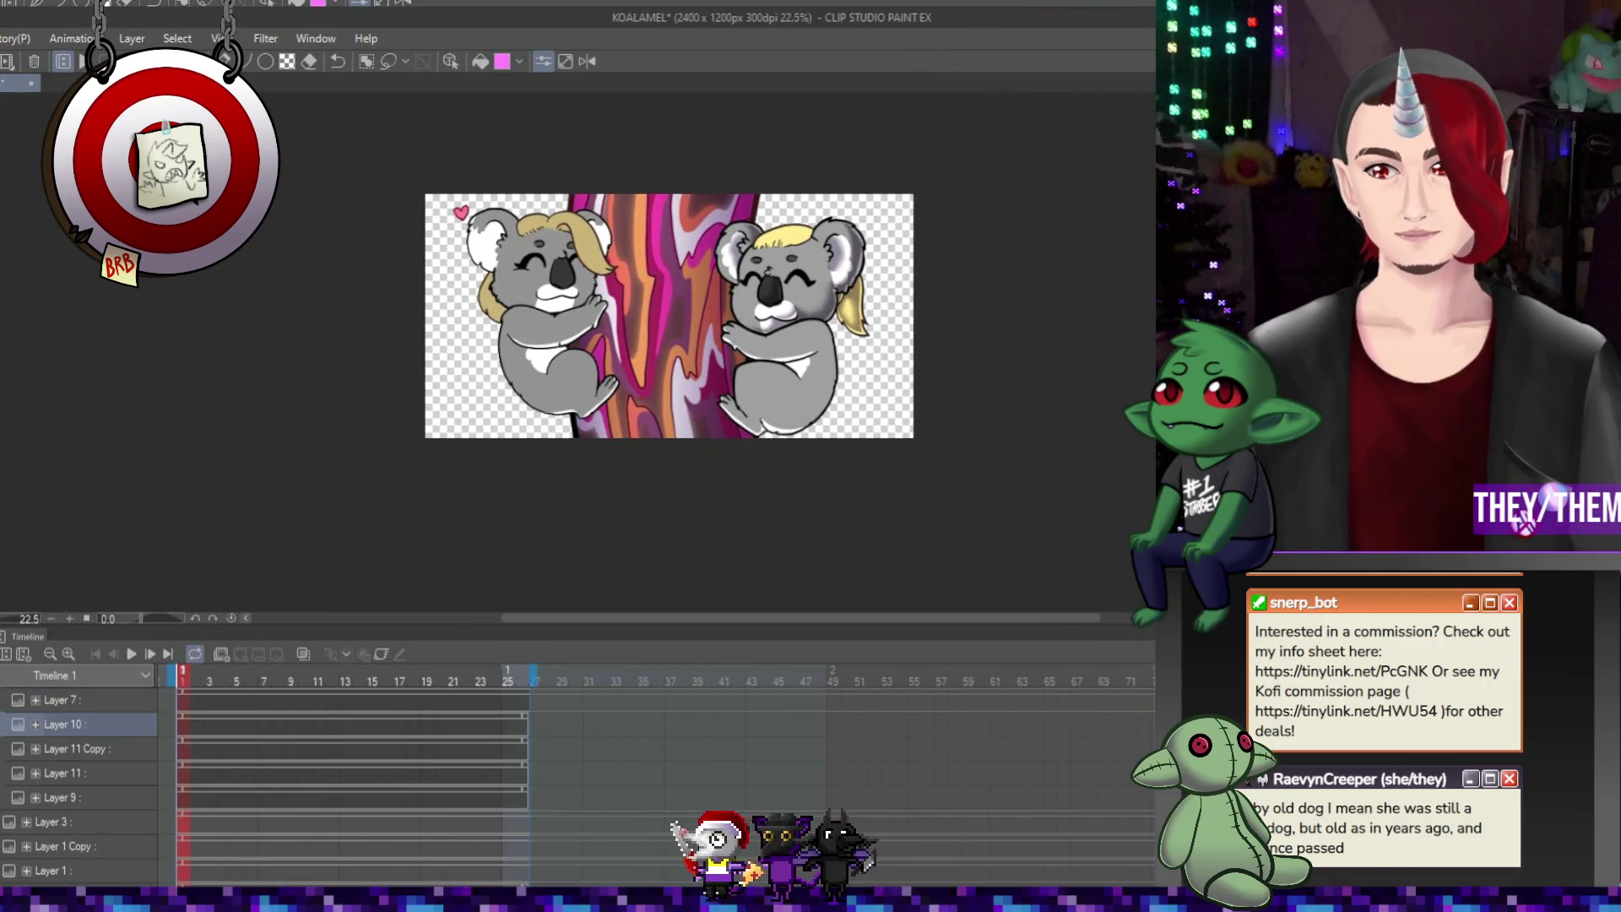
{"action": "scroll", "coordinate": [743, 207], "scroll_direction": "up", "scroll_amount": 3}
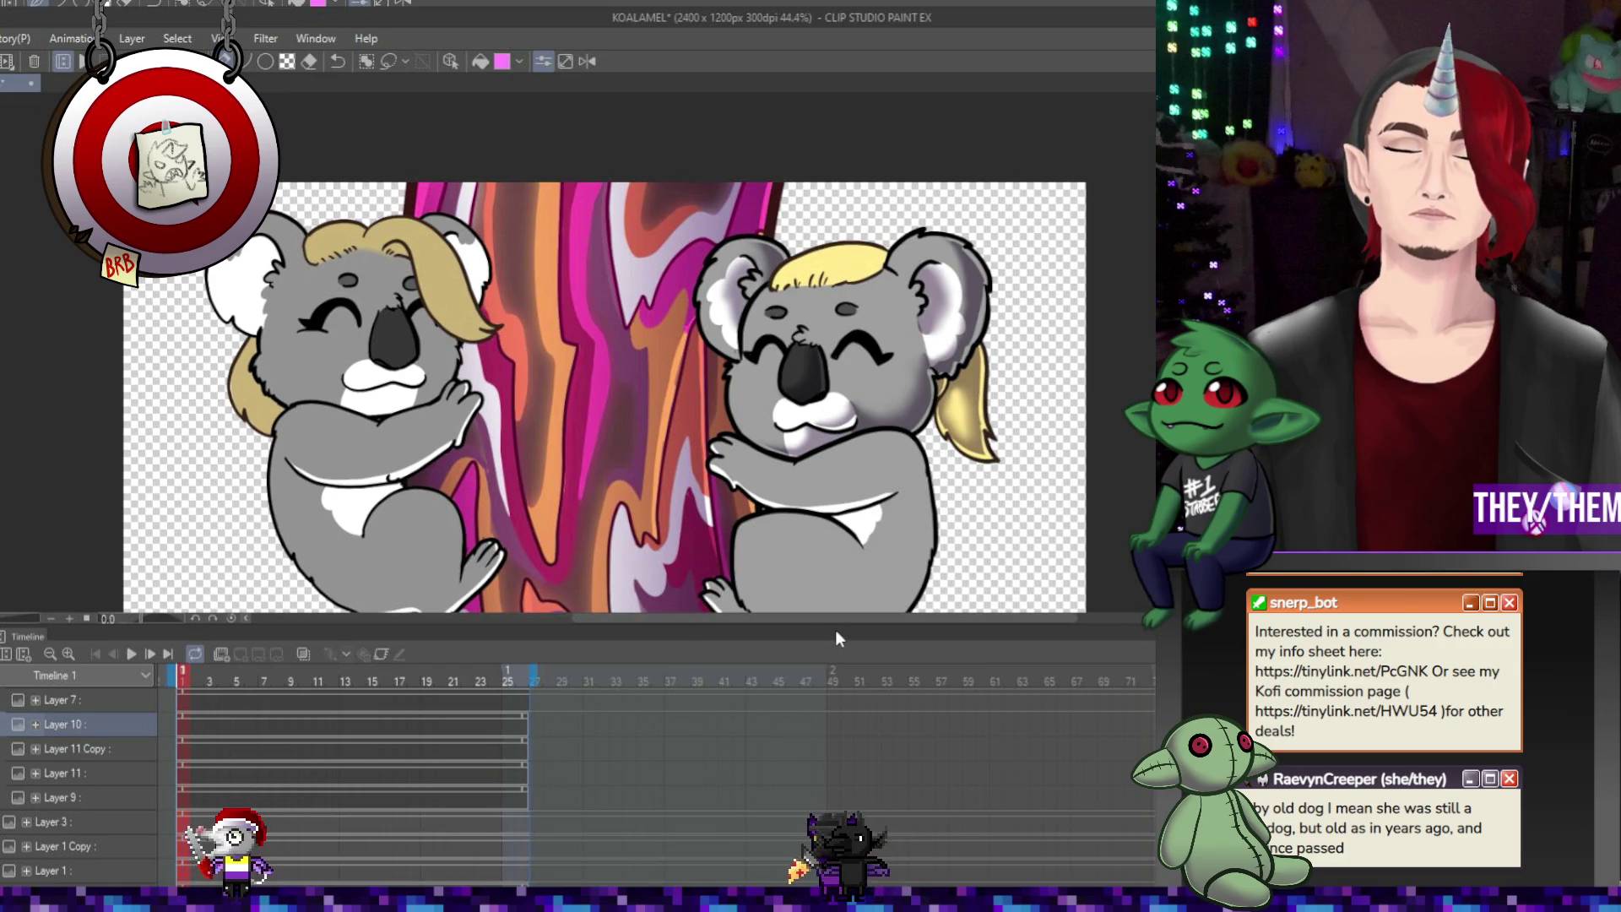
{"action": "key", "text": "ctrl+minus"}
{"action": "key", "text": "ctrl+plus"}
{"action": "key", "text": "ctrl+minus"}
{"action": "key", "text": "ctrl+minus"}
{"action": "scroll", "coordinate": [833, 432], "scroll_direction": "up", "scroll_amount": 3}
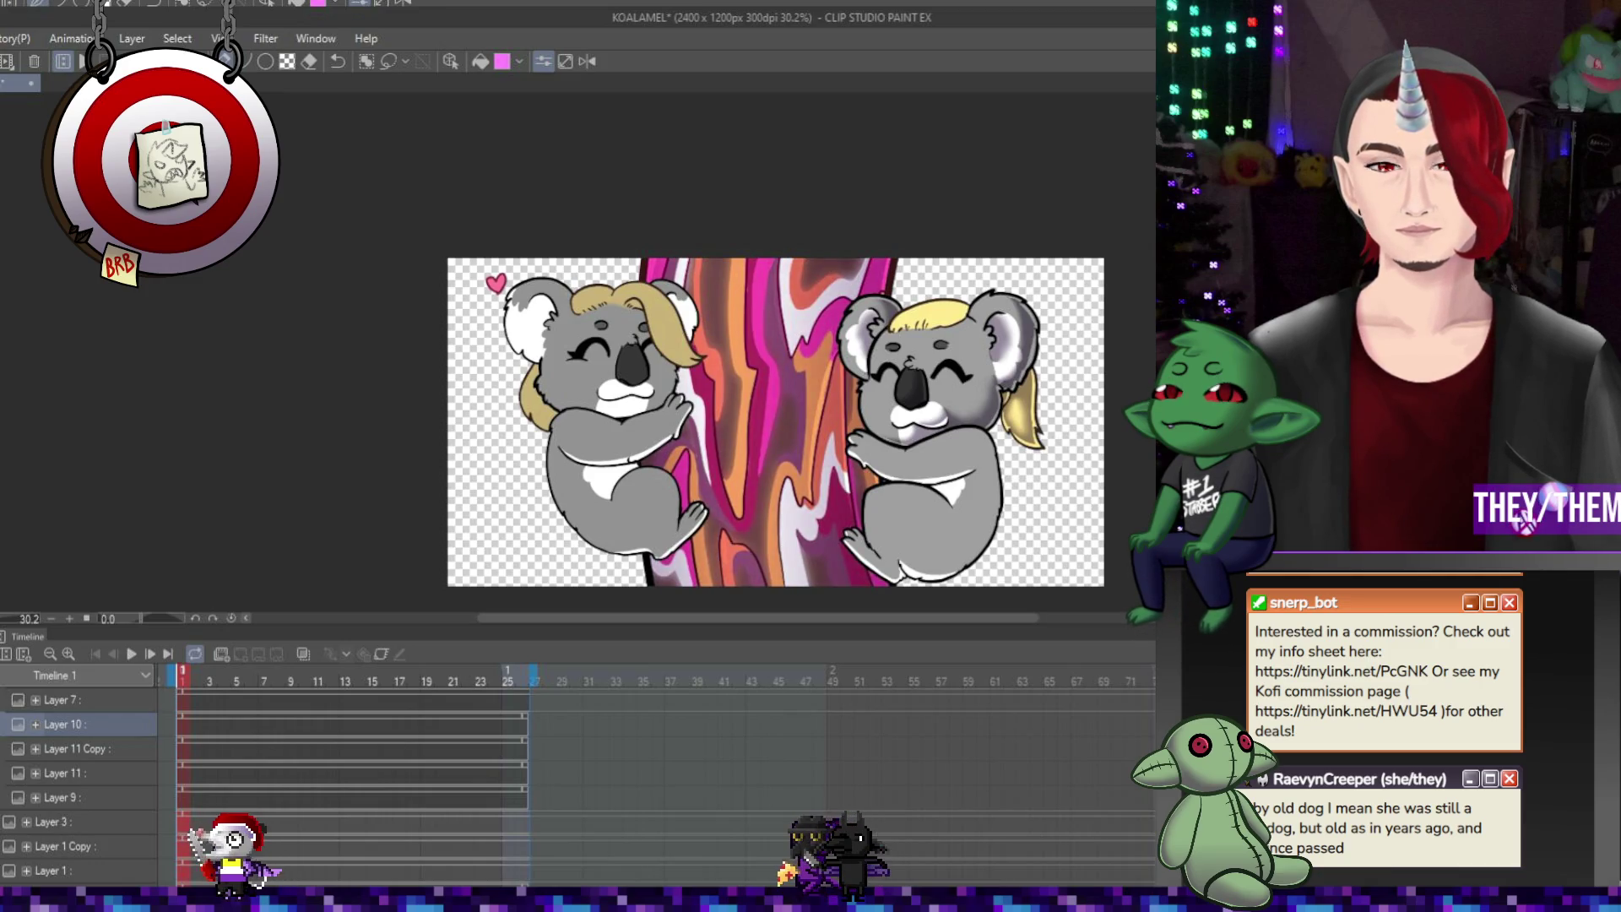
{"action": "scroll", "coordinate": [760, 425], "scroll_direction": "up", "scroll_amount": 1}
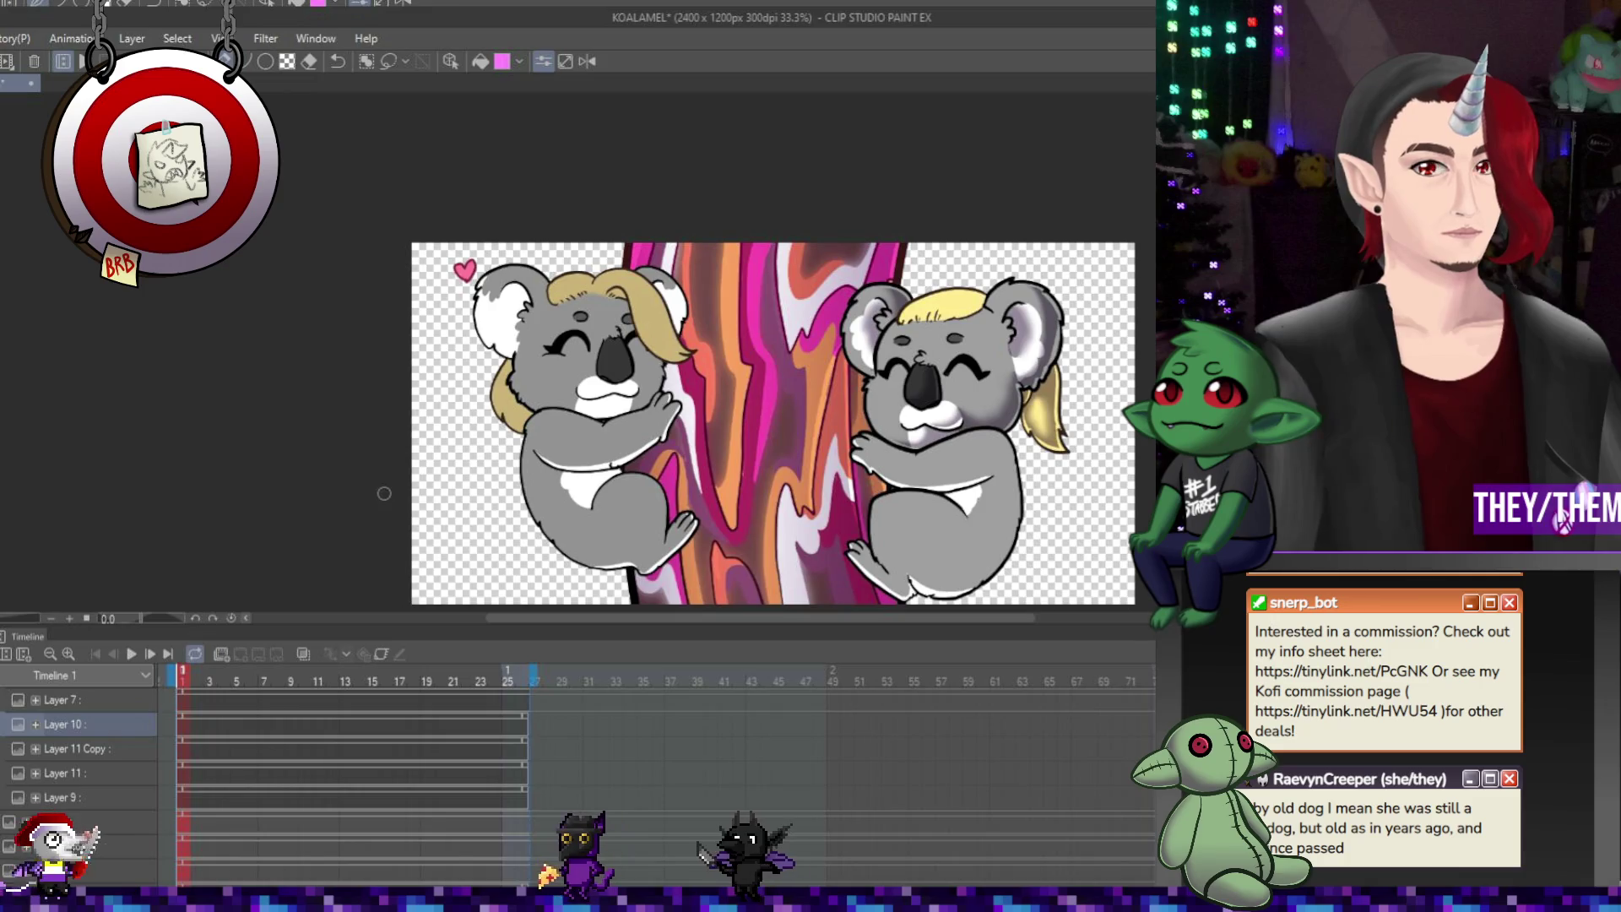
{"action": "left_click", "coordinate": [59, 797]}
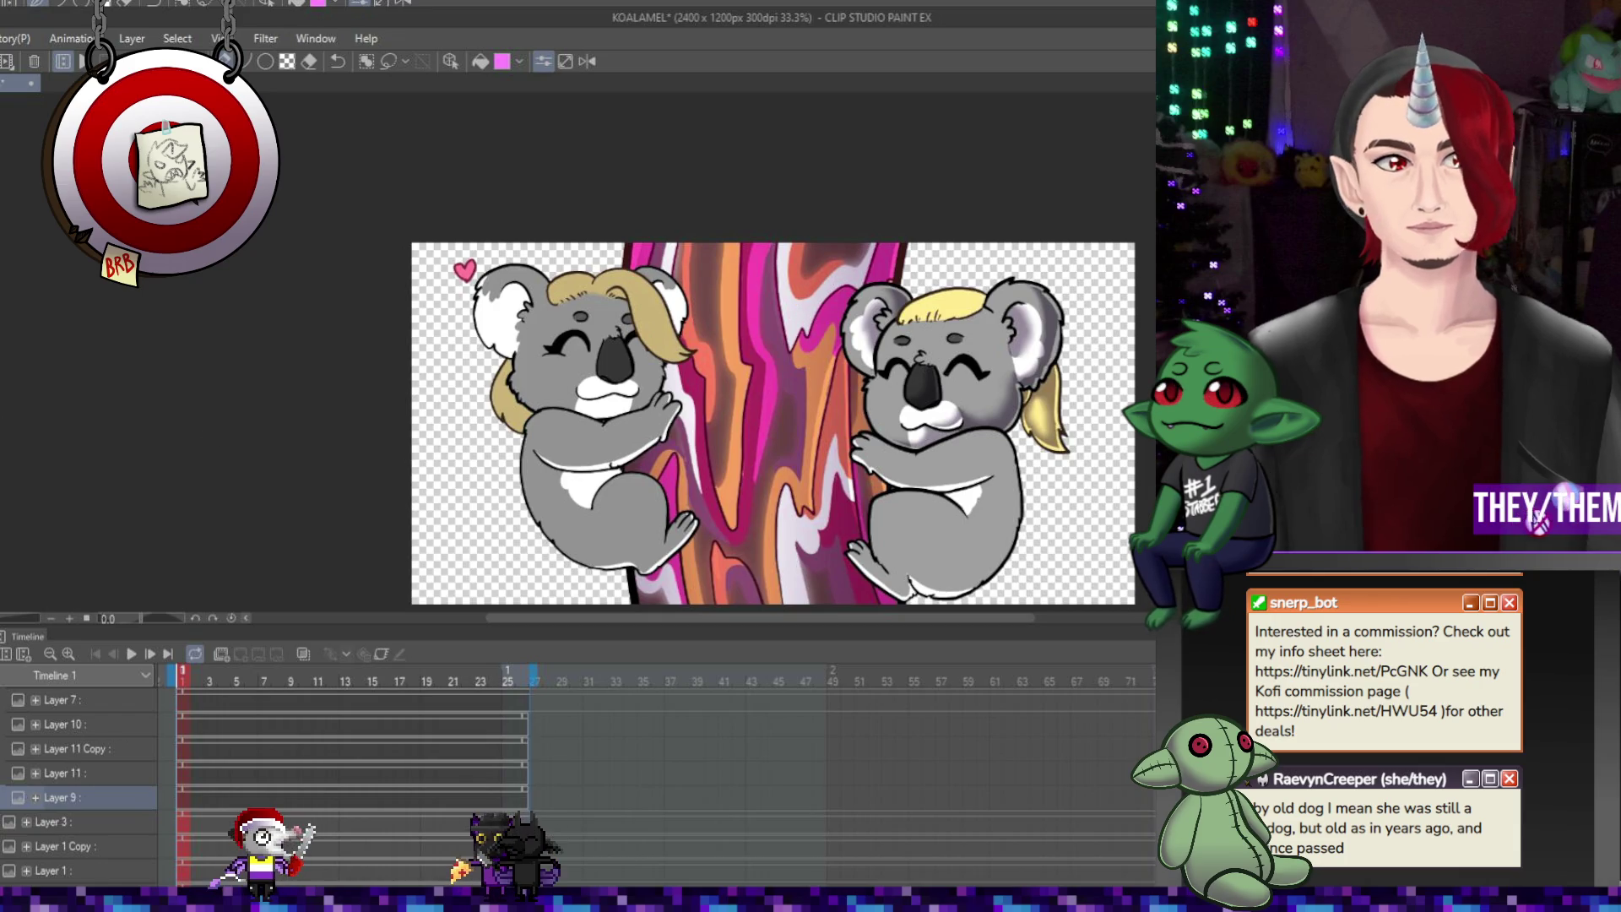
Undo back to the brighter-orange tall tree stripe while scrolling the view
{"action": "scroll", "coordinate": [592, 591], "scroll_direction": "down", "scroll_amount": 5}
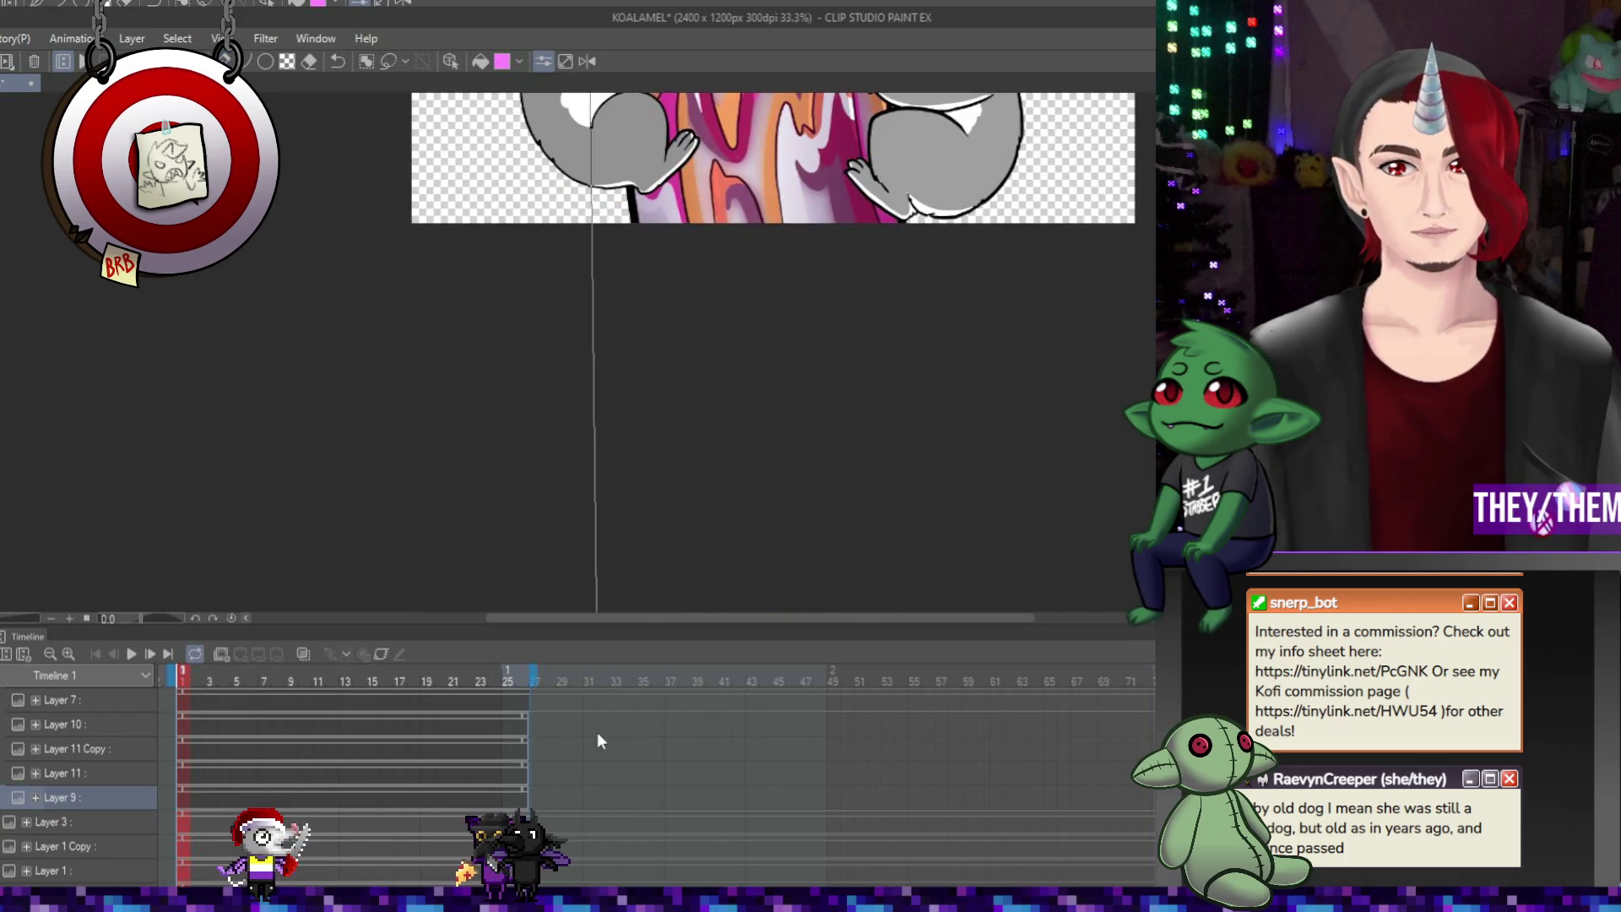
{"action": "scroll", "coordinate": [772, 430], "scroll_direction": "up", "scroll_amount": 5}
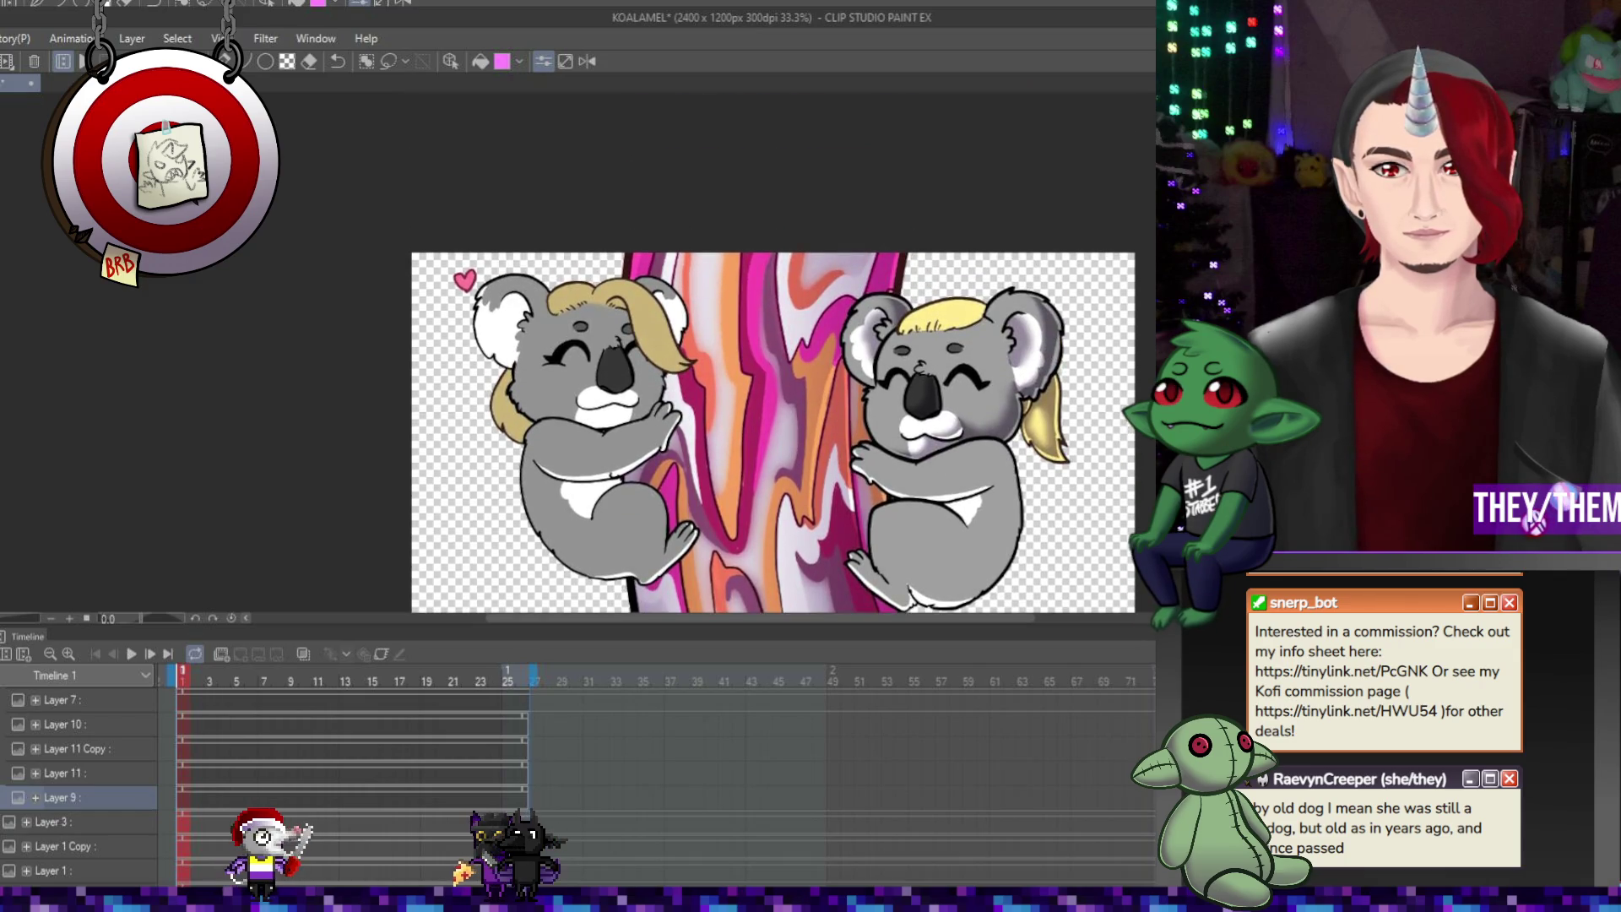
{"action": "scroll", "coordinate": [803, 584], "scroll_direction": "down", "scroll_amount": 5}
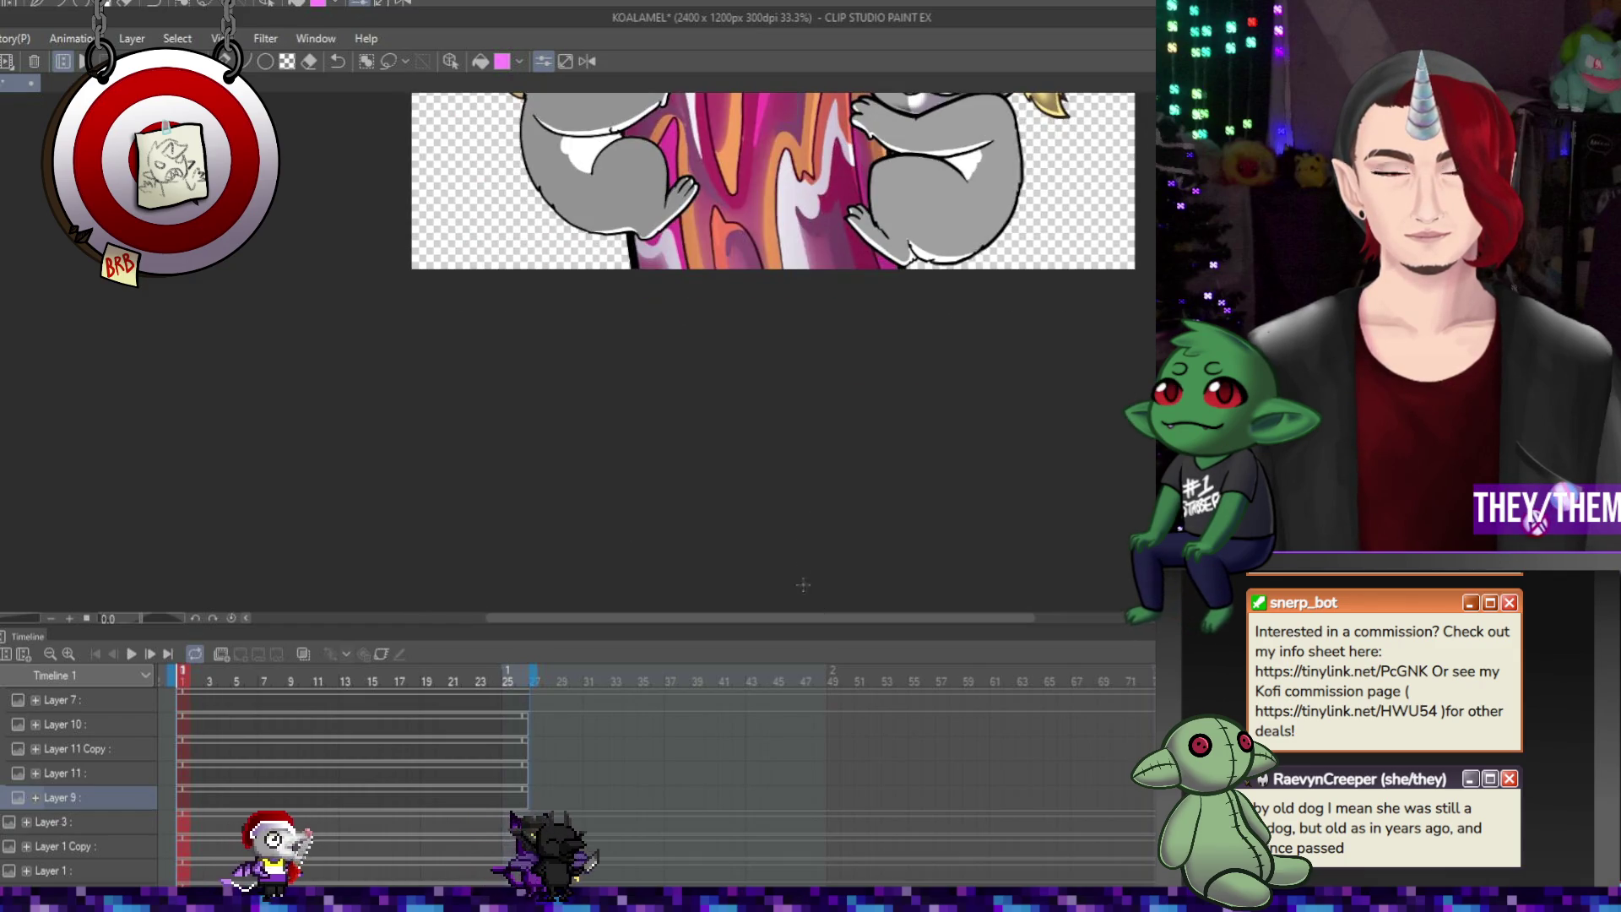
{"action": "scroll", "coordinate": [772, 338], "scroll_direction": "up", "scroll_amount": 4}
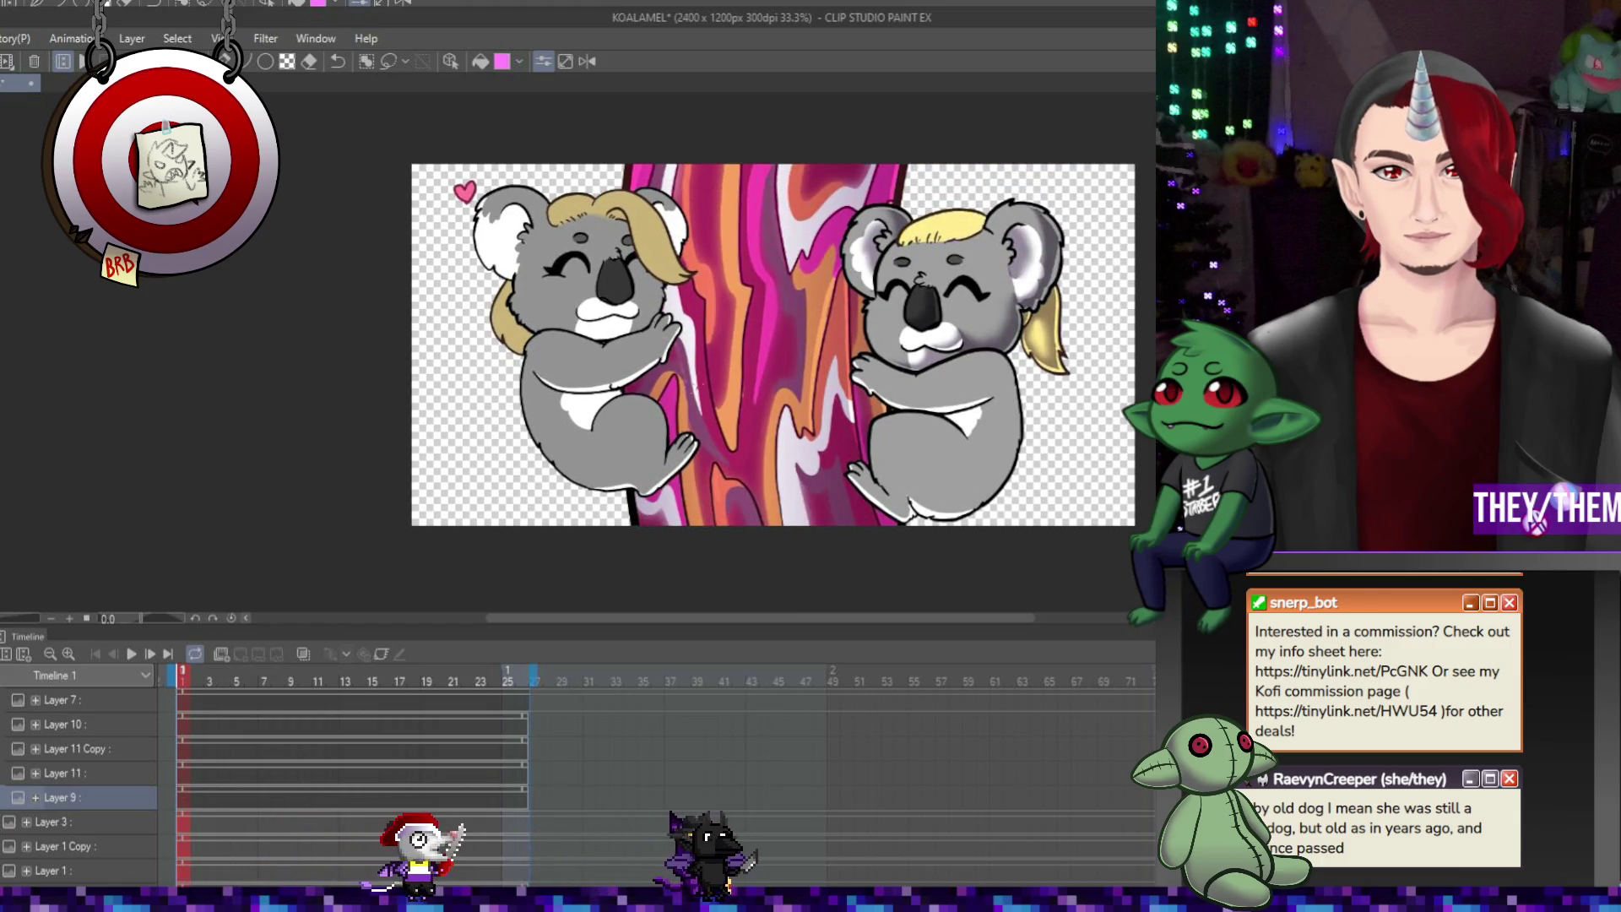
{"action": "key", "text": "ctrl+z"}
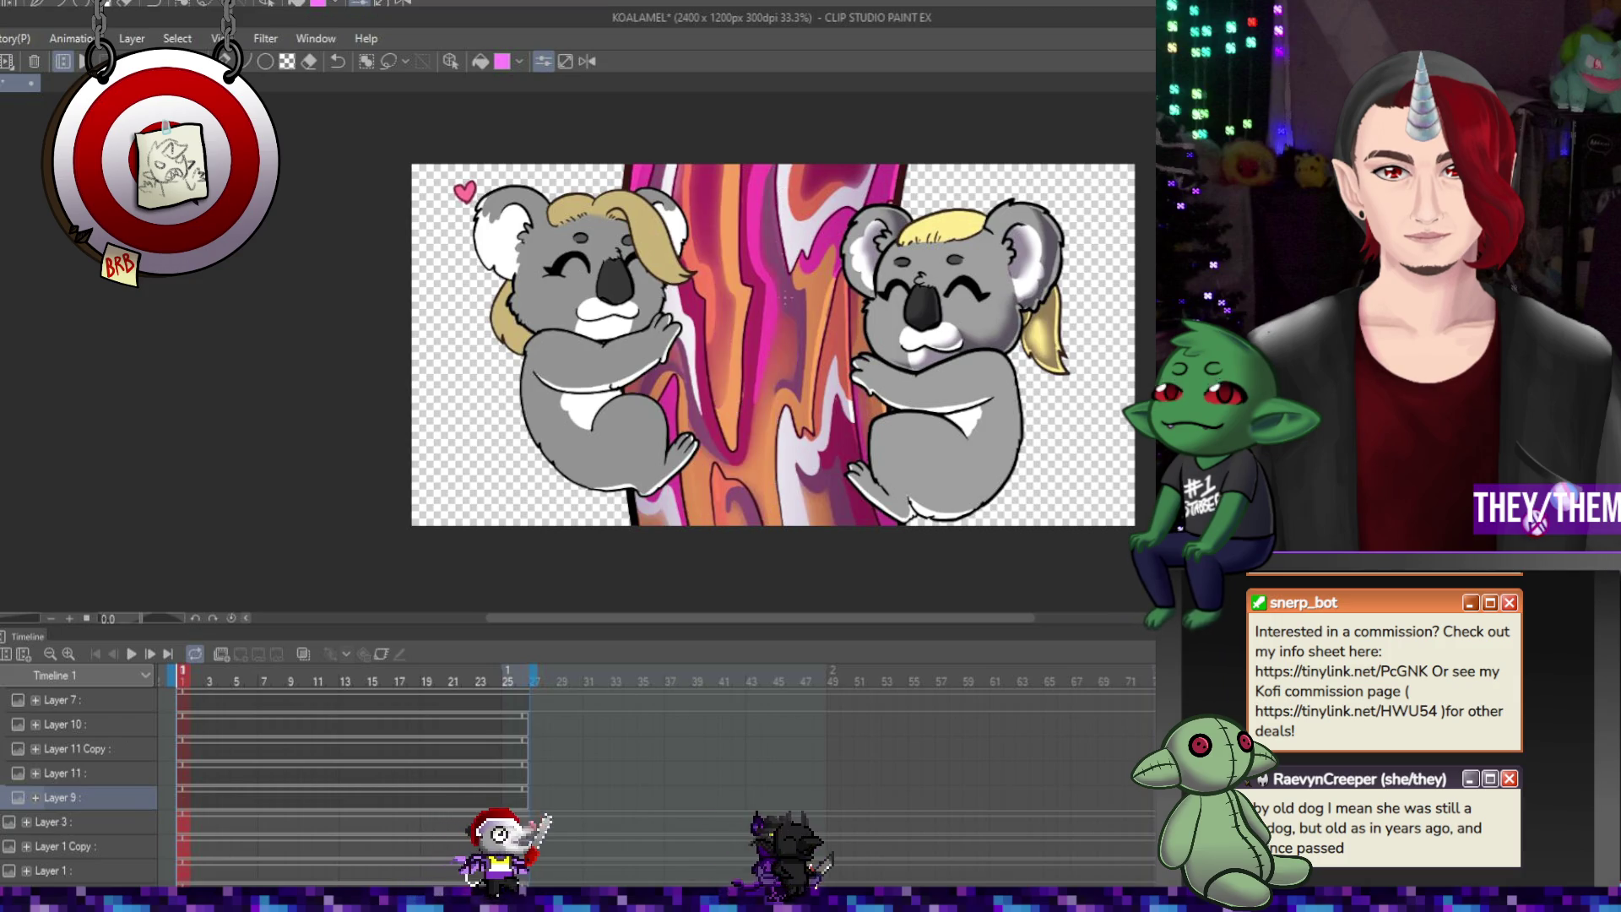
{"action": "scroll", "coordinate": [772, 346], "scroll_direction": "up", "scroll_amount": 1}
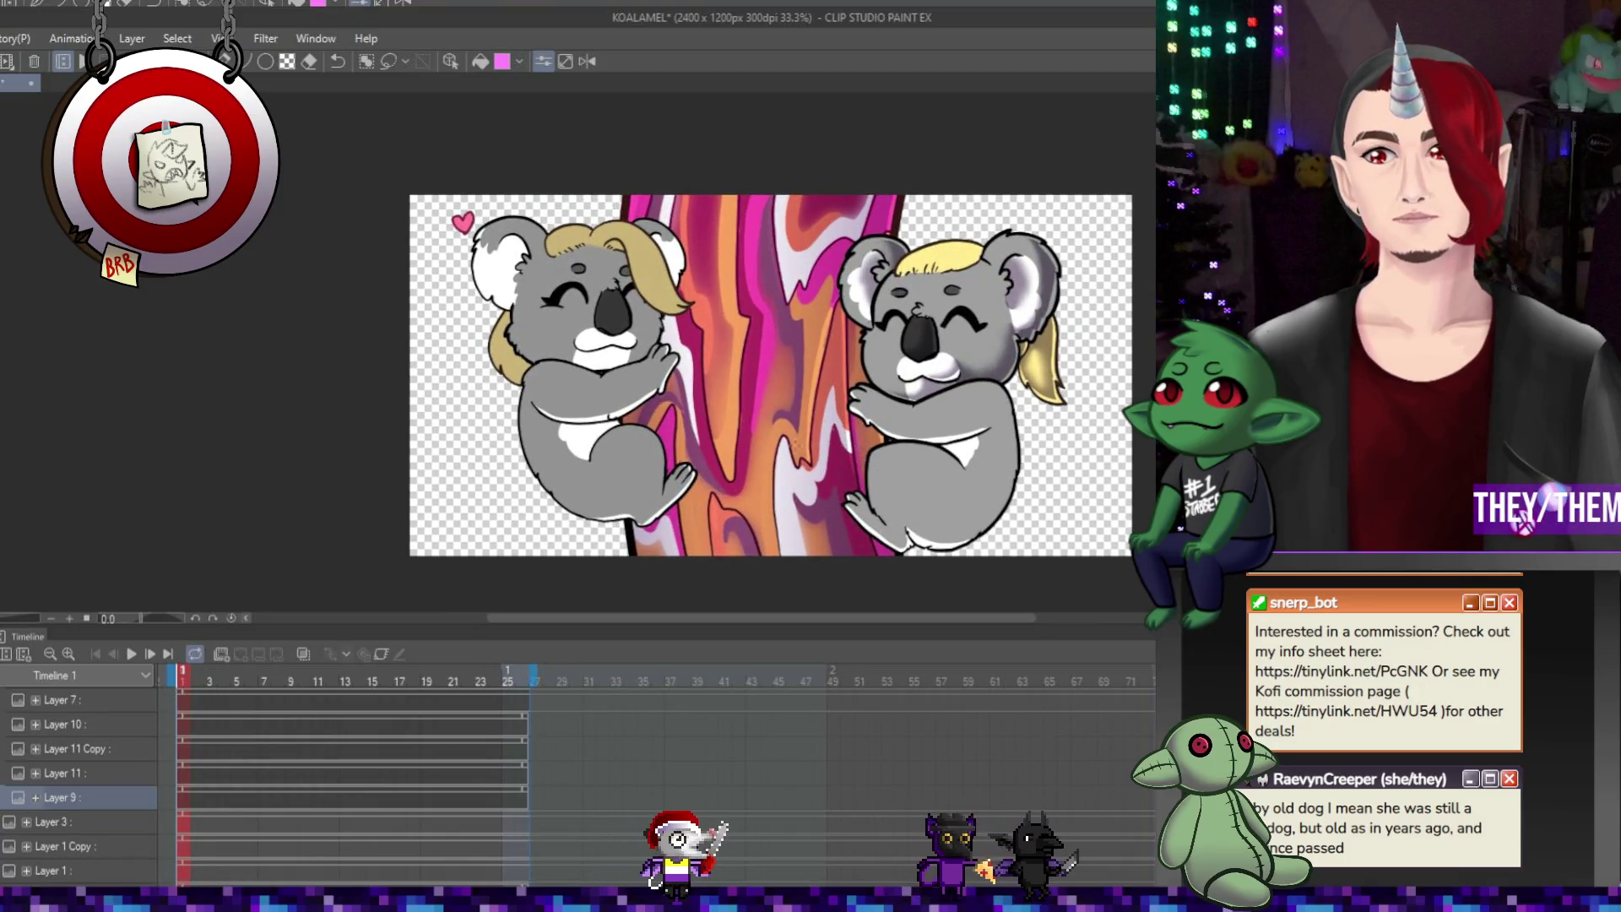
{"action": "scroll", "coordinate": [771, 478], "scroll_direction": "down", "scroll_amount": 1}
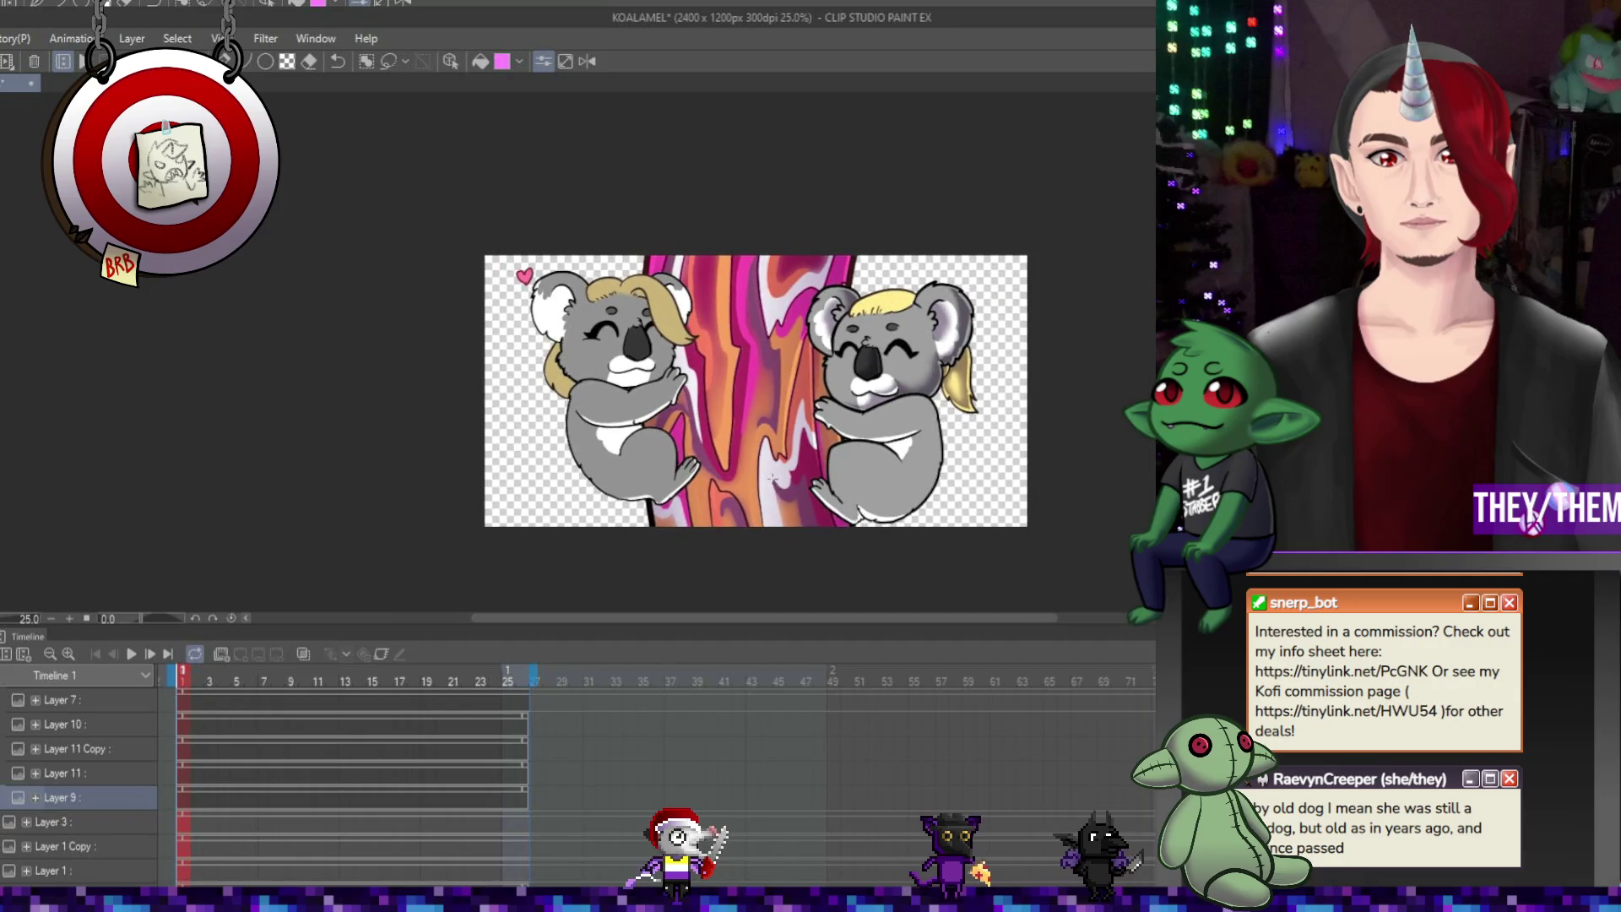
{"action": "scroll", "coordinate": [772, 479], "scroll_direction": "up", "scroll_amount": 1}
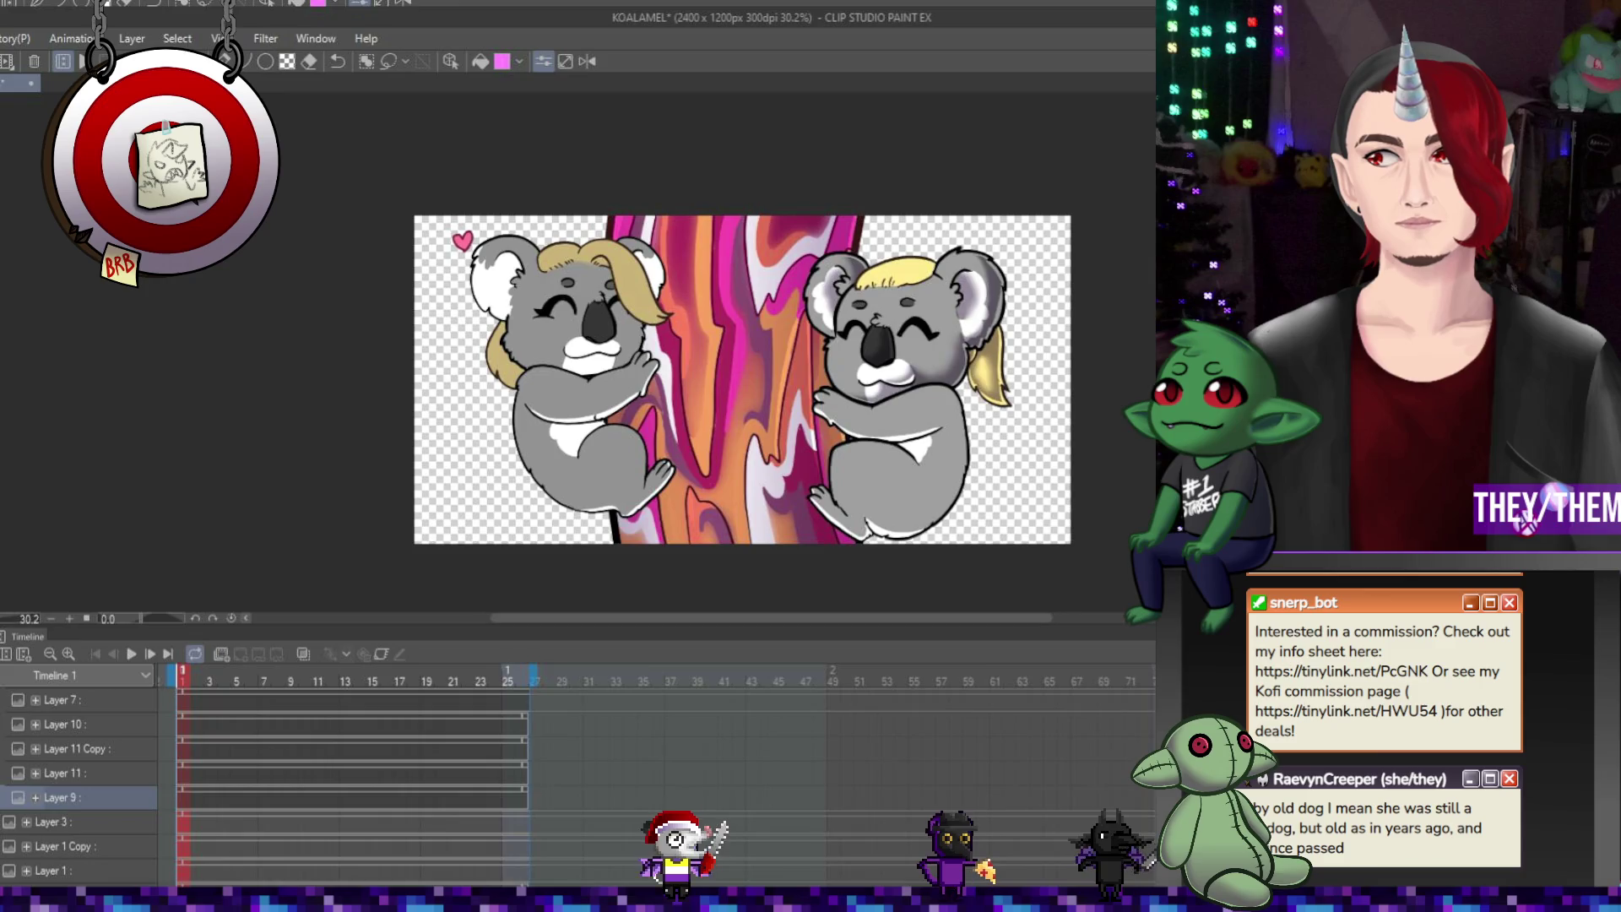
{"action": "scroll", "coordinate": [668, 423], "scroll_direction": "down", "scroll_amount": 1}
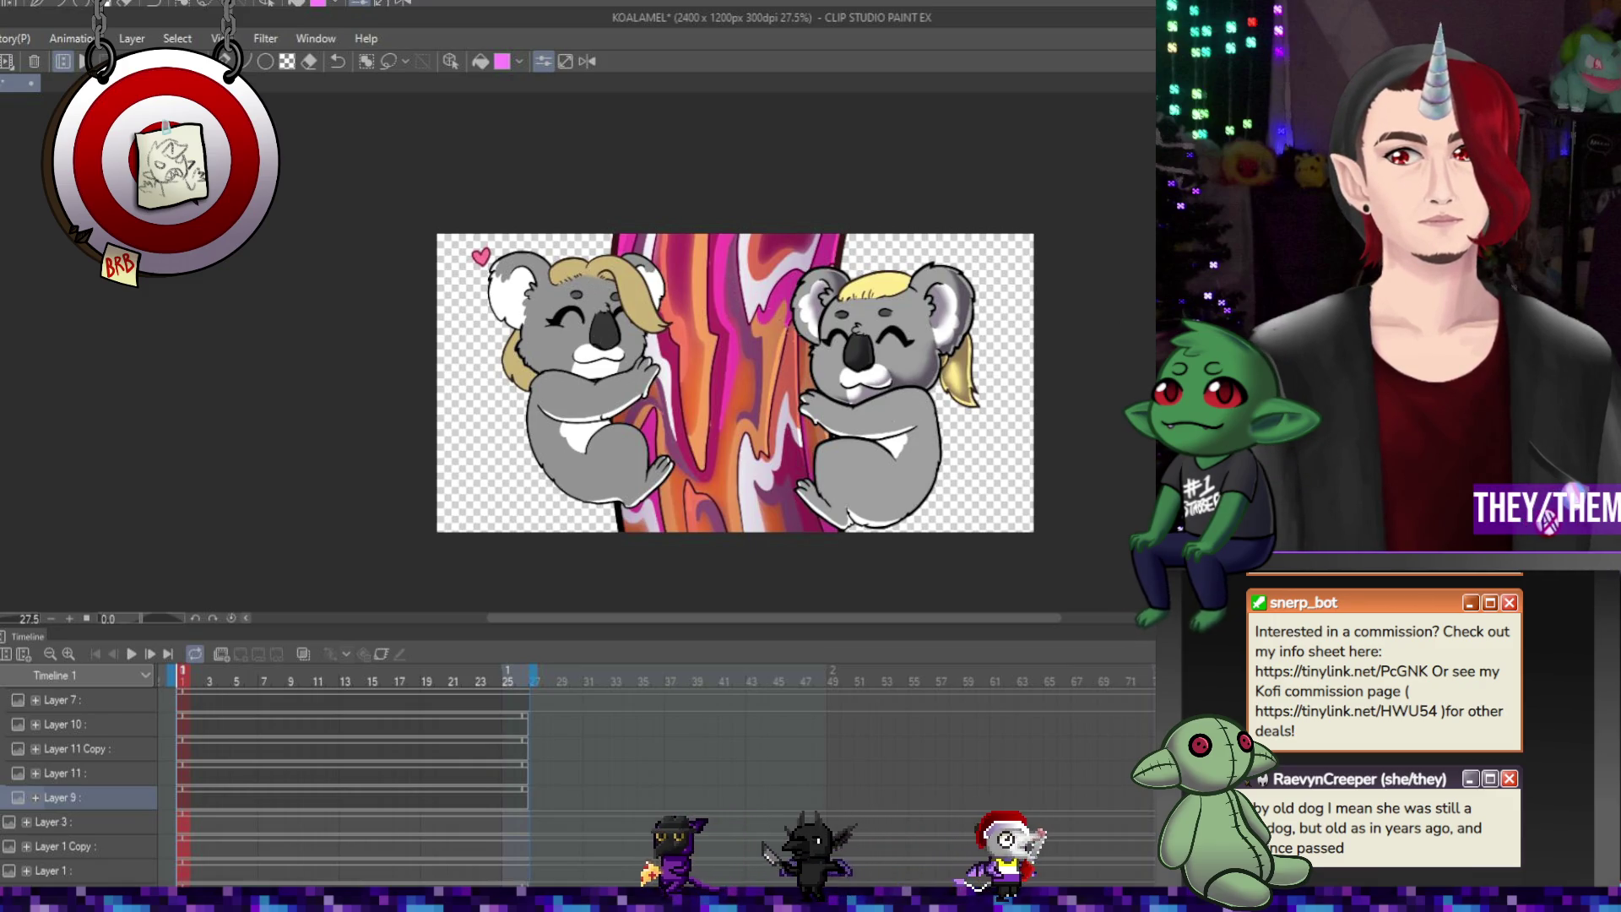
{"action": "scroll", "coordinate": [719, 432], "scroll_direction": "down", "scroll_amount": 2}
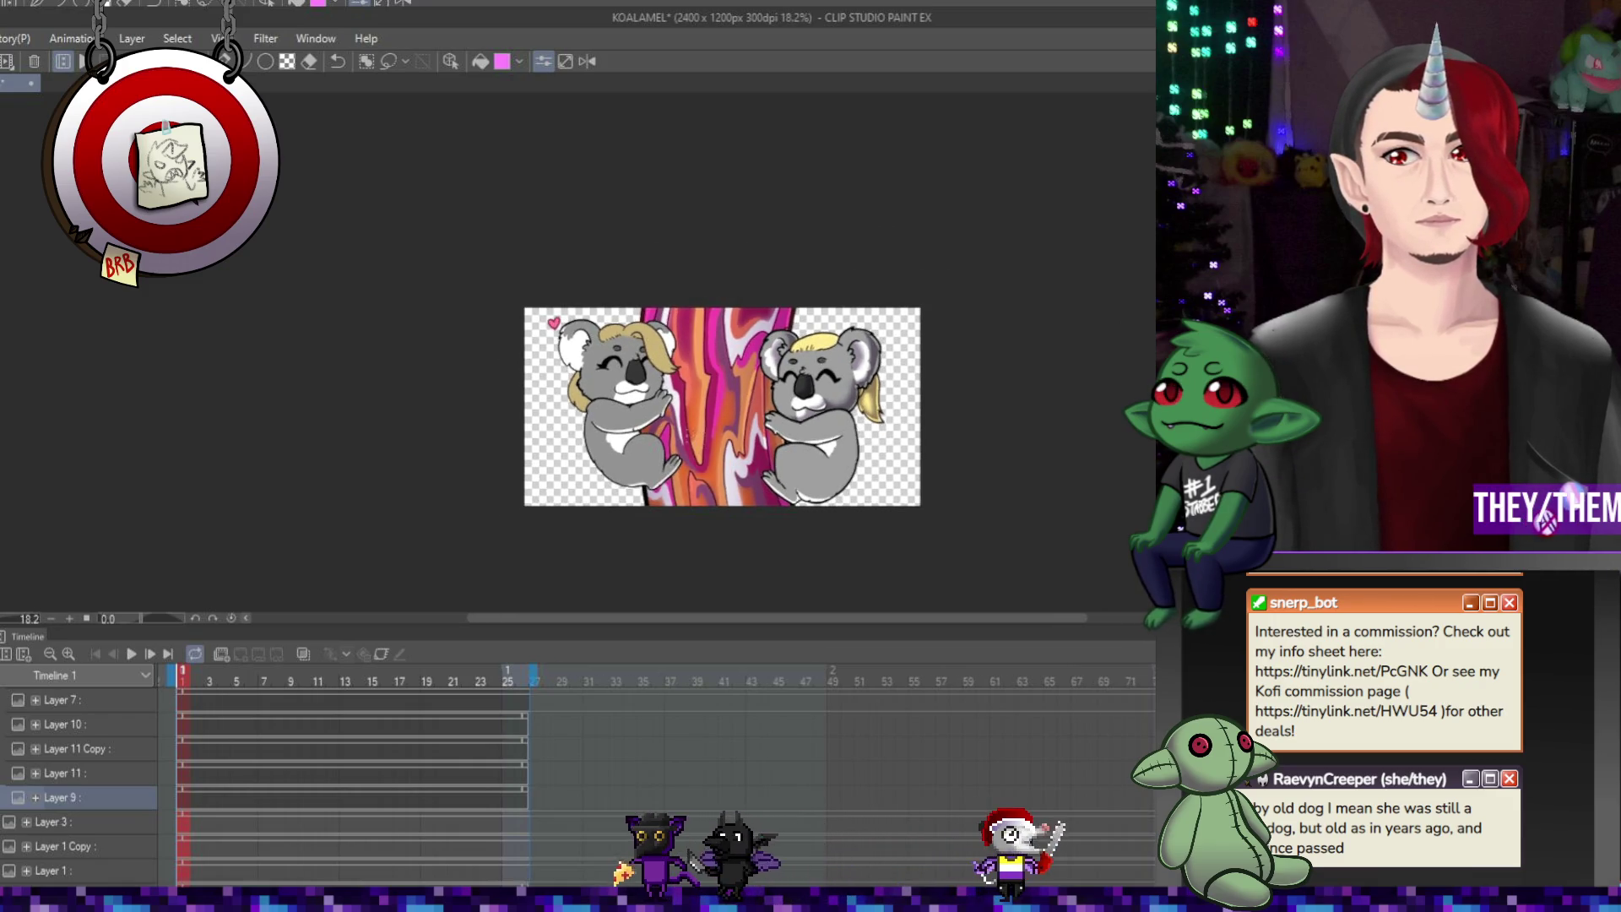
{"action": "scroll", "coordinate": [720, 432], "scroll_direction": "up", "scroll_amount": 3}
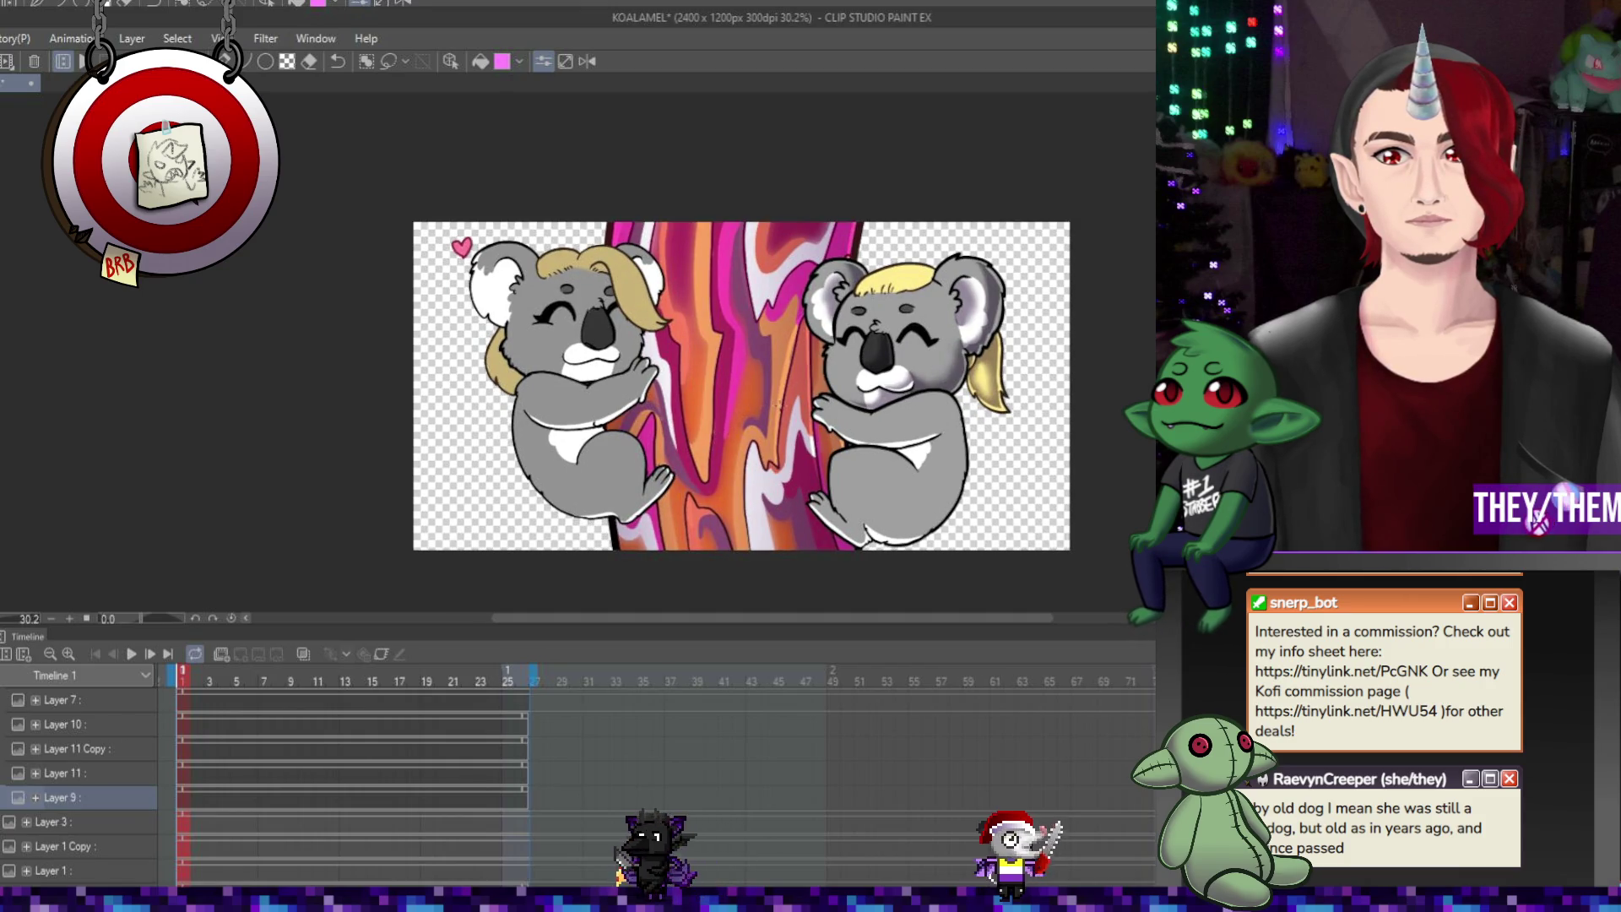
{"action": "scroll", "coordinate": [741, 386], "scroll_direction": "down", "scroll_amount": 2}
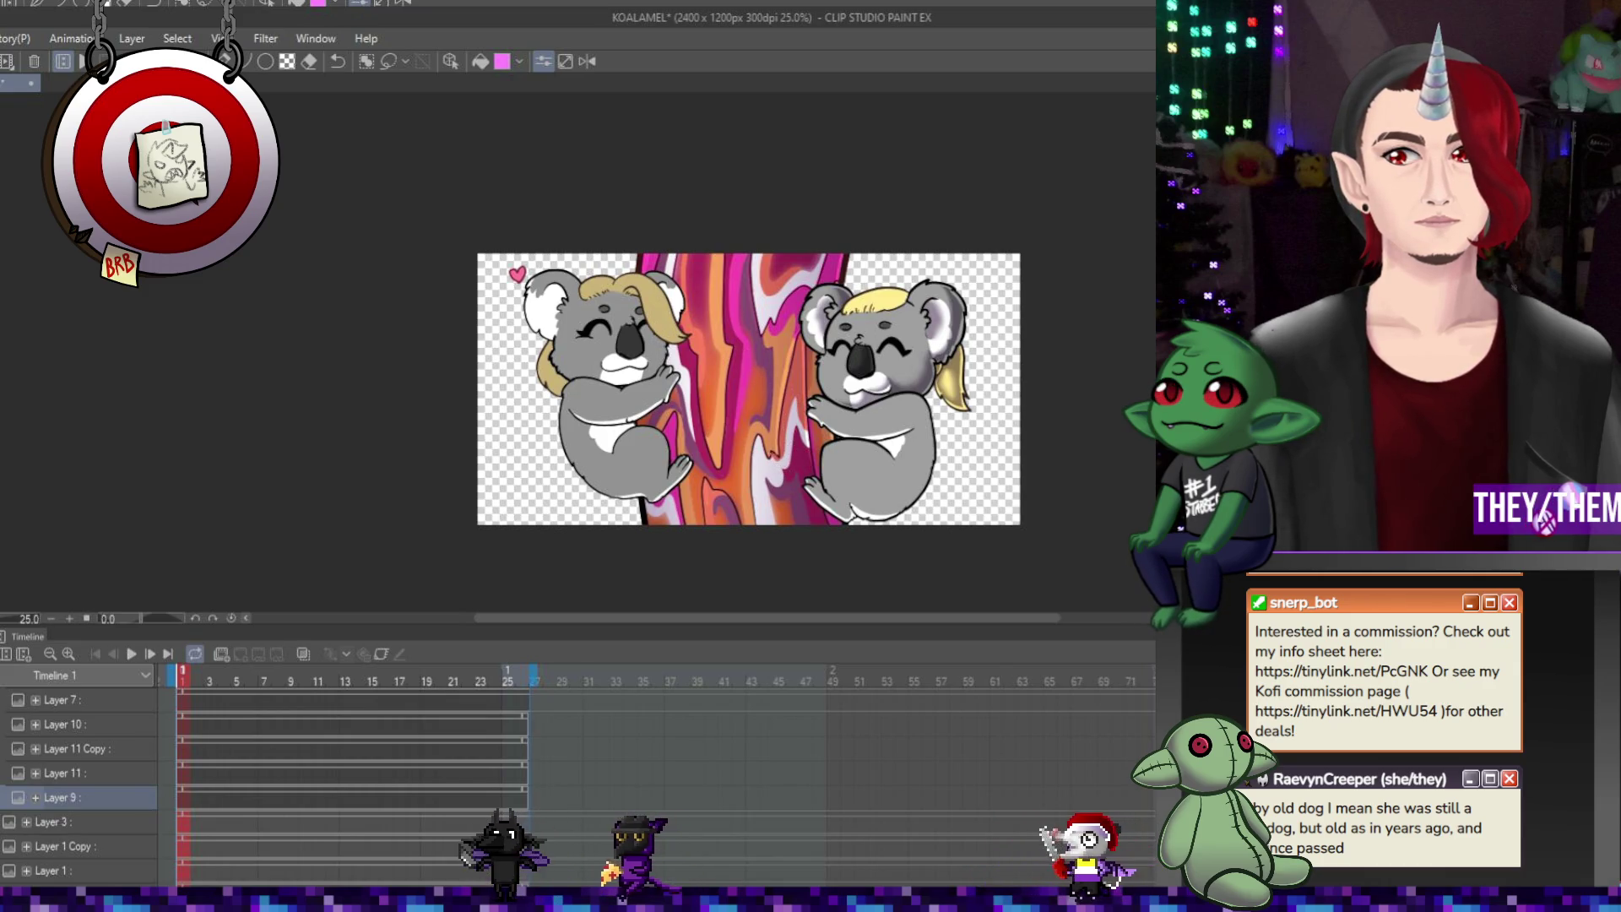
{"action": "scroll", "coordinate": [748, 388], "scroll_direction": "down", "scroll_amount": 1}
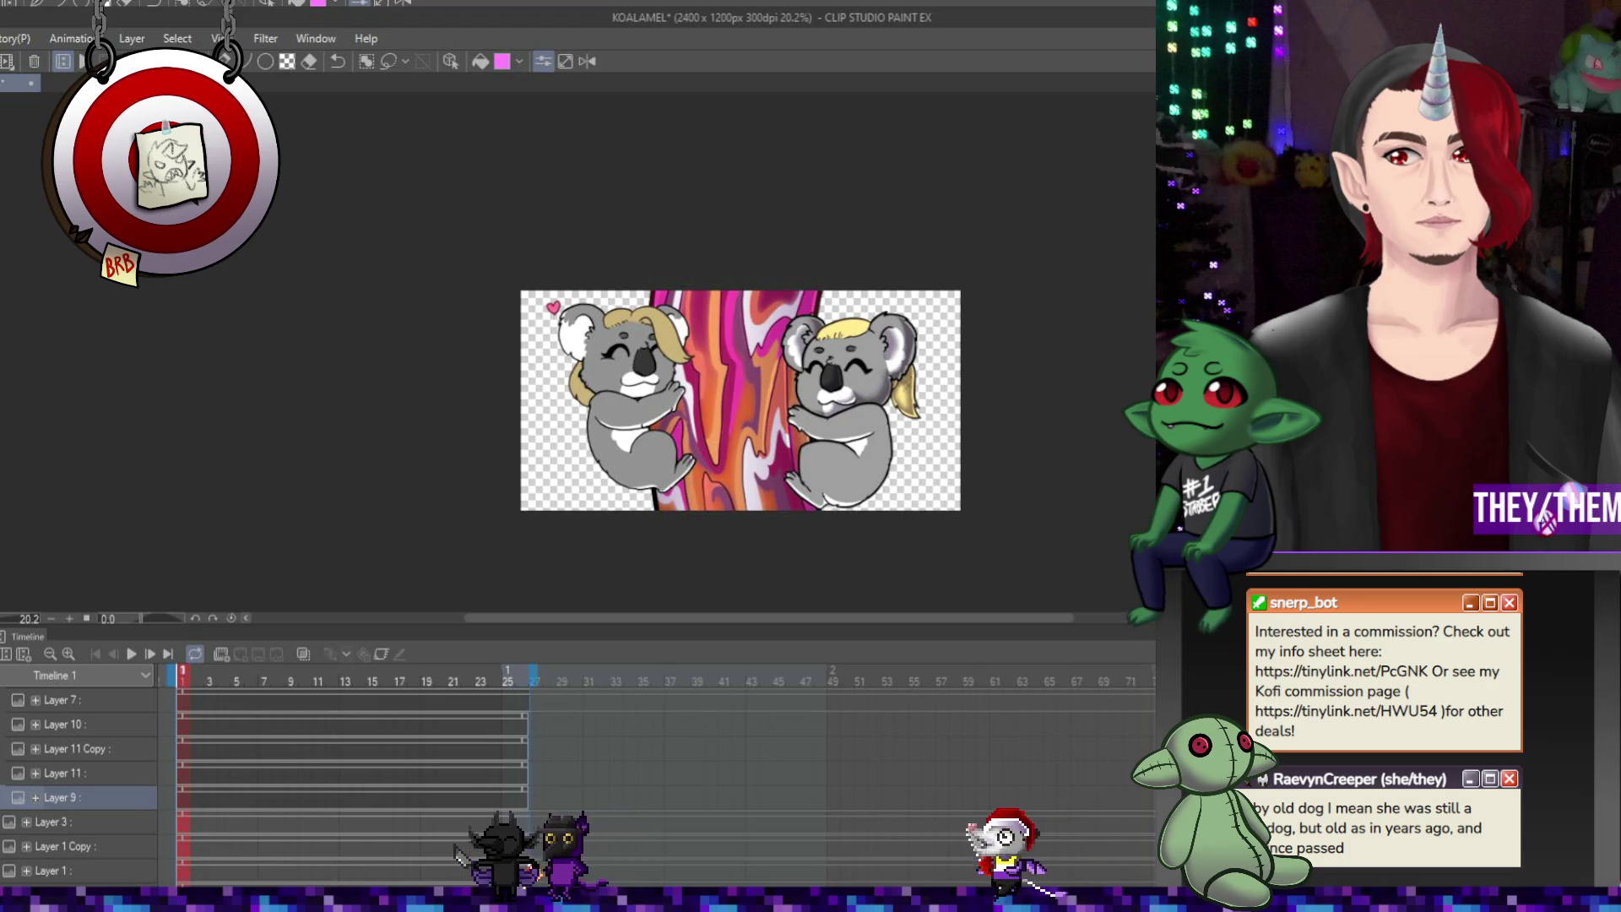
{"action": "scroll", "coordinate": [989, 396], "scroll_direction": "down", "scroll_amount": 2}
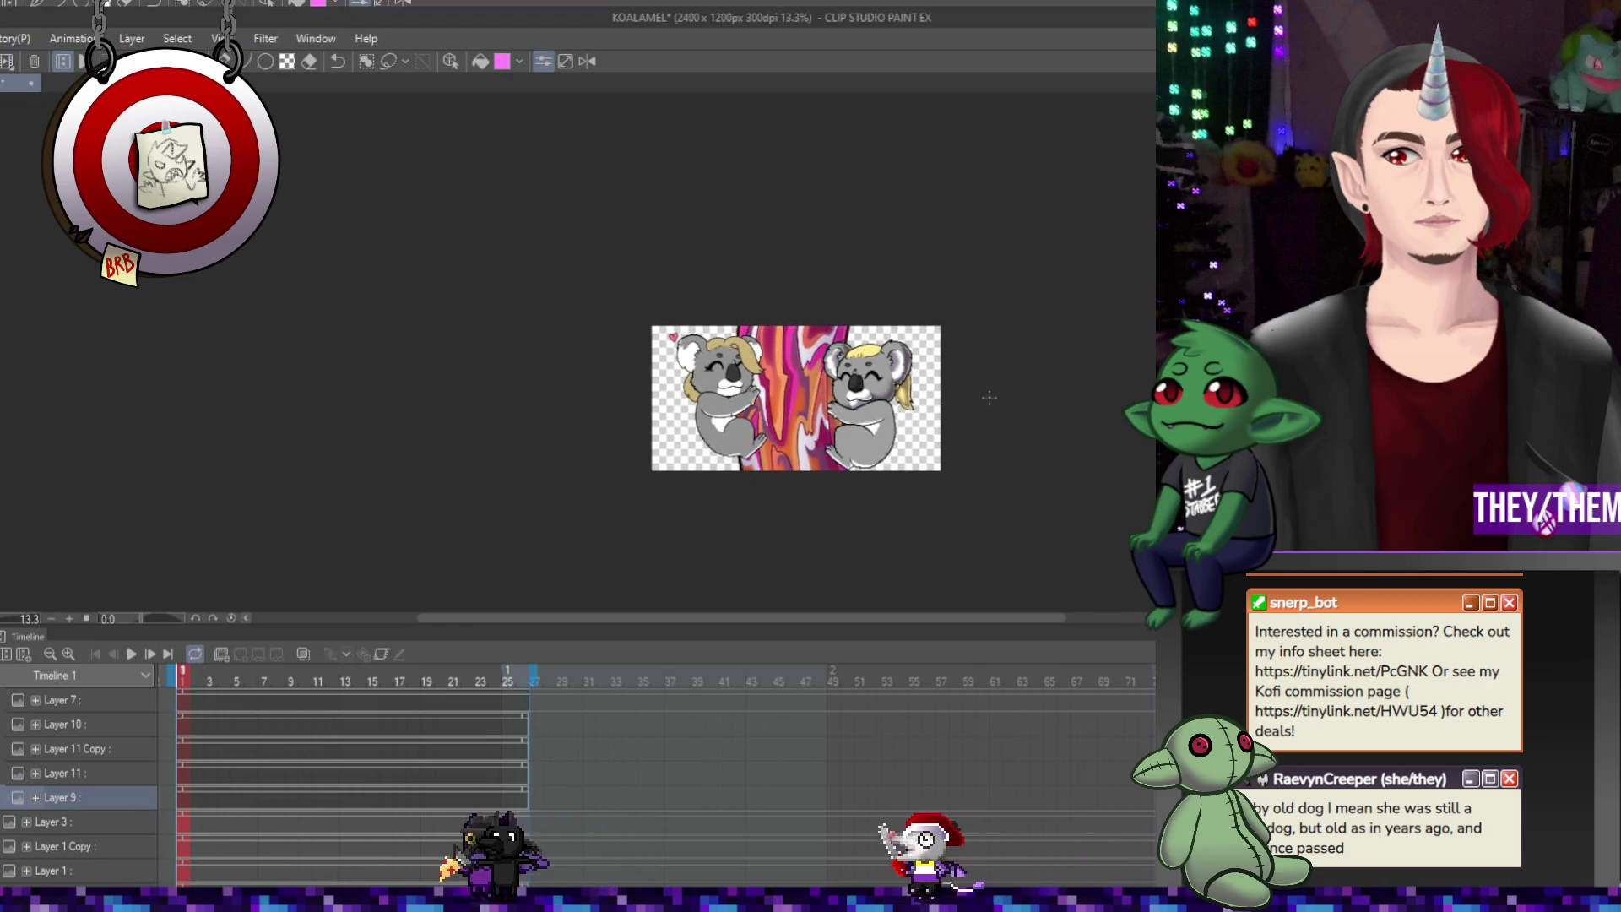
{"action": "scroll", "coordinate": [840, 406], "scroll_direction": "up", "scroll_amount": 1}
{"action": "scroll", "coordinate": [819, 412], "scroll_direction": "up", "scroll_amount": 4}
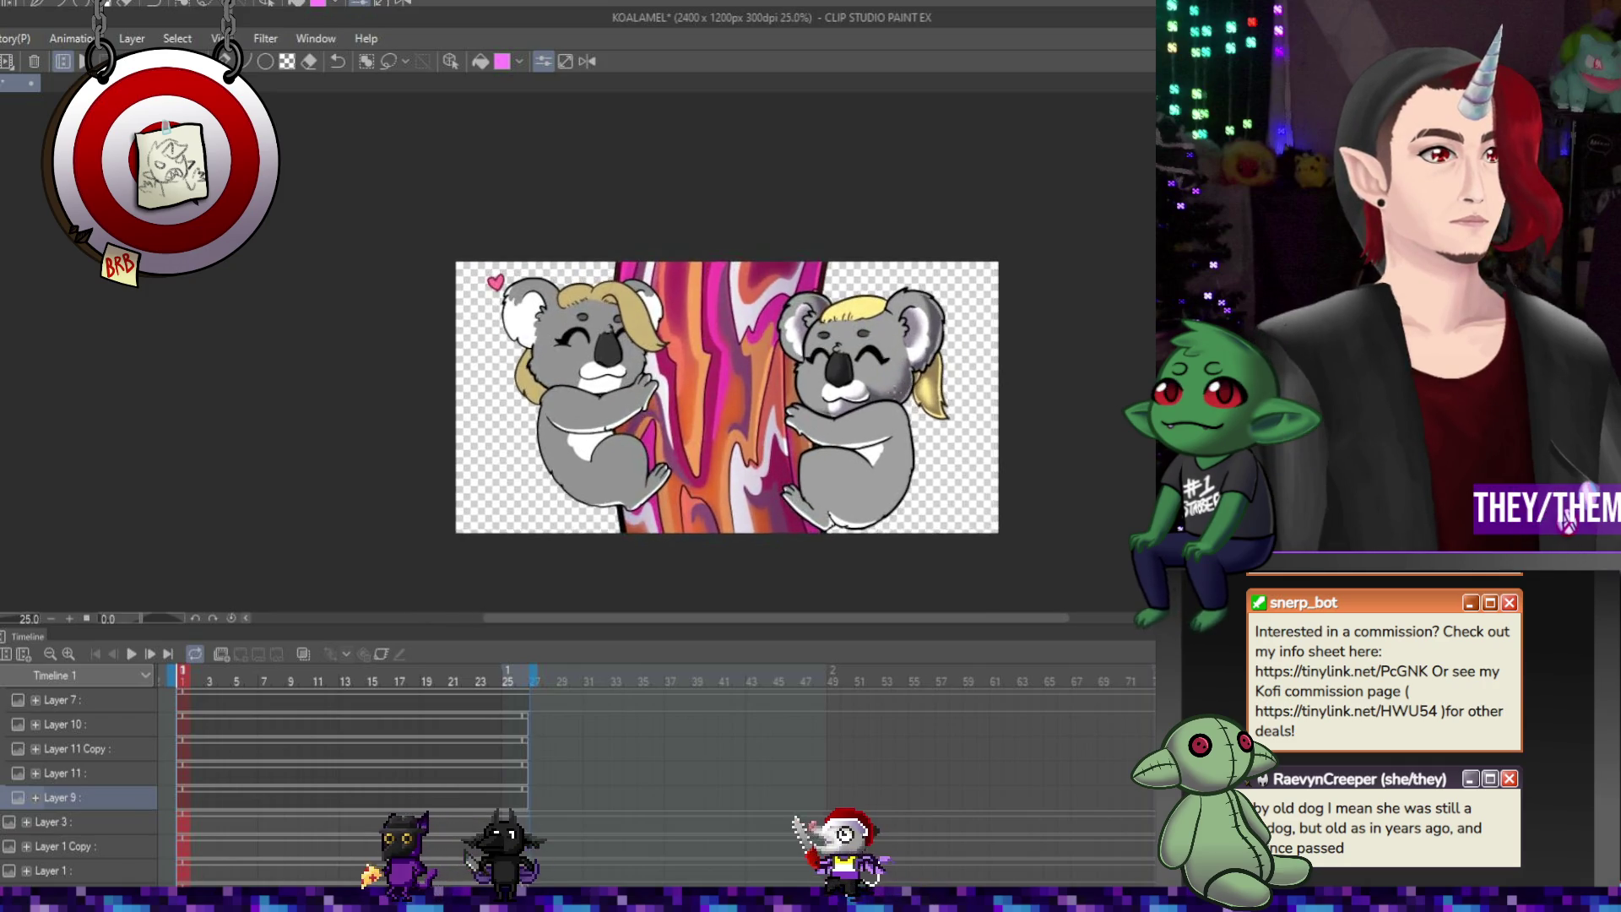
Save the koala animation and select Layer 10 in the timeline
{"action": "key", "text": "ctrl+s"}
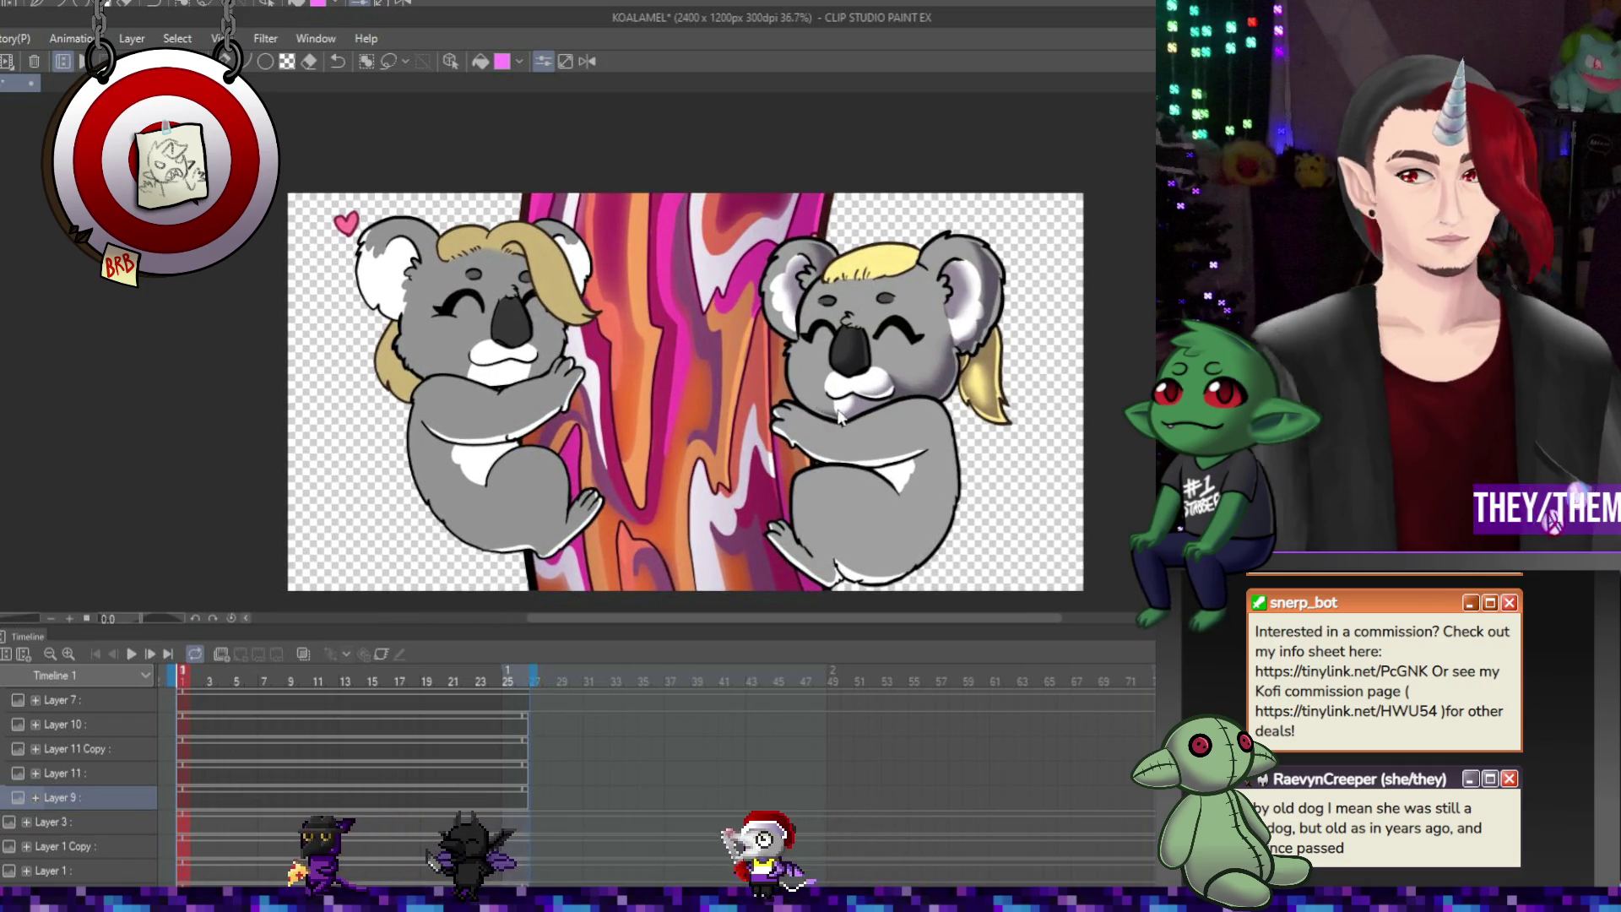
{"action": "left_click", "coordinate": [63, 724]}
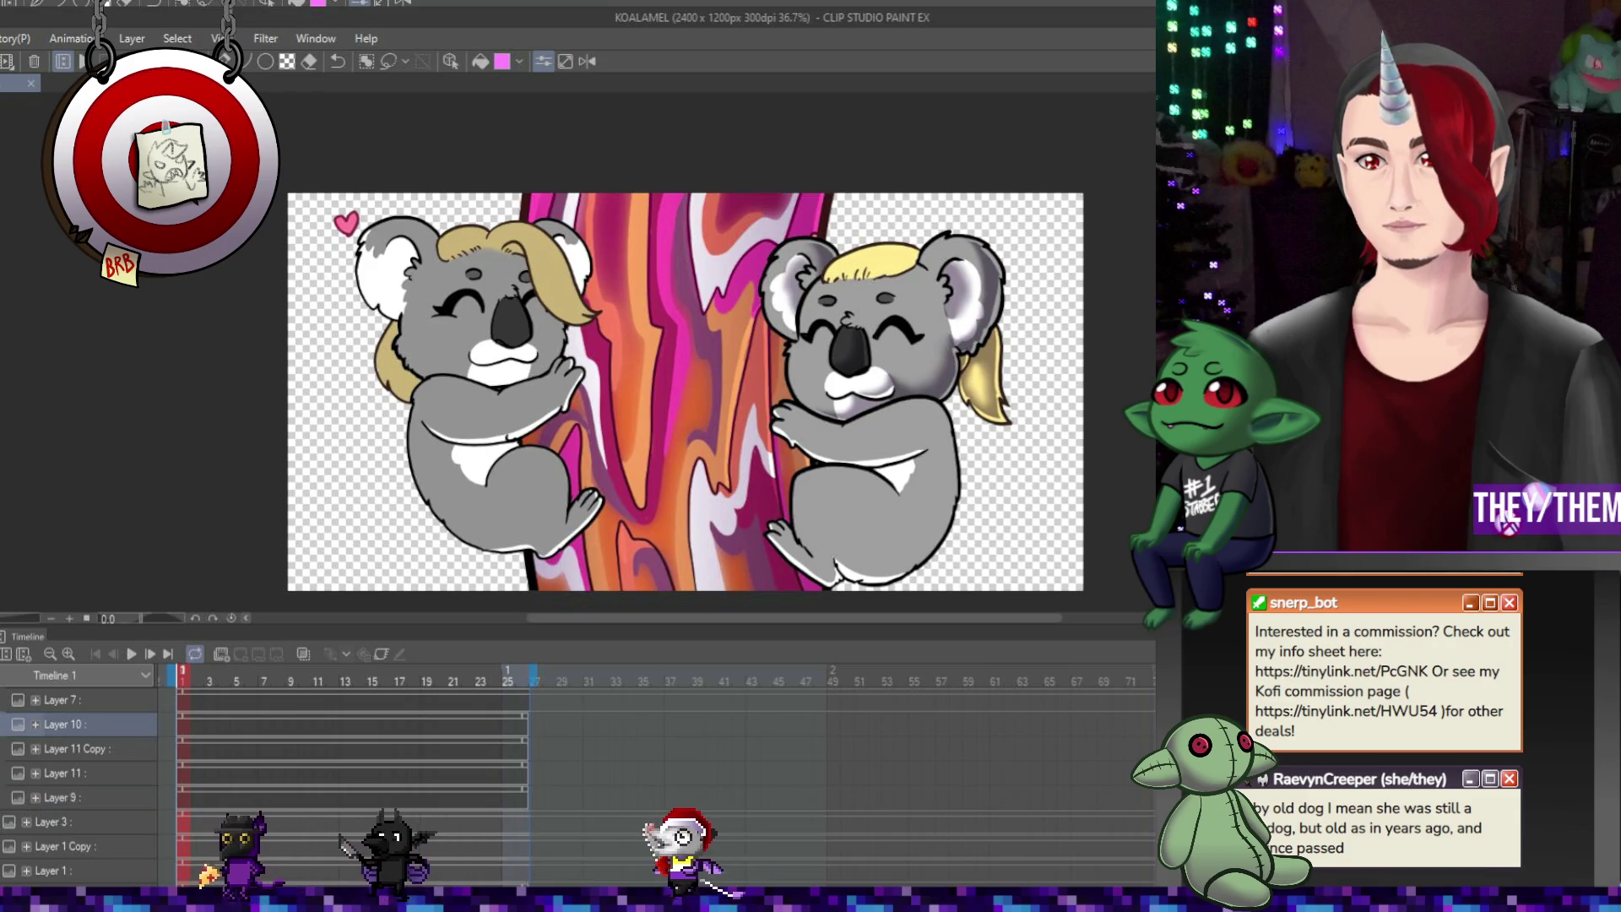
{"action": "scroll", "coordinate": [928, 460], "scroll_direction": "down", "scroll_amount": 1}
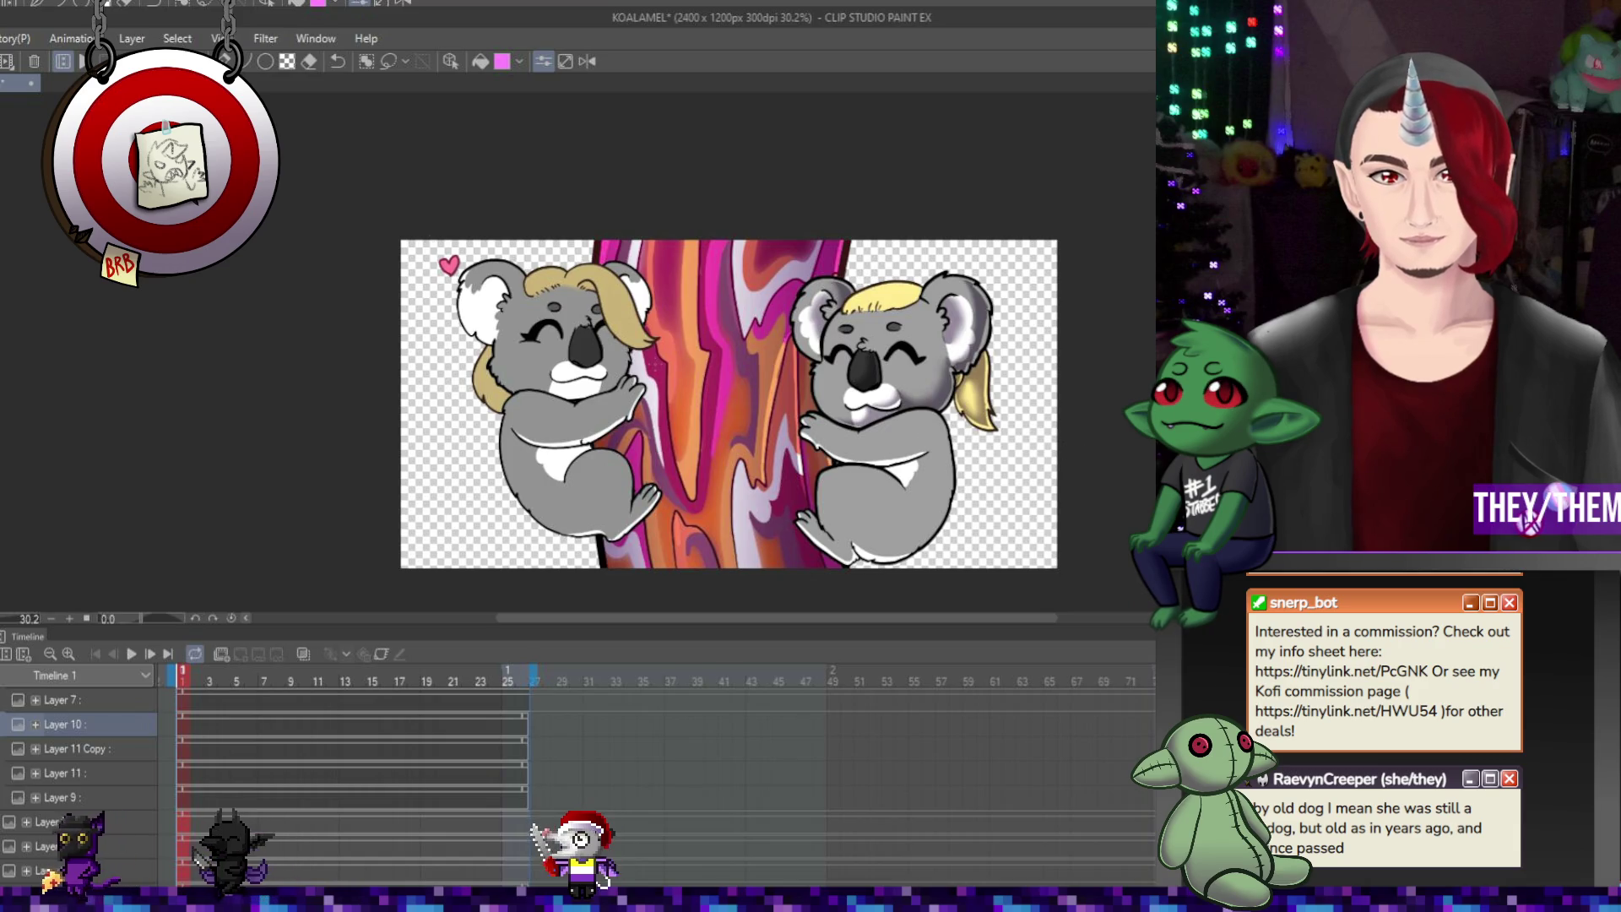
Save again, undo the last change, and scroll the timeline to the Folder 18 and Folder 31 rows
{"action": "key", "text": "ctrl+s"}
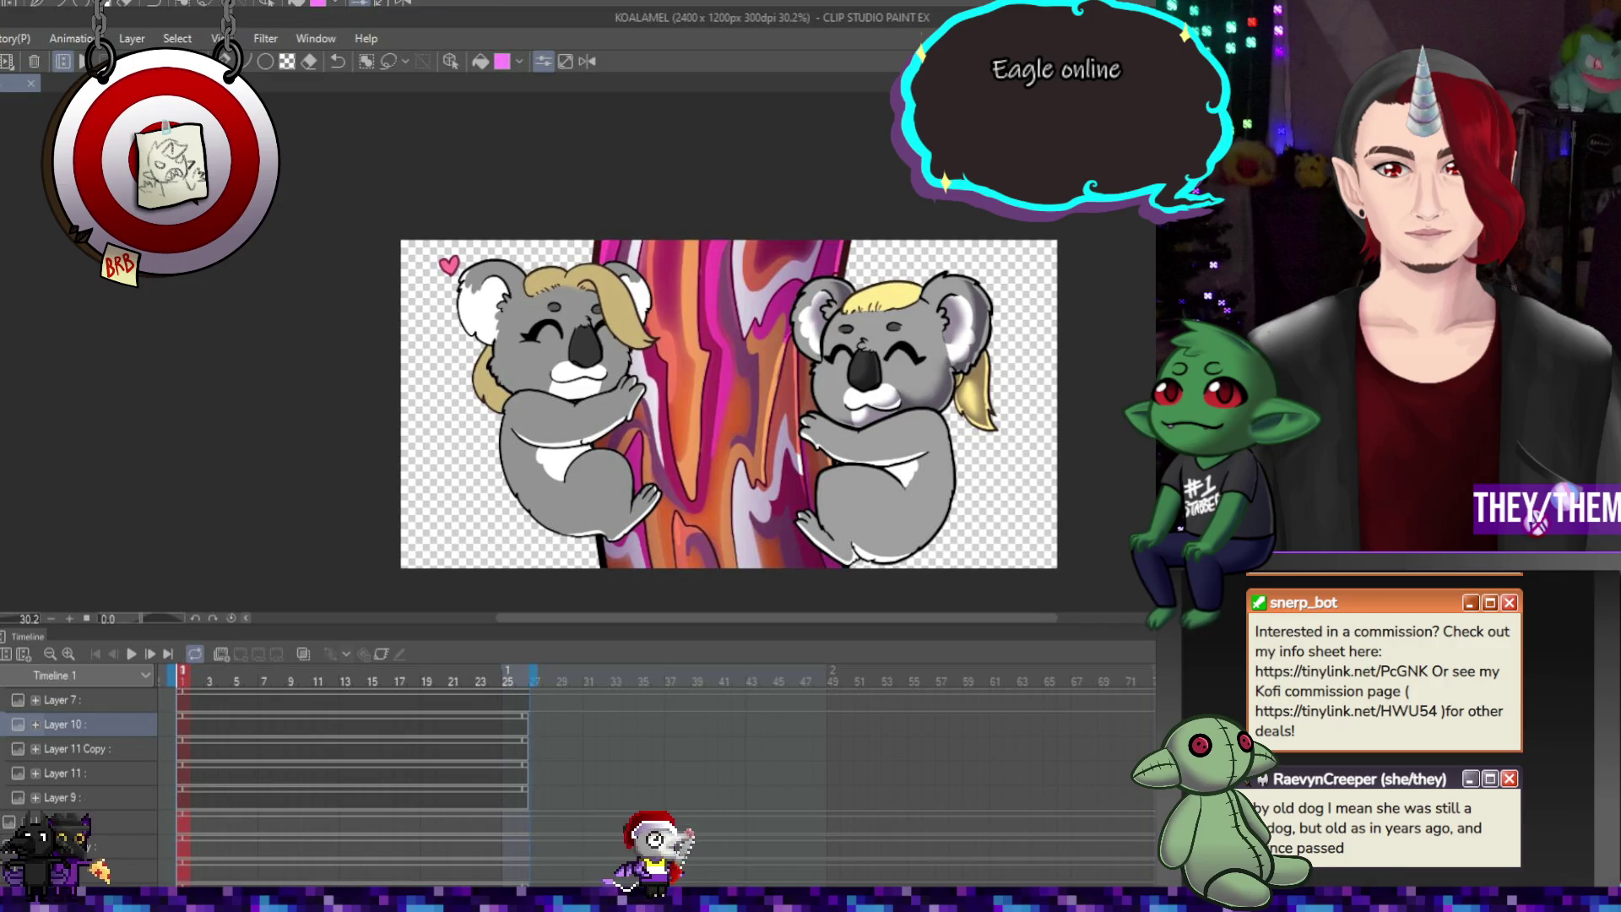
{"action": "key", "text": "ctrl+z"}
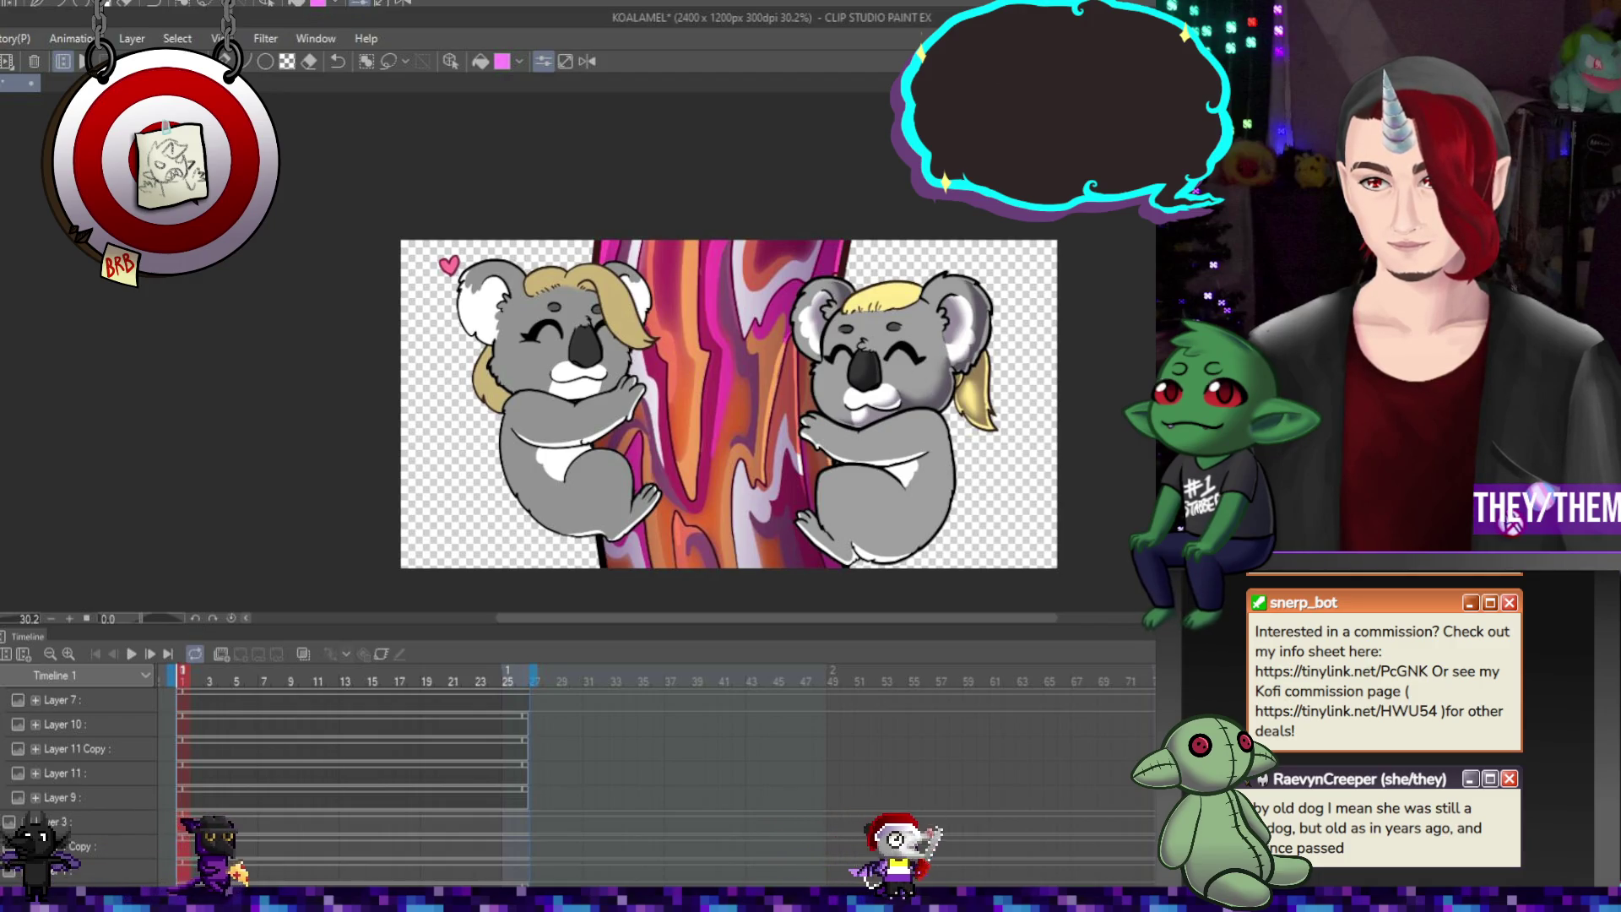
{"action": "scroll", "coordinate": [1057, 470], "scroll_direction": "down", "scroll_amount": 1}
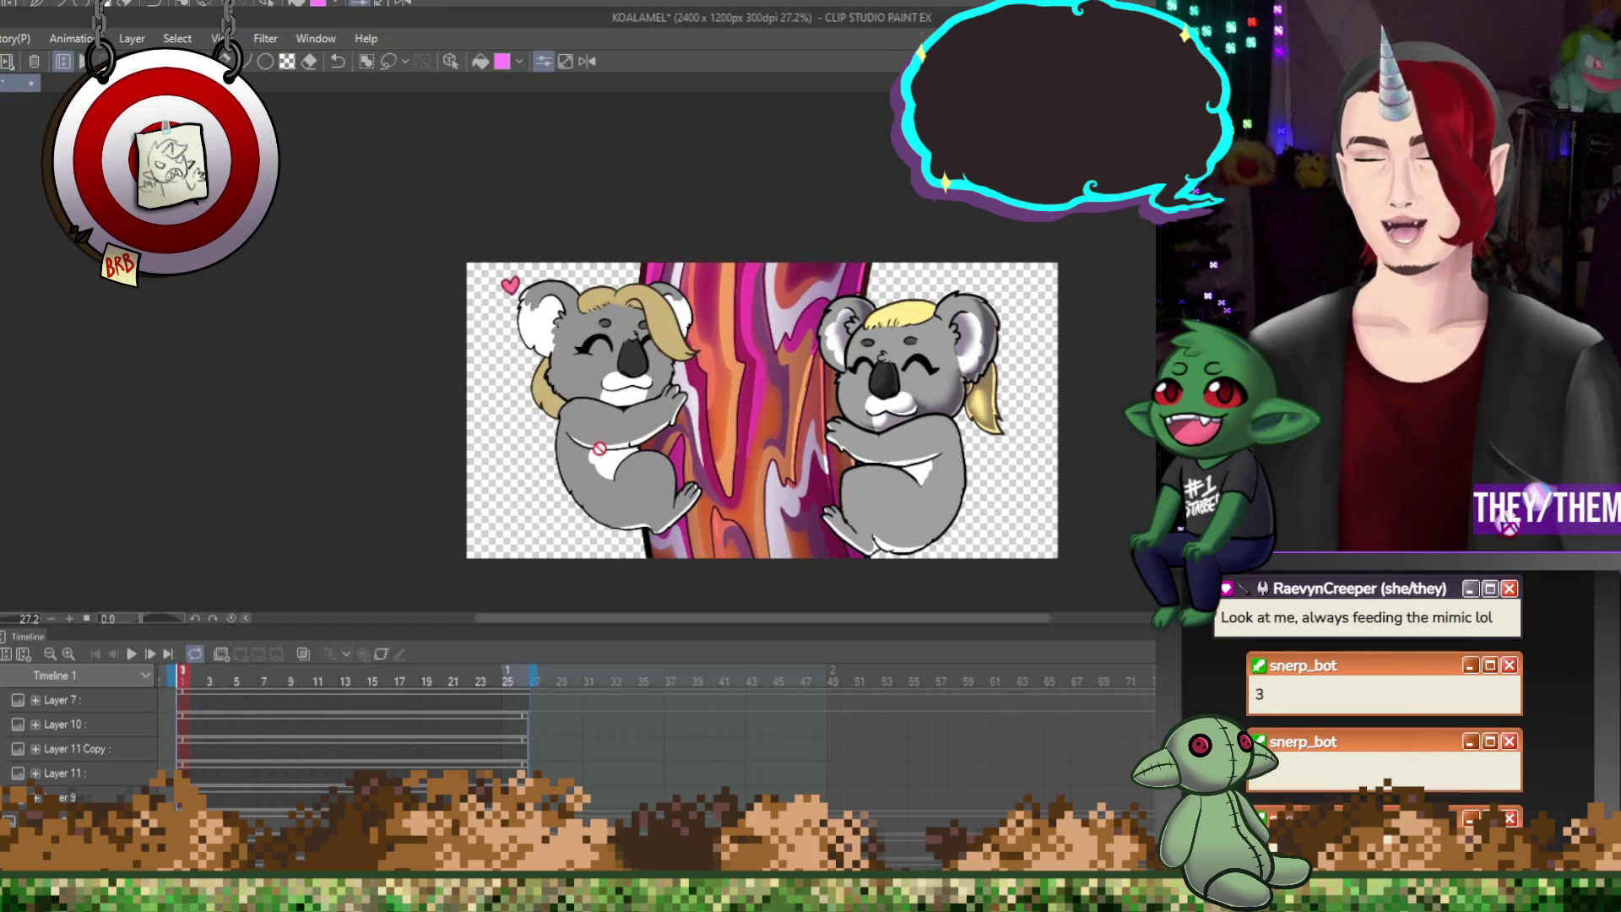
{"action": "scroll", "coordinate": [676, 382], "scroll_direction": "up", "scroll_amount": 1}
{"action": "scroll", "coordinate": [1124, 504], "scroll_direction": "down", "scroll_amount": 1}
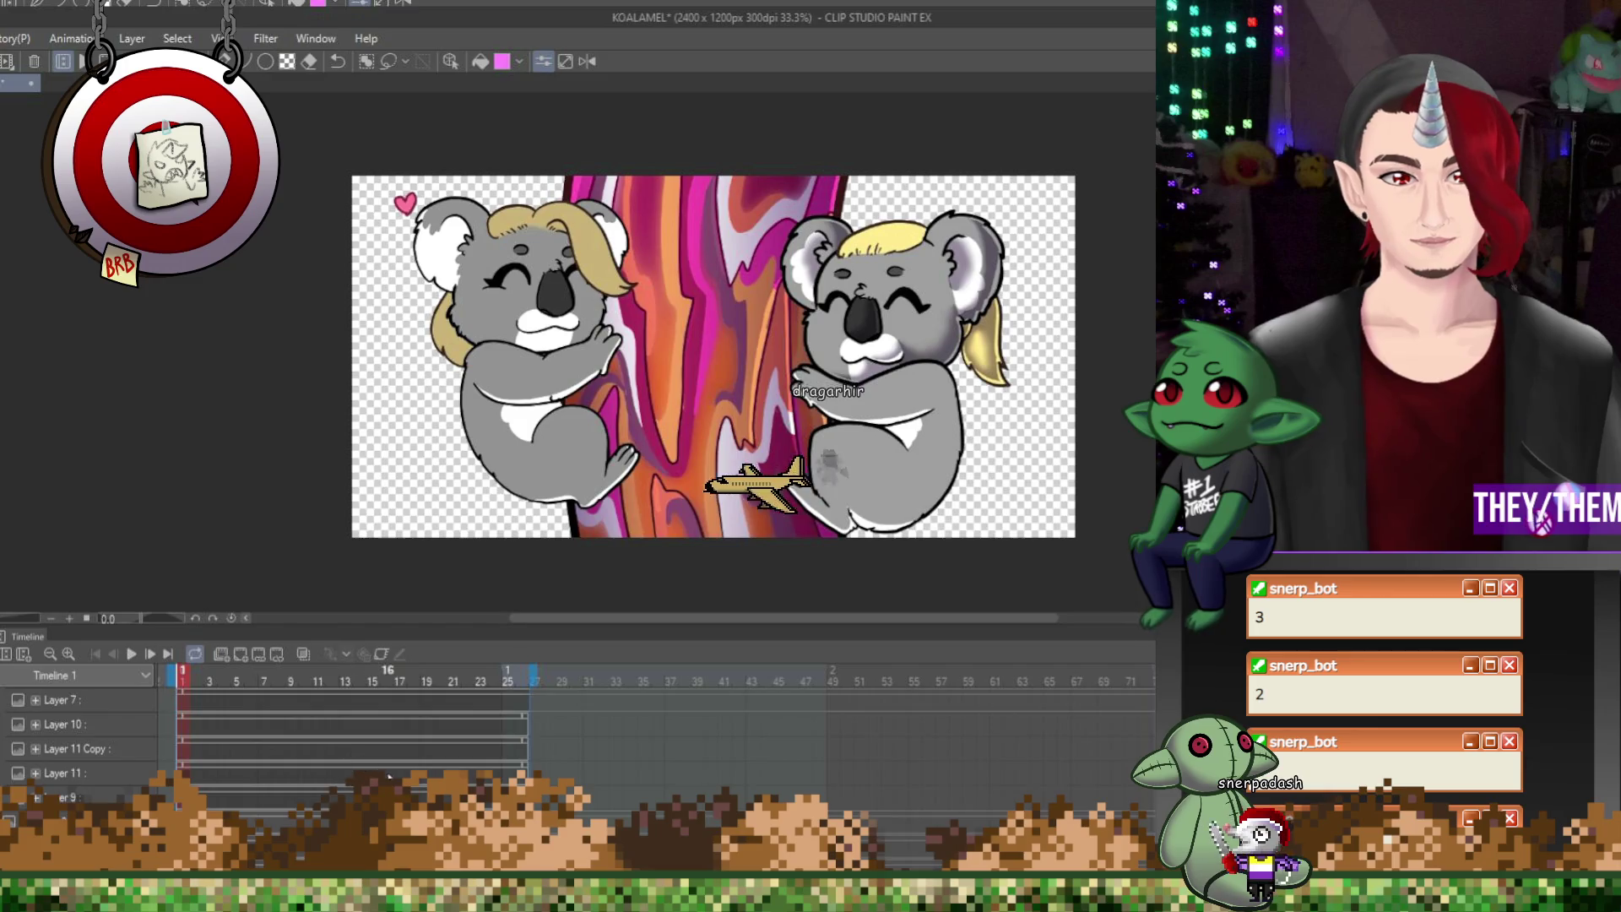
{"action": "scroll", "coordinate": [389, 775], "scroll_direction": "up", "scroll_amount": 3}
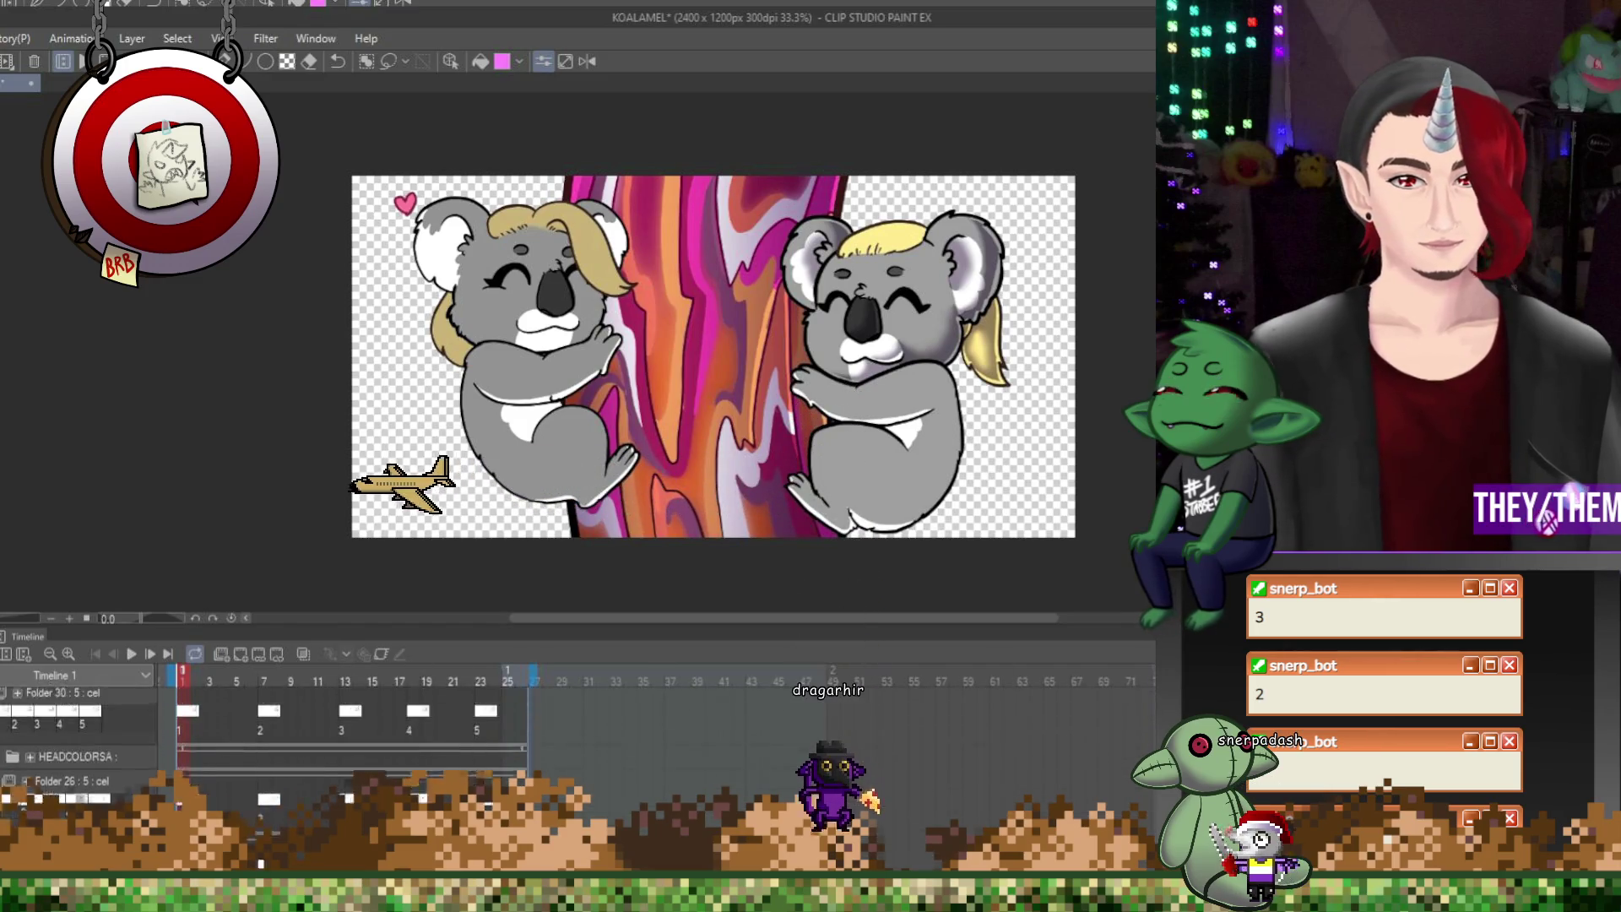
{"action": "scroll", "coordinate": [218, 740], "scroll_direction": "down", "scroll_amount": 5}
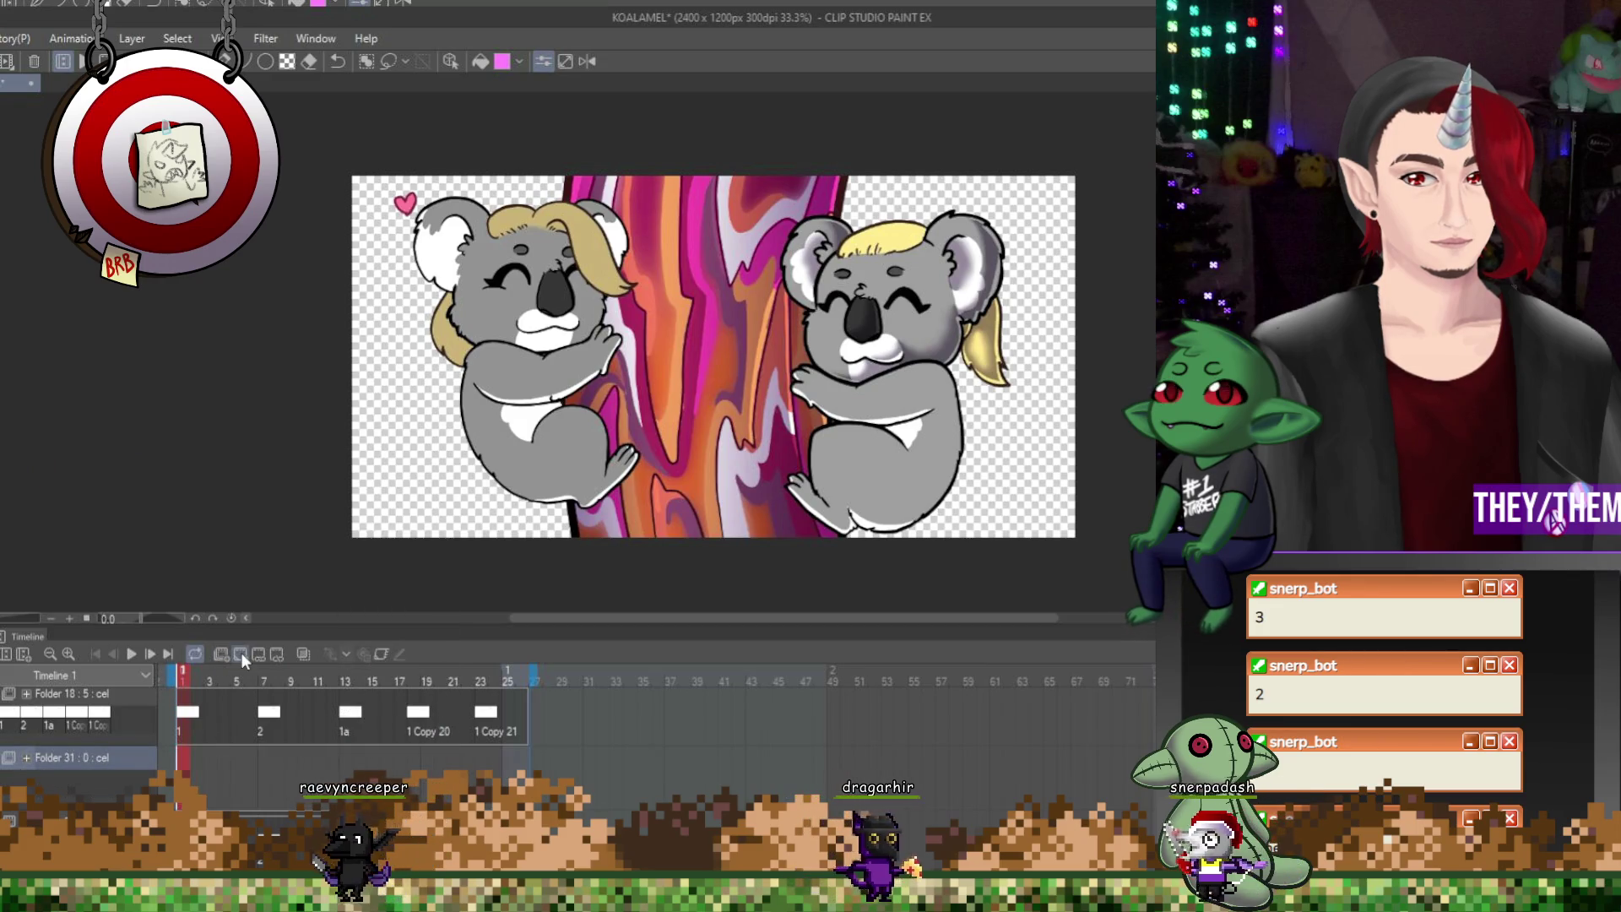
{"action": "scroll", "coordinate": [979, 187], "scroll_direction": "up", "scroll_amount": 1}
Paint grey-lavender shading across the right koala's blonde hair on the current cel
{"action": "scroll", "coordinate": [894, 168], "scroll_direction": "up", "scroll_amount": 3}
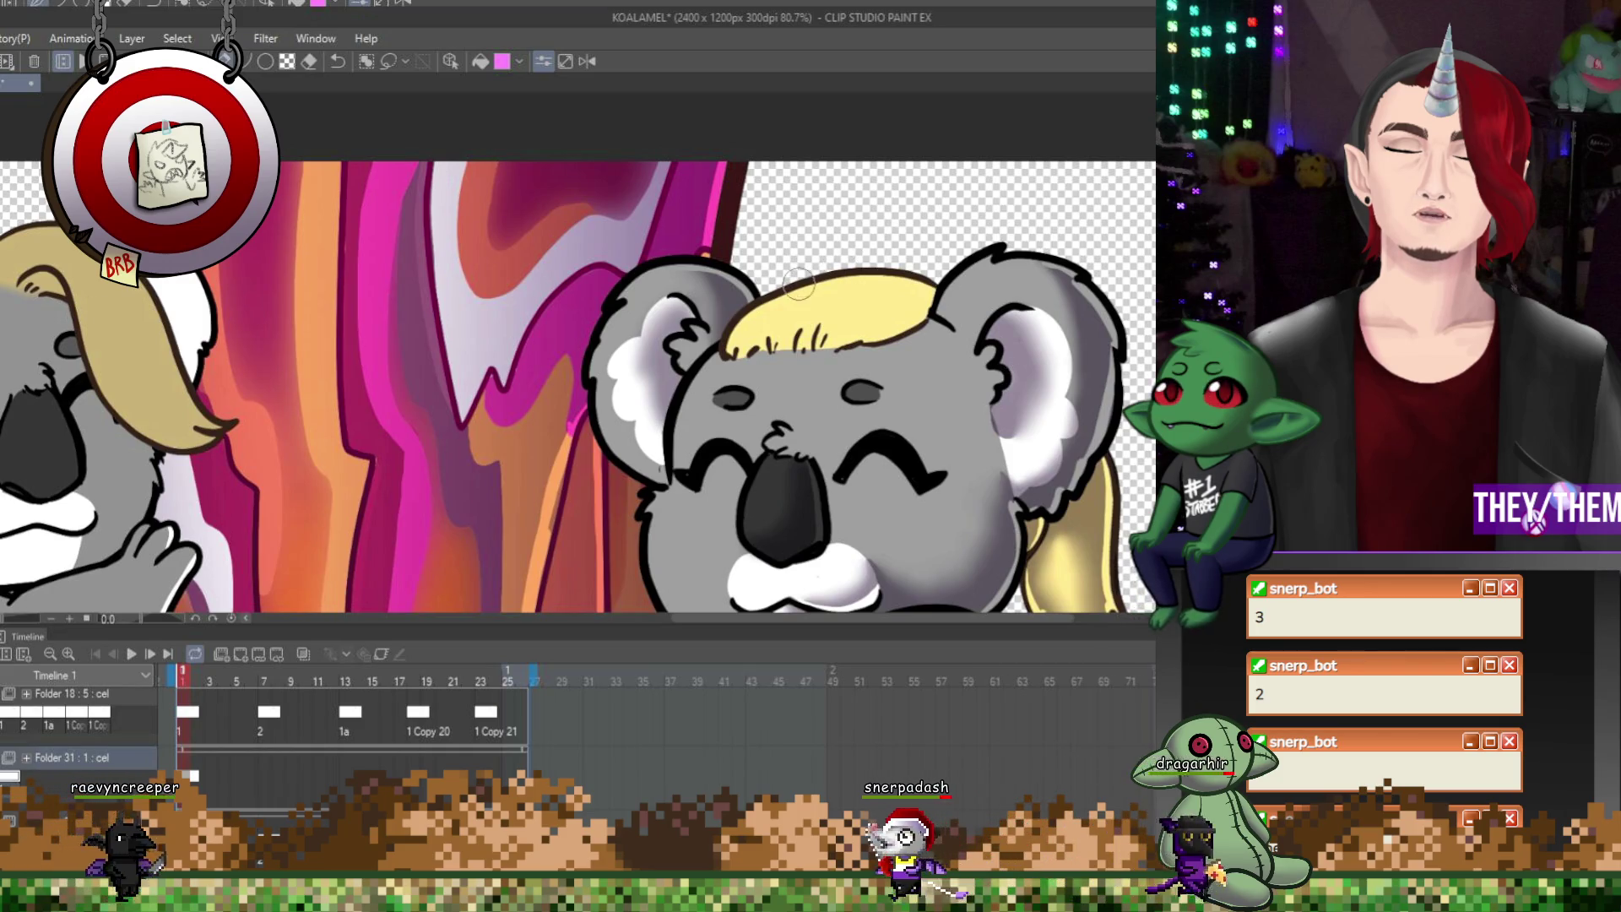
{"action": "left_click_drag", "start_coordinate": [836, 282], "coordinate": [891, 319]}
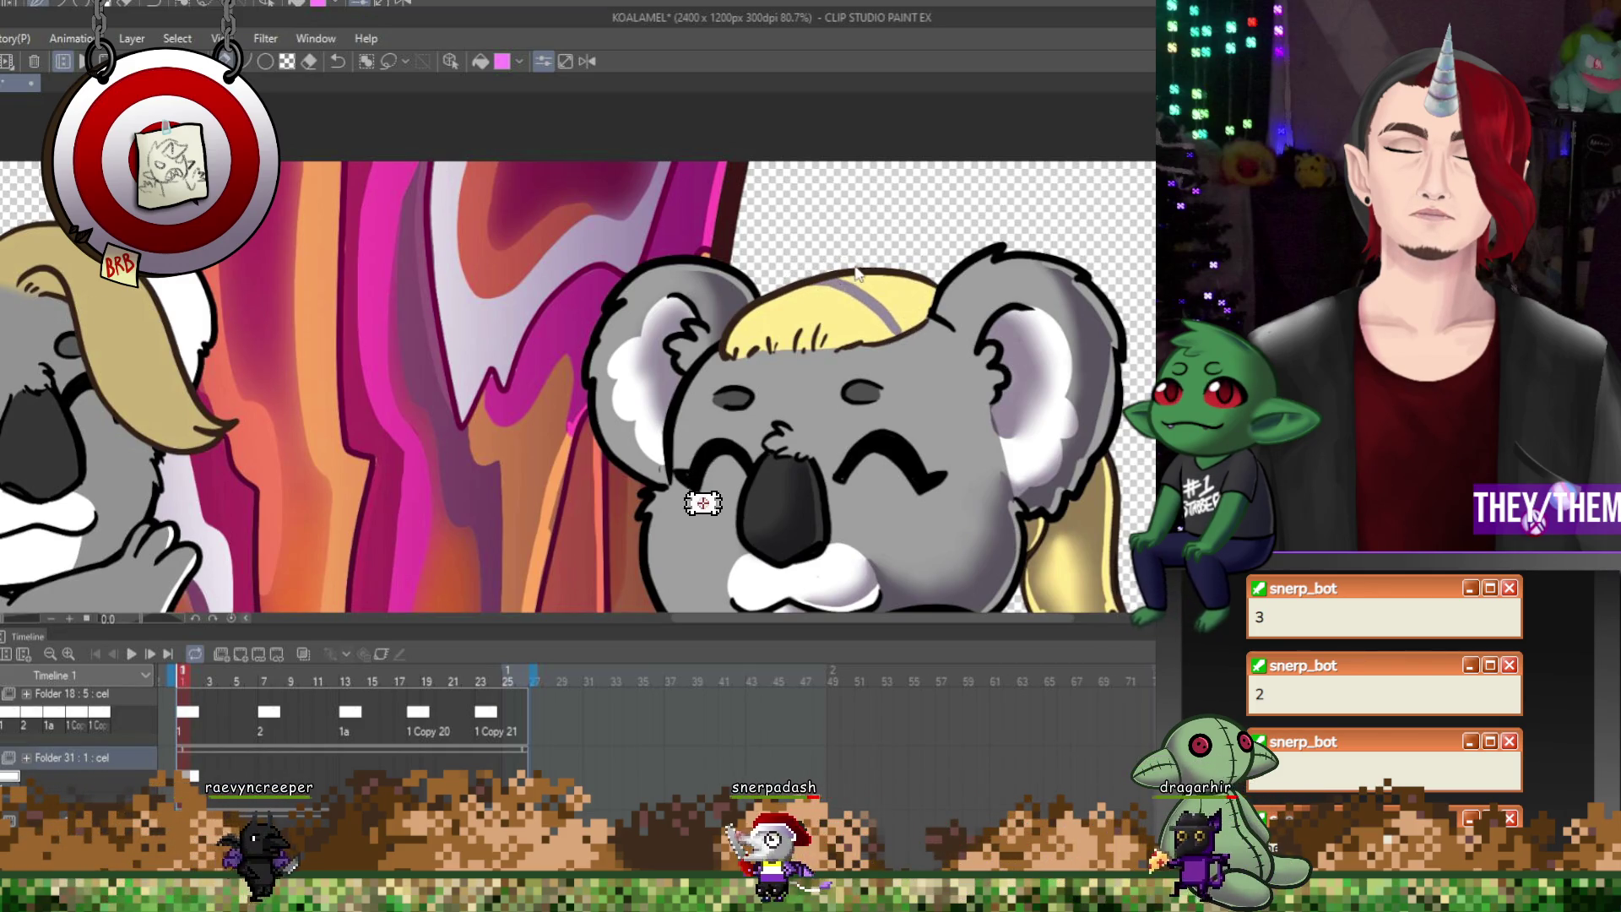
{"action": "left_click_drag", "start_coordinate": [879, 283], "coordinate": [929, 314]}
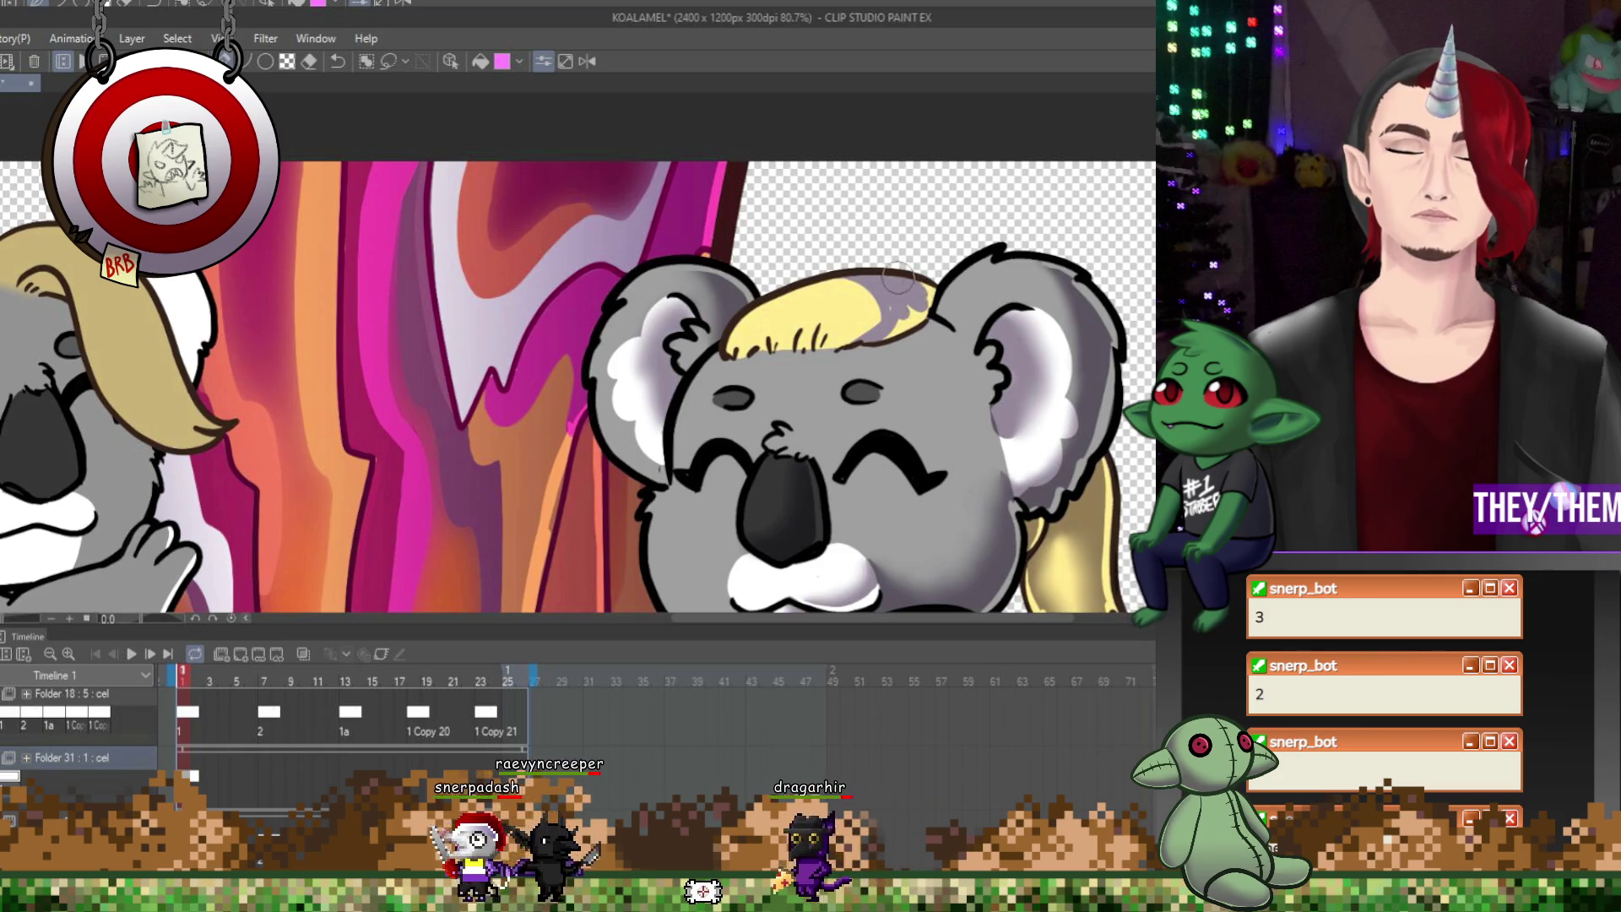
{"action": "left_click_drag", "start_coordinate": [887, 279], "coordinate": [908, 319]}
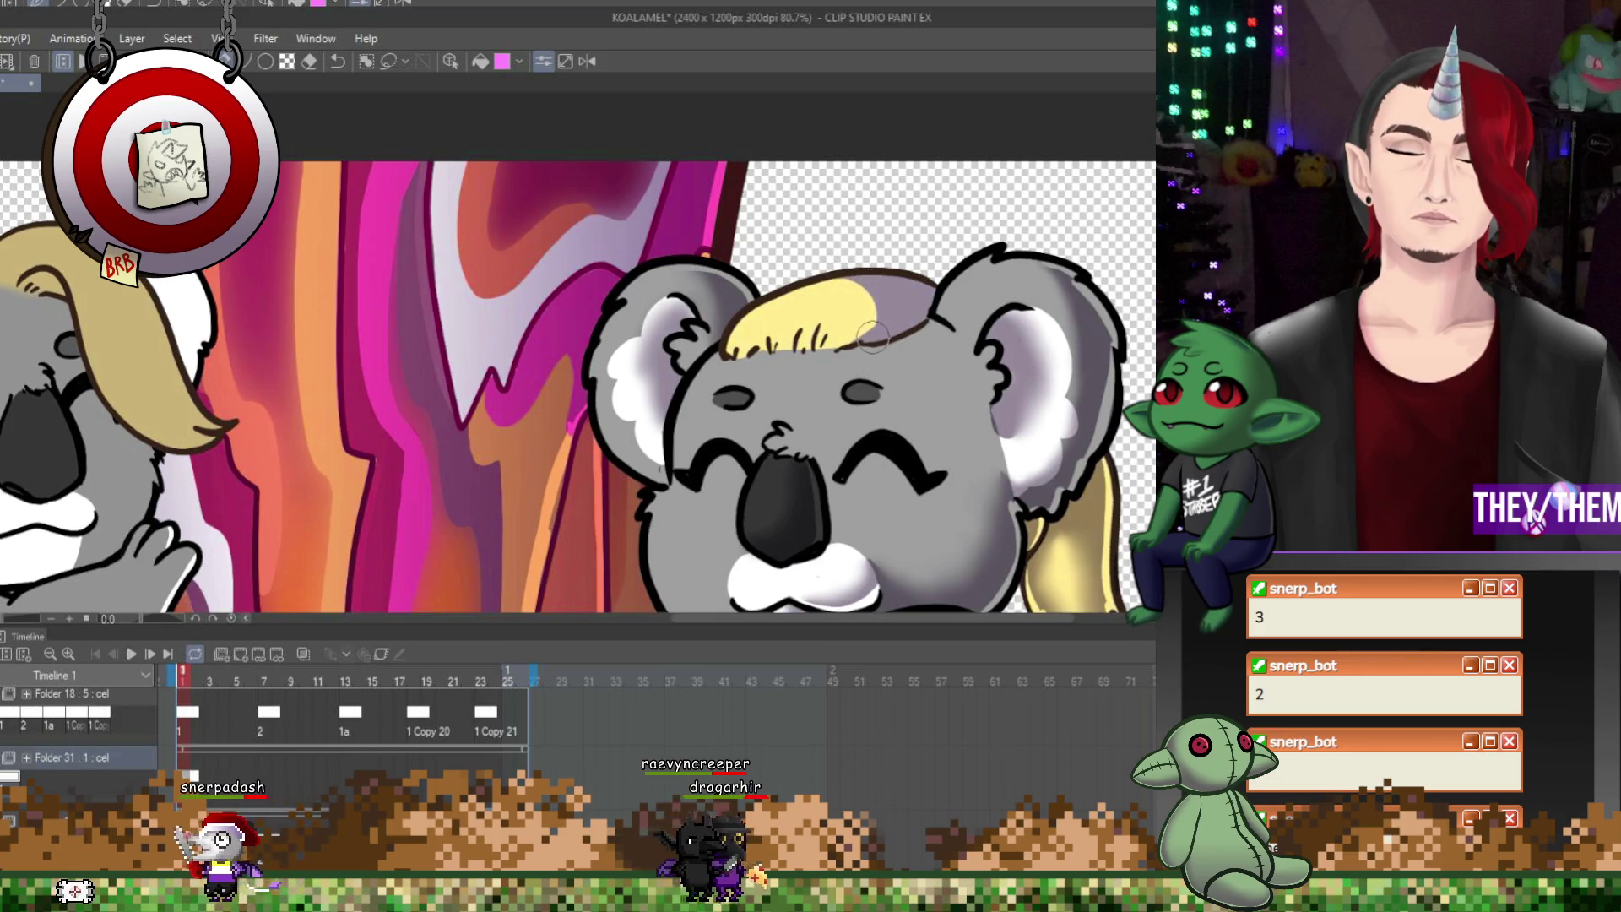
Add new Folder 31 cels at frames 7 and 13, painting a lavender hair stroke on each
{"action": "left_click", "coordinate": [261, 675]}
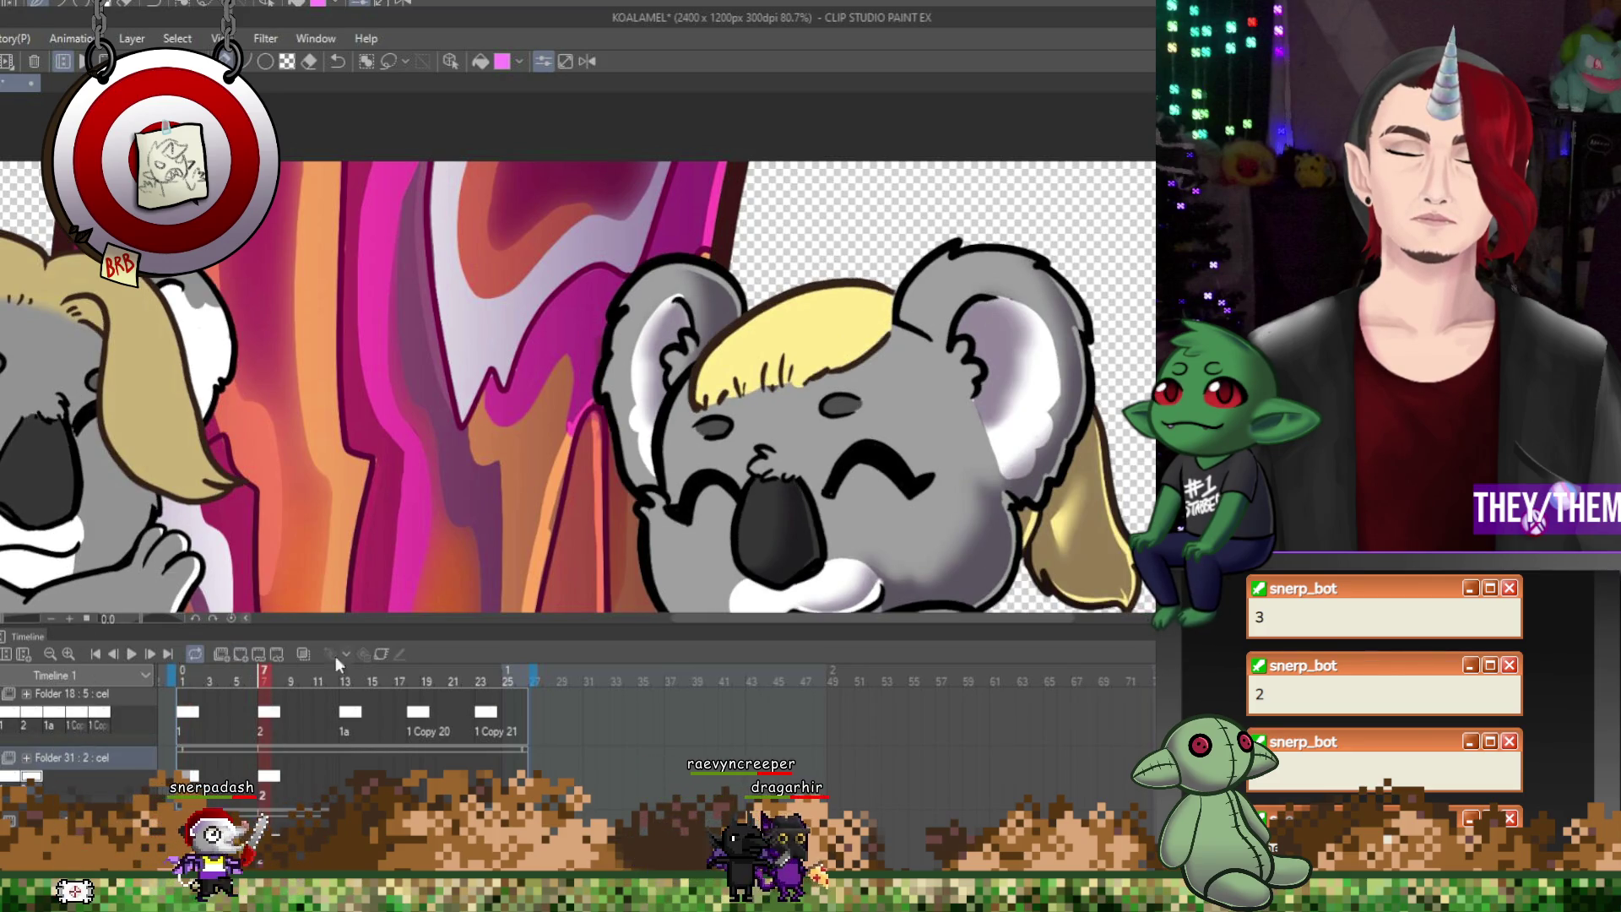
{"action": "left_click", "coordinate": [834, 294]}
{"action": "left_click_drag", "start_coordinate": [834, 293], "coordinate": [821, 364]}
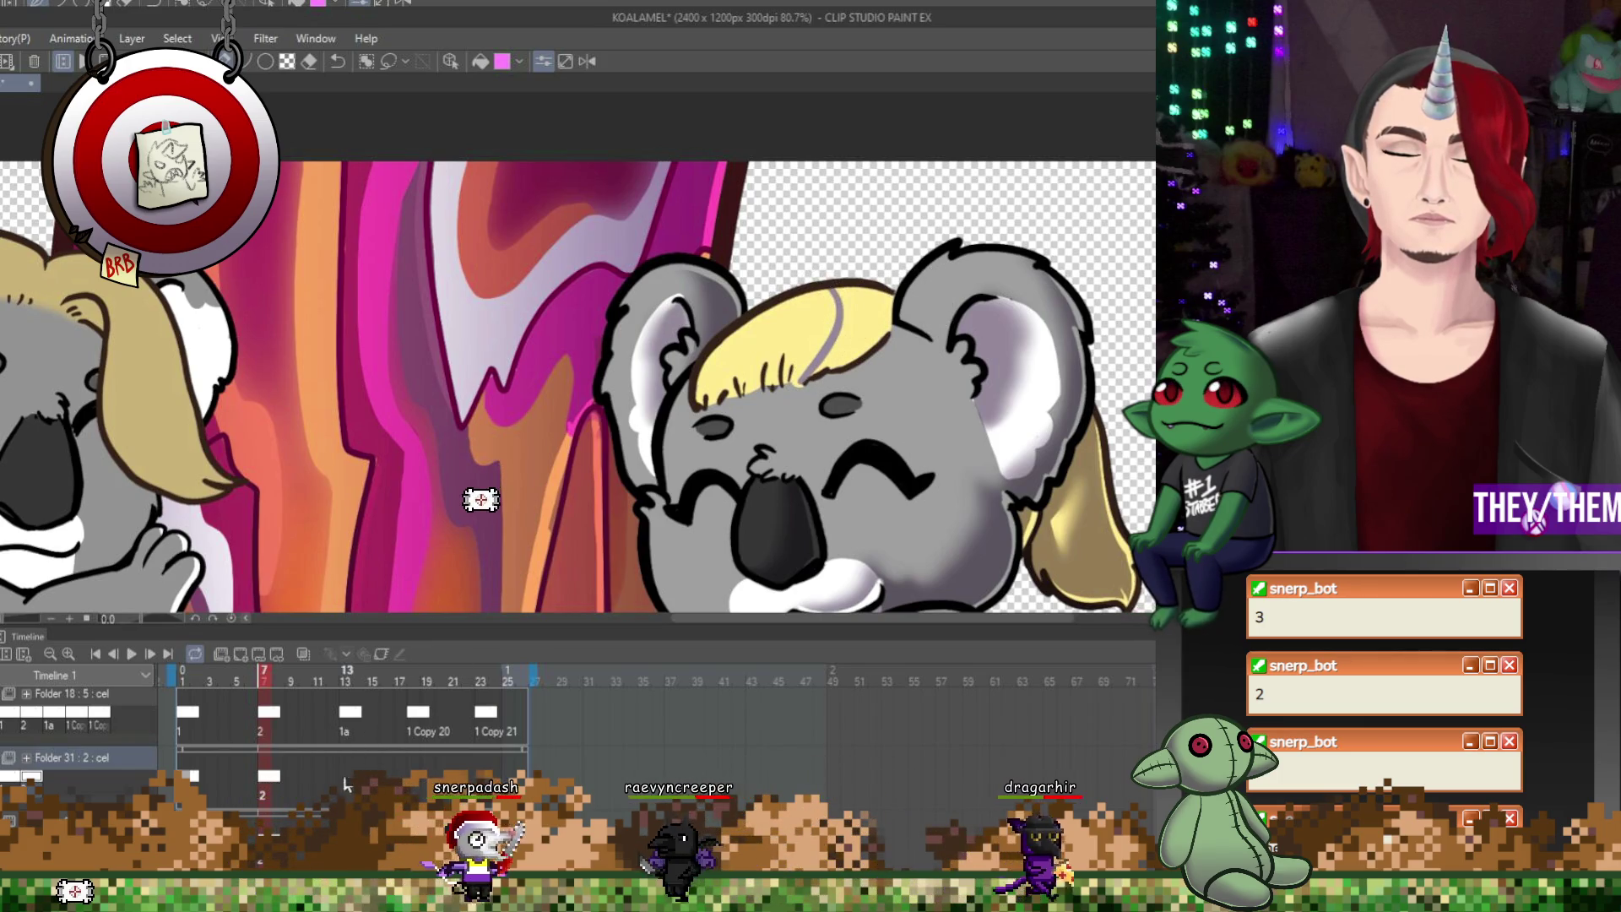
{"action": "key", "text": "Right"}
{"action": "left_click", "coordinate": [893, 252]}
{"action": "left_click_drag", "start_coordinate": [902, 264], "coordinate": [836, 294]}
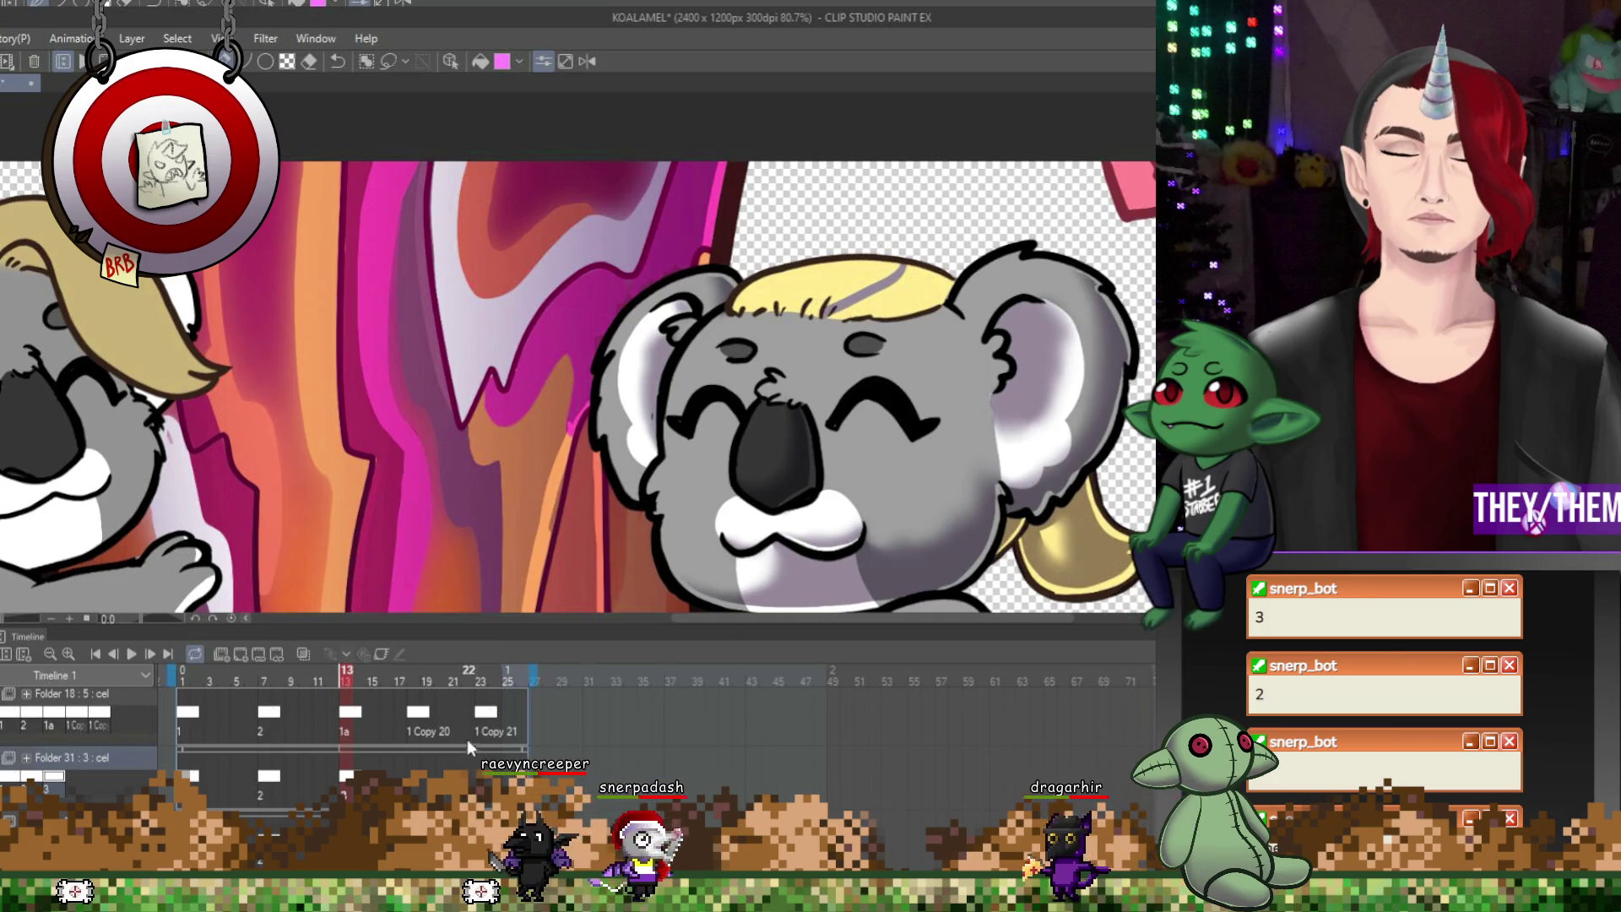
Add a new cel at frame 18 and paint grey hair shading on frame 24
{"action": "left_click", "coordinate": [414, 782]}
{"action": "left_click", "coordinate": [257, 655]}
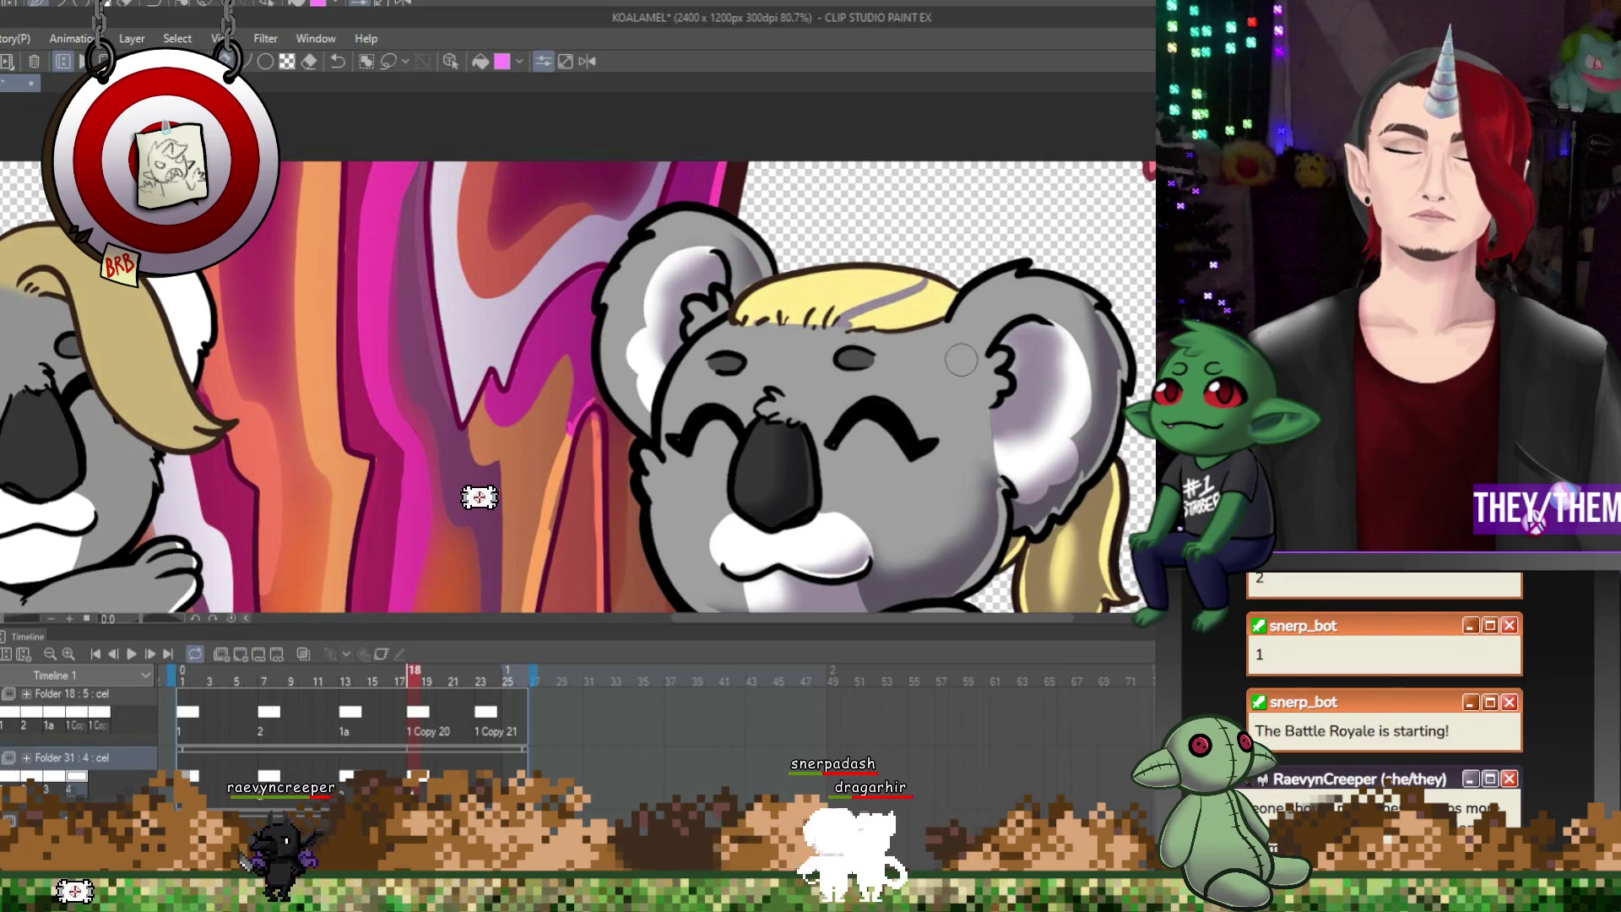
{"action": "left_click", "coordinate": [494, 675]}
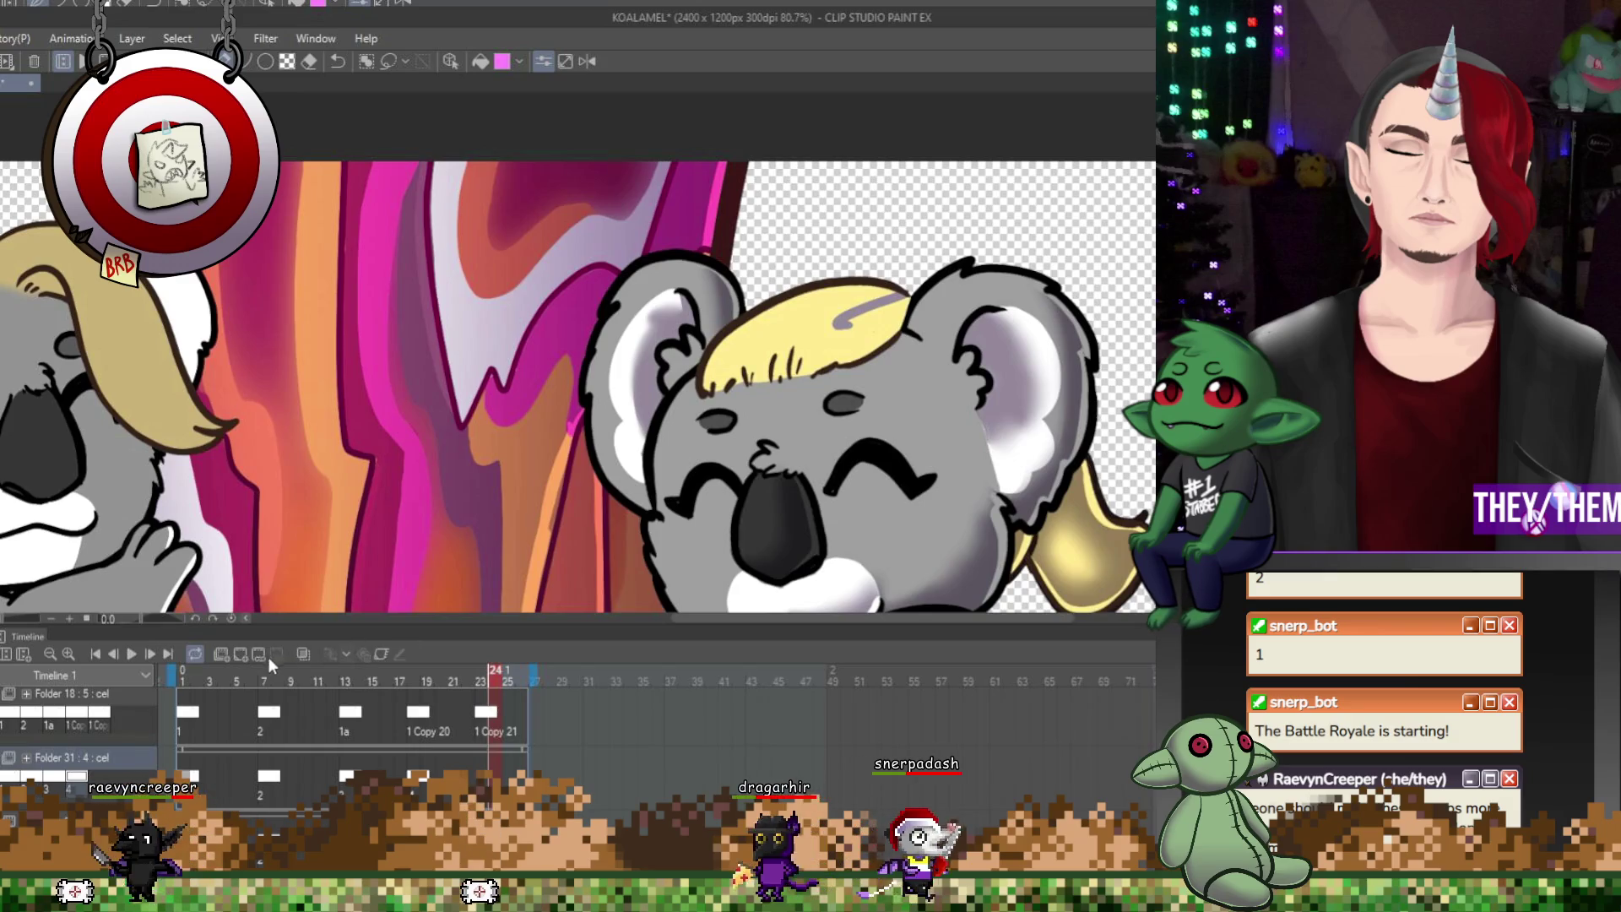
{"action": "mouse_move", "coordinate": [870, 290]}
{"action": "left_mouse_down"}
{"action": "mouse_move", "coordinate": [809, 346]}
{"action": "mouse_move", "coordinate": [832, 353]}
{"action": "mouse_move", "coordinate": [899, 304]}
{"action": "left_mouse_up"}
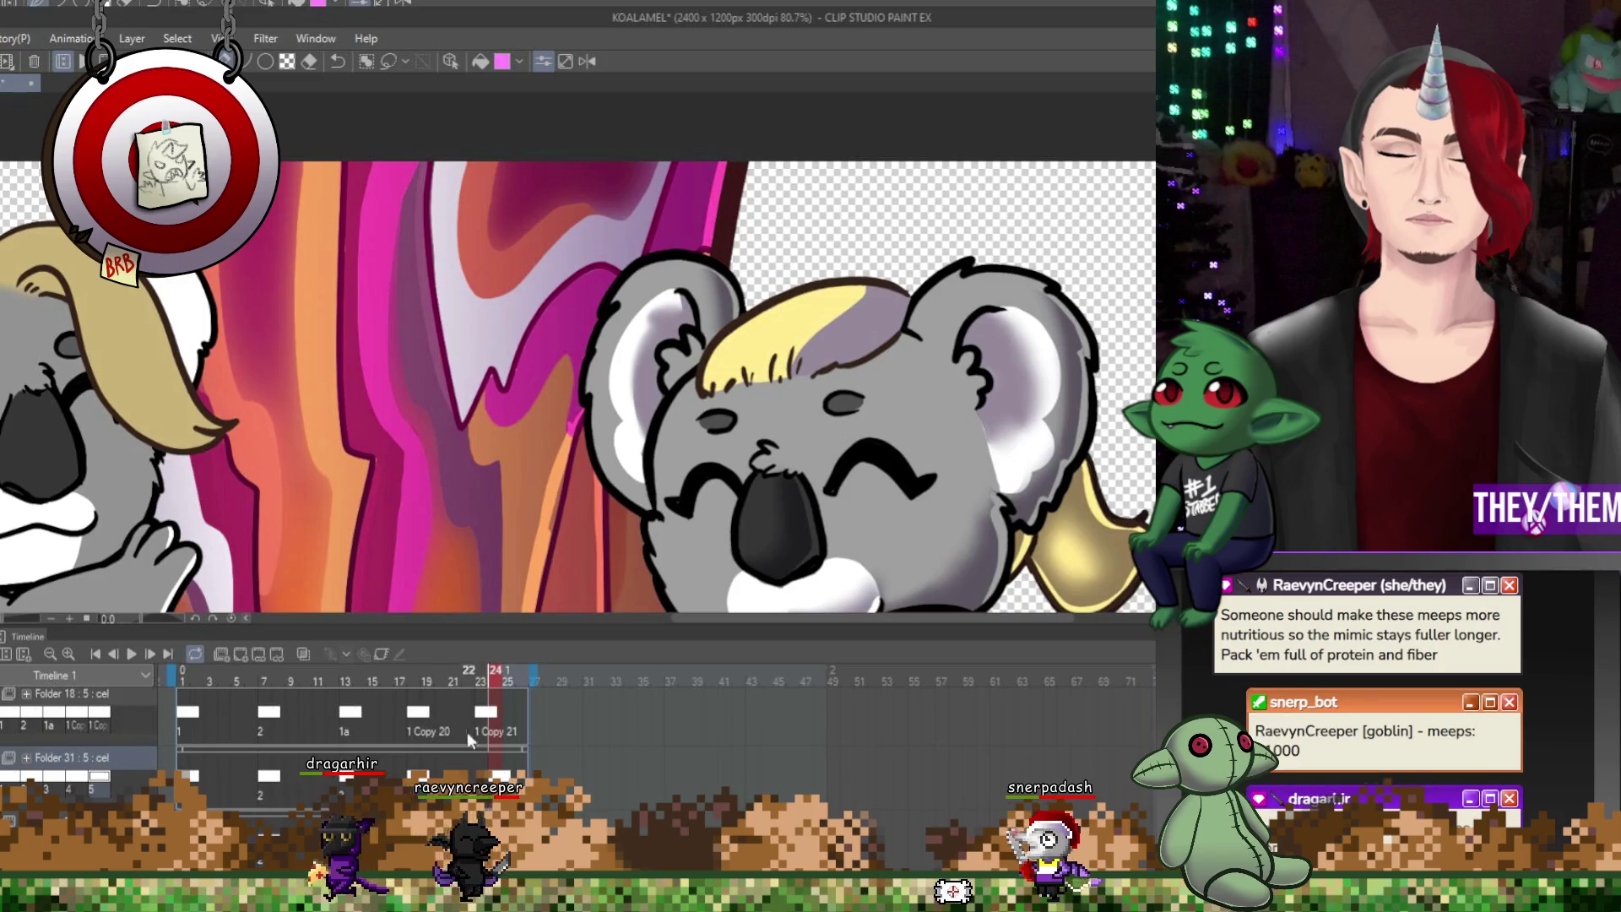
Touch up the hair shading on frames 18, 14 and 7, then return to the first frame
{"action": "left_click", "coordinate": [414, 678]}
{"action": "left_click_drag", "start_coordinate": [887, 296], "coordinate": [916, 303]}
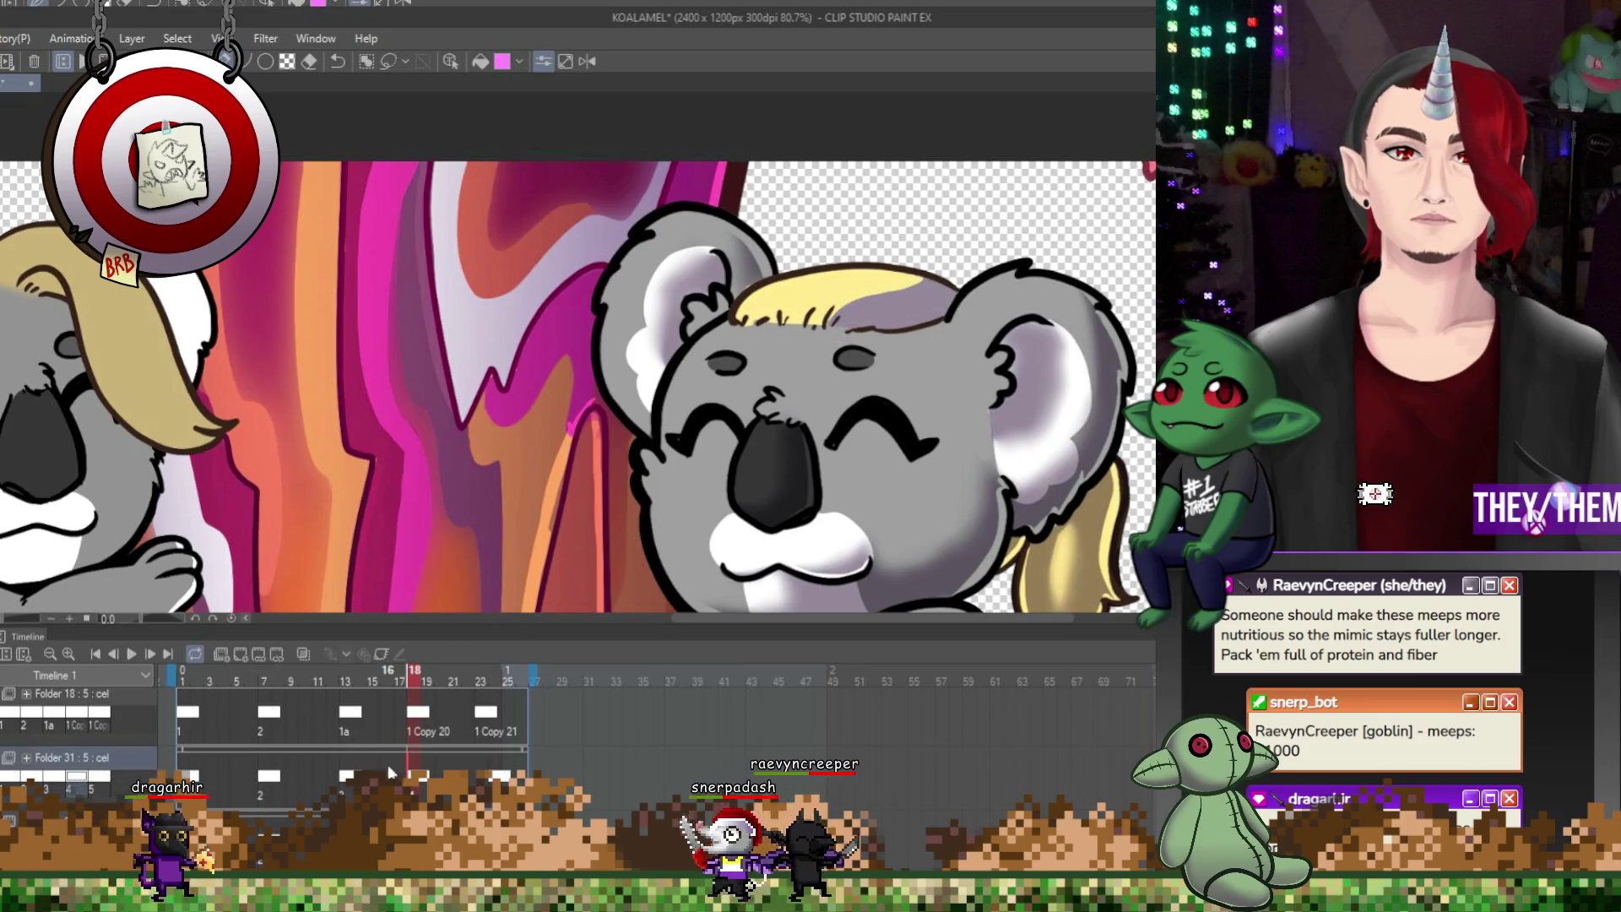
{"action": "left_click", "coordinate": [359, 676]}
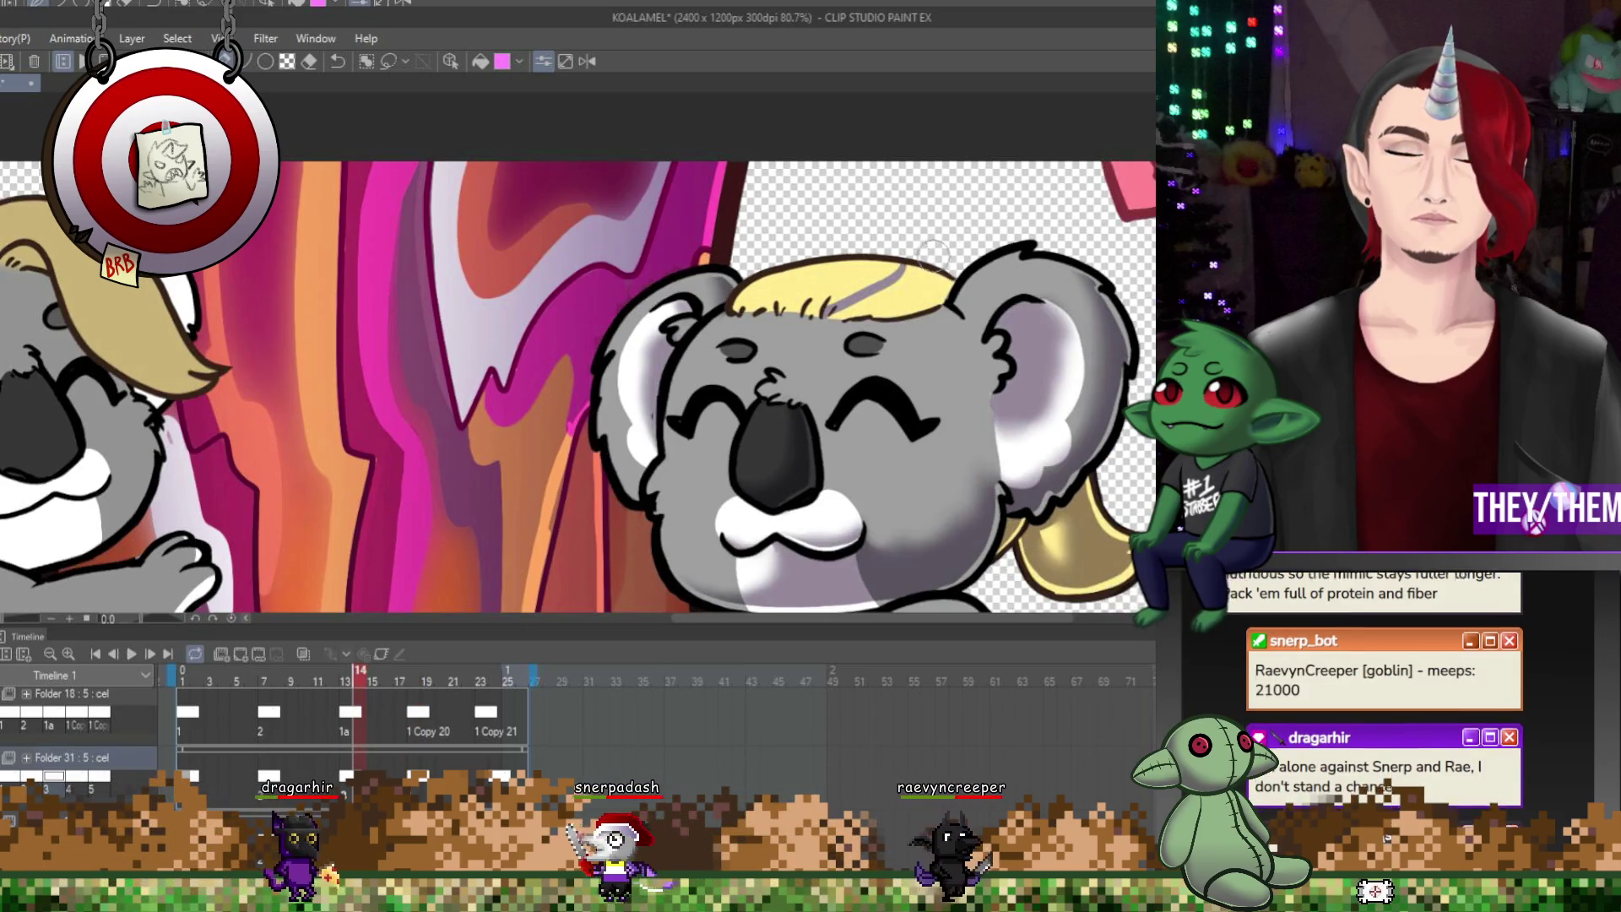
{"action": "left_click_drag", "start_coordinate": [887, 302], "coordinate": [899, 310]}
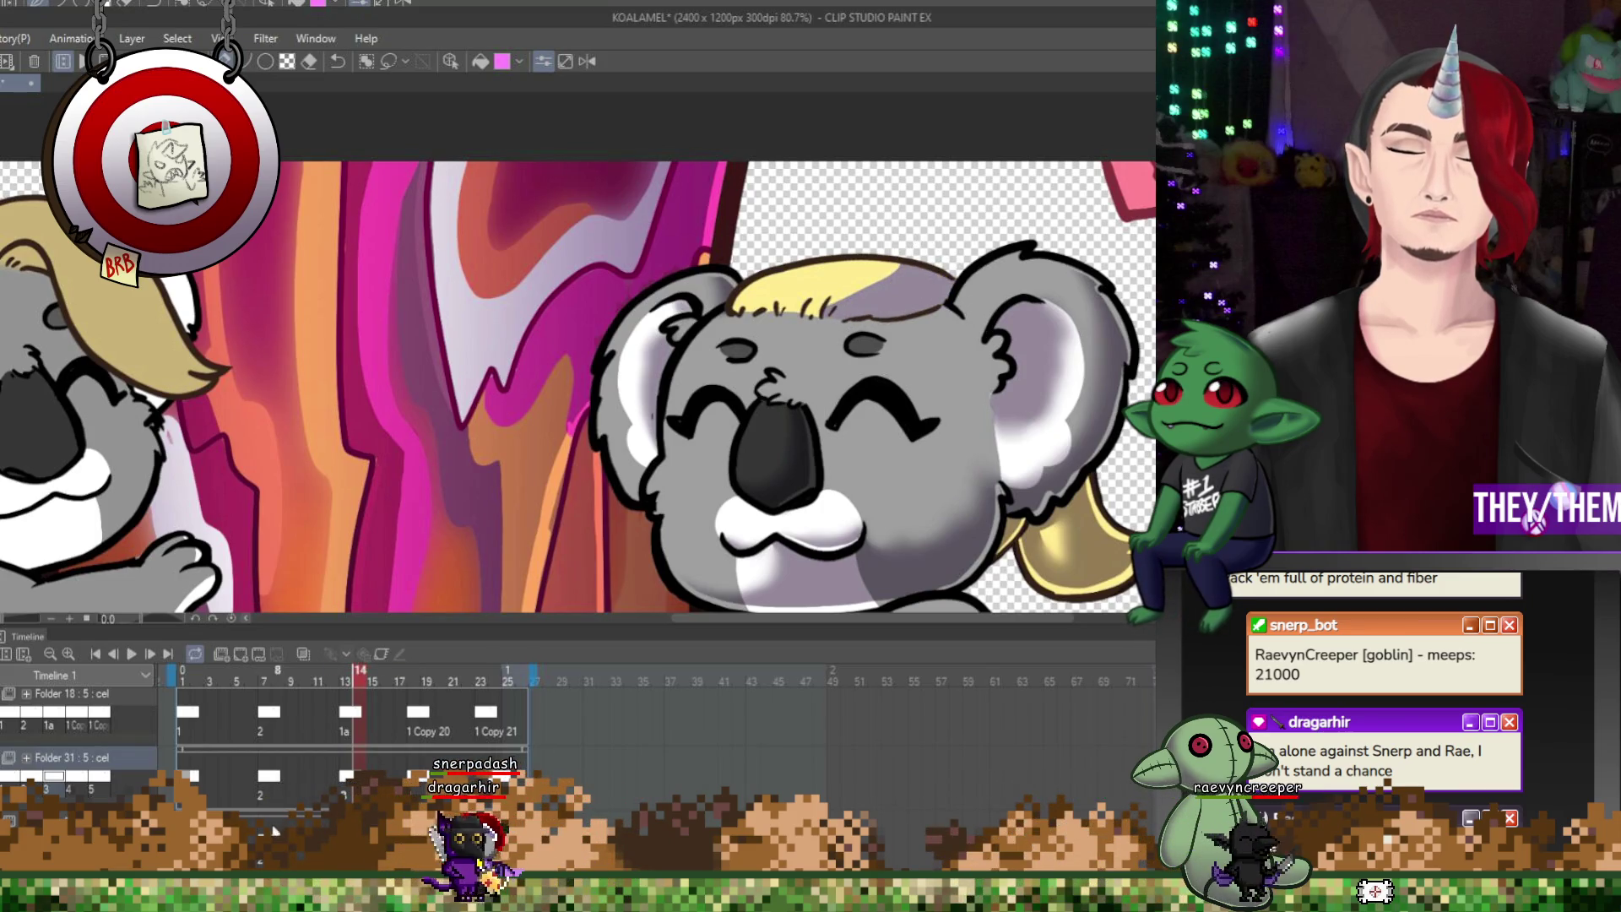
{"action": "left_click", "coordinate": [264, 676]}
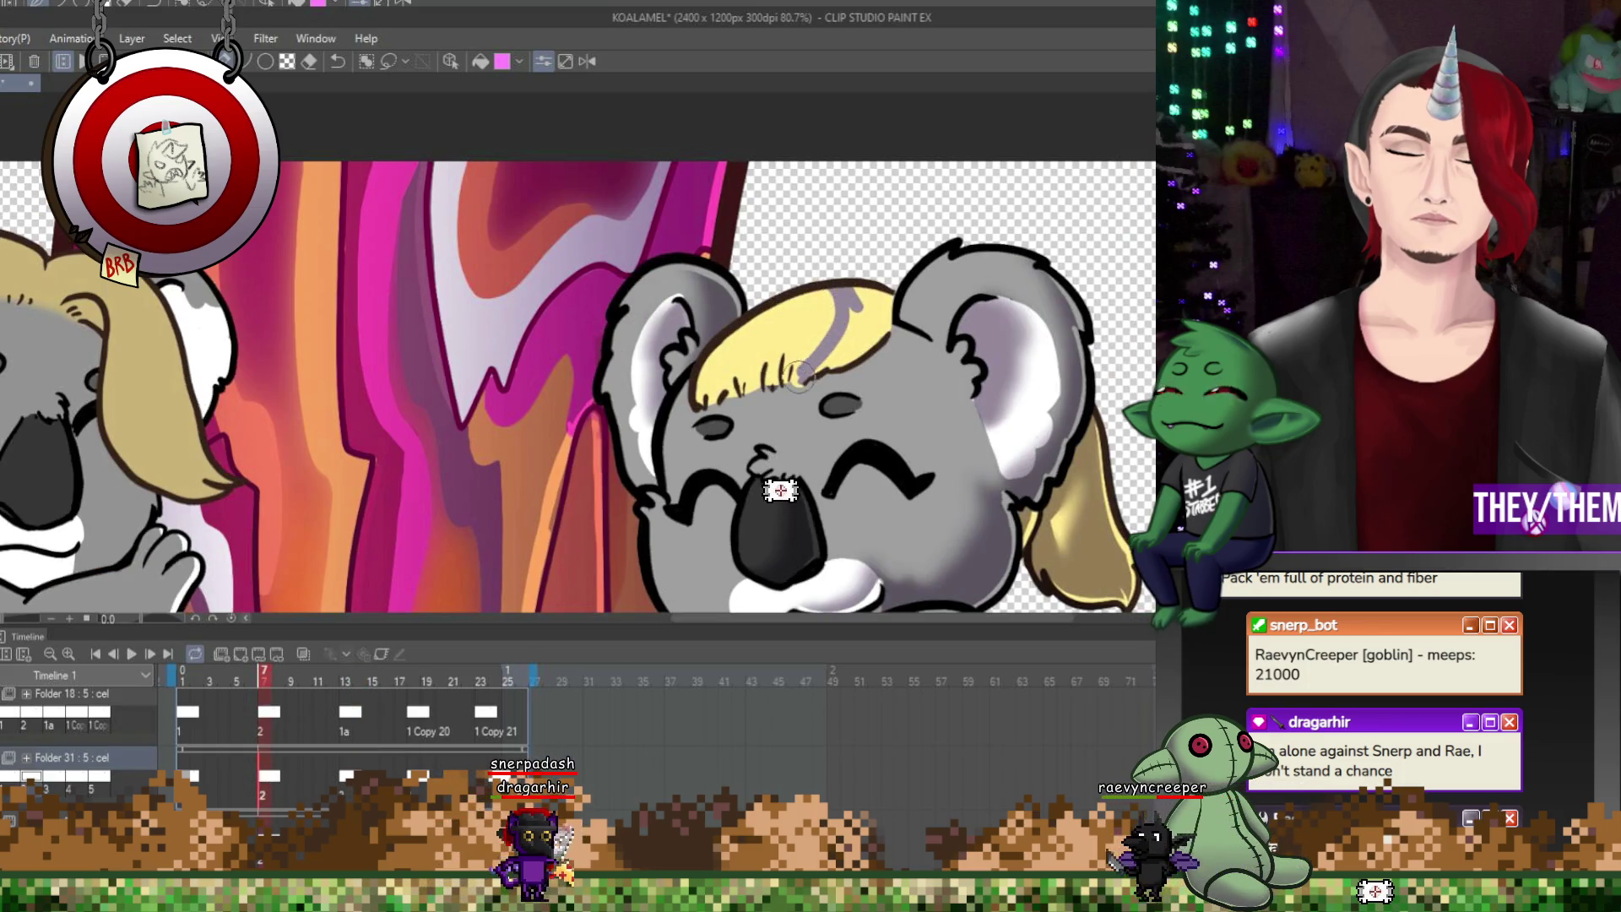
{"action": "left_click_drag", "start_coordinate": [849, 304], "coordinate": [838, 369]}
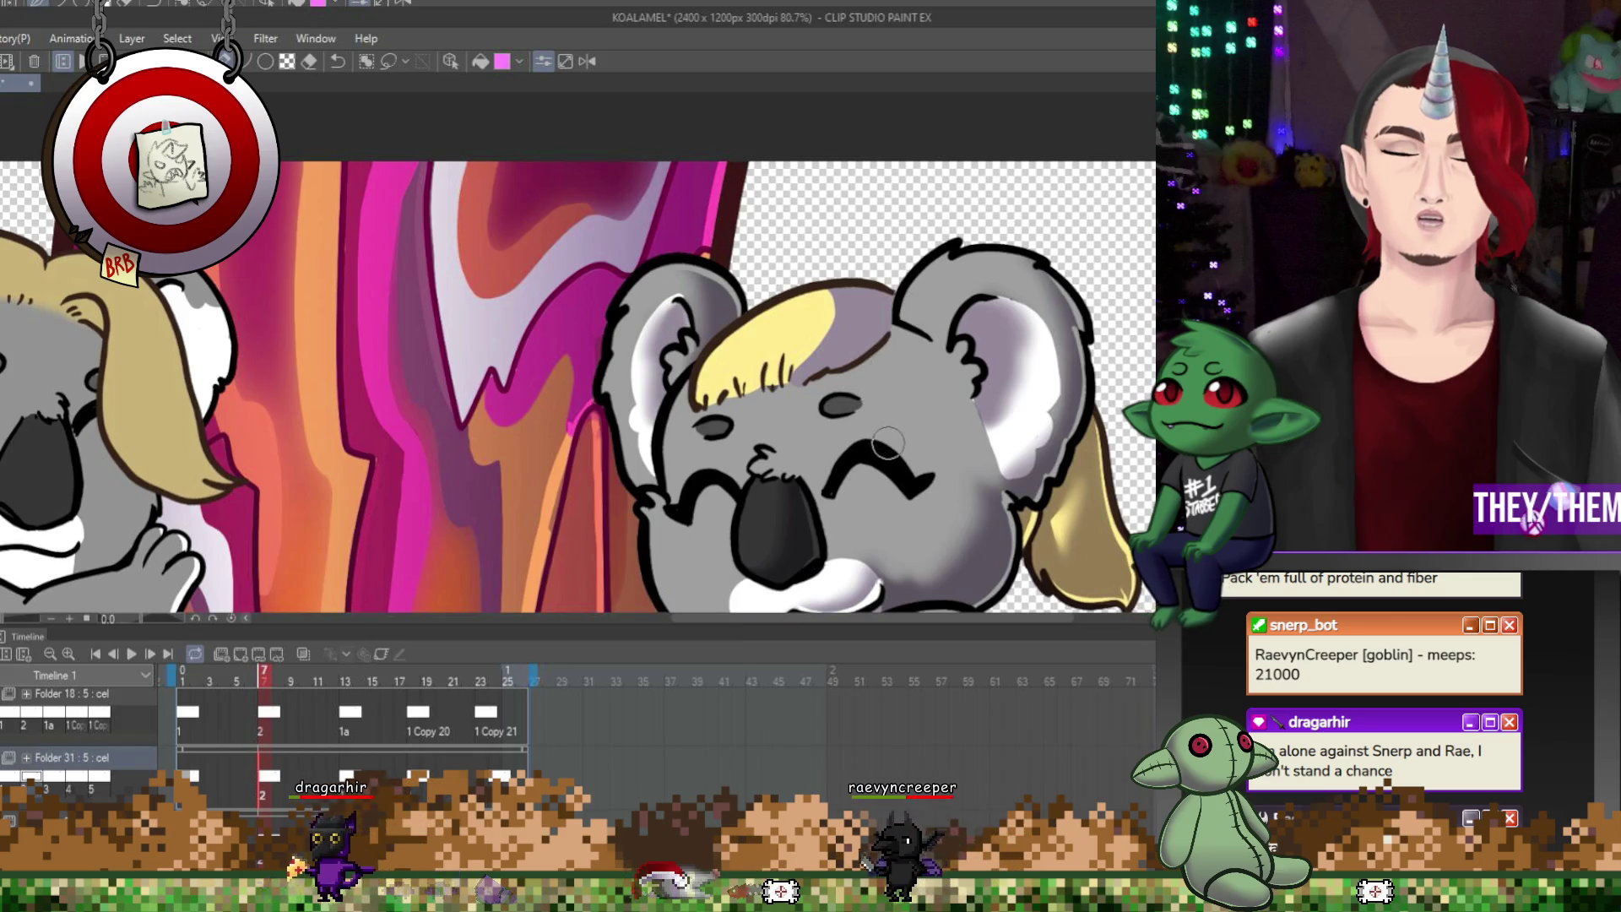
{"action": "key", "text": "Home"}
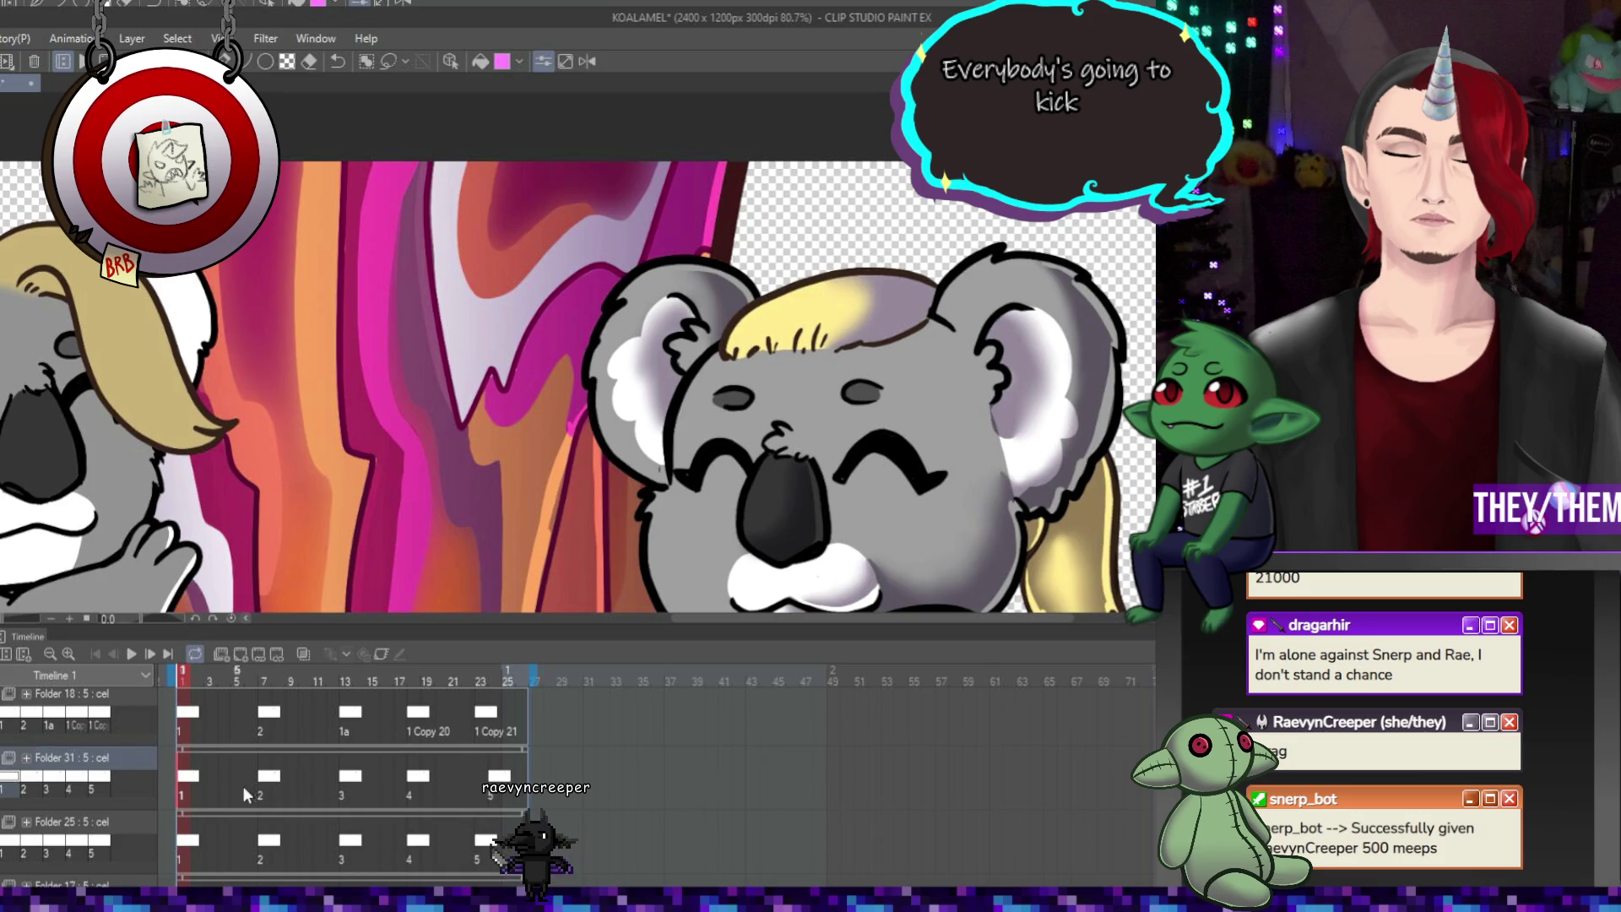
Step through the hair cels from frame 8 to frames 13, 18 and beyond
{"action": "left_click", "coordinate": [274, 770]}
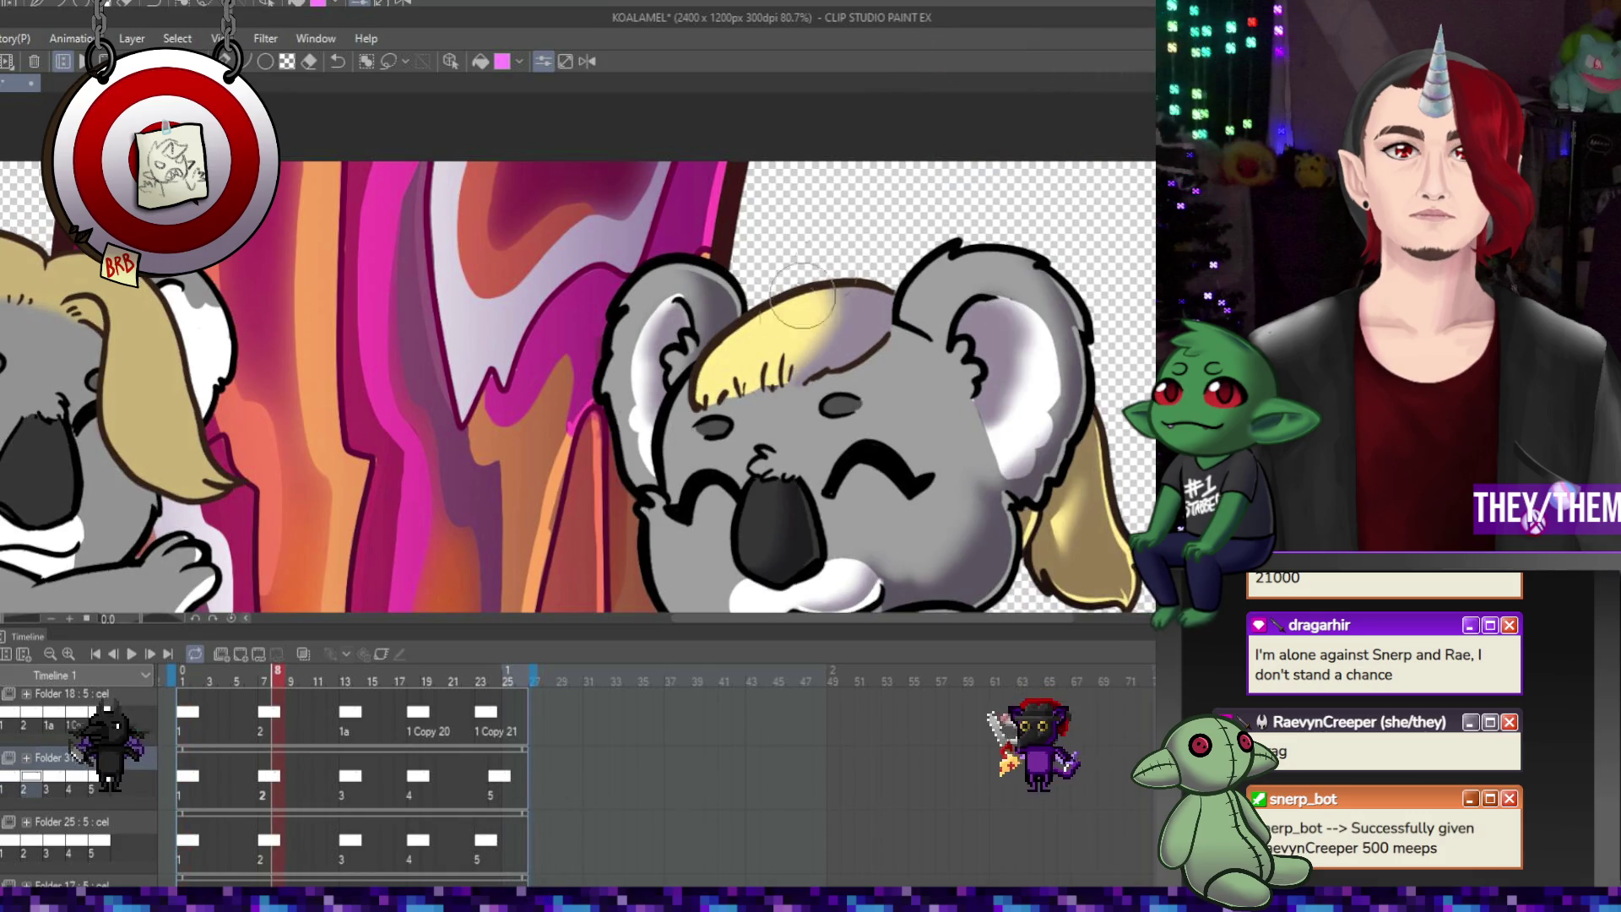
{"action": "key", "text": "ctrl+Right"}
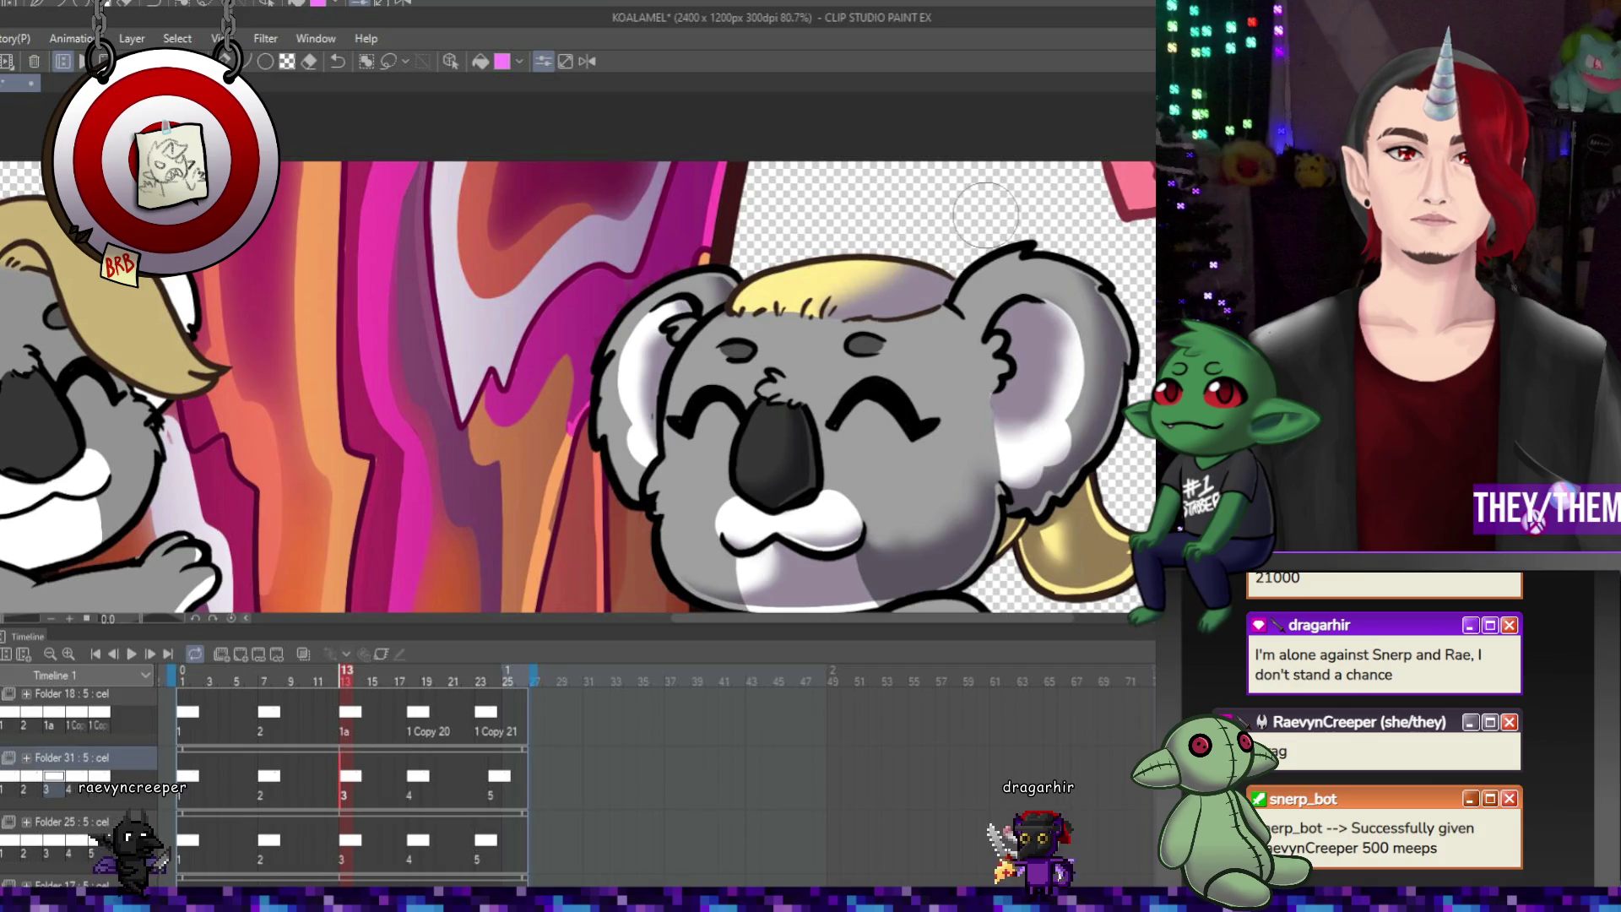
{"action": "key", "text": "ctrl+Right"}
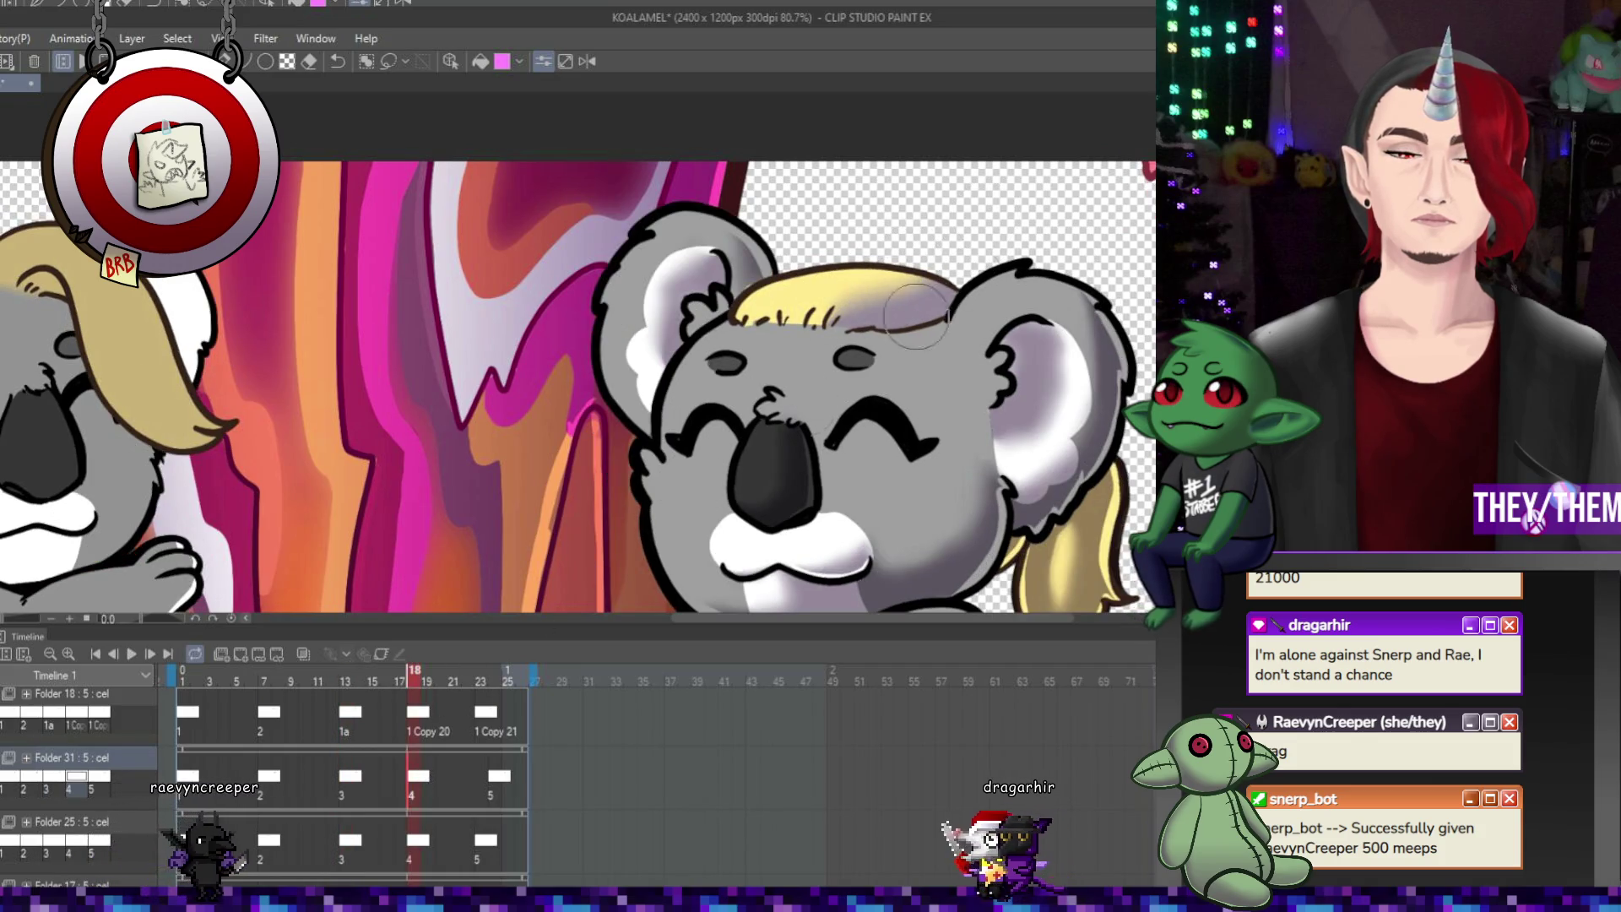
{"action": "key", "text": "ctrl+Right"}
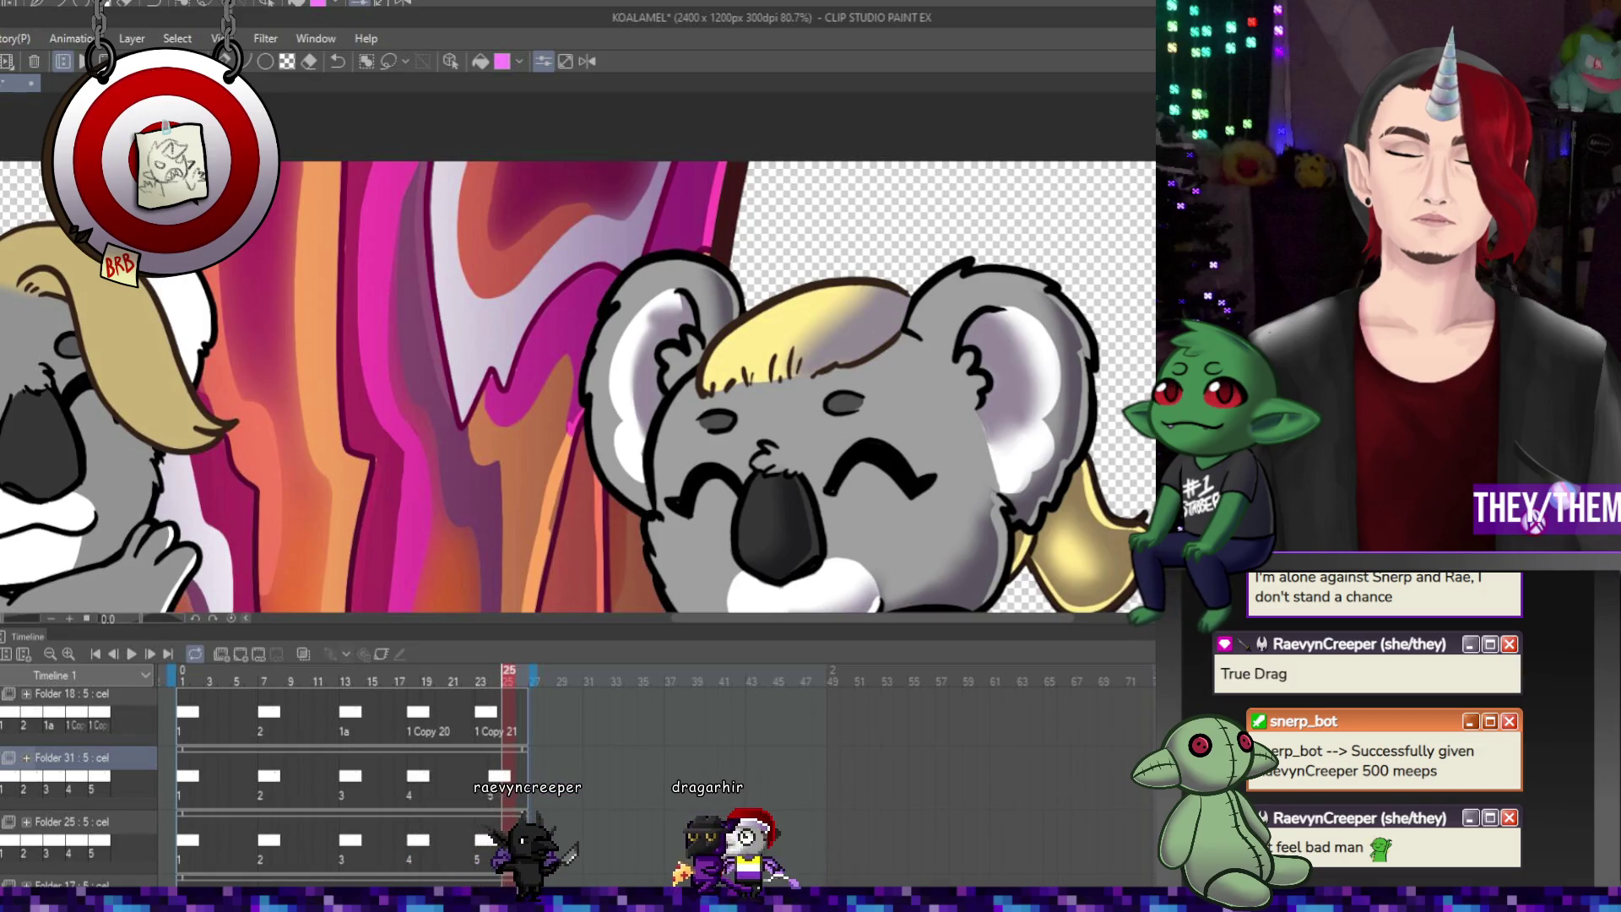
Undo the yellow hair stroke and check the poses at frames 13, 7 and 2
{"action": "key", "text": "ctrl+z"}
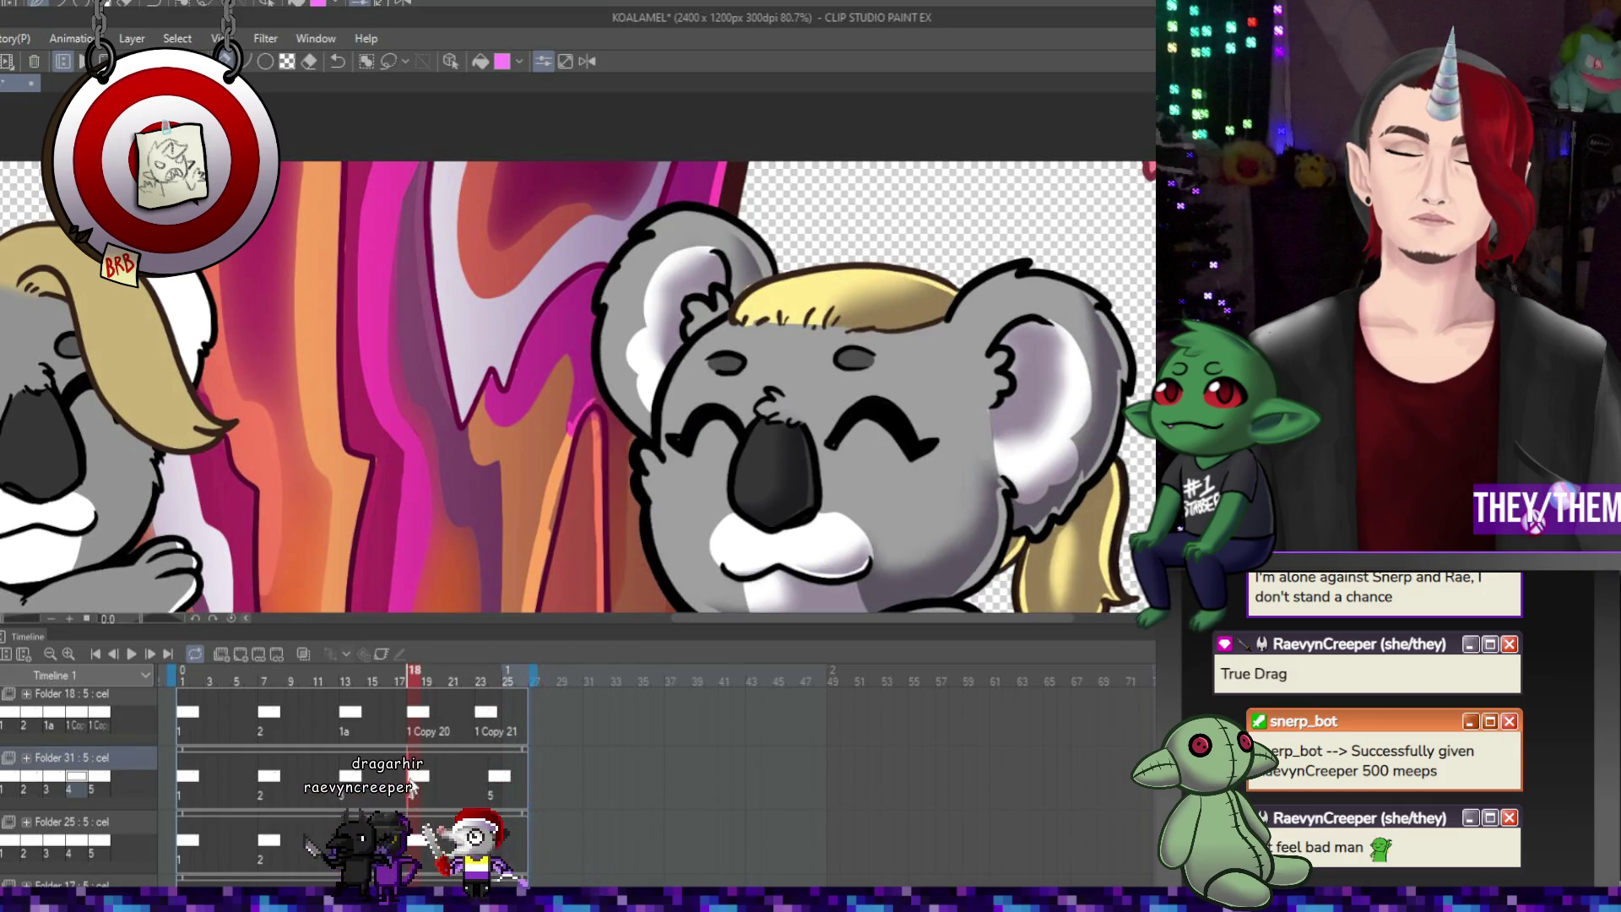
{"action": "left_click", "coordinate": [345, 680]}
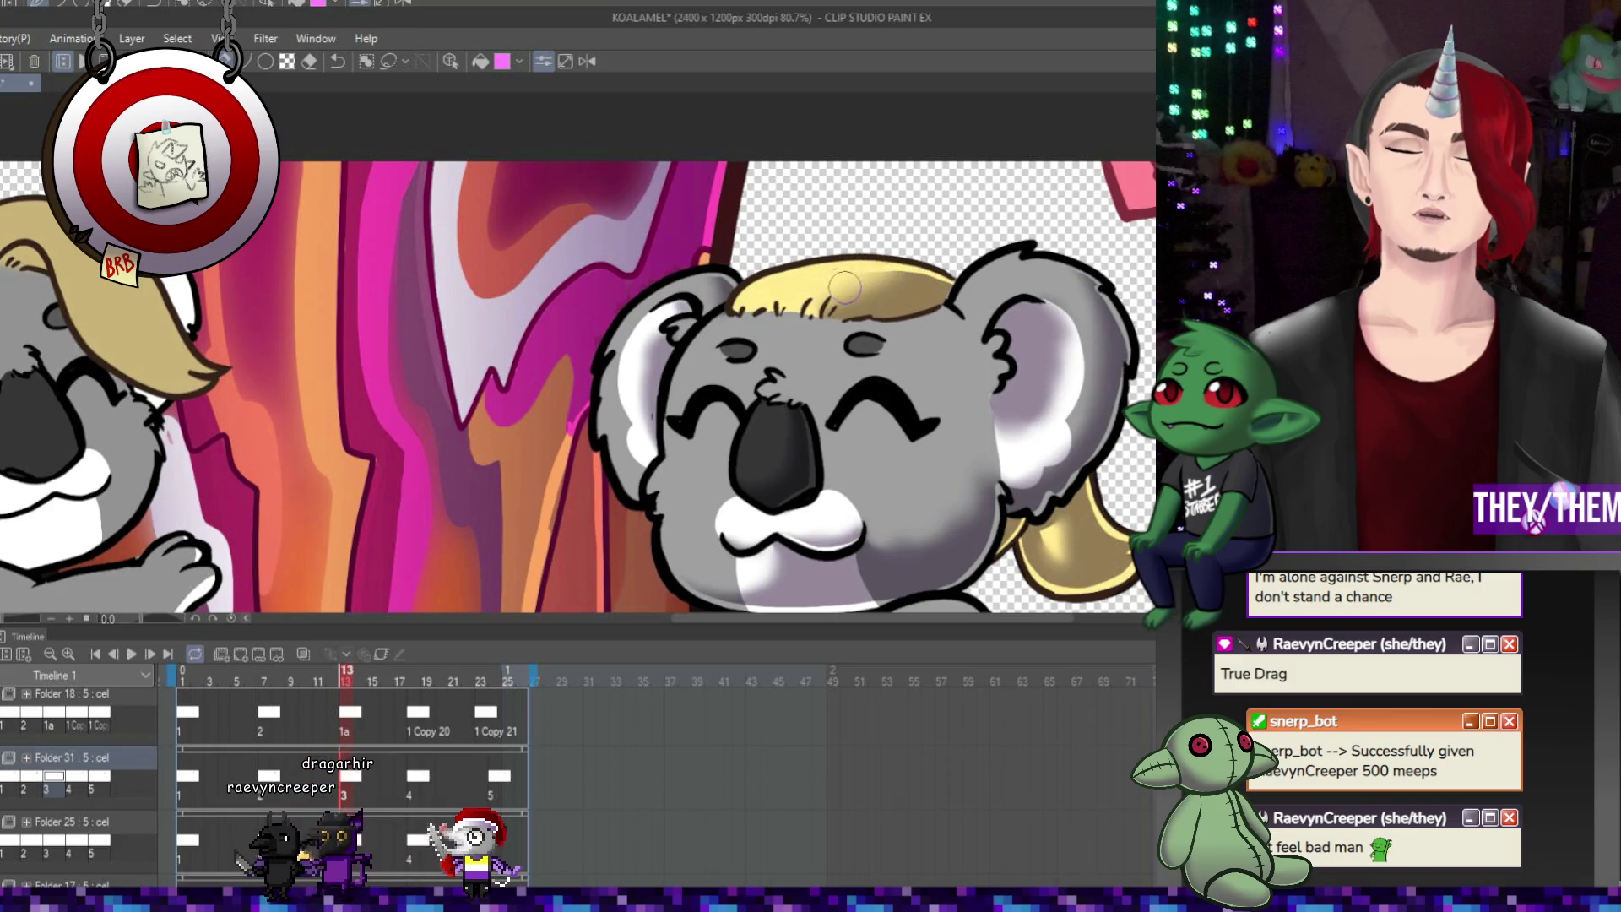
{"action": "left_click", "coordinate": [264, 680]}
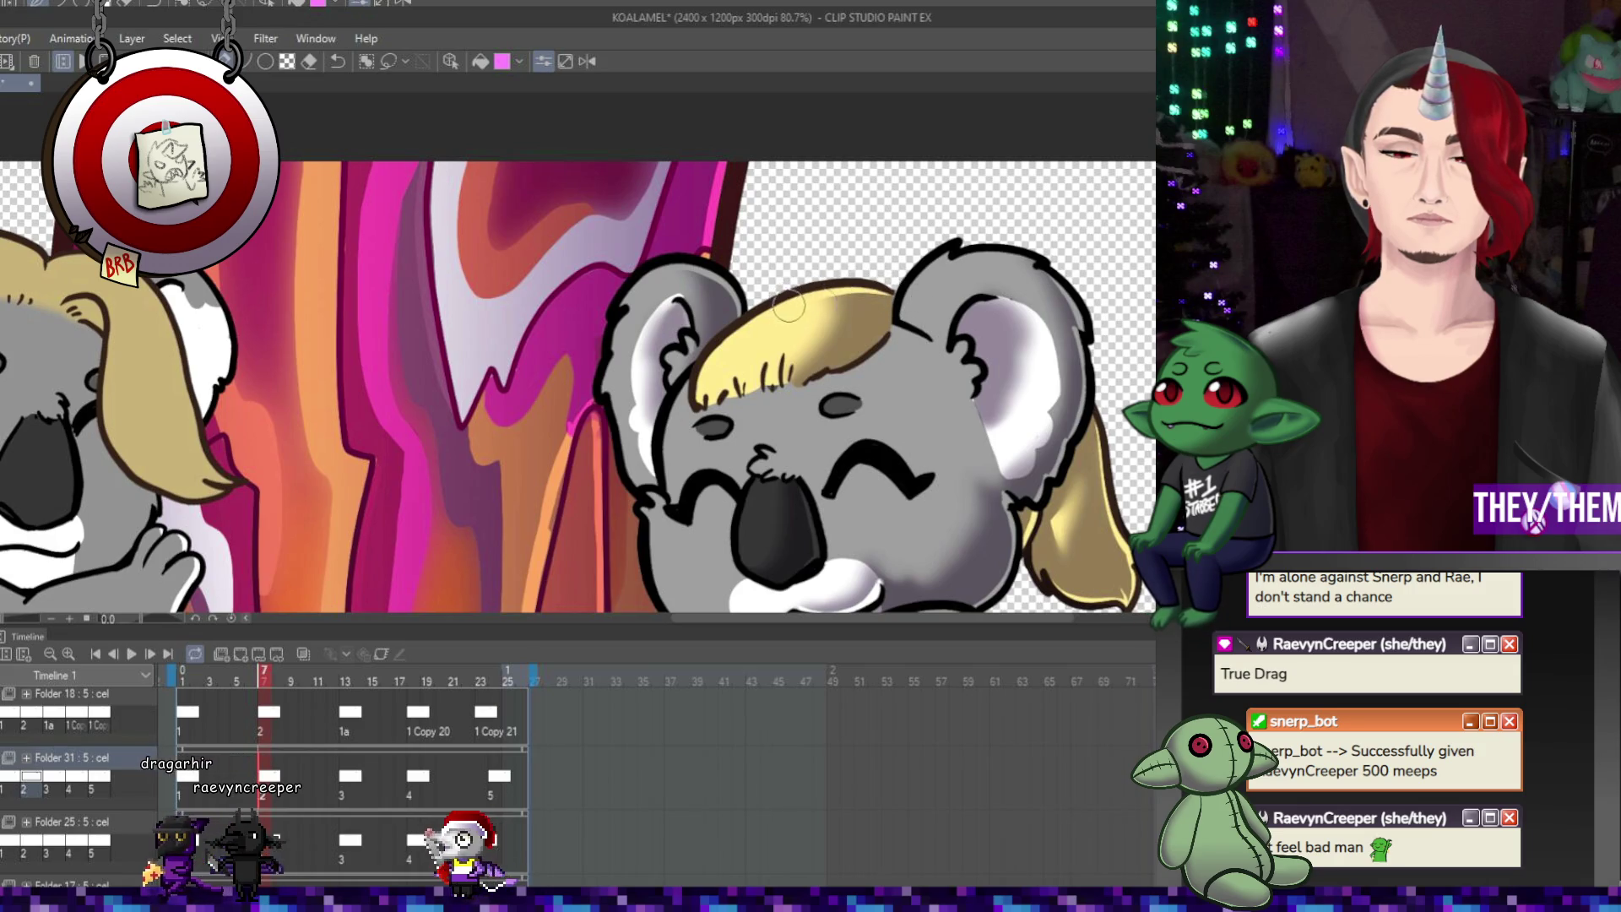
{"action": "left_click", "coordinate": [196, 681]}
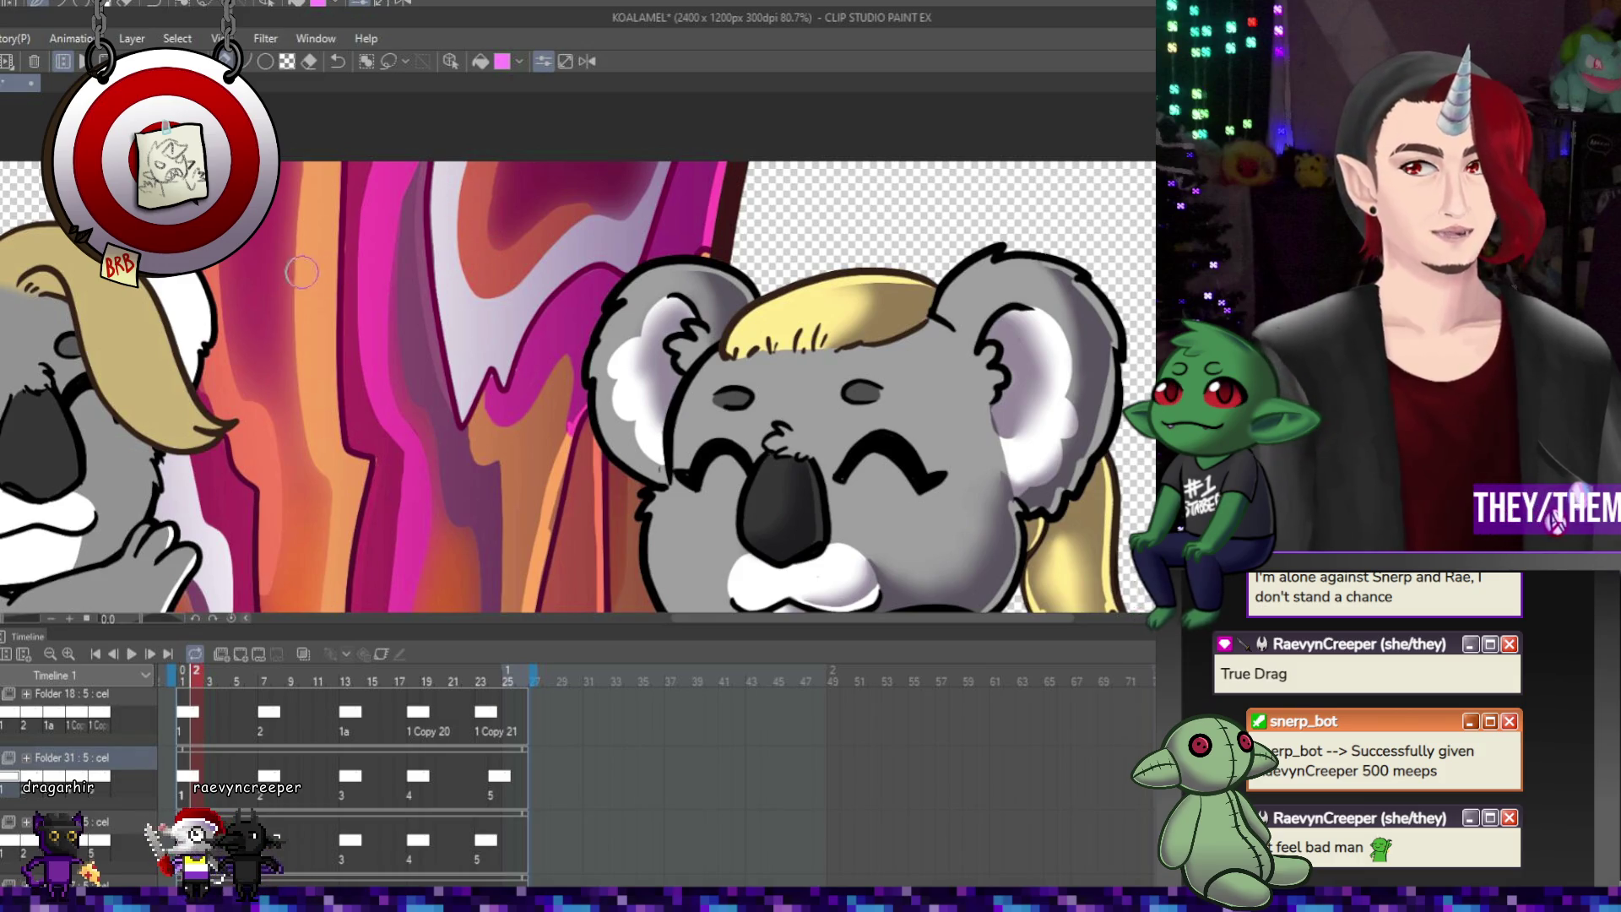
{"action": "scroll", "coordinate": [638, 361], "scroll_direction": "down", "scroll_amount": 5}
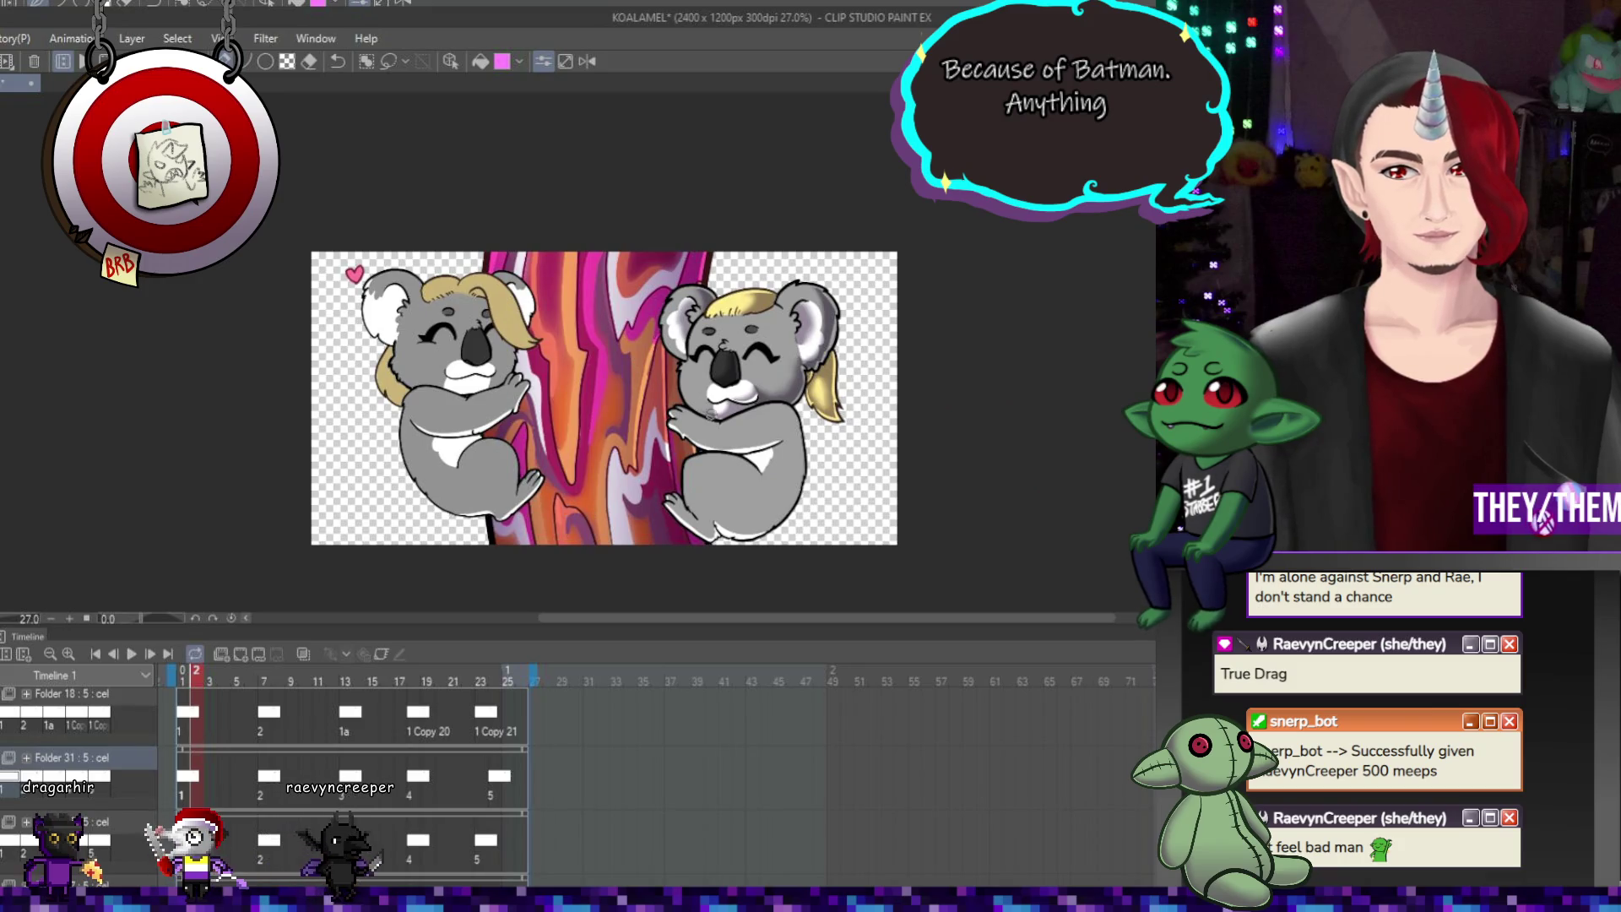
{"action": "left_click", "coordinate": [131, 654]}
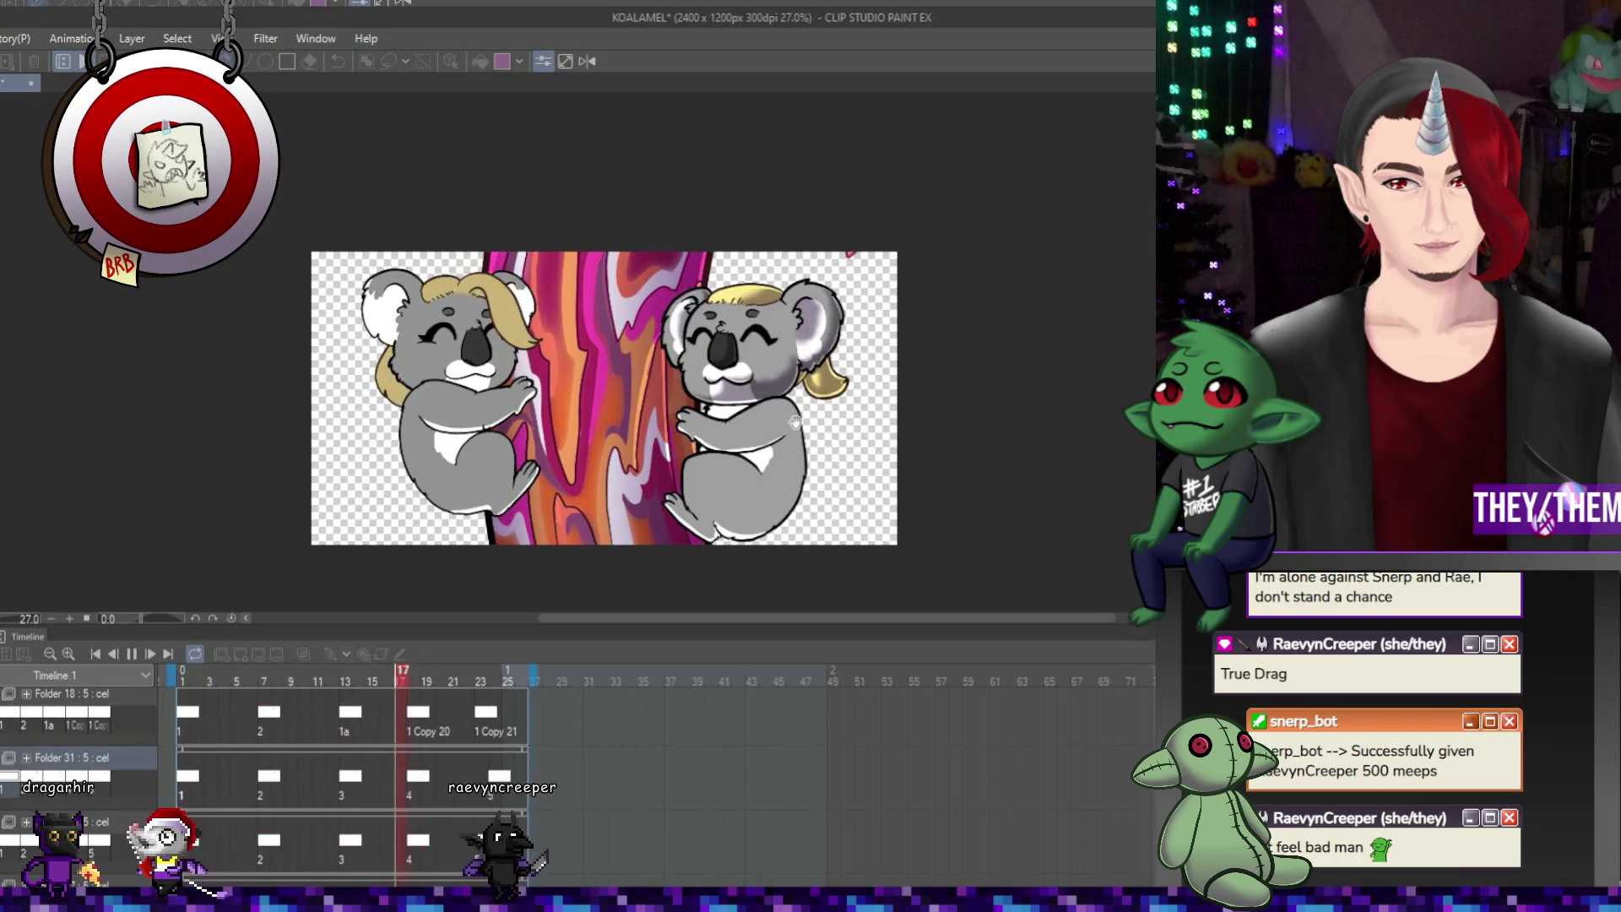
{"action": "left_click", "coordinate": [130, 657]}
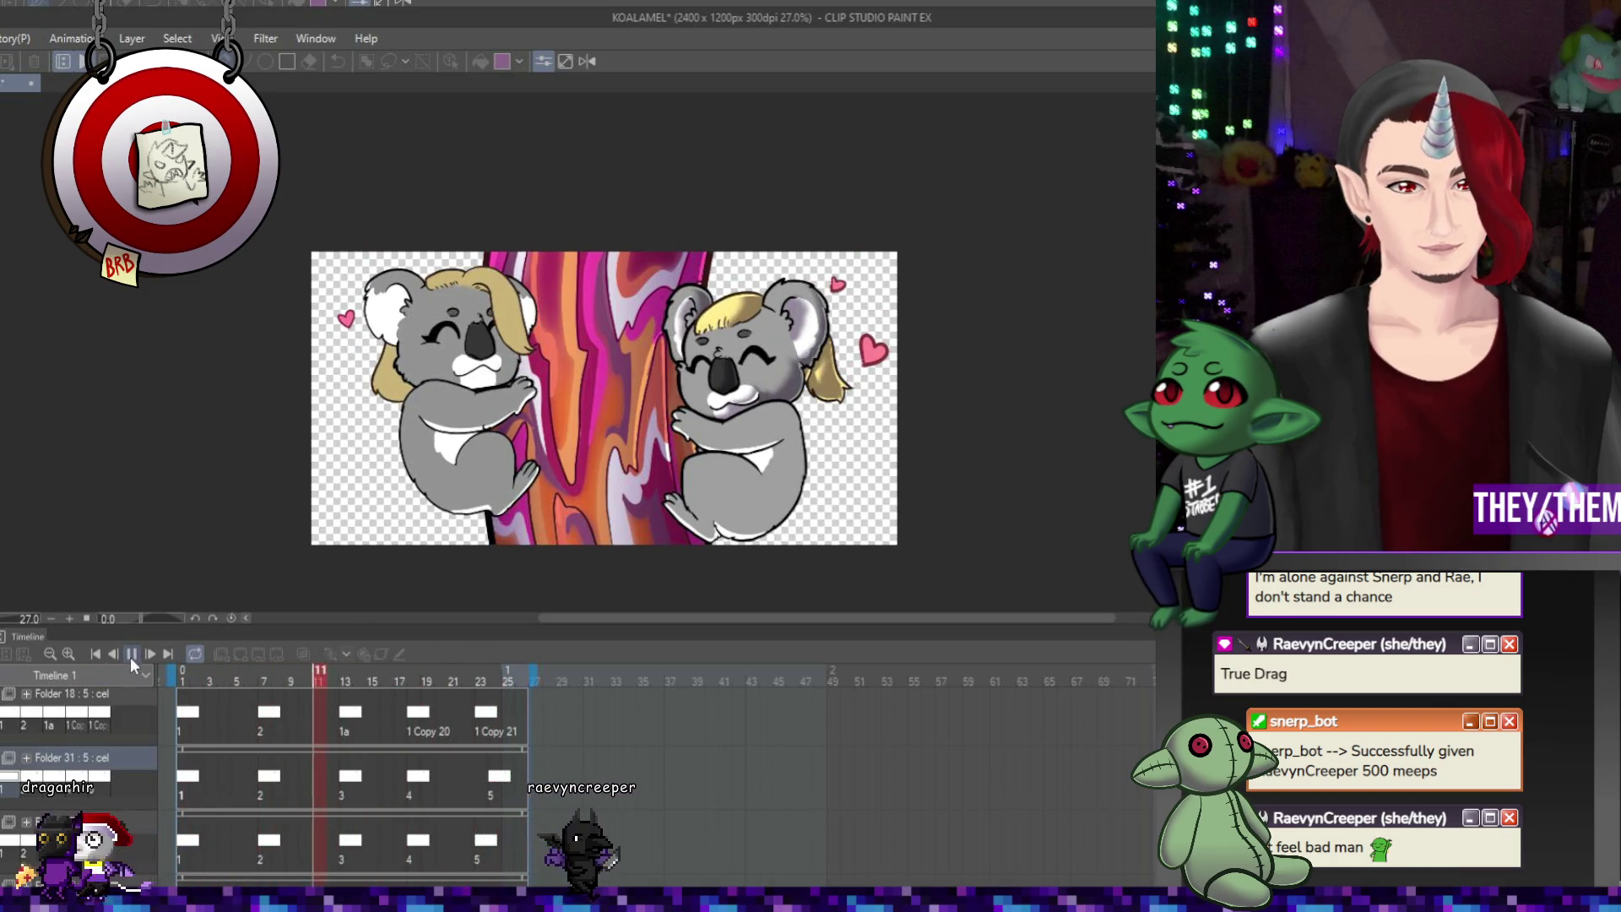
{"action": "left_click", "coordinate": [478, 773]}
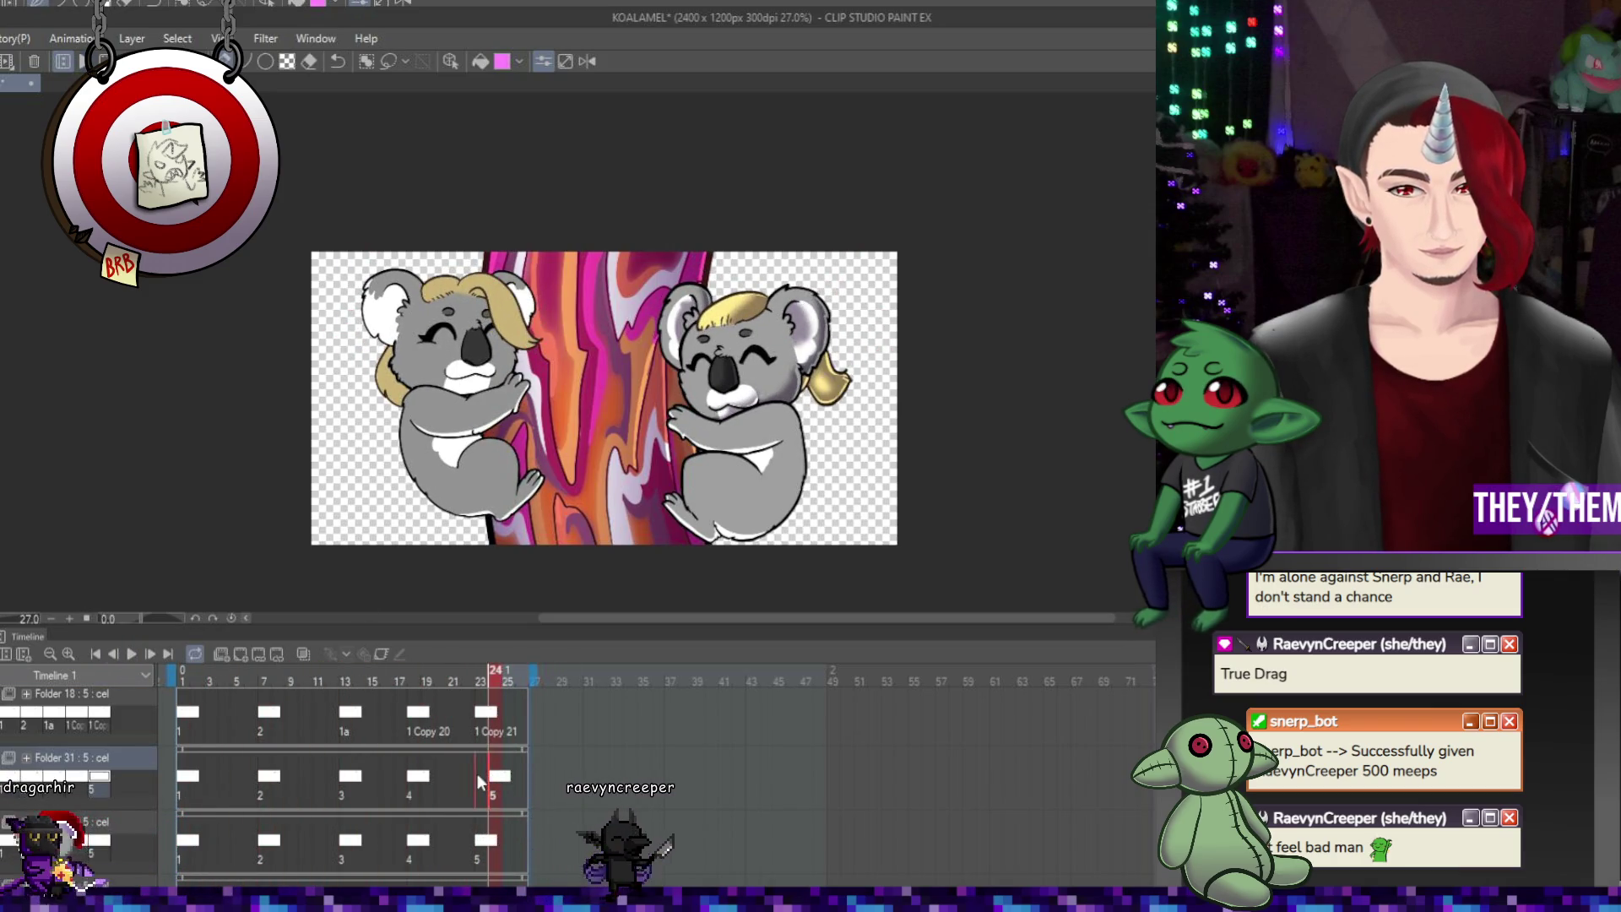
{"action": "left_click", "coordinate": [134, 654]}
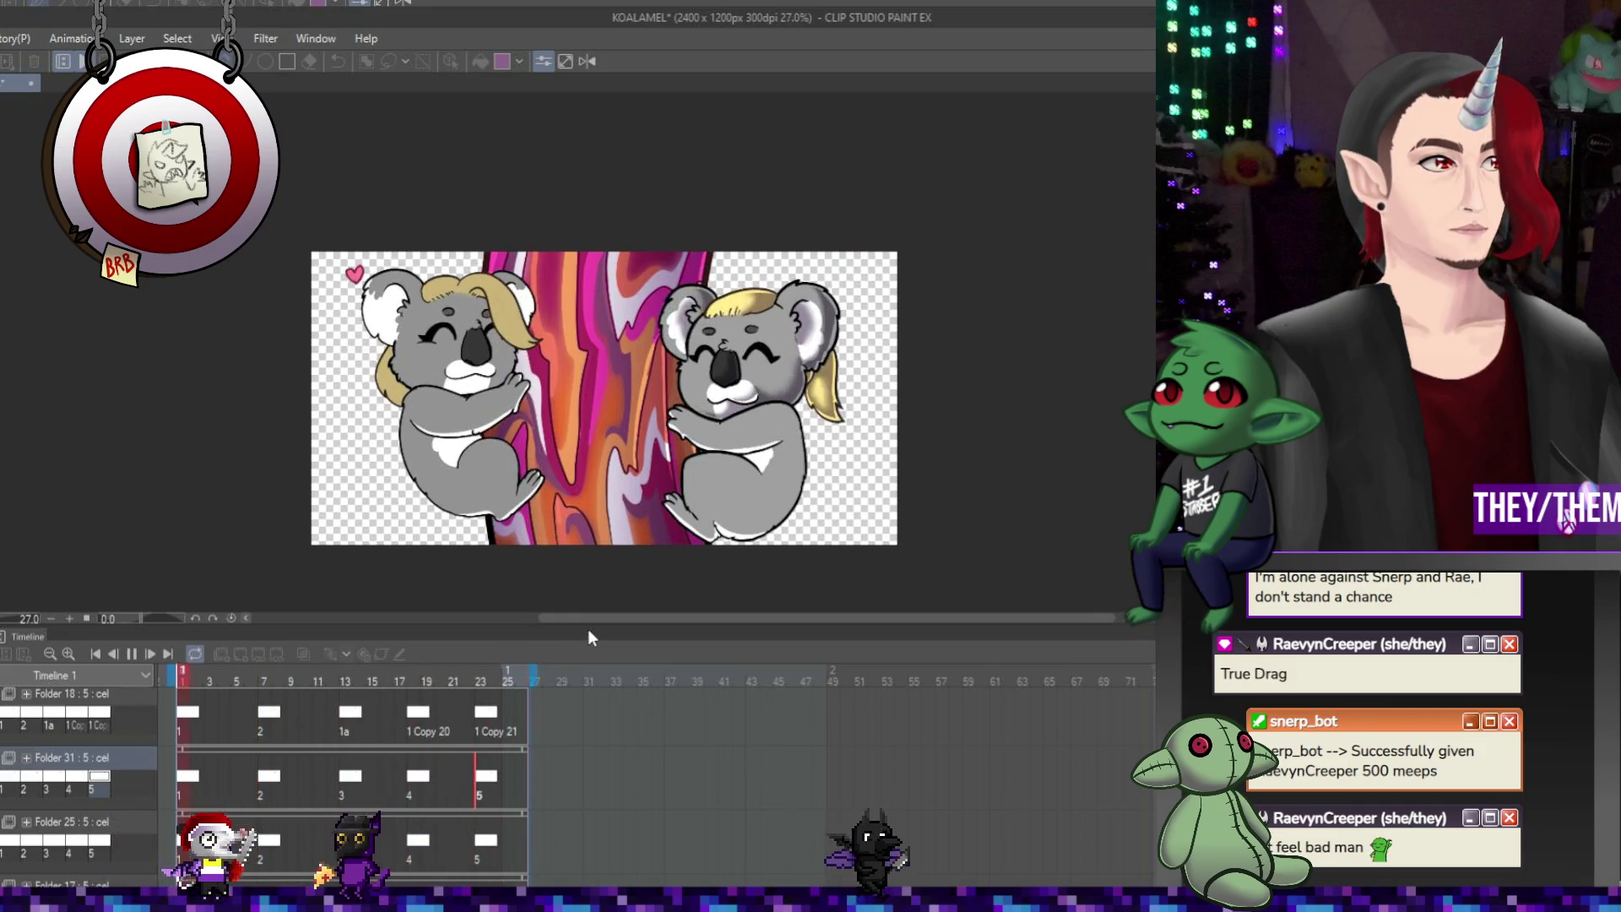
{"action": "left_click", "coordinate": [134, 654]}
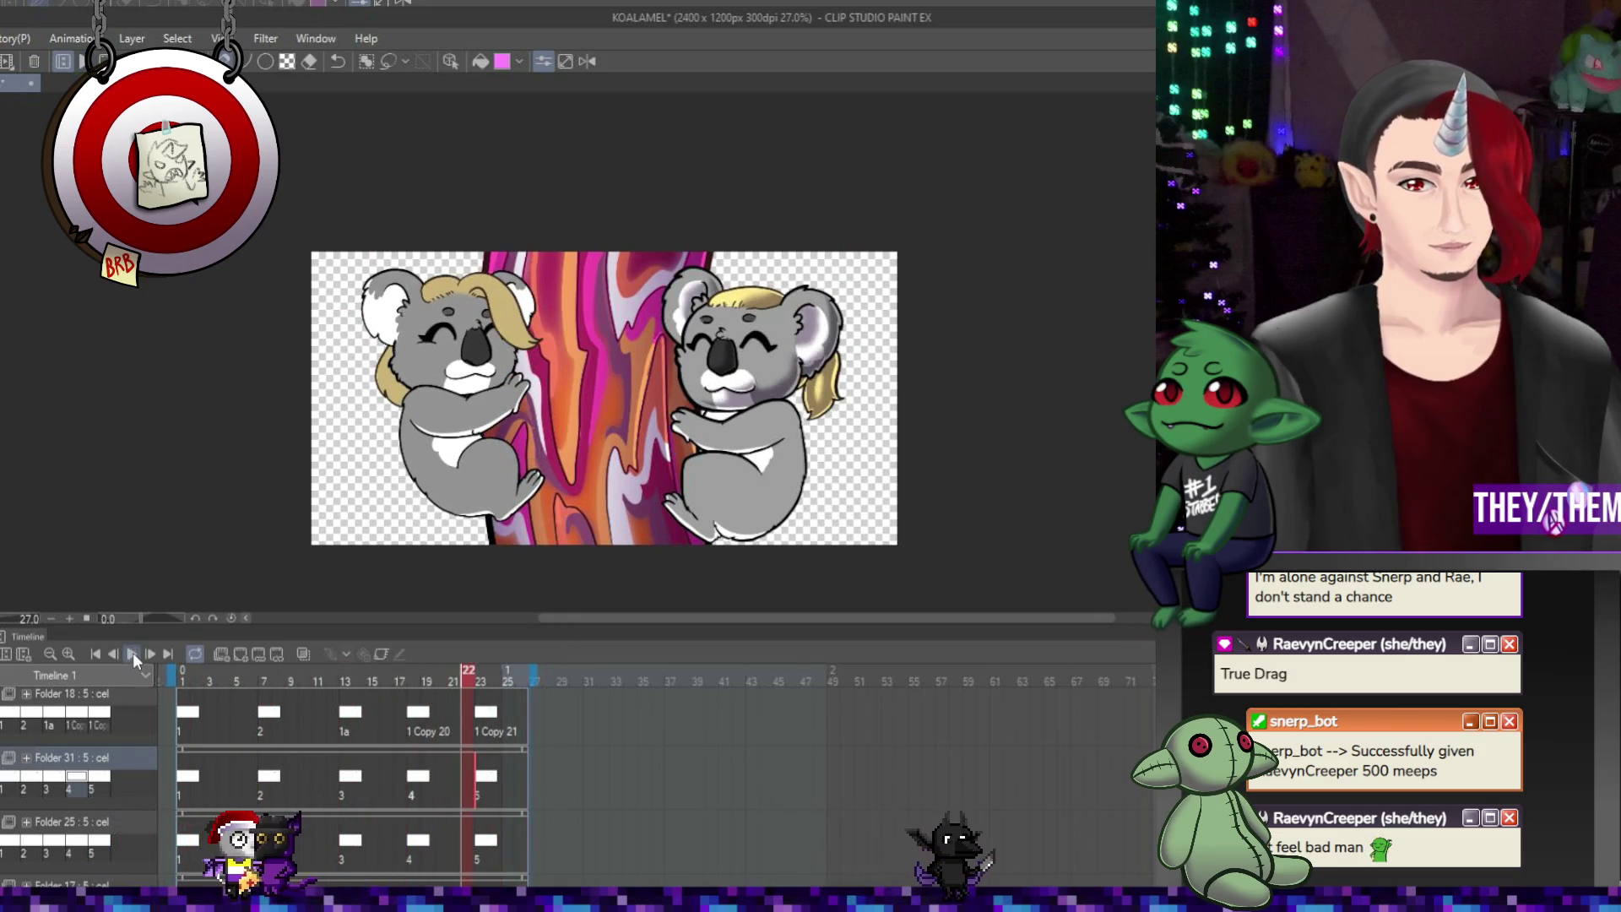
{"action": "key", "text": "ctrl+s"}
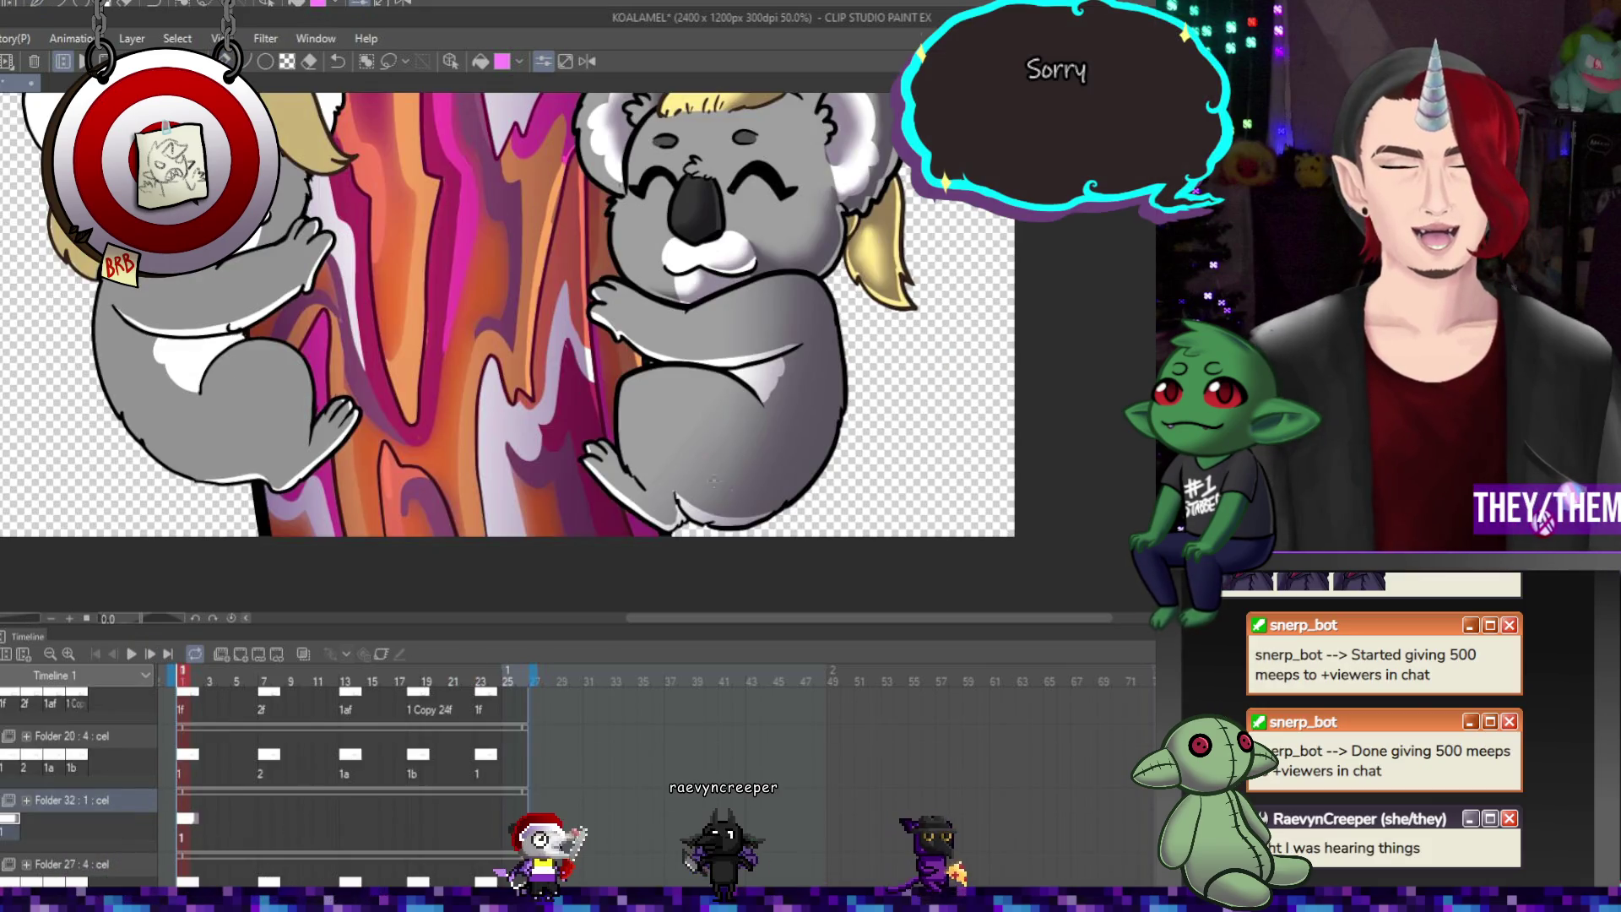
Play the animation and stop the preview
{"action": "left_click", "coordinate": [133, 653]}
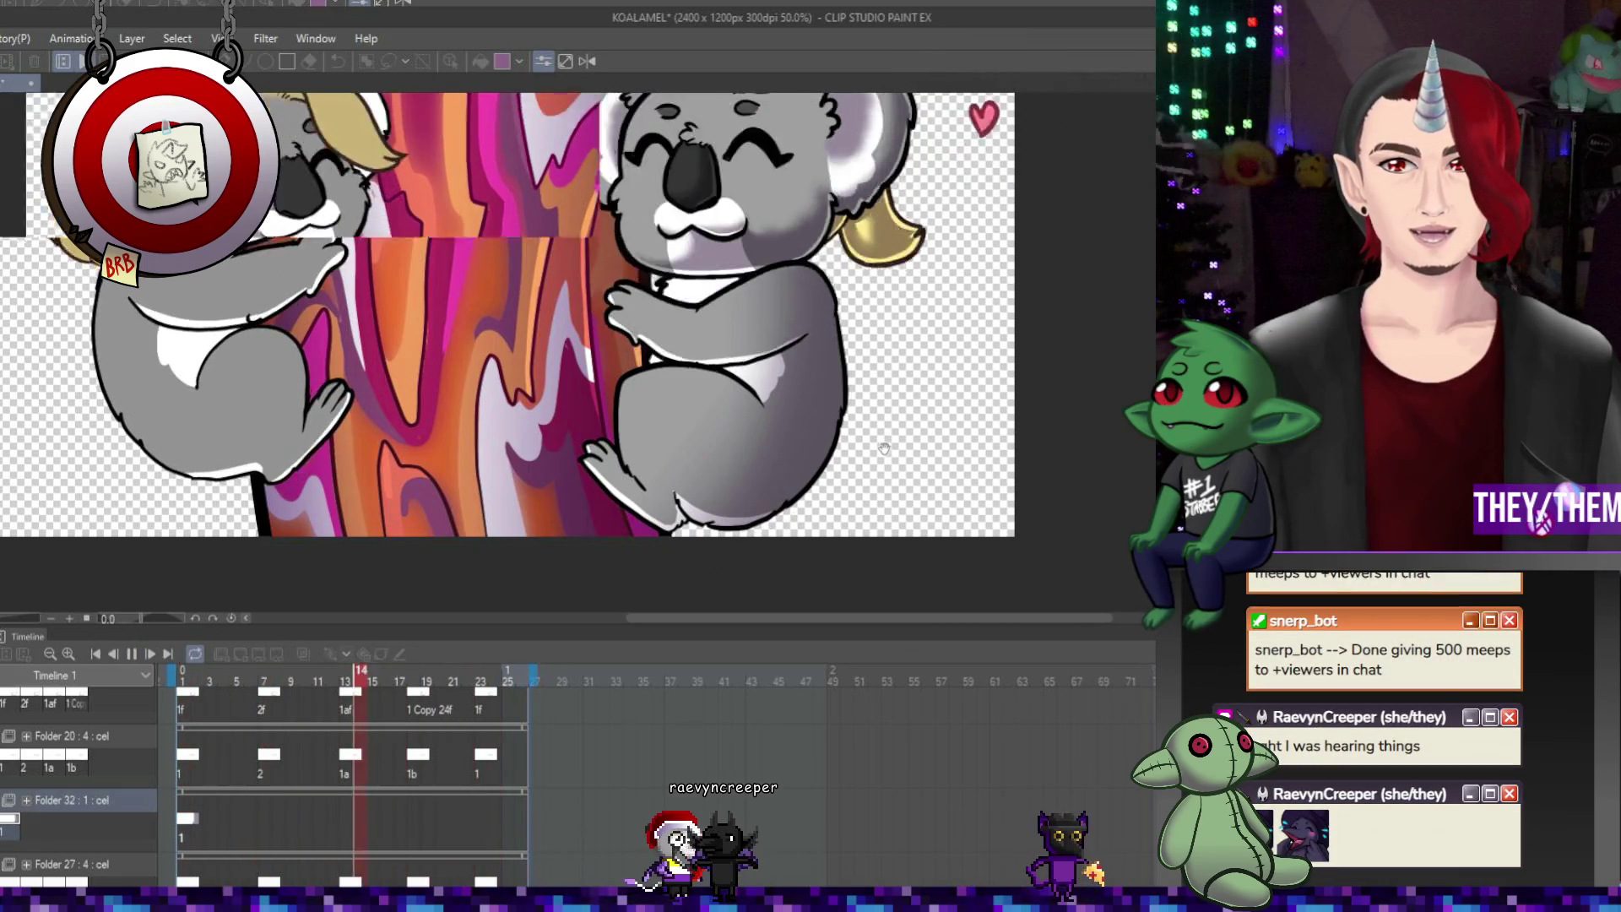
{"action": "scroll", "coordinate": [891, 456], "scroll_direction": "down", "scroll_amount": 3}
{"action": "scroll", "coordinate": [891, 457], "scroll_direction": "up", "scroll_amount": 4}
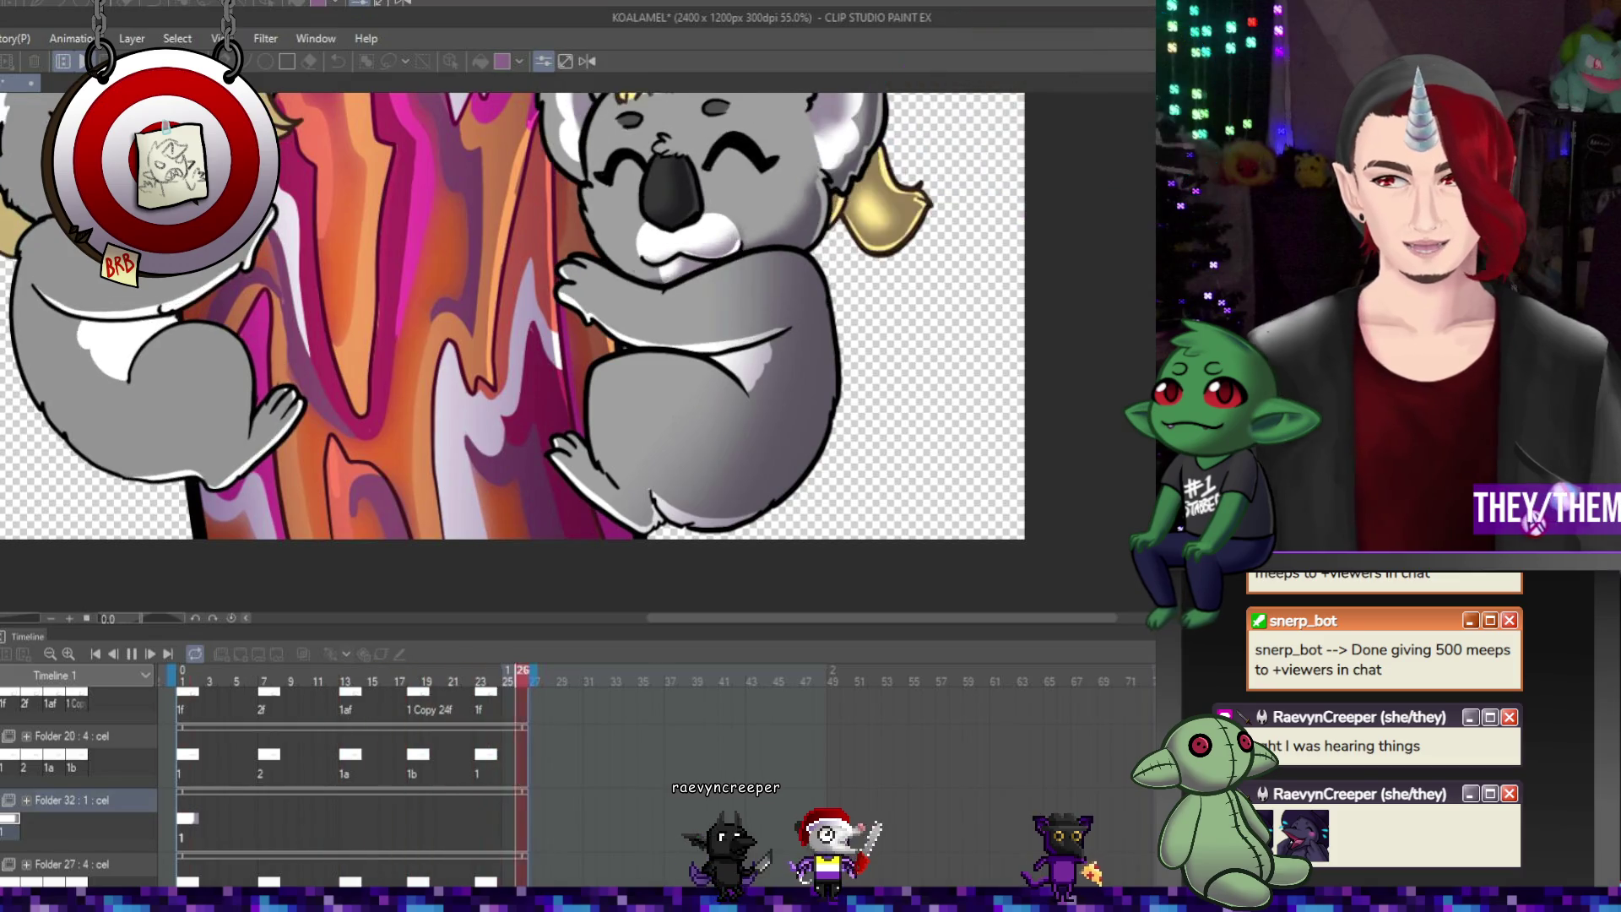
{"action": "key", "text": "Return"}
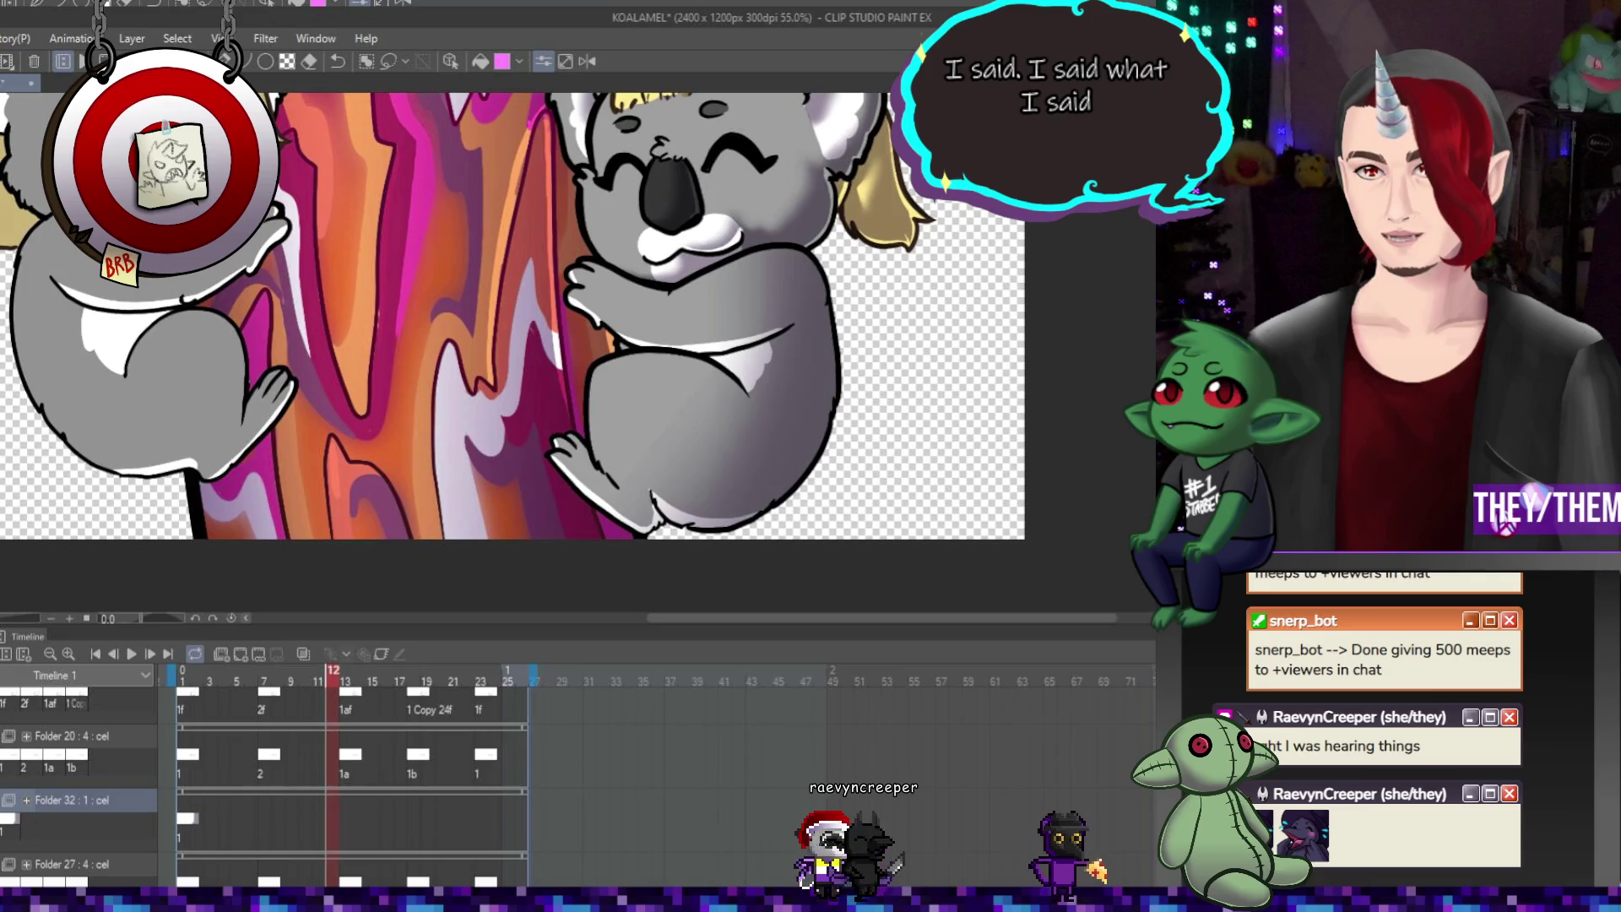
Group Folder 32 into a new Folder 33 with Ctrl+G and select Folder 33
{"action": "key", "text": "ctrl+g"}
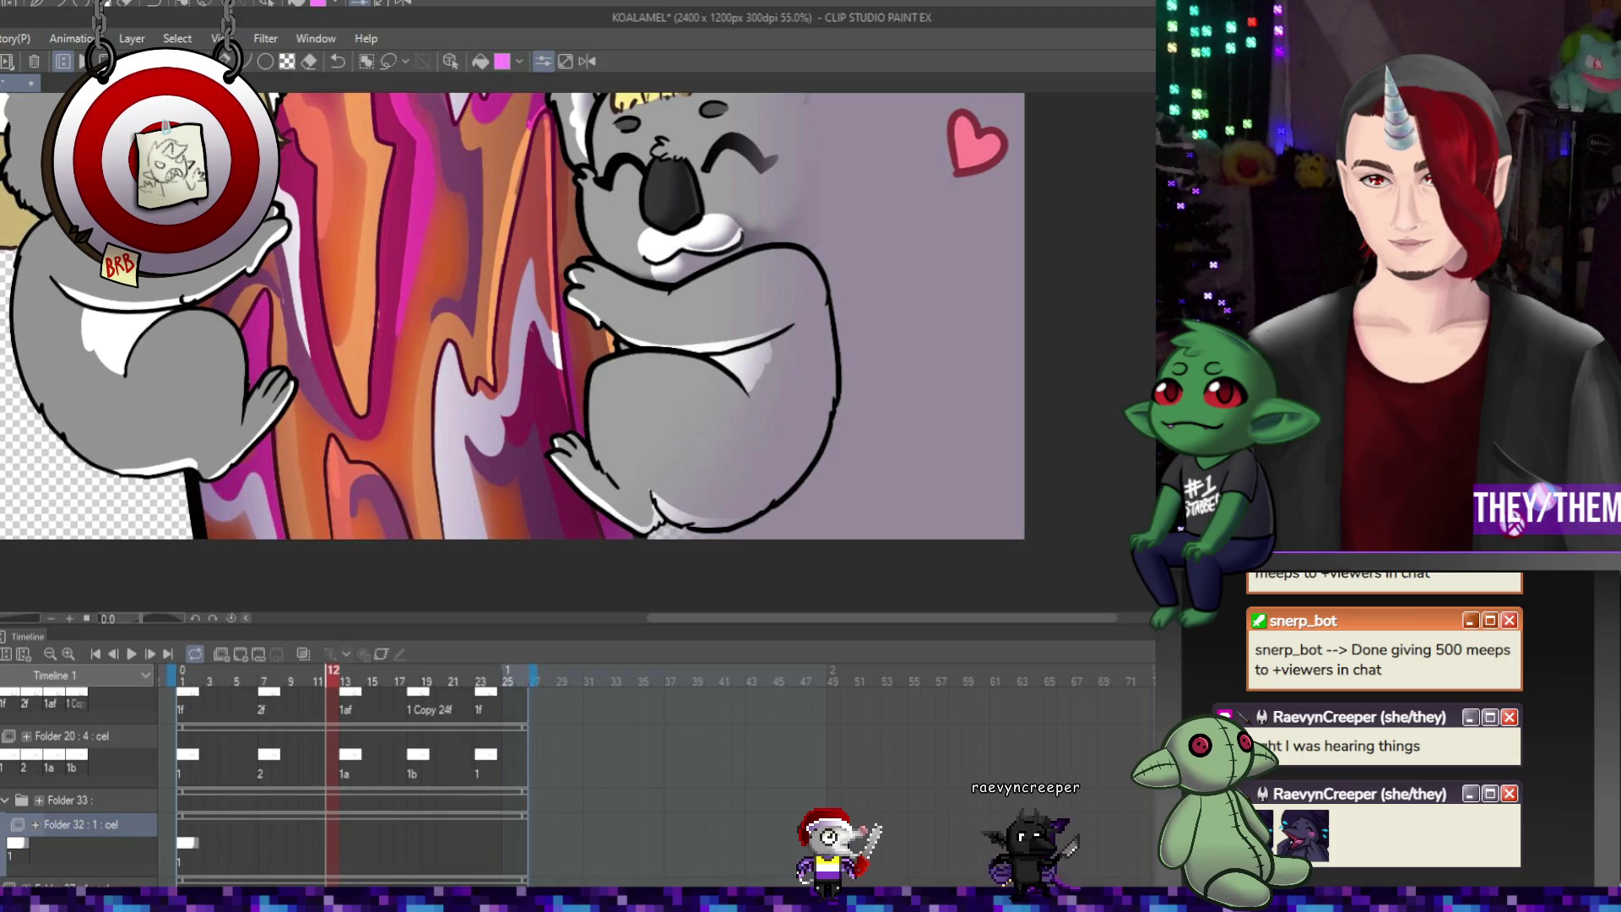
{"action": "left_click", "coordinate": [68, 800]}
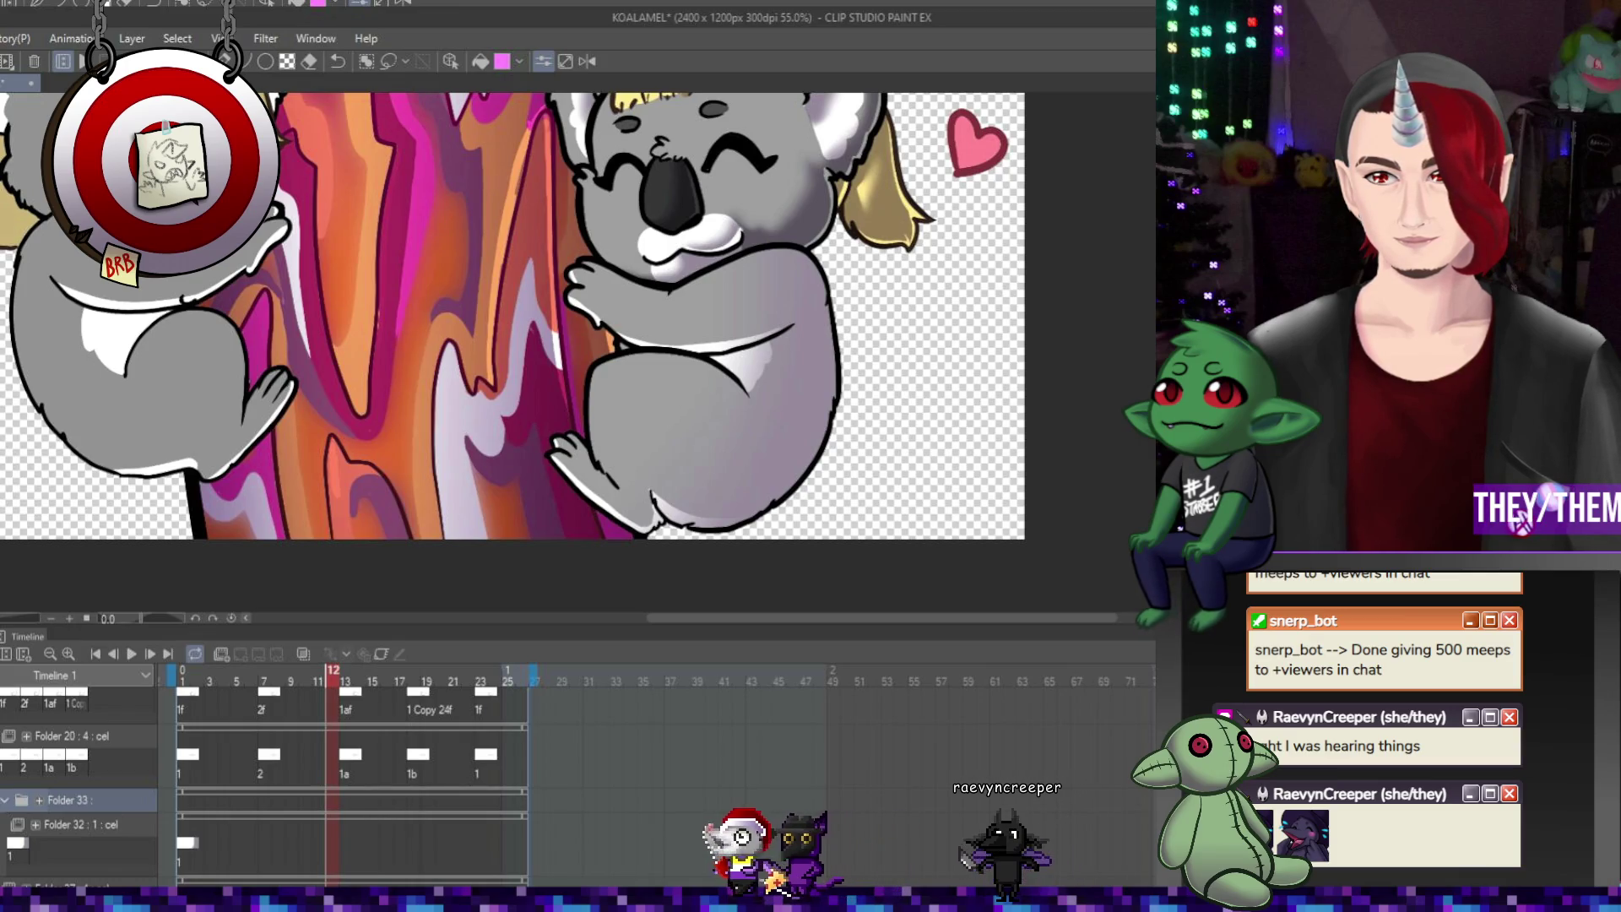
{"action": "scroll", "coordinate": [941, 408], "scroll_direction": "down", "scroll_amount": 3}
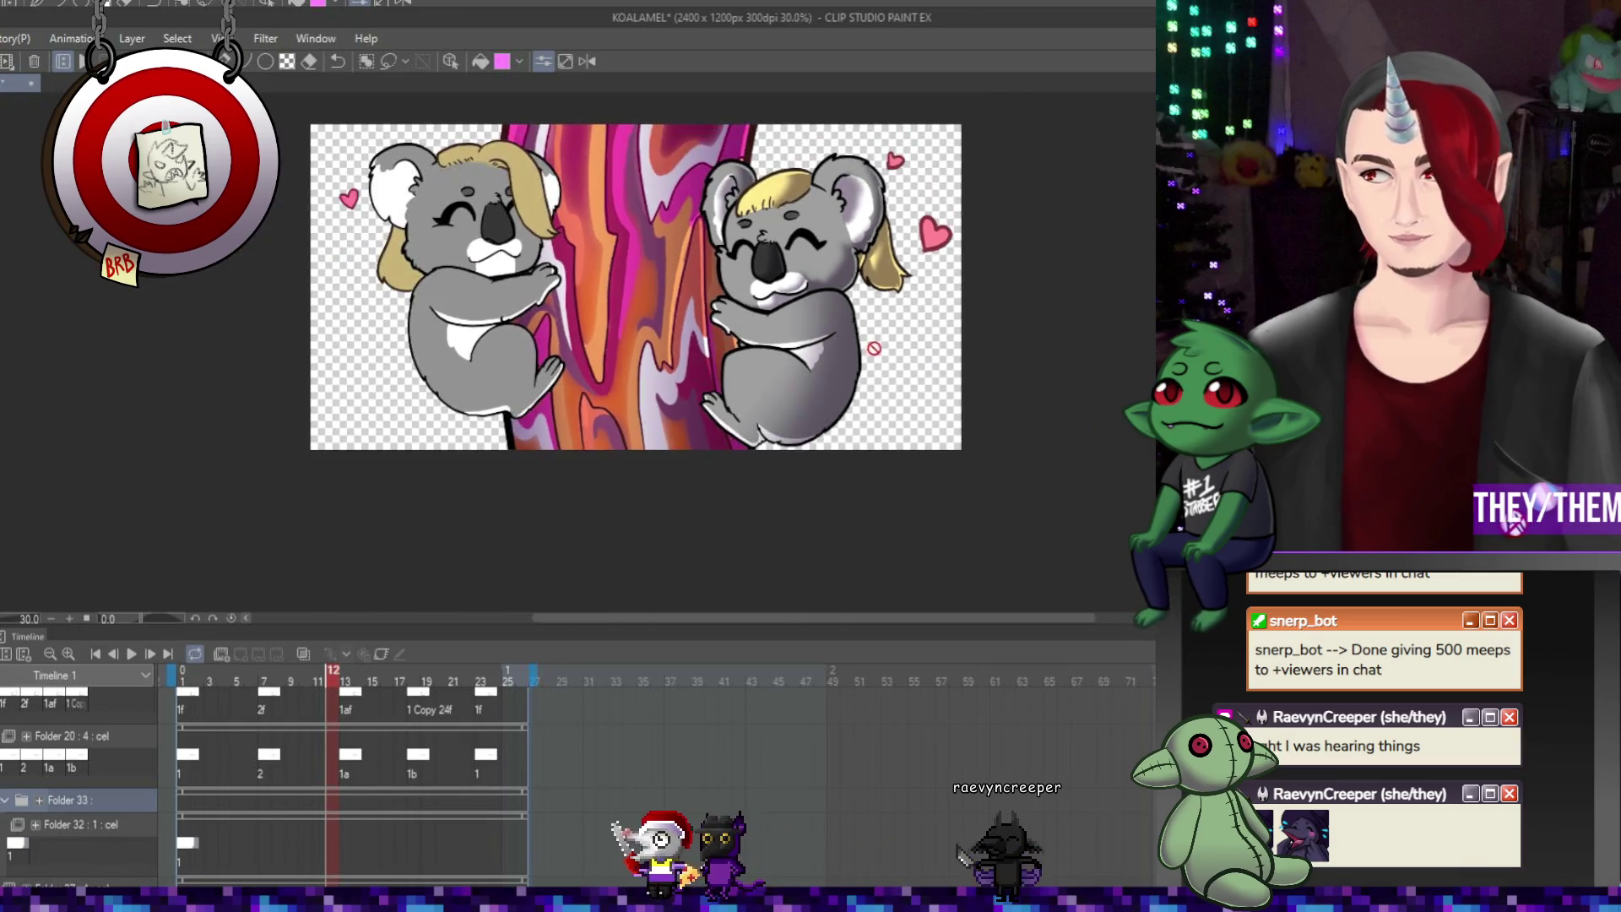
{"action": "scroll", "coordinate": [940, 409], "scroll_direction": "up", "scroll_amount": 3}
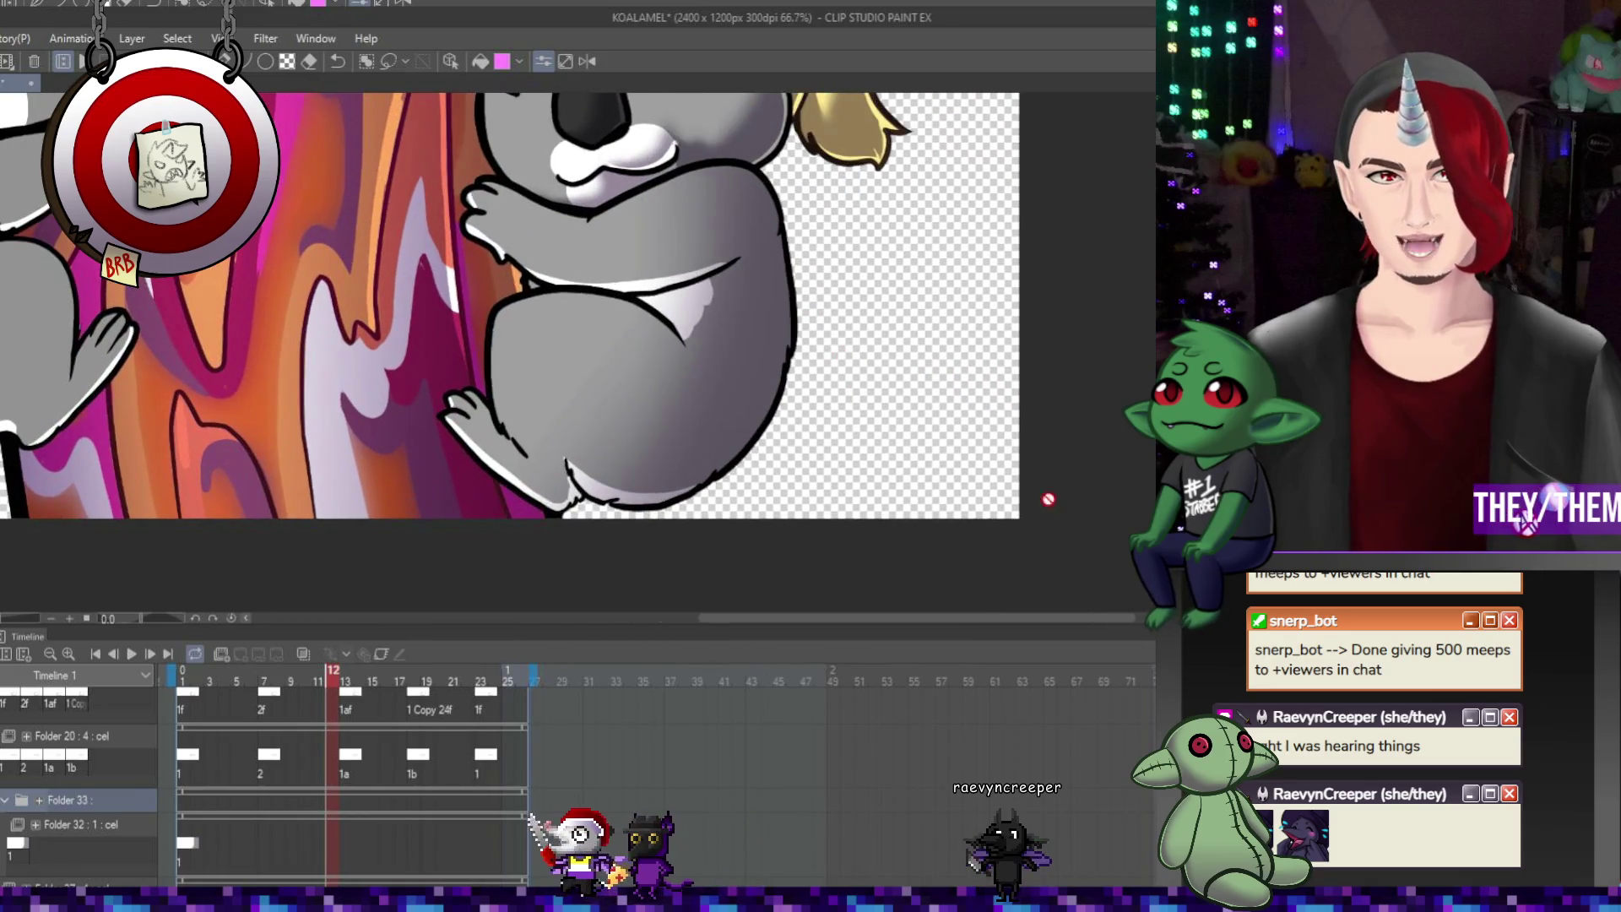
{"action": "left_click", "coordinate": [189, 846]}
Add the Folder 34 animation folder with cel 1 at frame 1 and zoom out to both koalas
{"action": "left_click", "coordinate": [224, 654]}
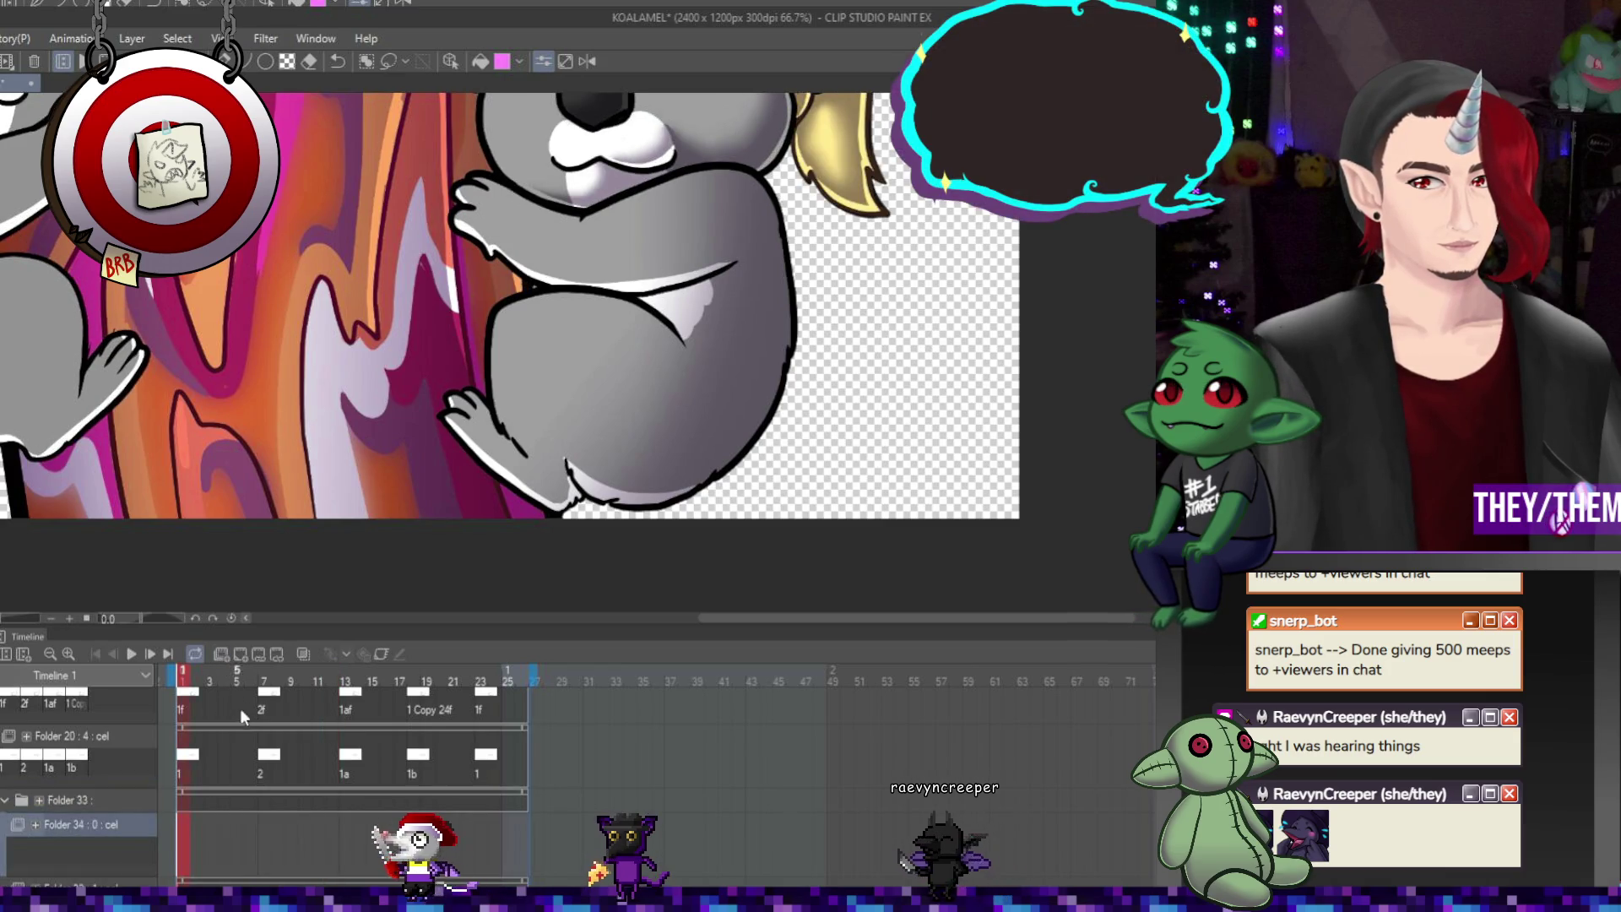
{"action": "left_click", "coordinate": [242, 656]}
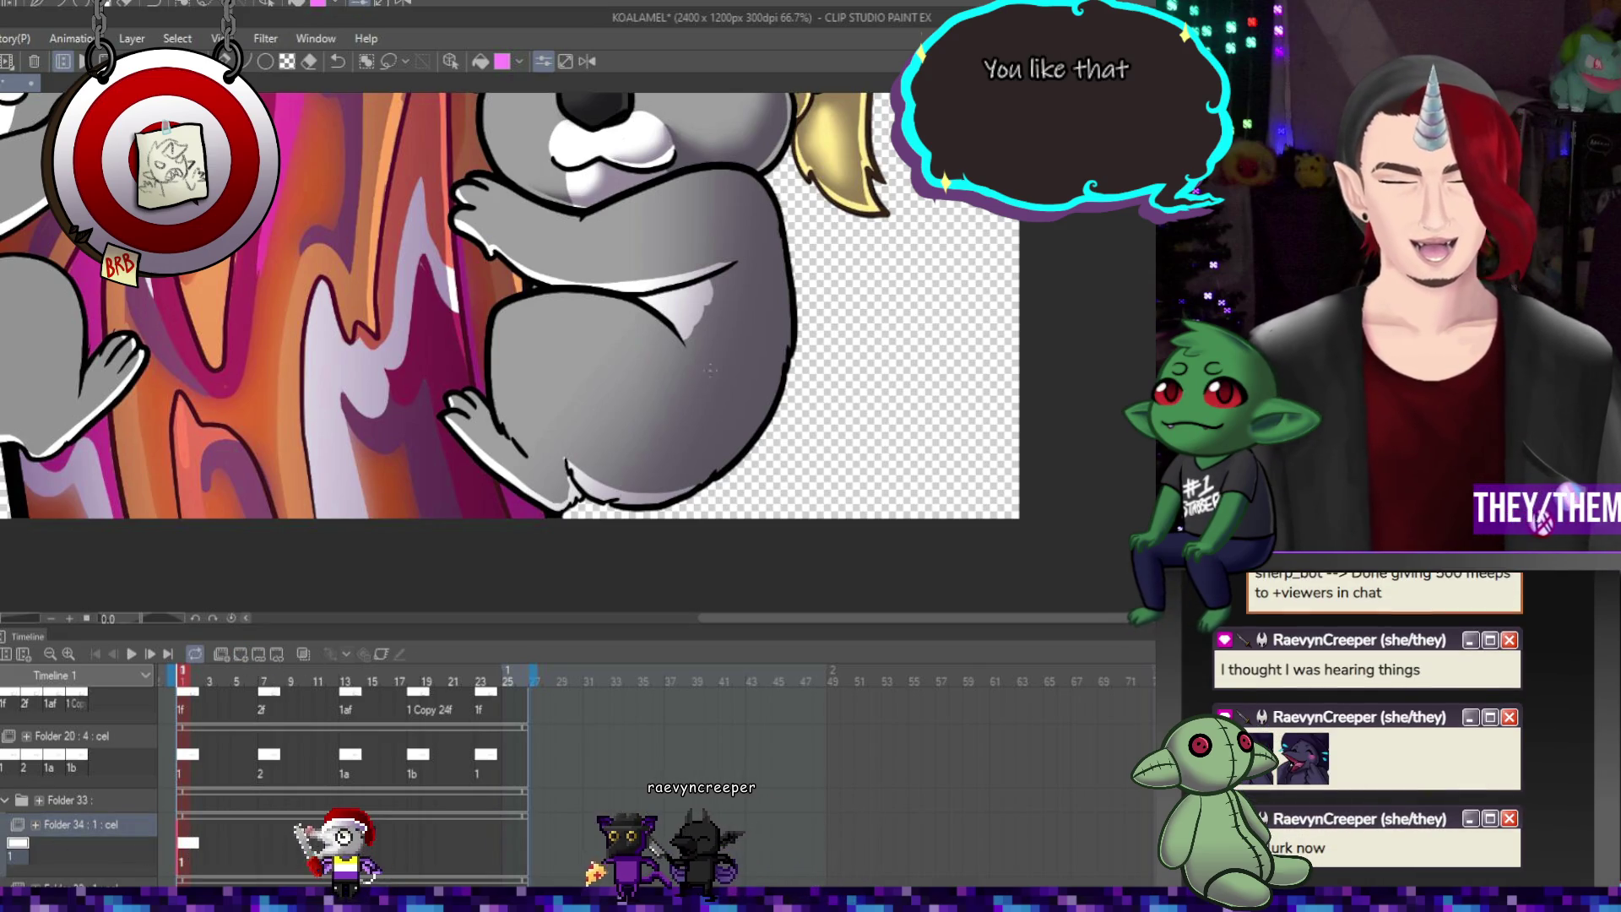
{"action": "key", "text": "ctrl+minus"}
{"action": "key", "text": "ctrl+minus"}
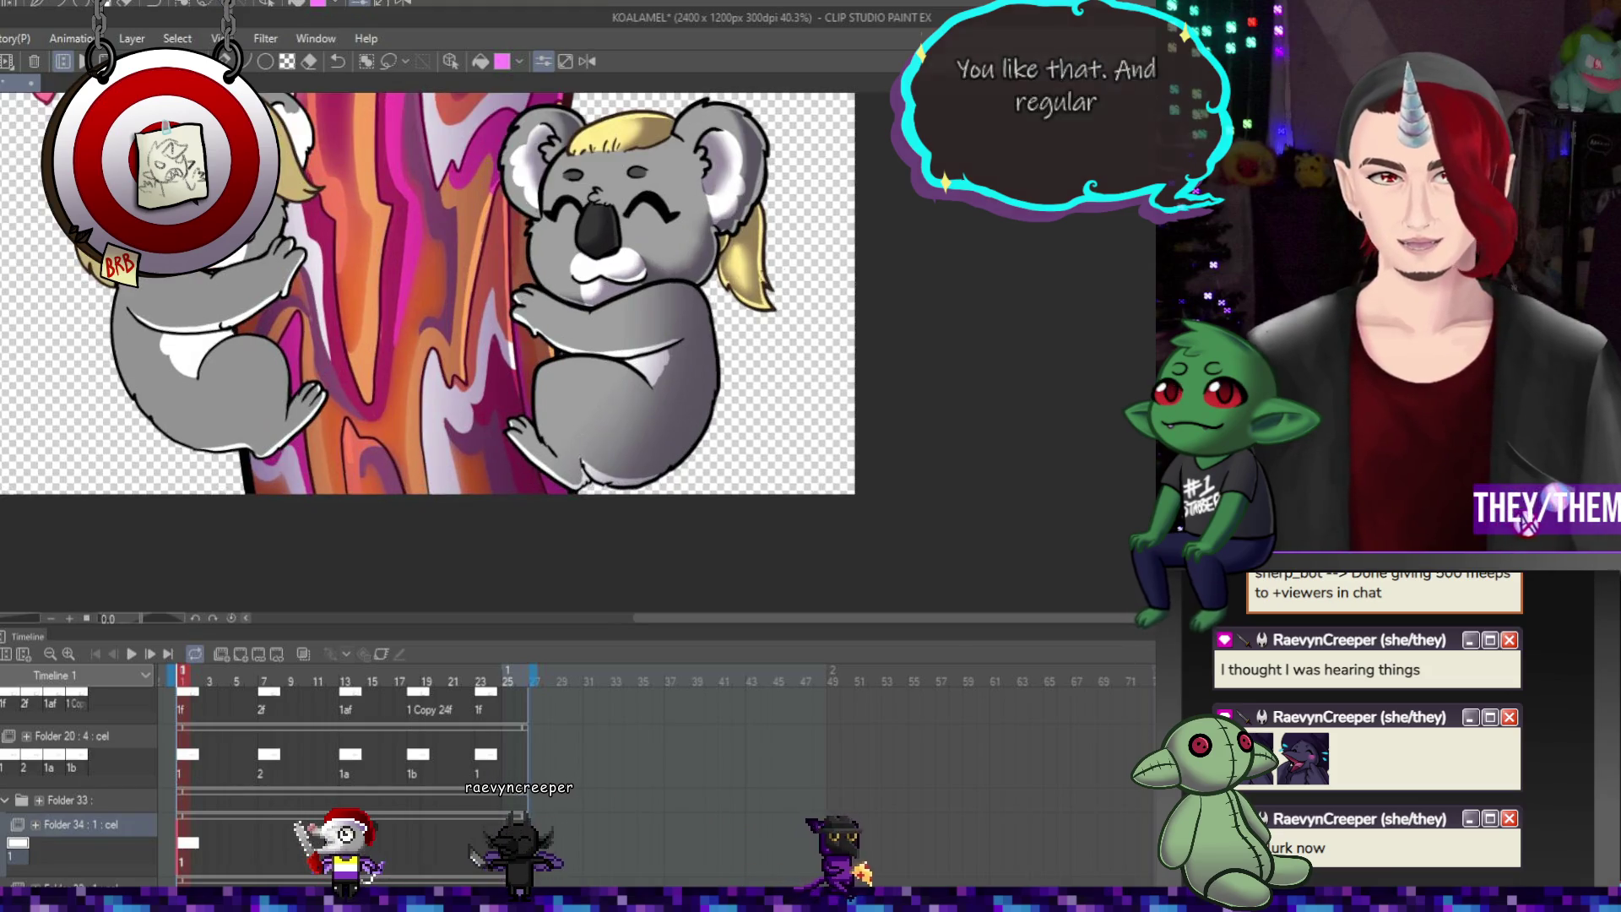
{"action": "scroll", "coordinate": [651, 410], "scroll_direction": "up", "scroll_amount": 3}
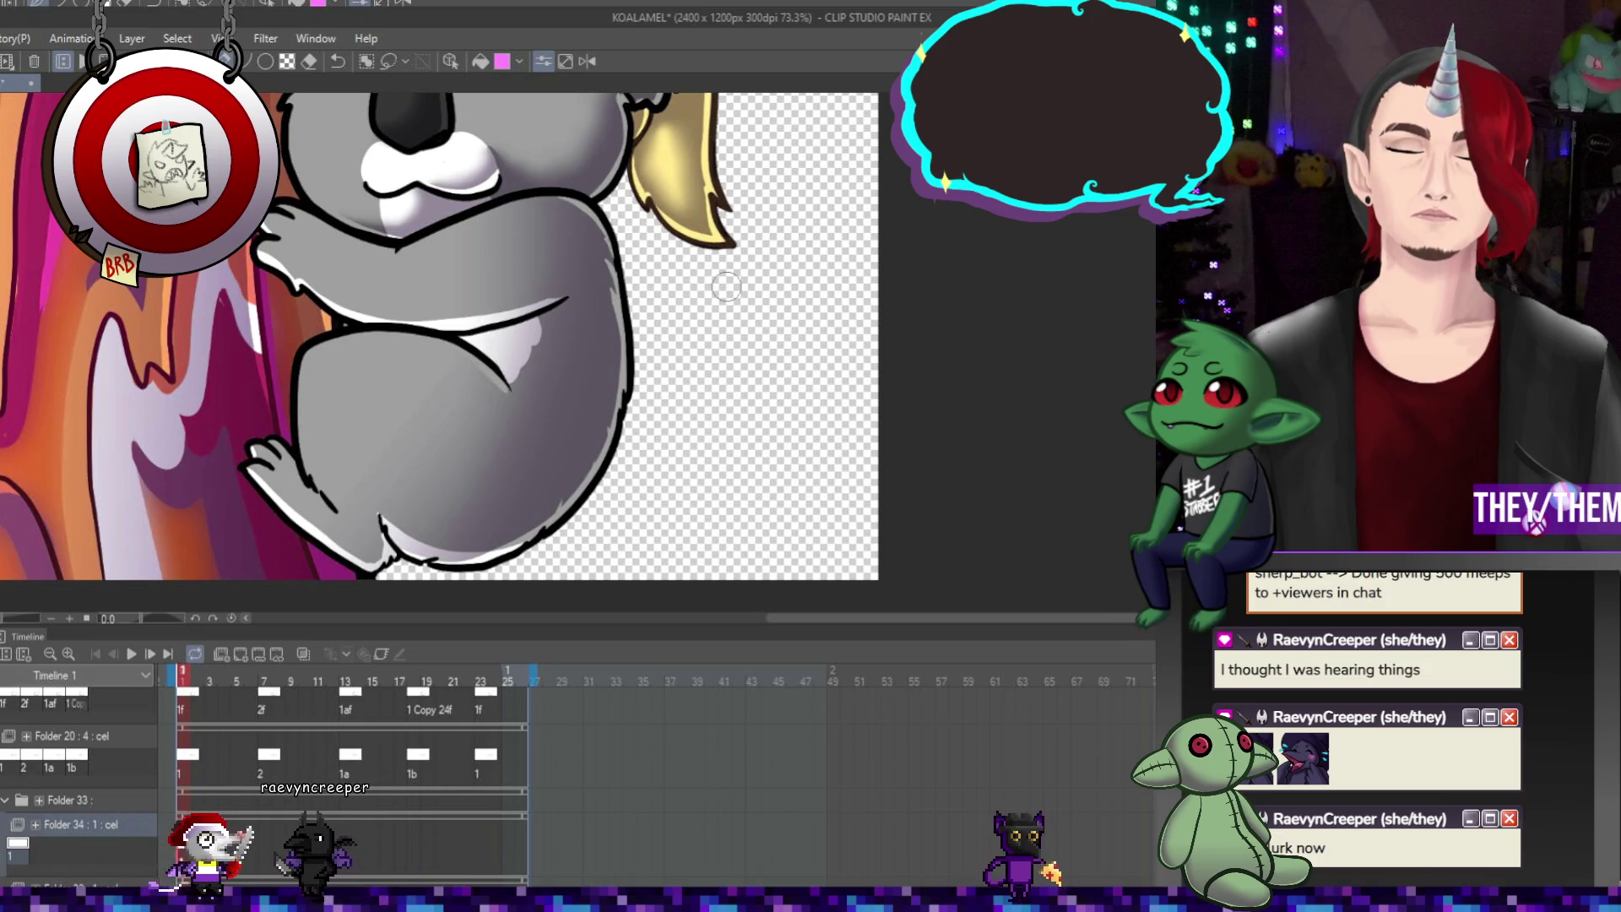
Add cel 2 to Folder 34, placing cel 2 at frame 7 and cel 1a at frame 13
{"action": "left_click", "coordinate": [250, 836]}
{"action": "left_click", "coordinate": [399, 825]}
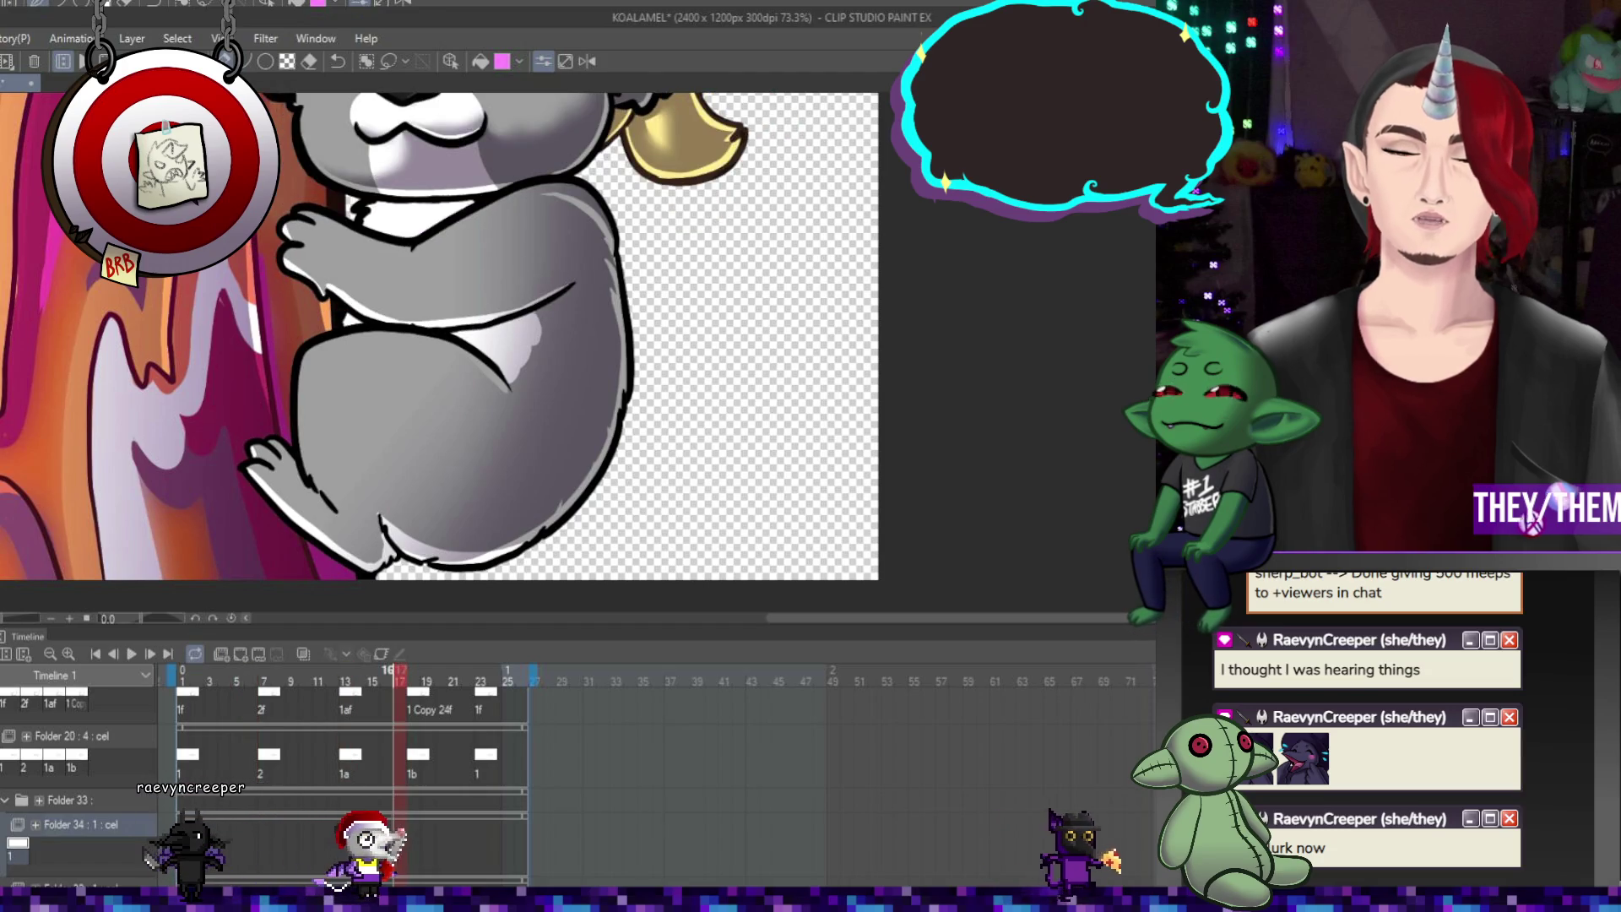
{"action": "key", "text": "ctrl+shift+n"}
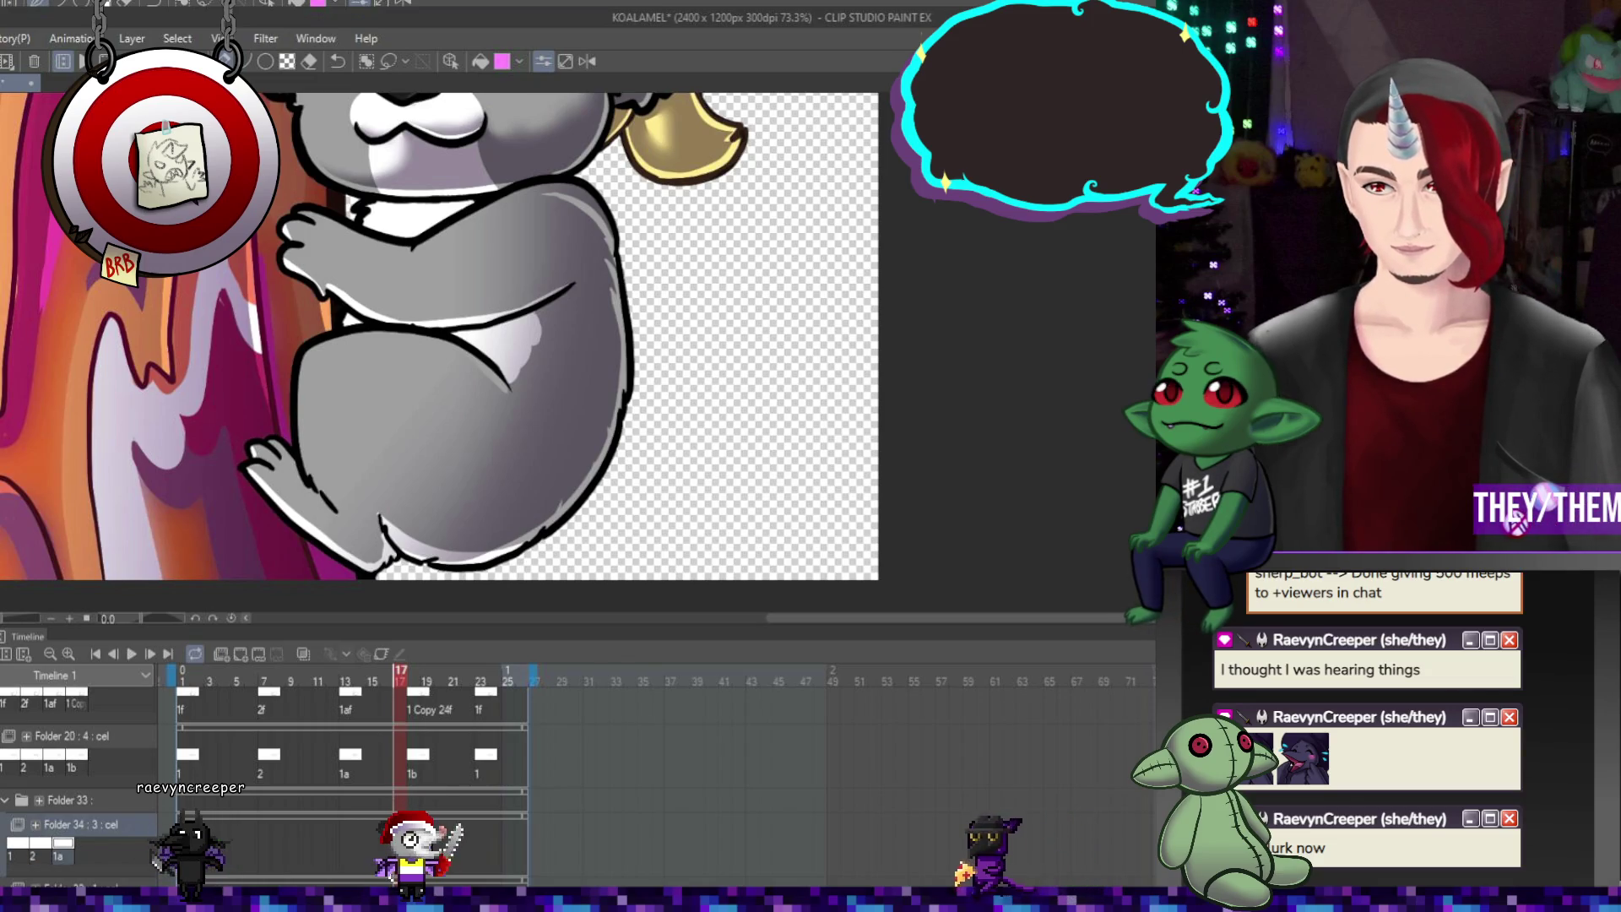
{"action": "left_click", "coordinate": [263, 838]}
{"action": "left_click", "coordinate": [264, 840]}
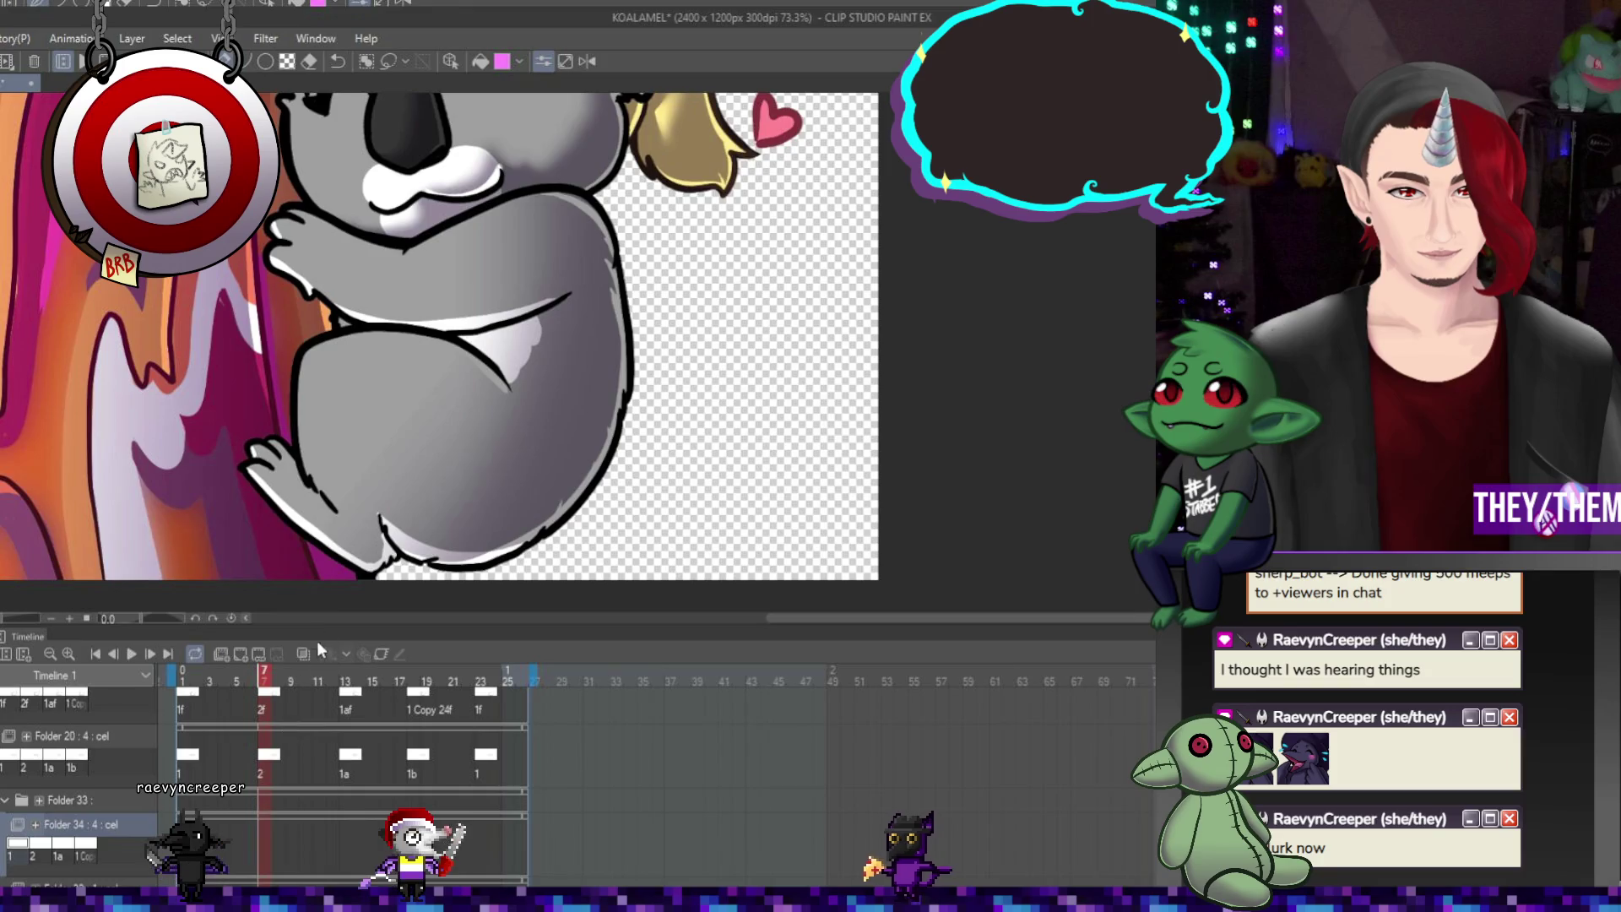
{"action": "left_click", "coordinate": [342, 834]}
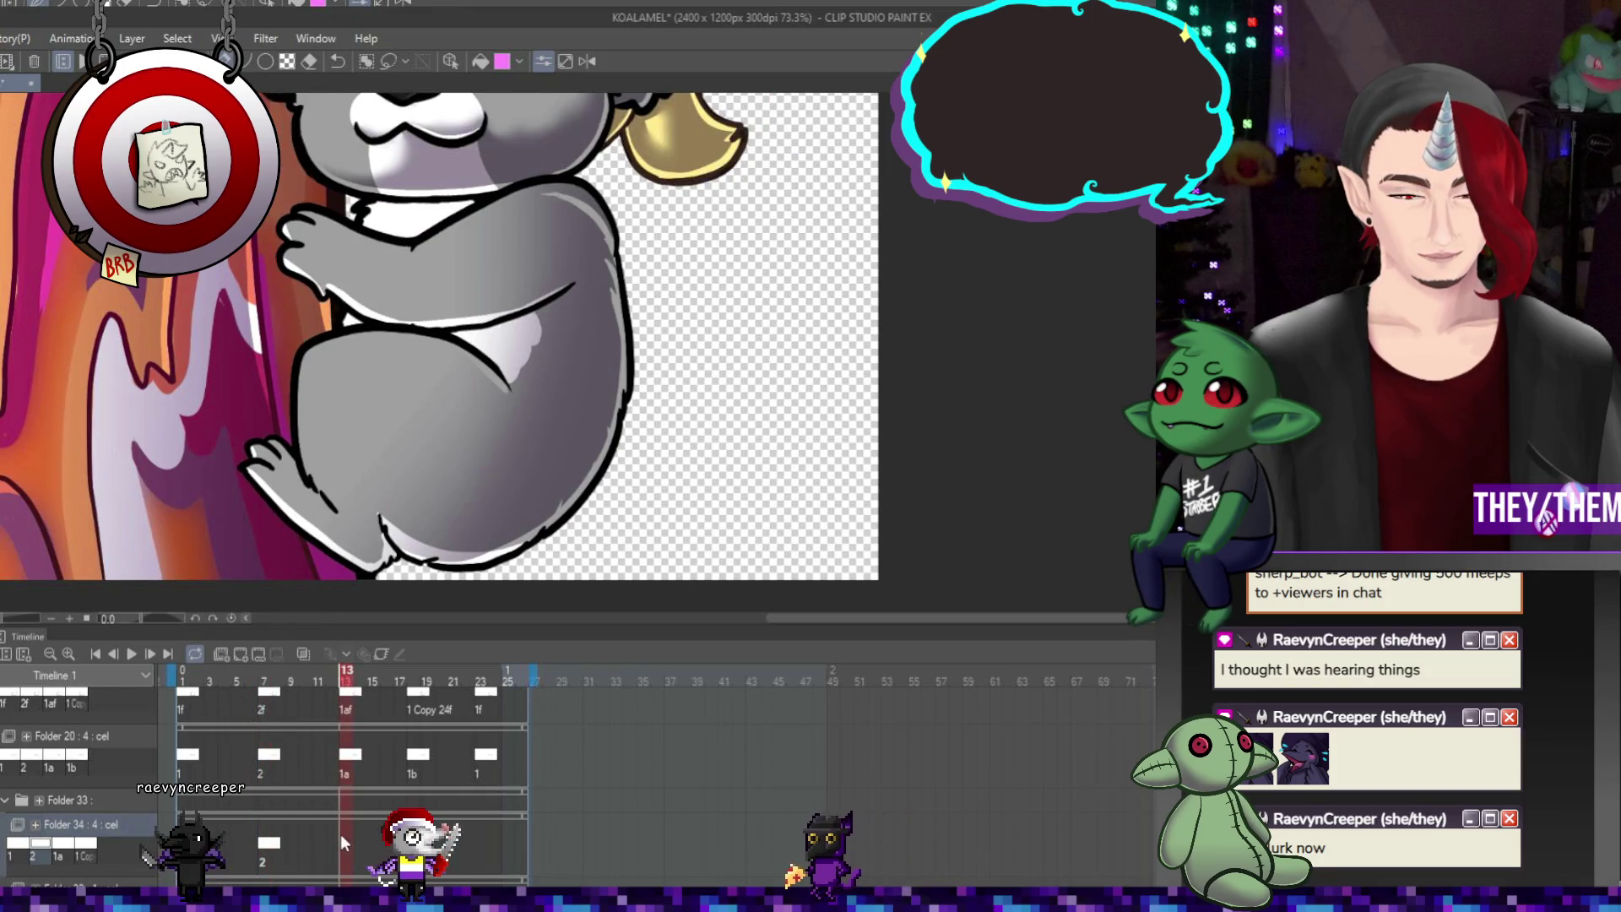
{"action": "left_click", "coordinate": [414, 671]}
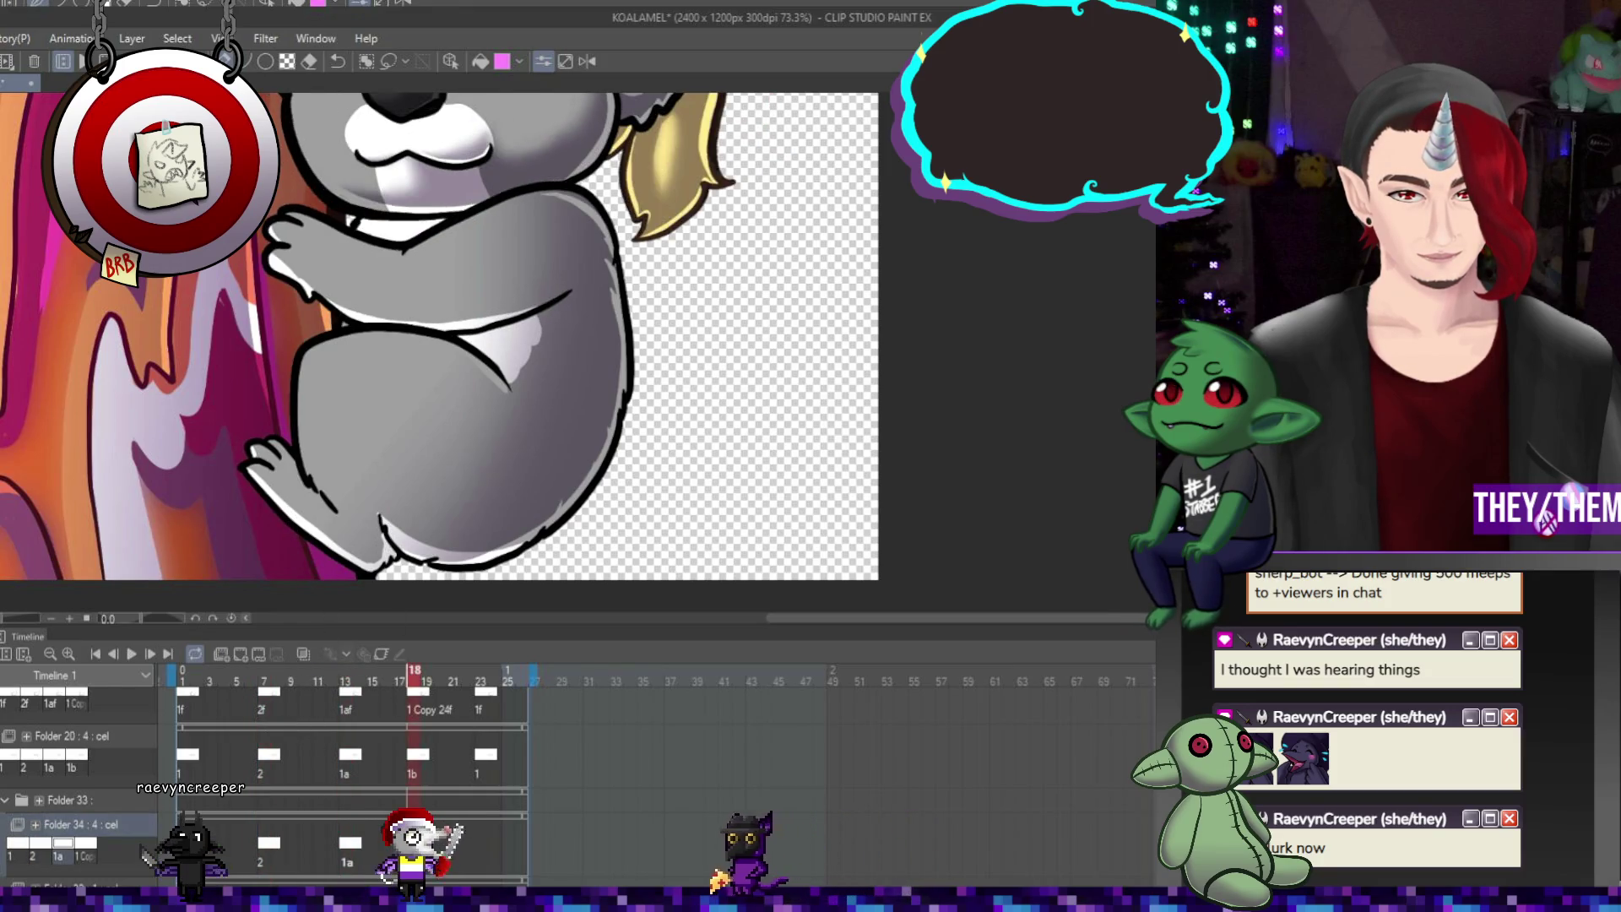
{"action": "left_click", "coordinate": [480, 843]}
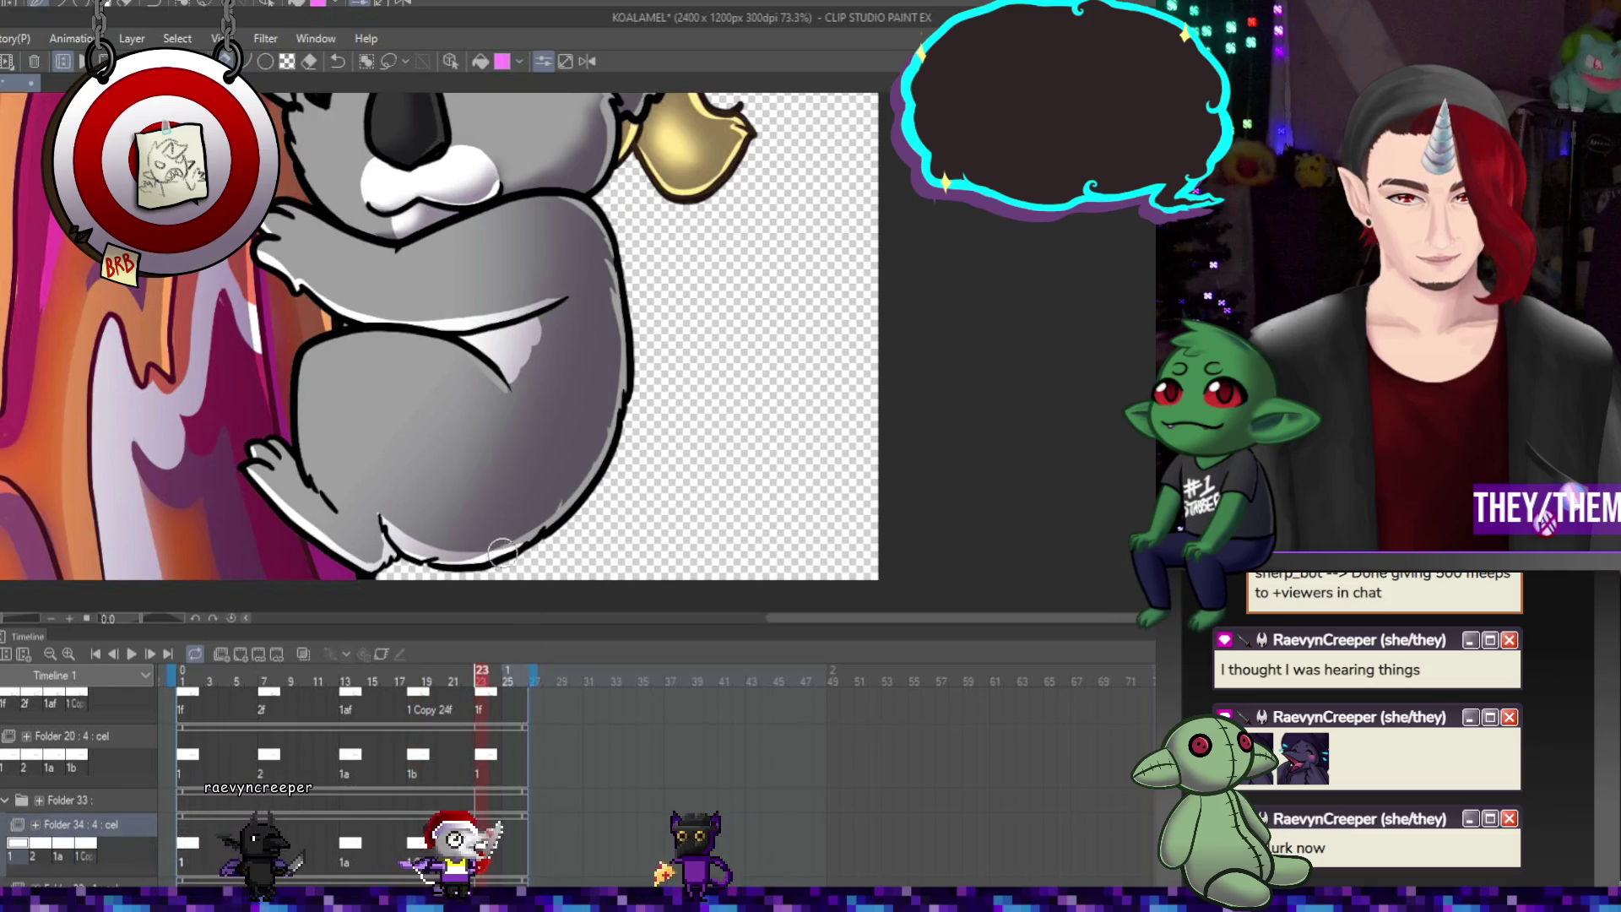
{"action": "left_click", "coordinate": [264, 843]}
{"action": "scroll", "coordinate": [602, 449], "scroll_direction": "up", "scroll_amount": 1}
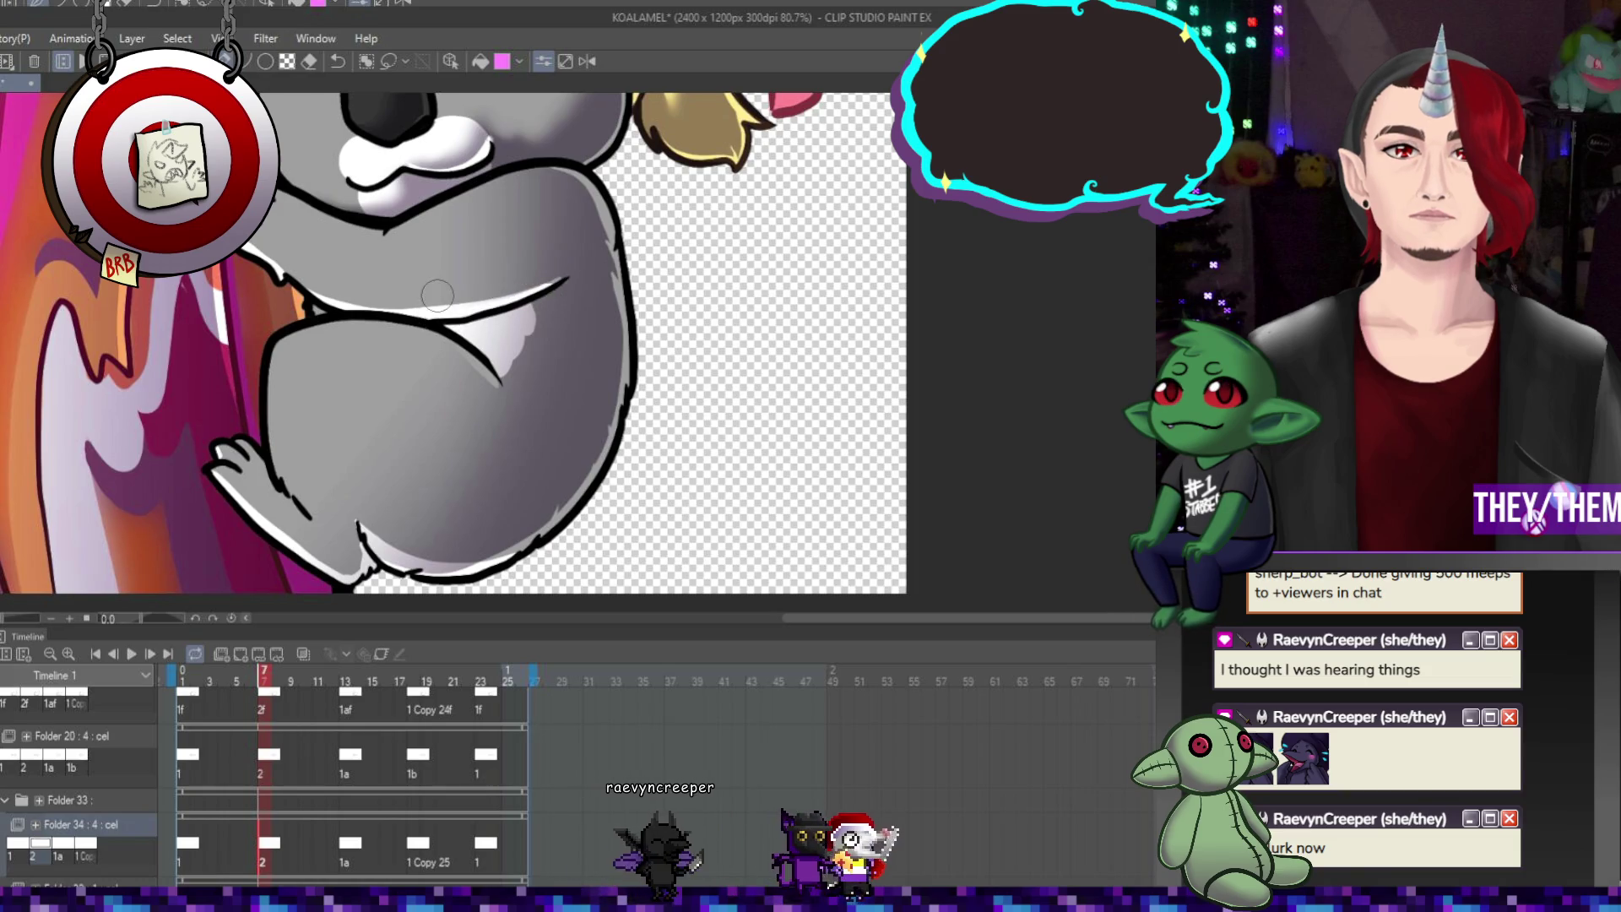
Check the Folder 20 and Folder 34 cels at frames 14, 18, 23 and 24, then zoom out to 44%
{"action": "left_click", "coordinate": [357, 855]}
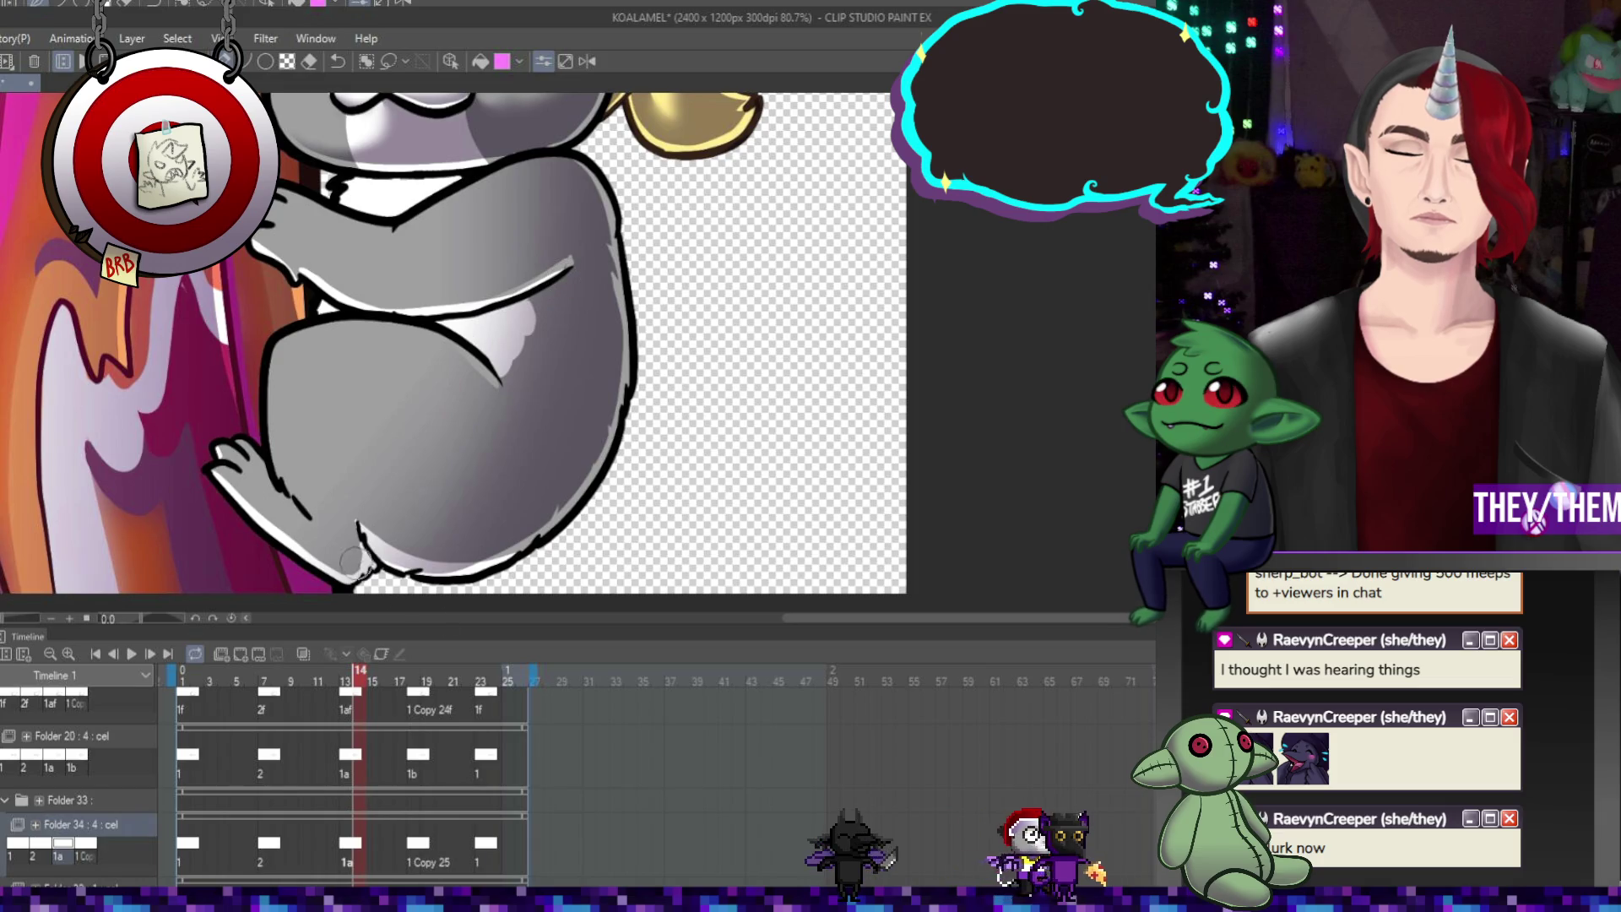
{"action": "left_click", "coordinate": [417, 769]}
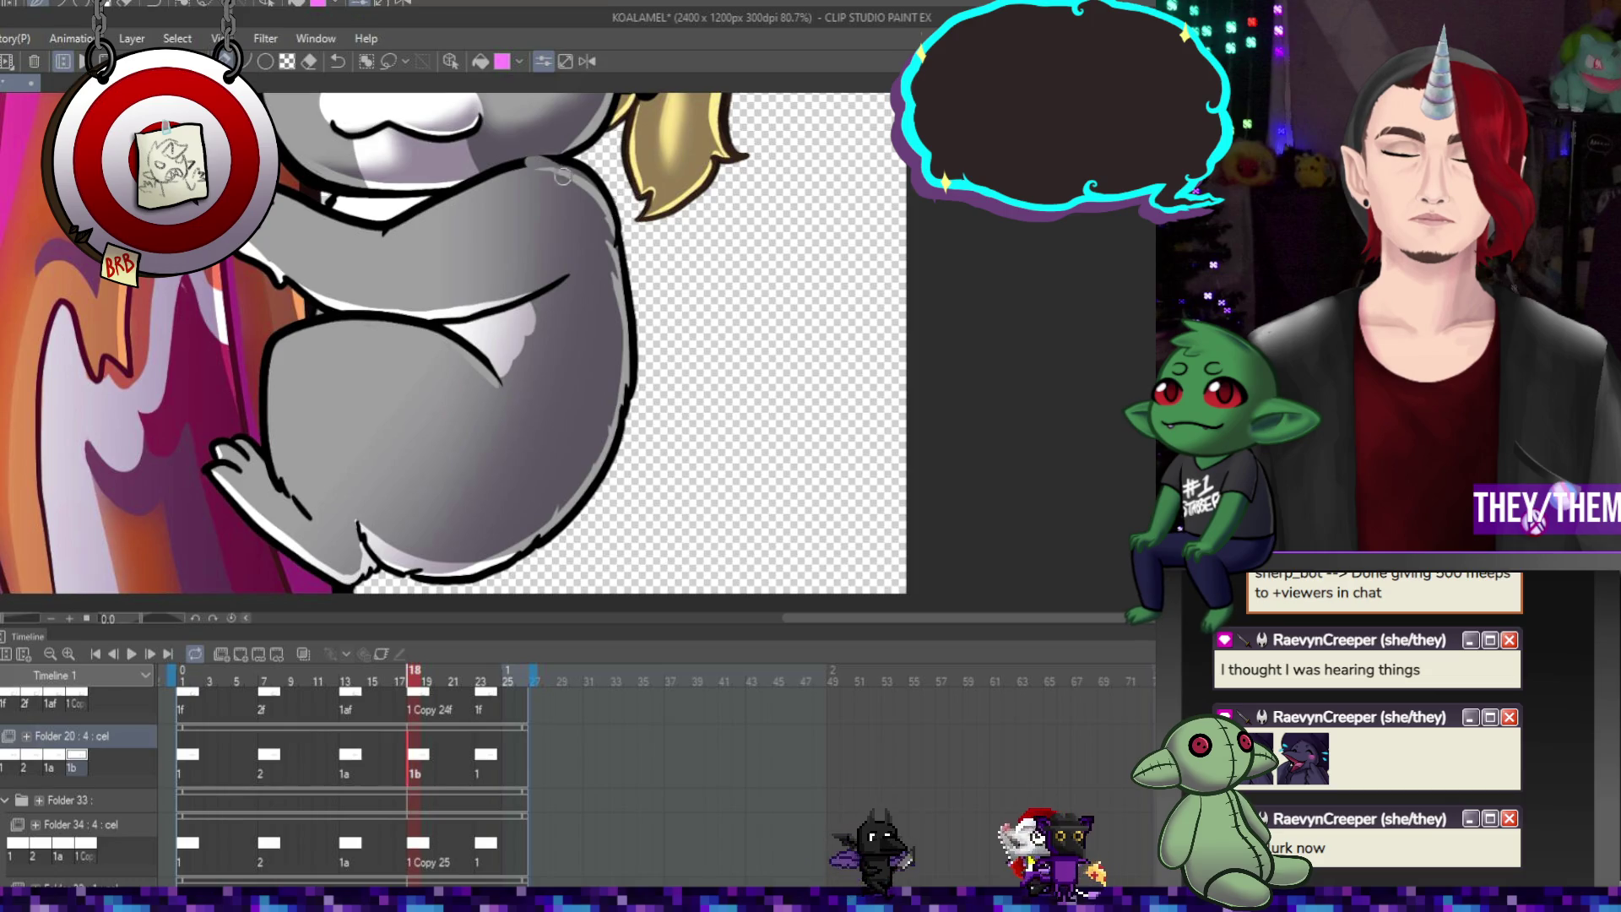
{"action": "left_click", "coordinate": [426, 845]}
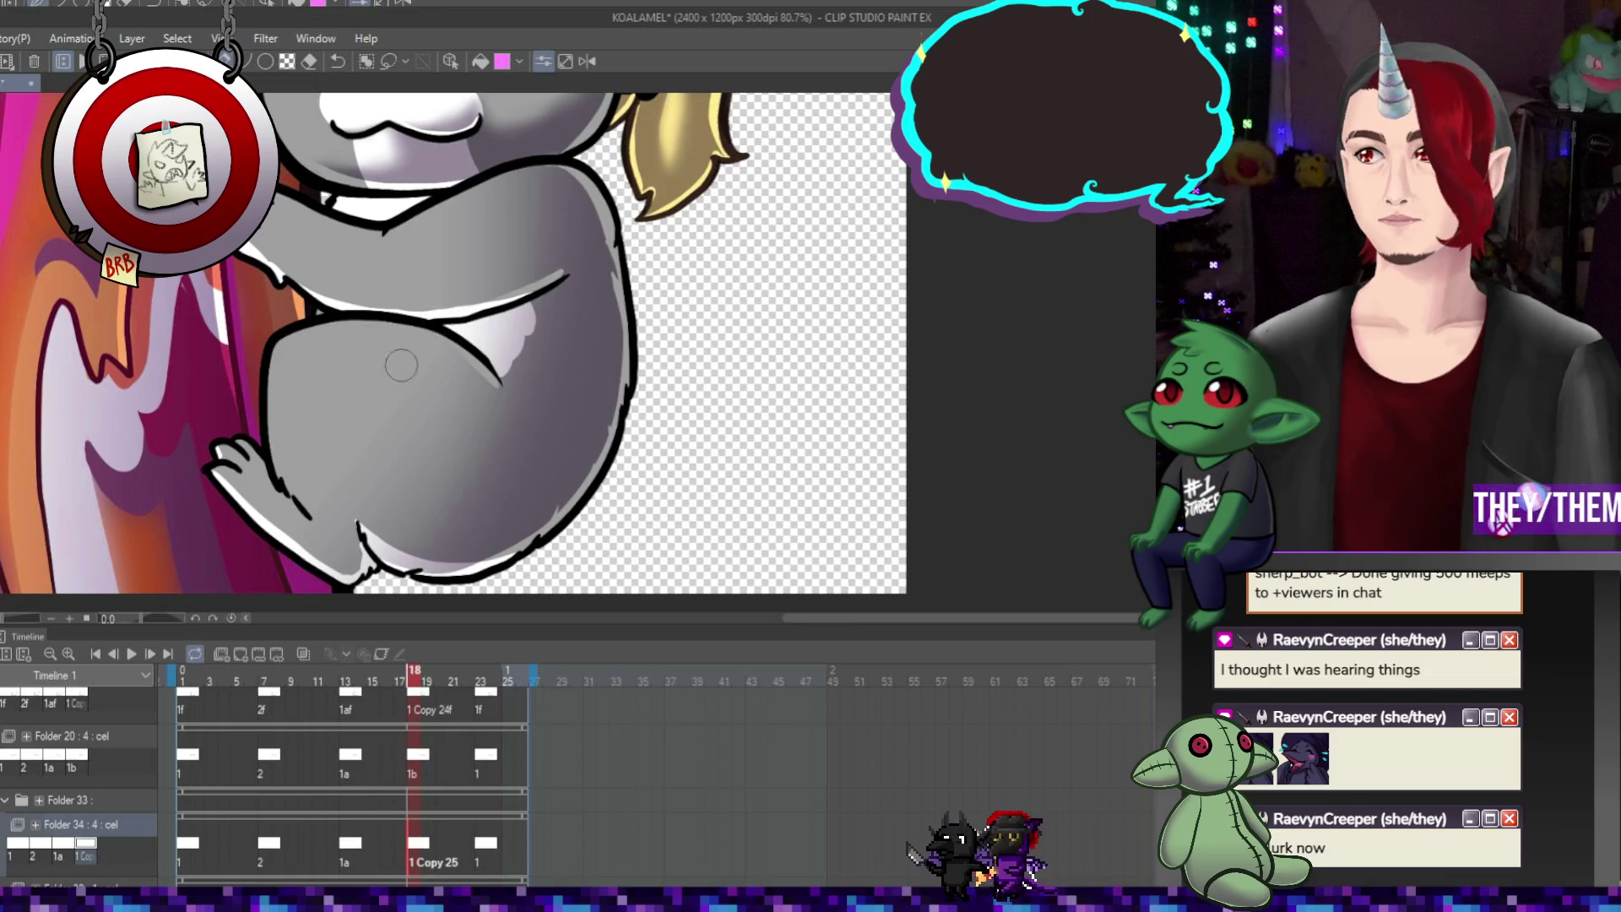
{"action": "left_click", "coordinate": [486, 756]}
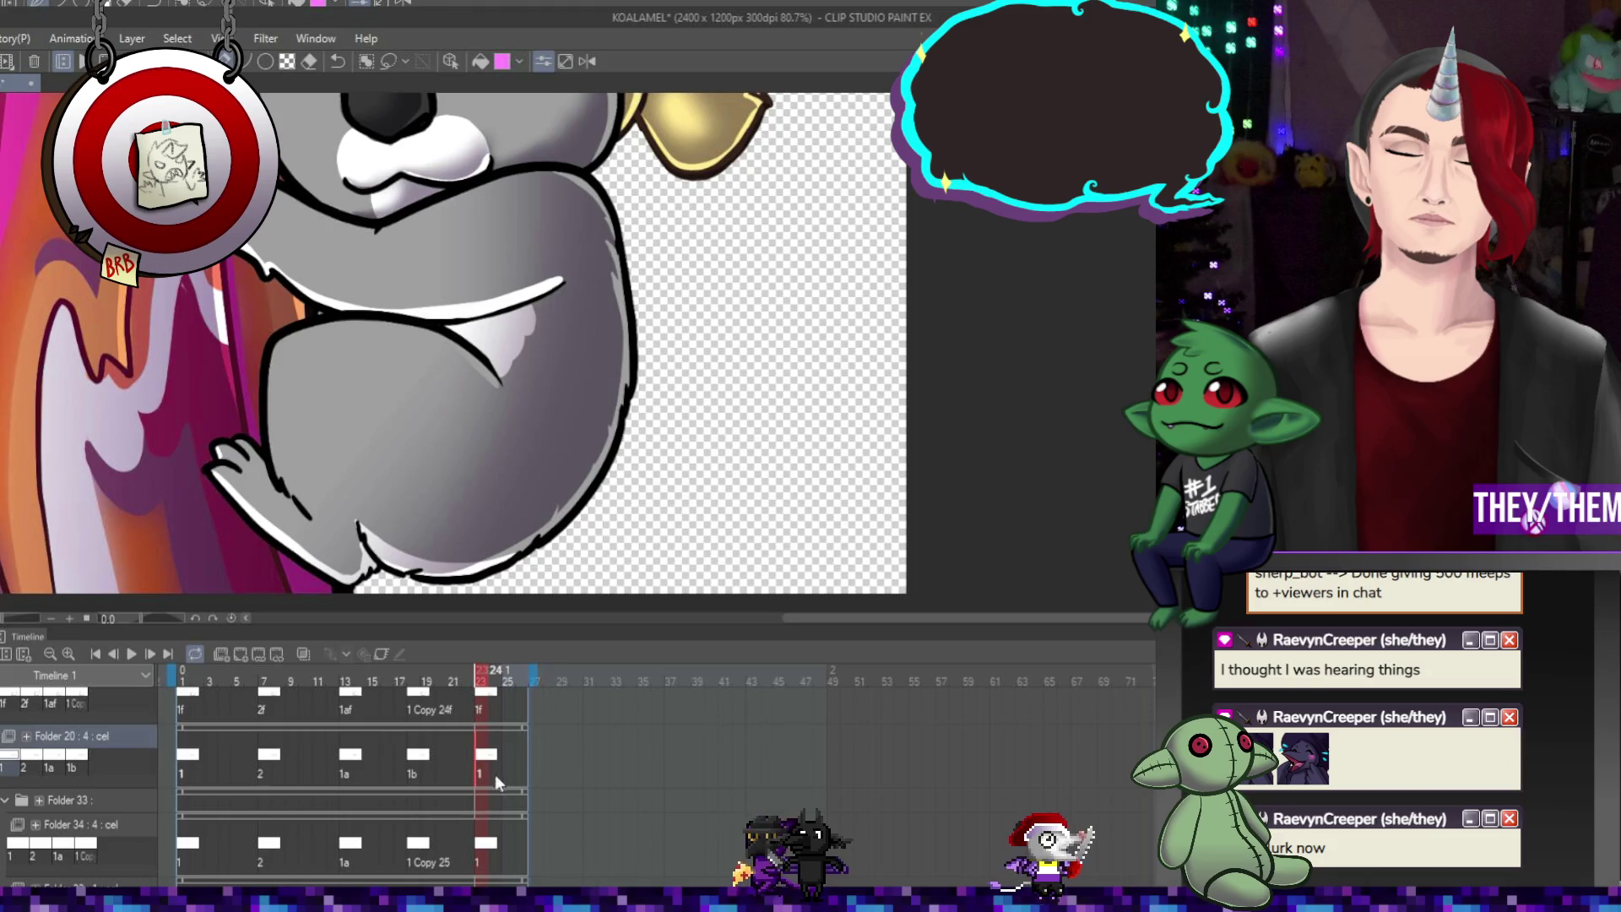
{"action": "left_click", "coordinate": [488, 853]}
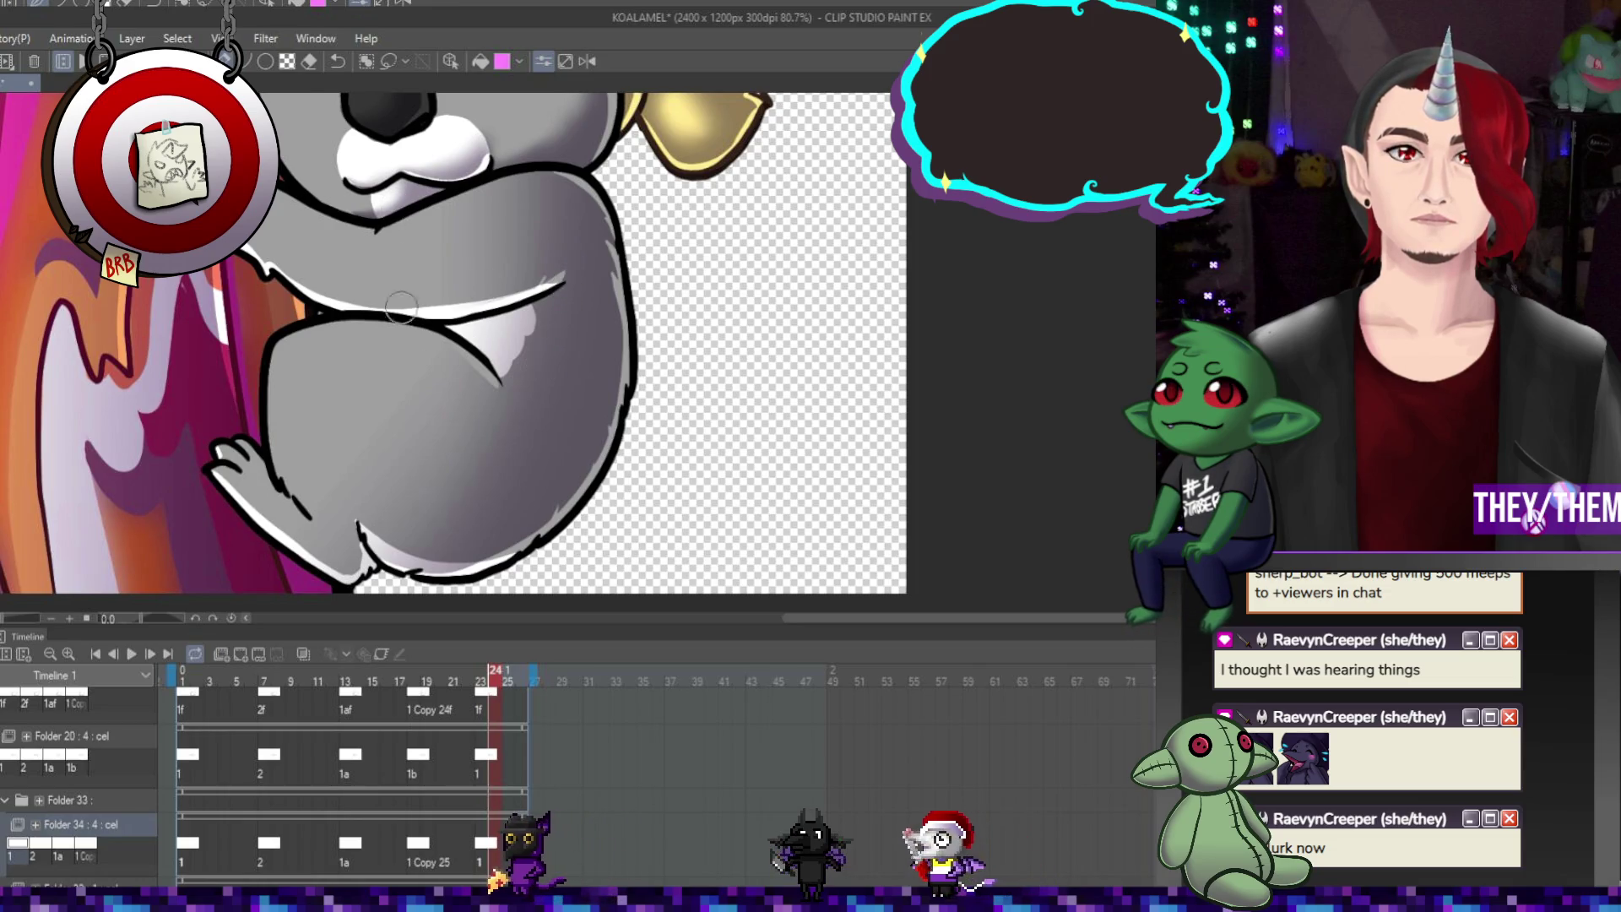
{"action": "scroll", "coordinate": [402, 305], "scroll_direction": "down", "scroll_amount": 5}
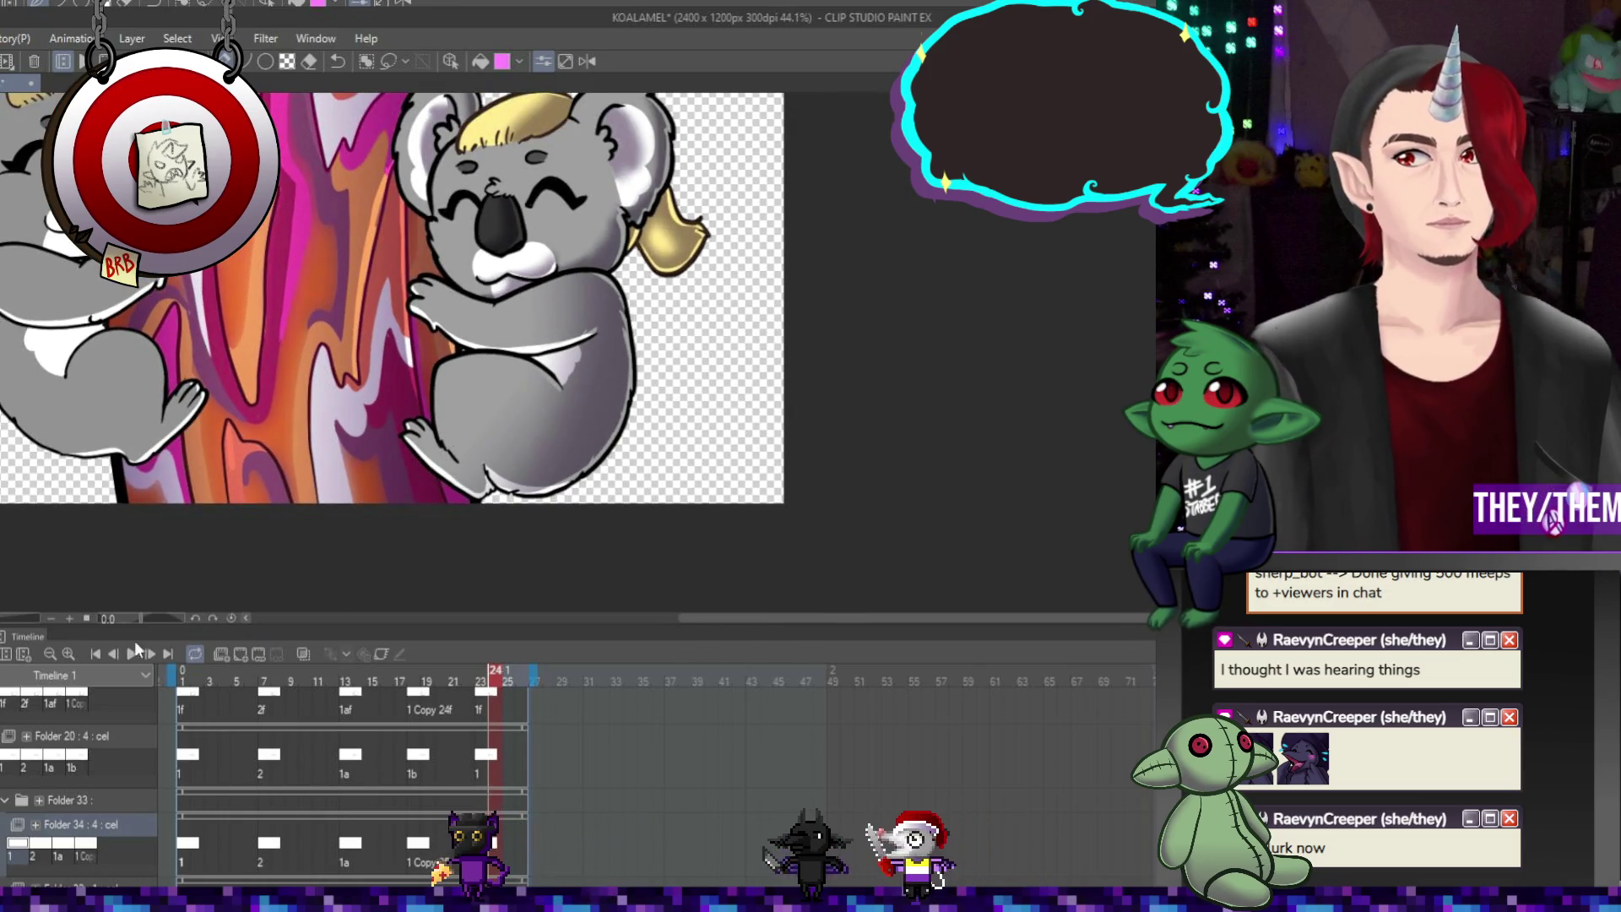
Play and stop the animation preview, then jump back to an early frame
{"action": "left_click", "coordinate": [131, 654]}
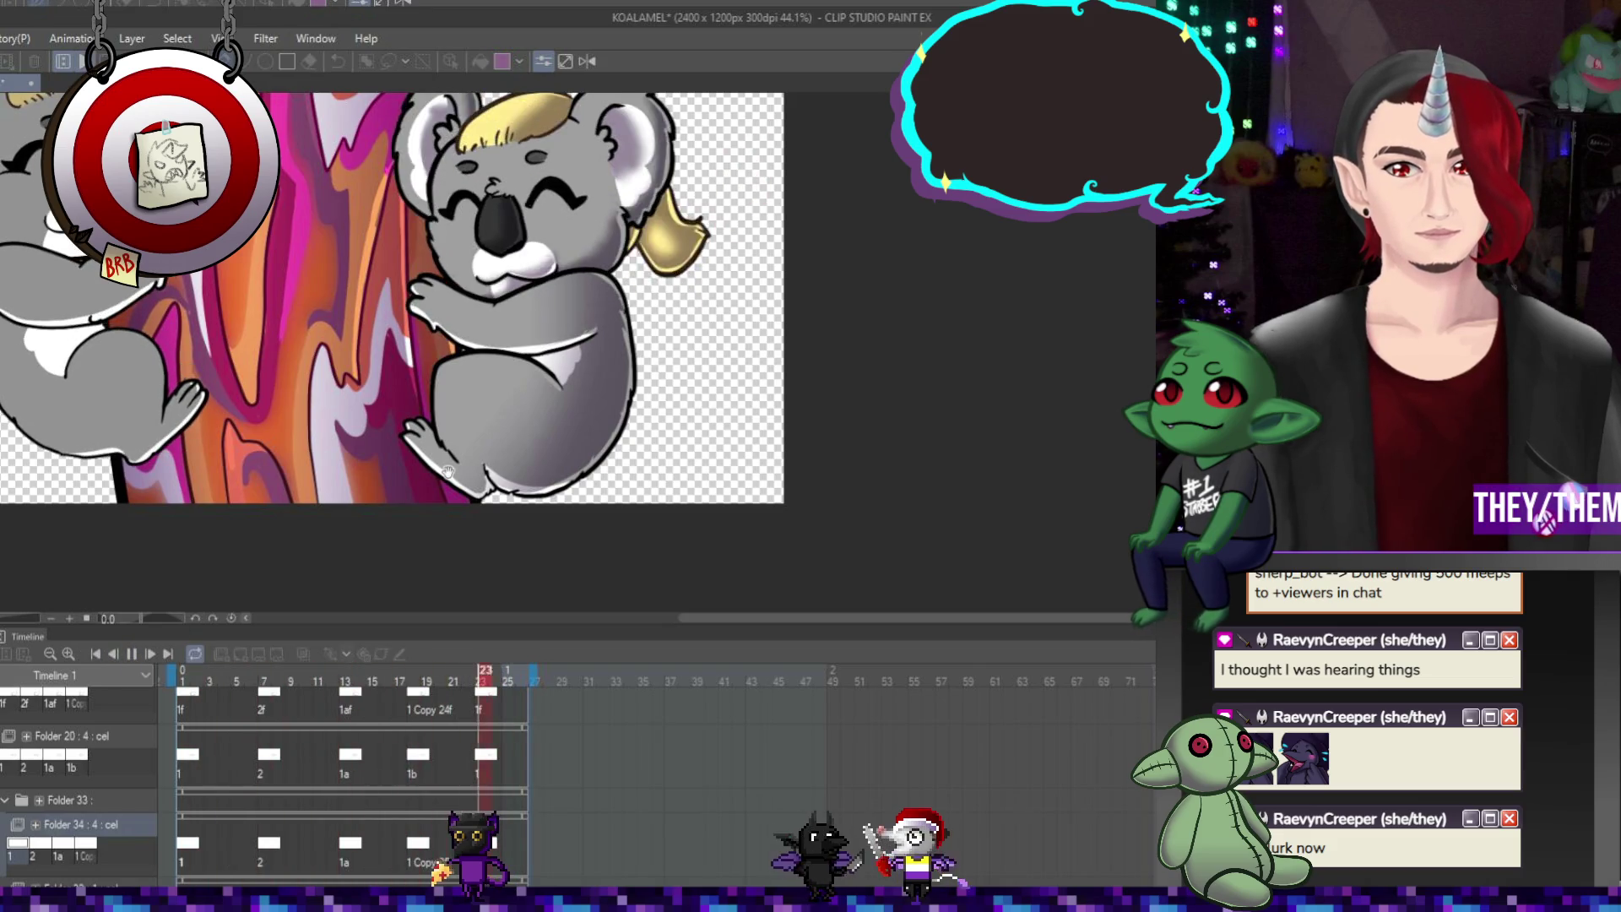
{"action": "left_click", "coordinate": [131, 654]}
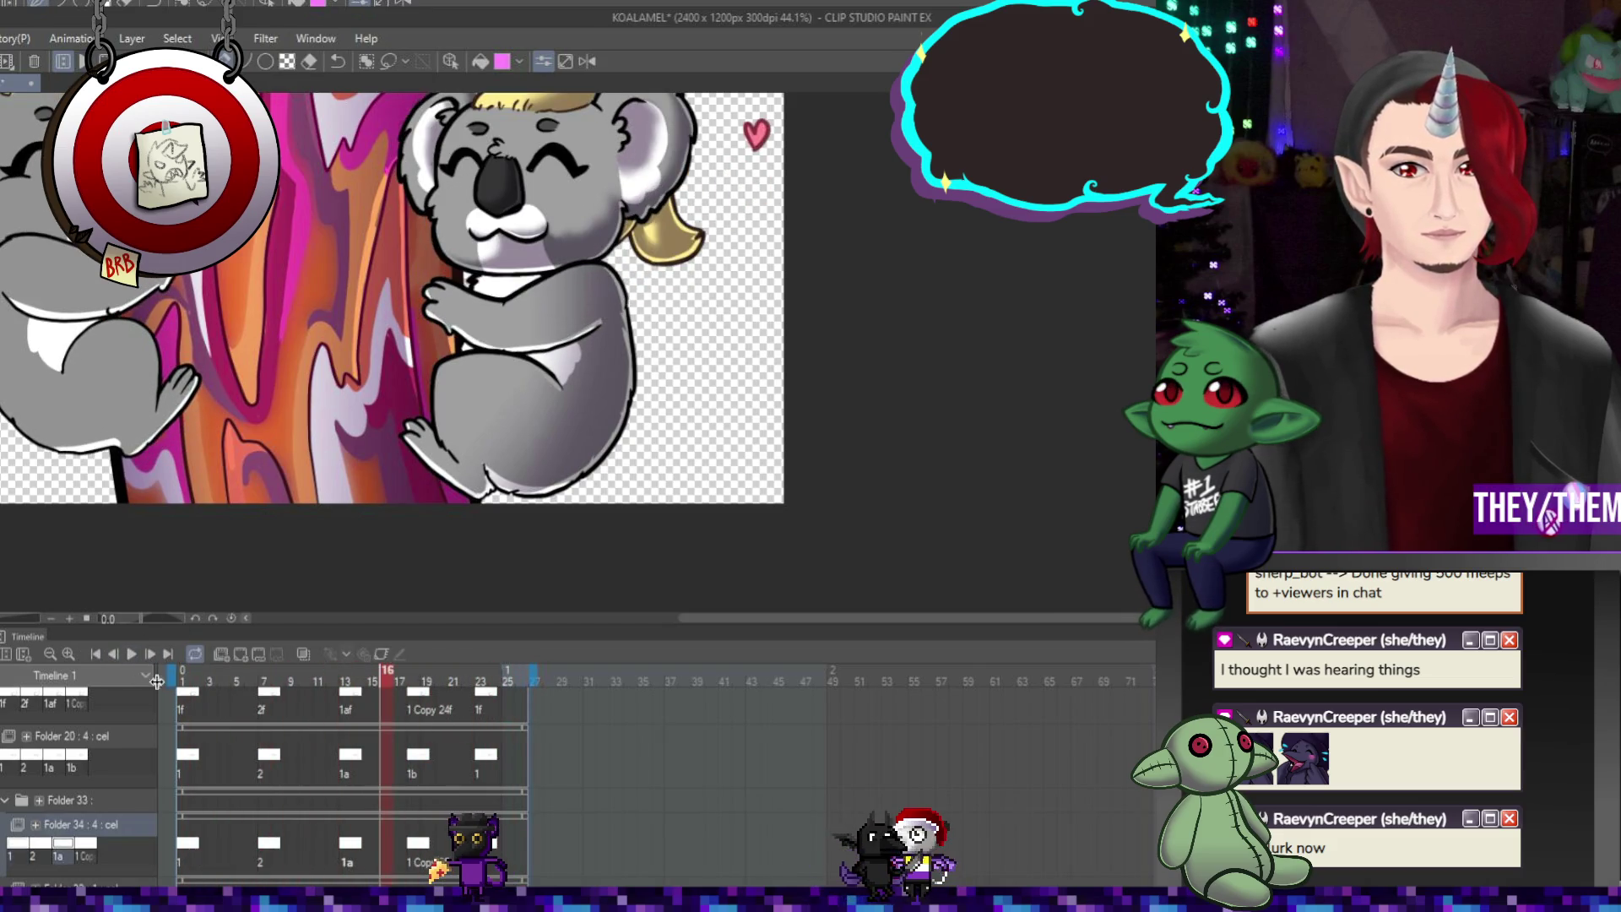
{"action": "left_click", "coordinate": [197, 762]}
{"action": "scroll", "coordinate": [602, 290], "scroll_direction": "up", "scroll_amount": 2}
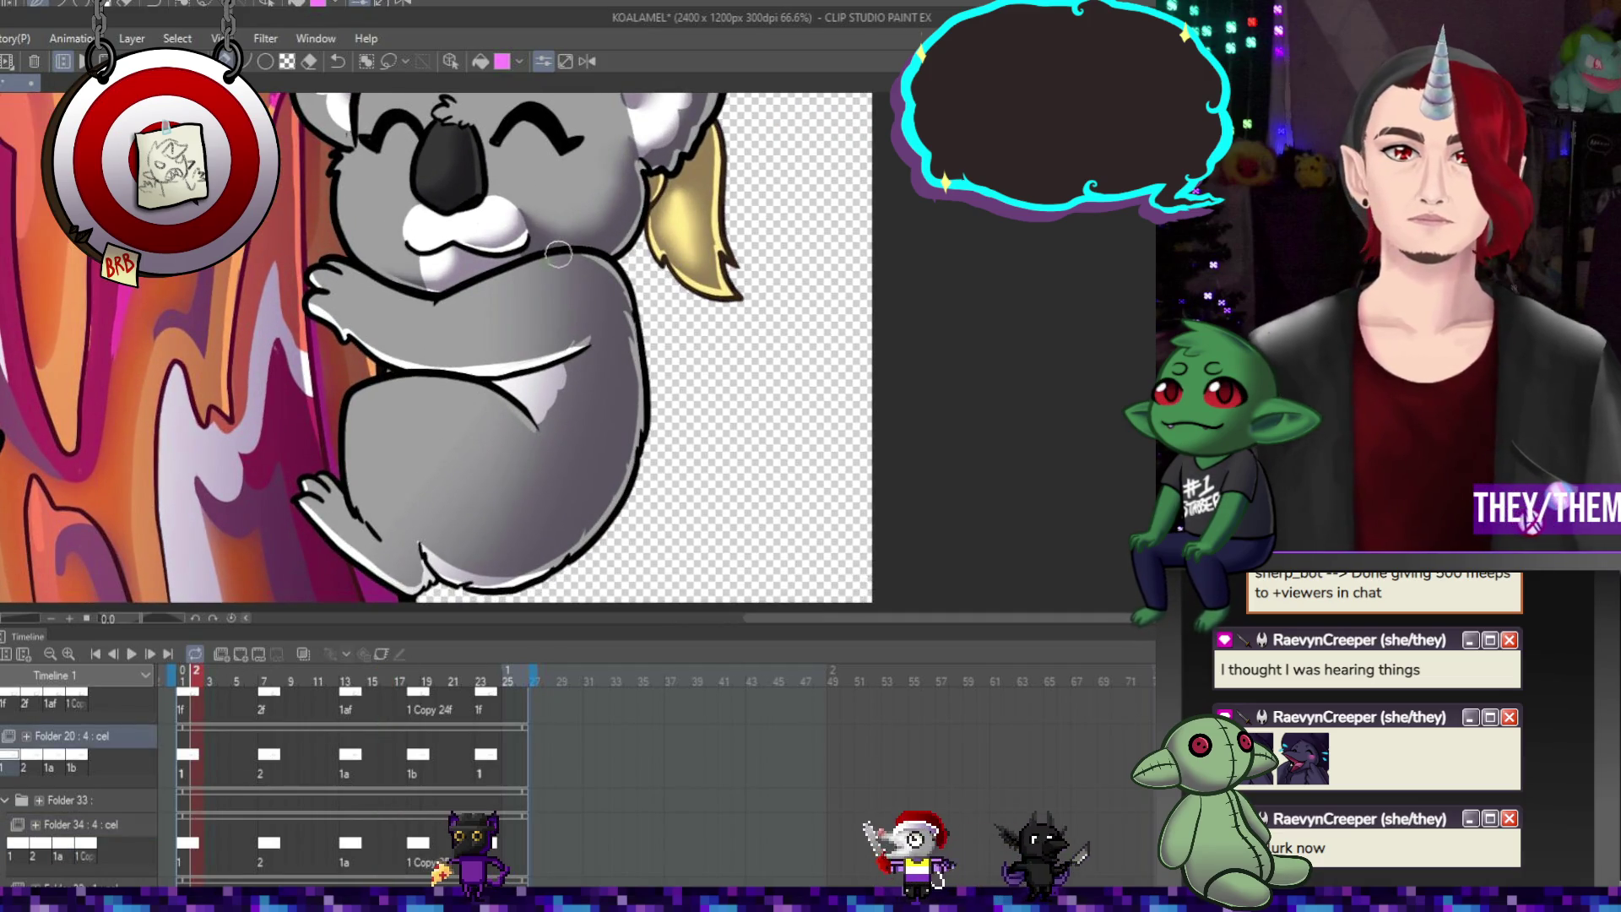
Inspect the right koala on Folder 34 at frames 1, 8, 13 and 18
{"action": "left_click", "coordinate": [187, 851]}
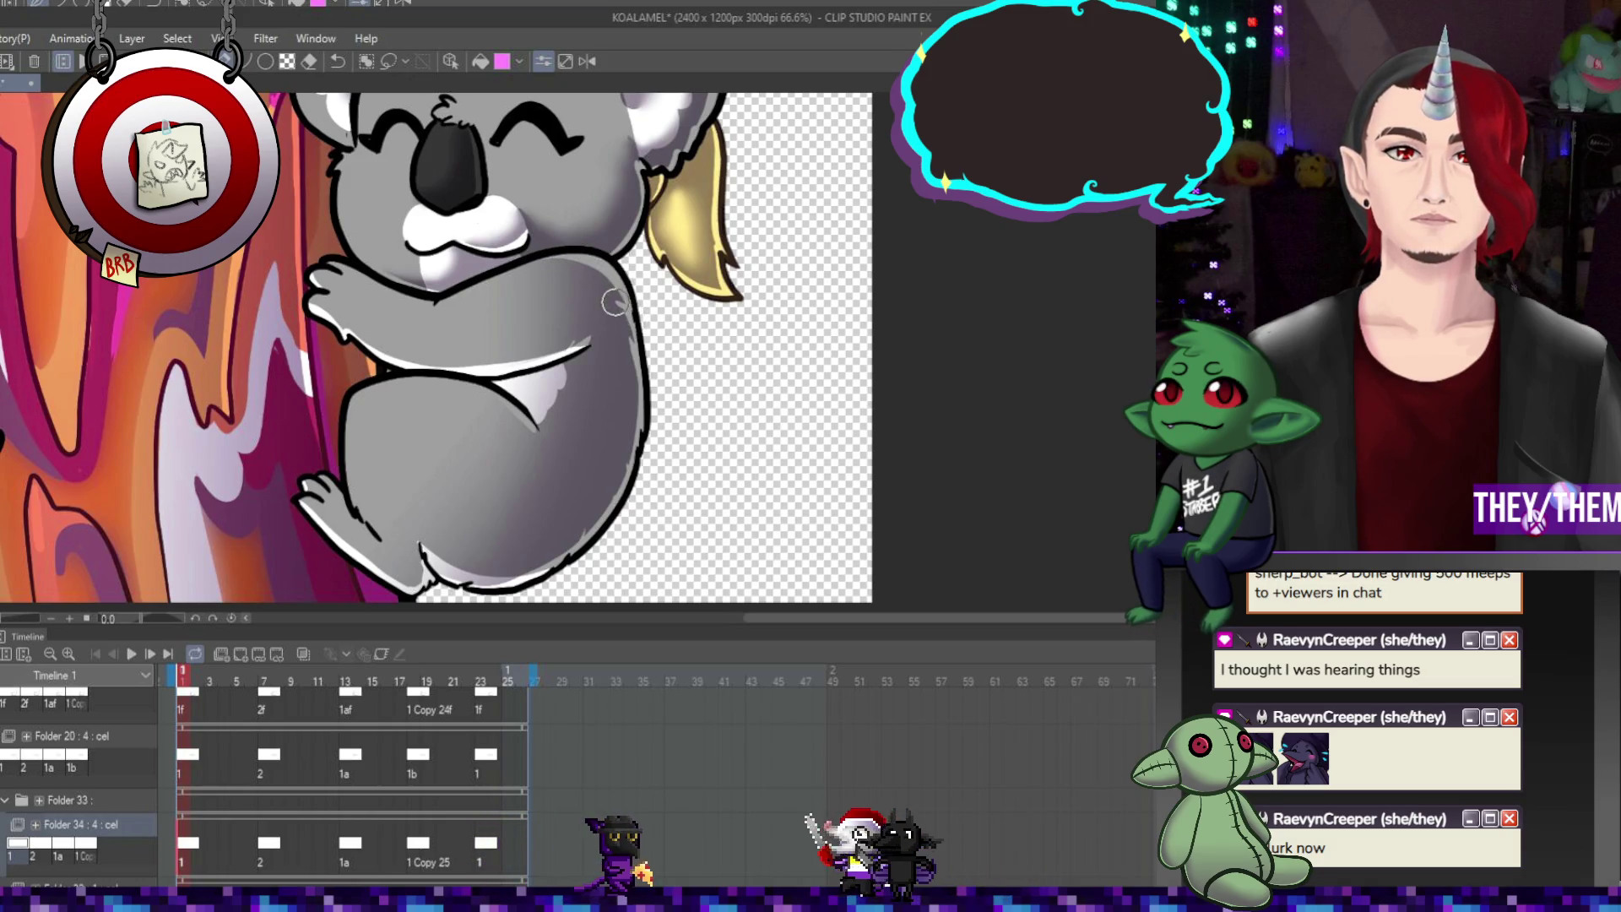
{"action": "left_click", "coordinate": [277, 847]}
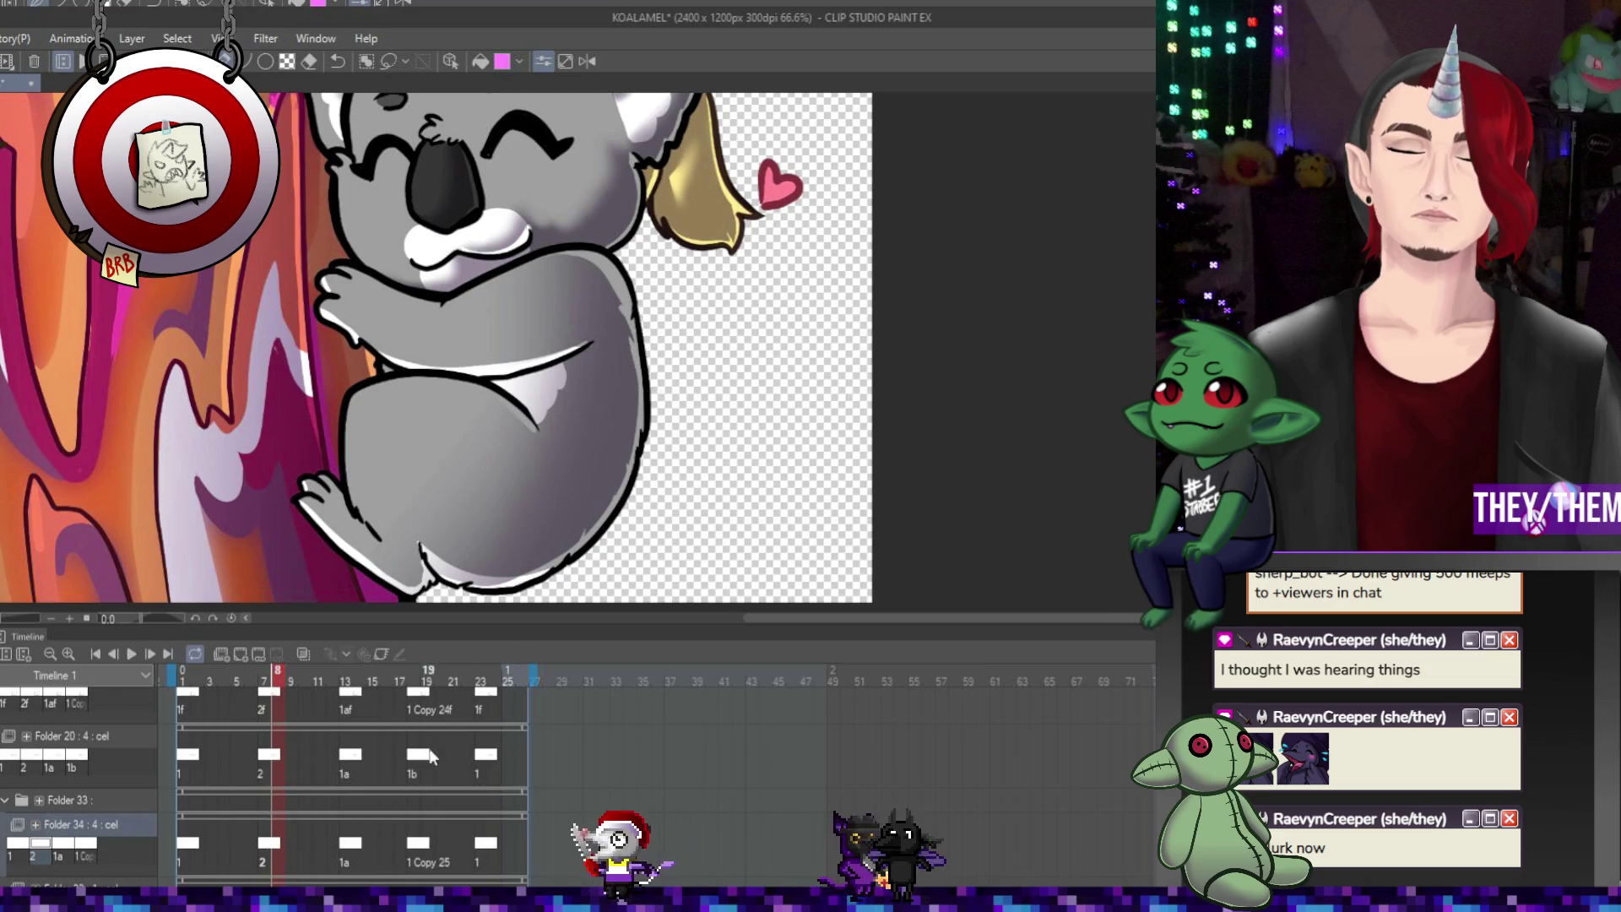
{"action": "left_click", "coordinate": [353, 847]}
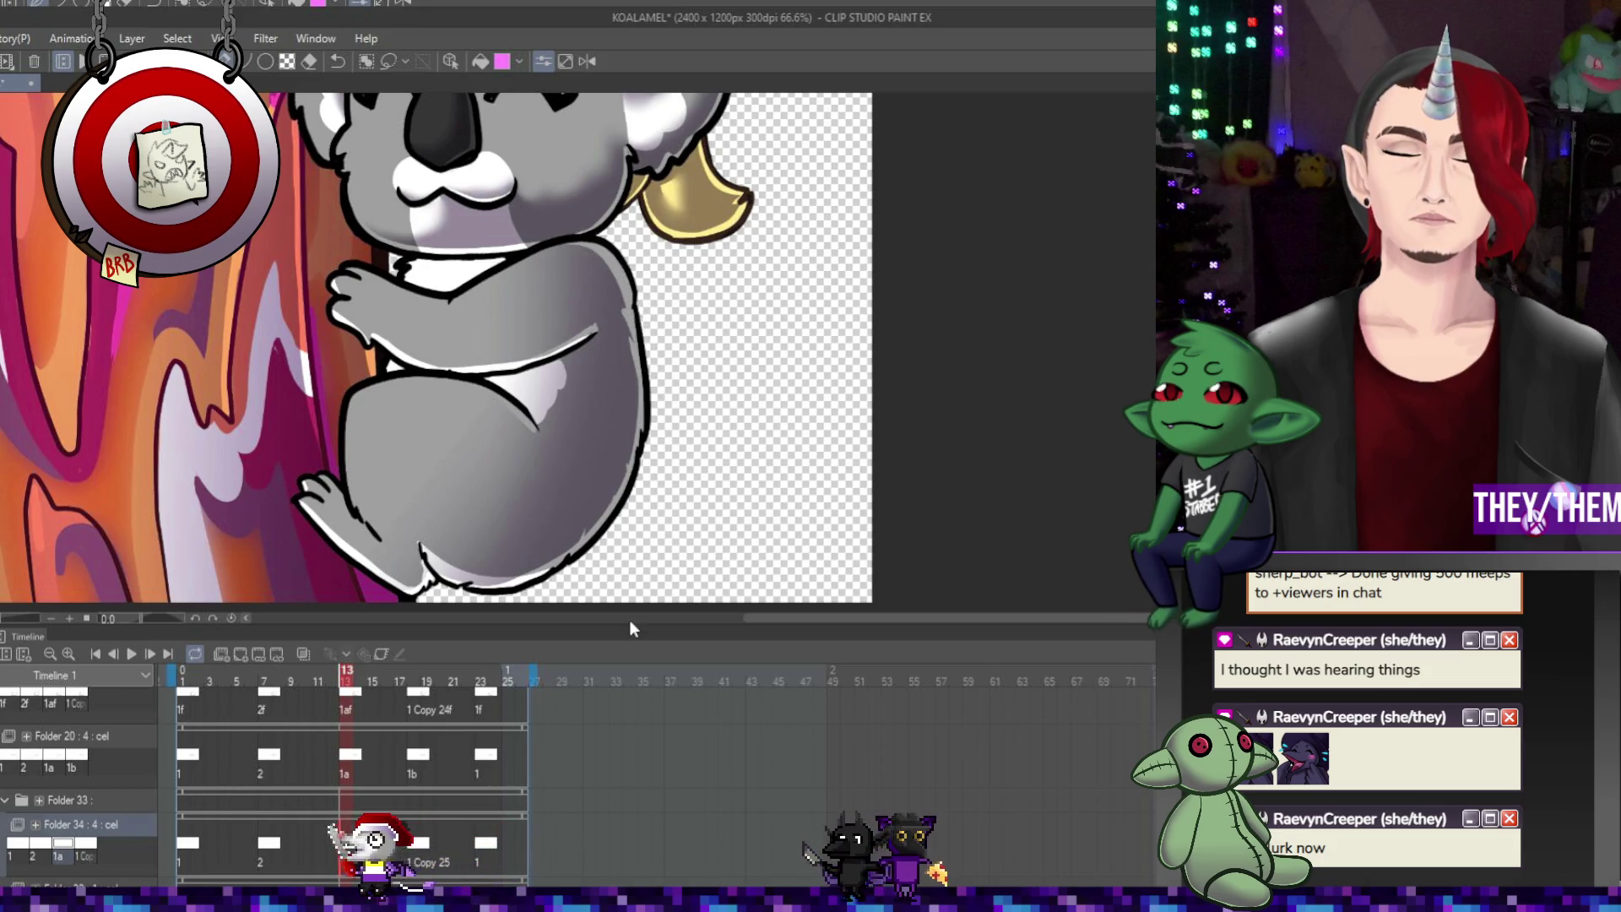
{"action": "key", "text": "ctrl+Right"}
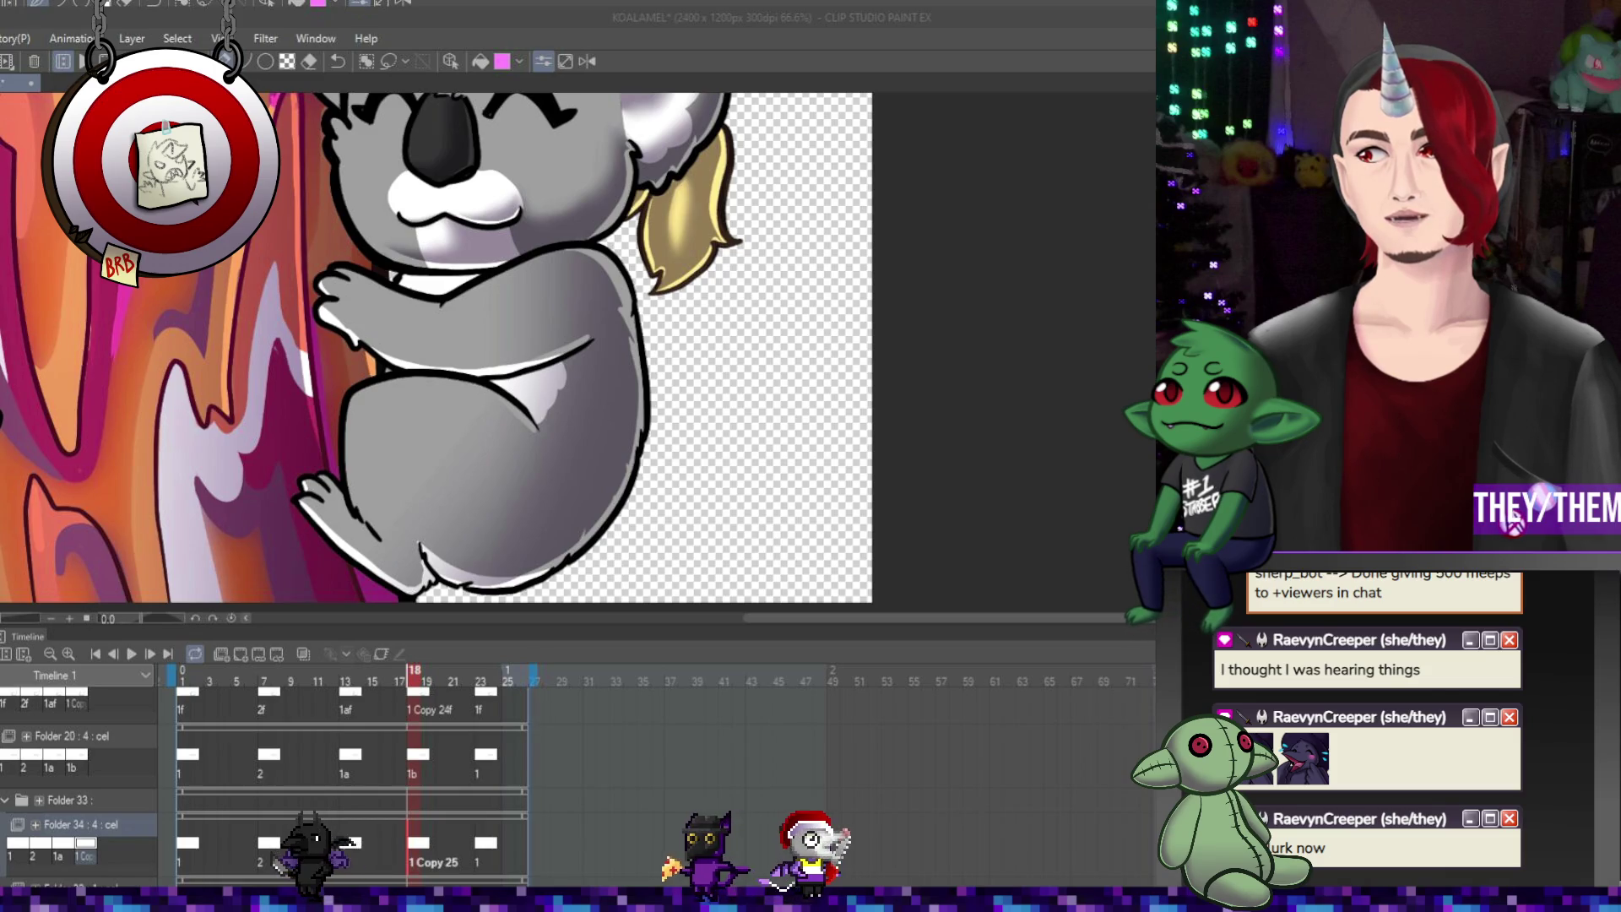
Zoom out and preview both koalas animating, stopping playback at frame 20
{"action": "scroll", "coordinate": [422, 338], "scroll_direction": "down", "scroll_amount": 3}
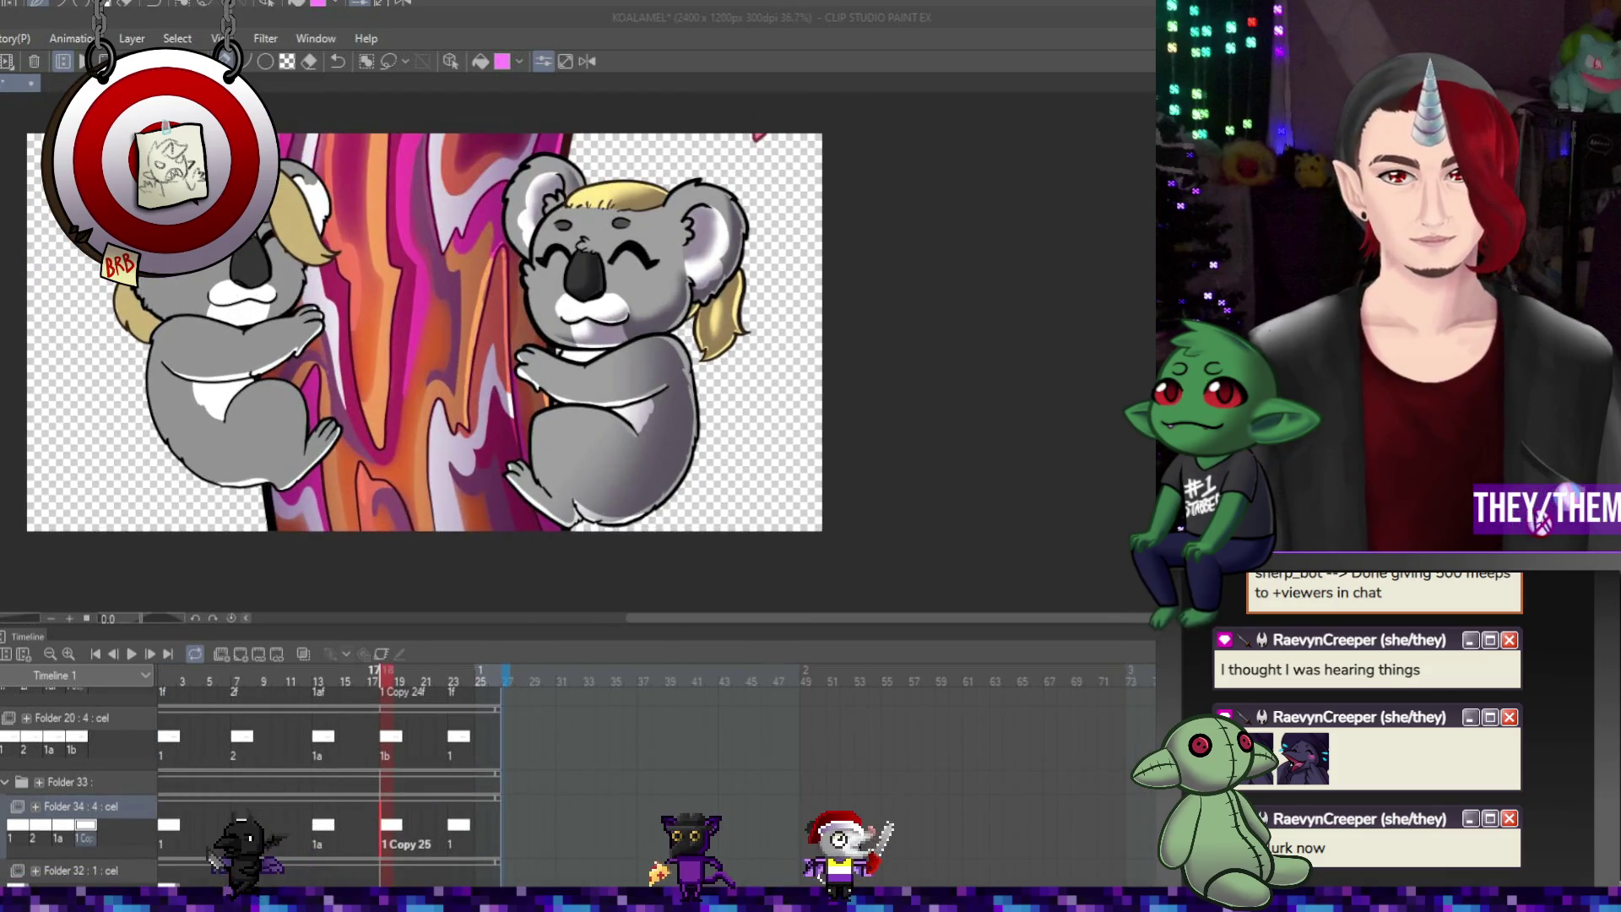
{"action": "key", "text": "Return"}
{"action": "scroll", "coordinate": [887, 485], "scroll_direction": "down", "scroll_amount": 2}
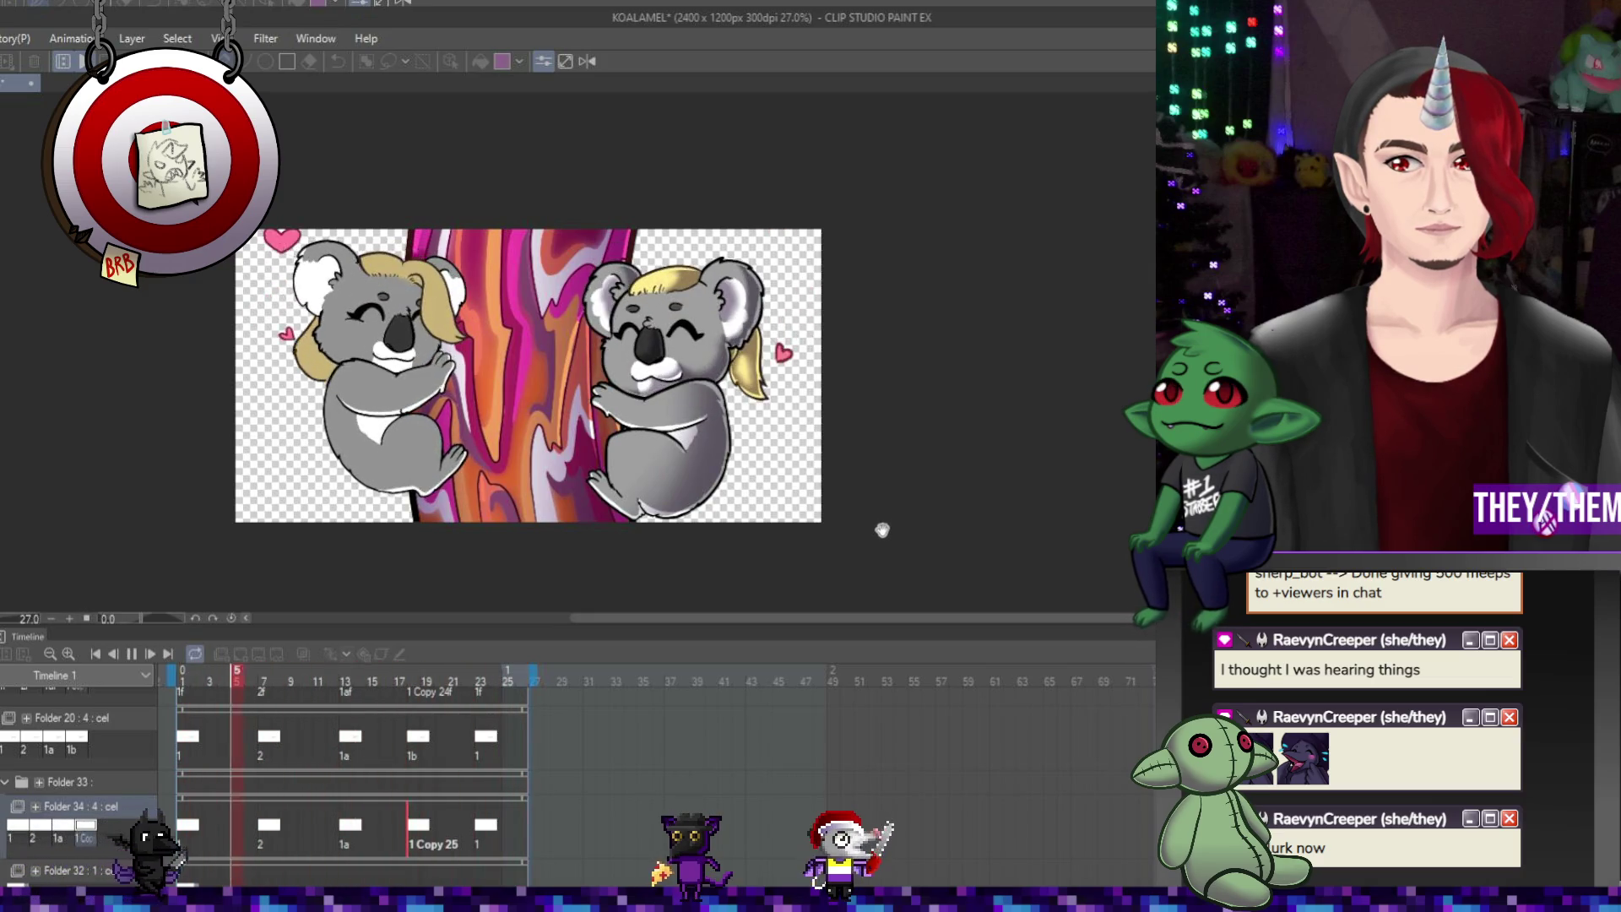
{"action": "left_click", "coordinate": [129, 654]}
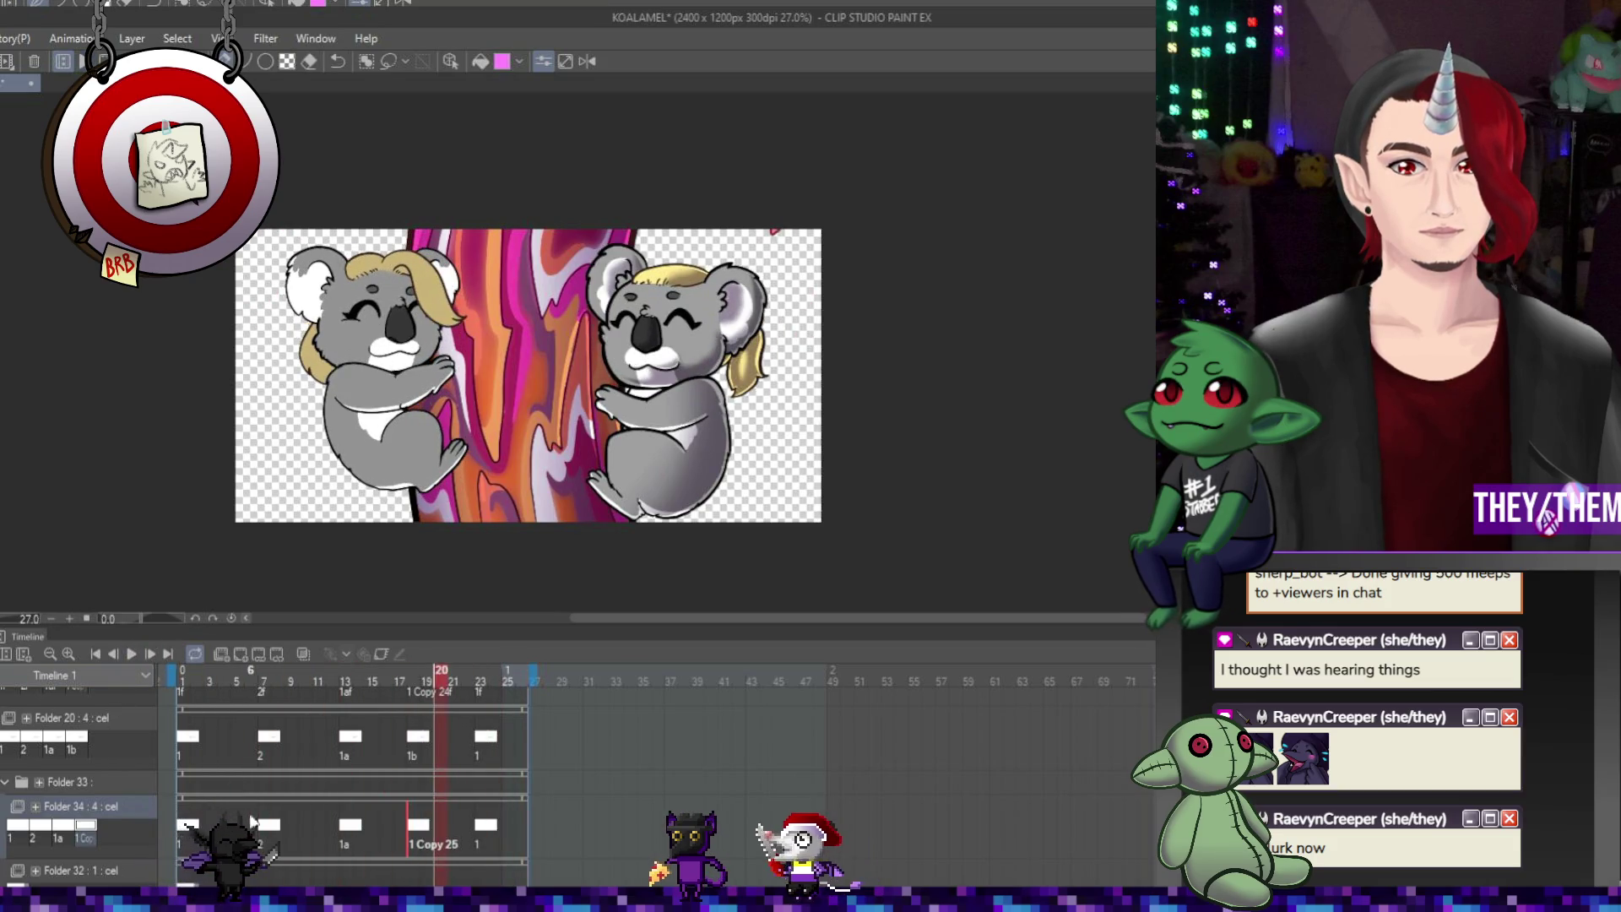
Zoom in and inspect the heart drawings at frames 2, 7 and 13
{"action": "left_click", "coordinate": [193, 842]}
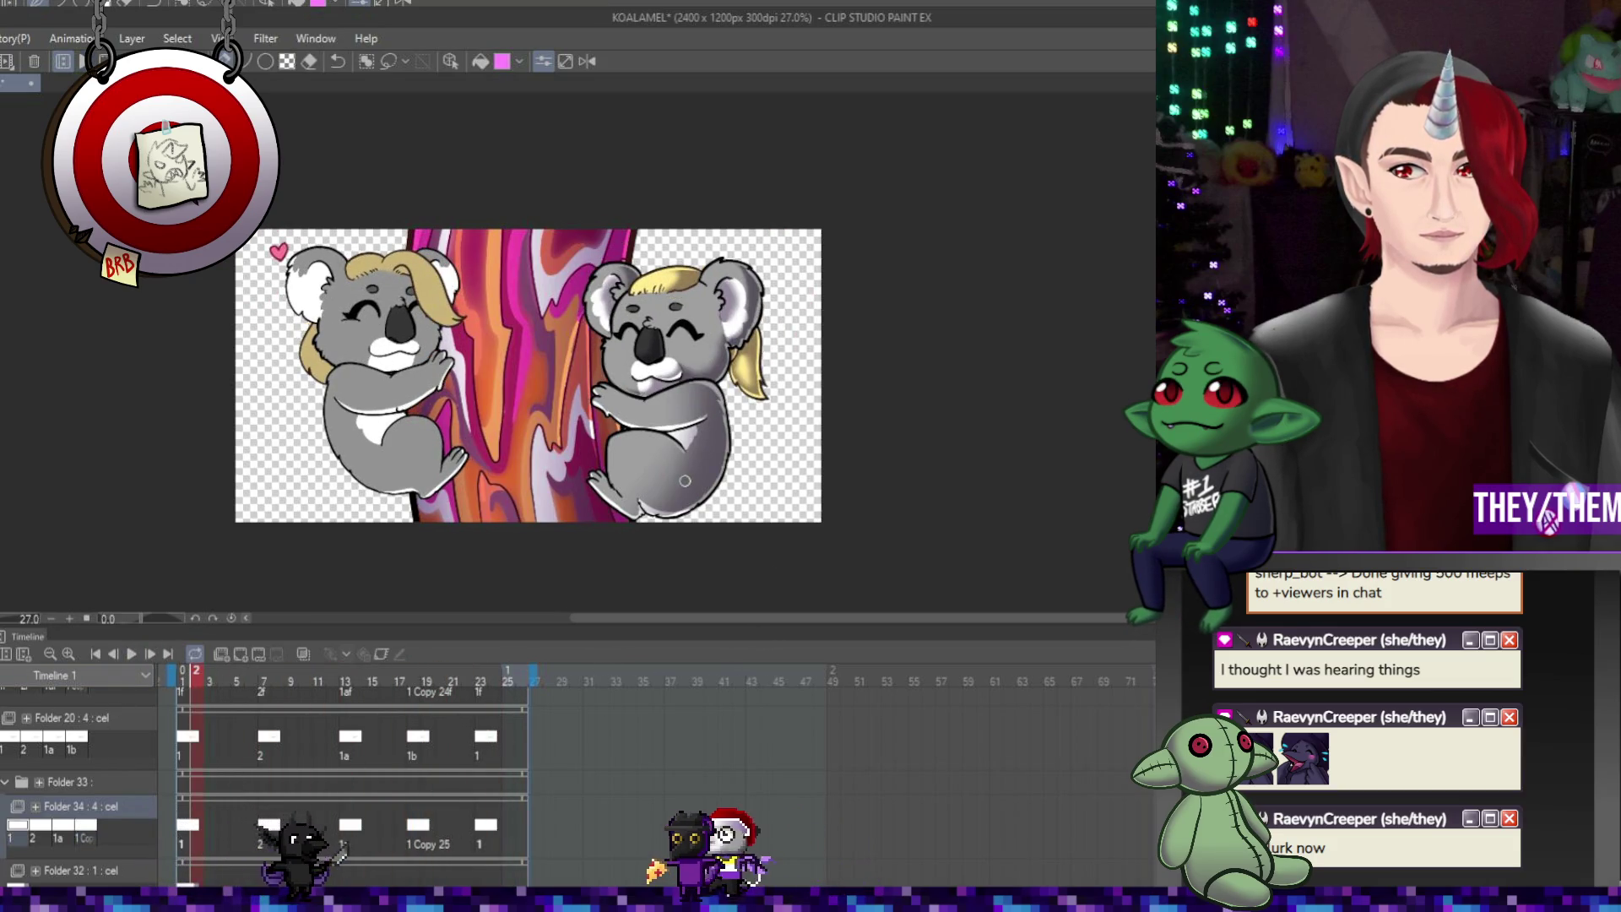
{"action": "scroll", "coordinate": [672, 524], "scroll_direction": "up", "scroll_amount": 3}
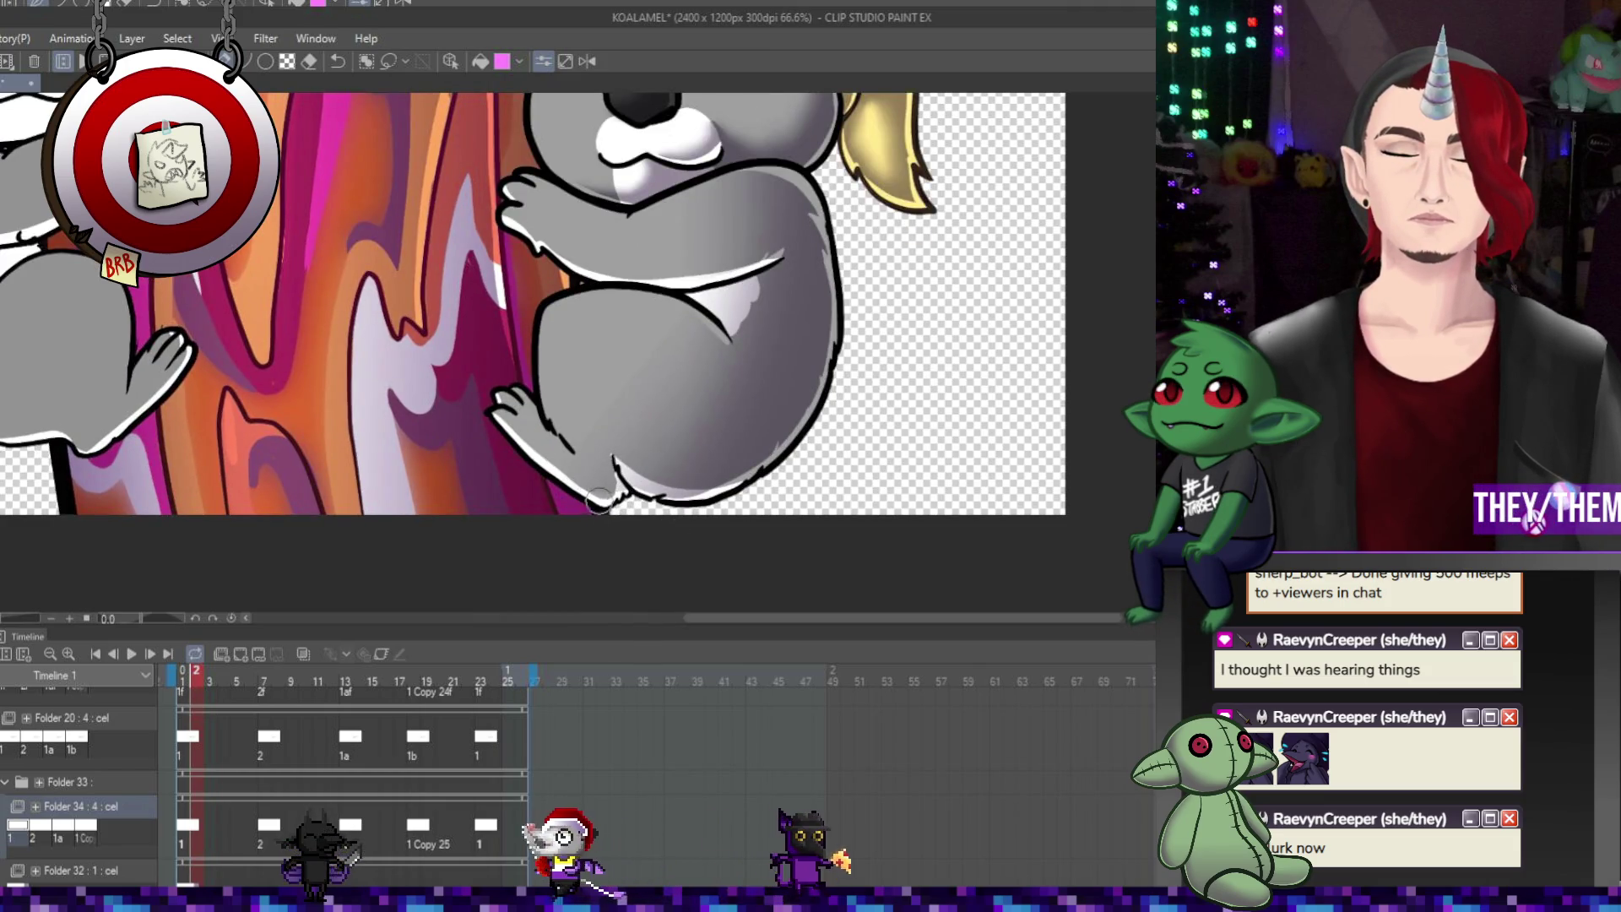
{"action": "key", "text": "Right"}
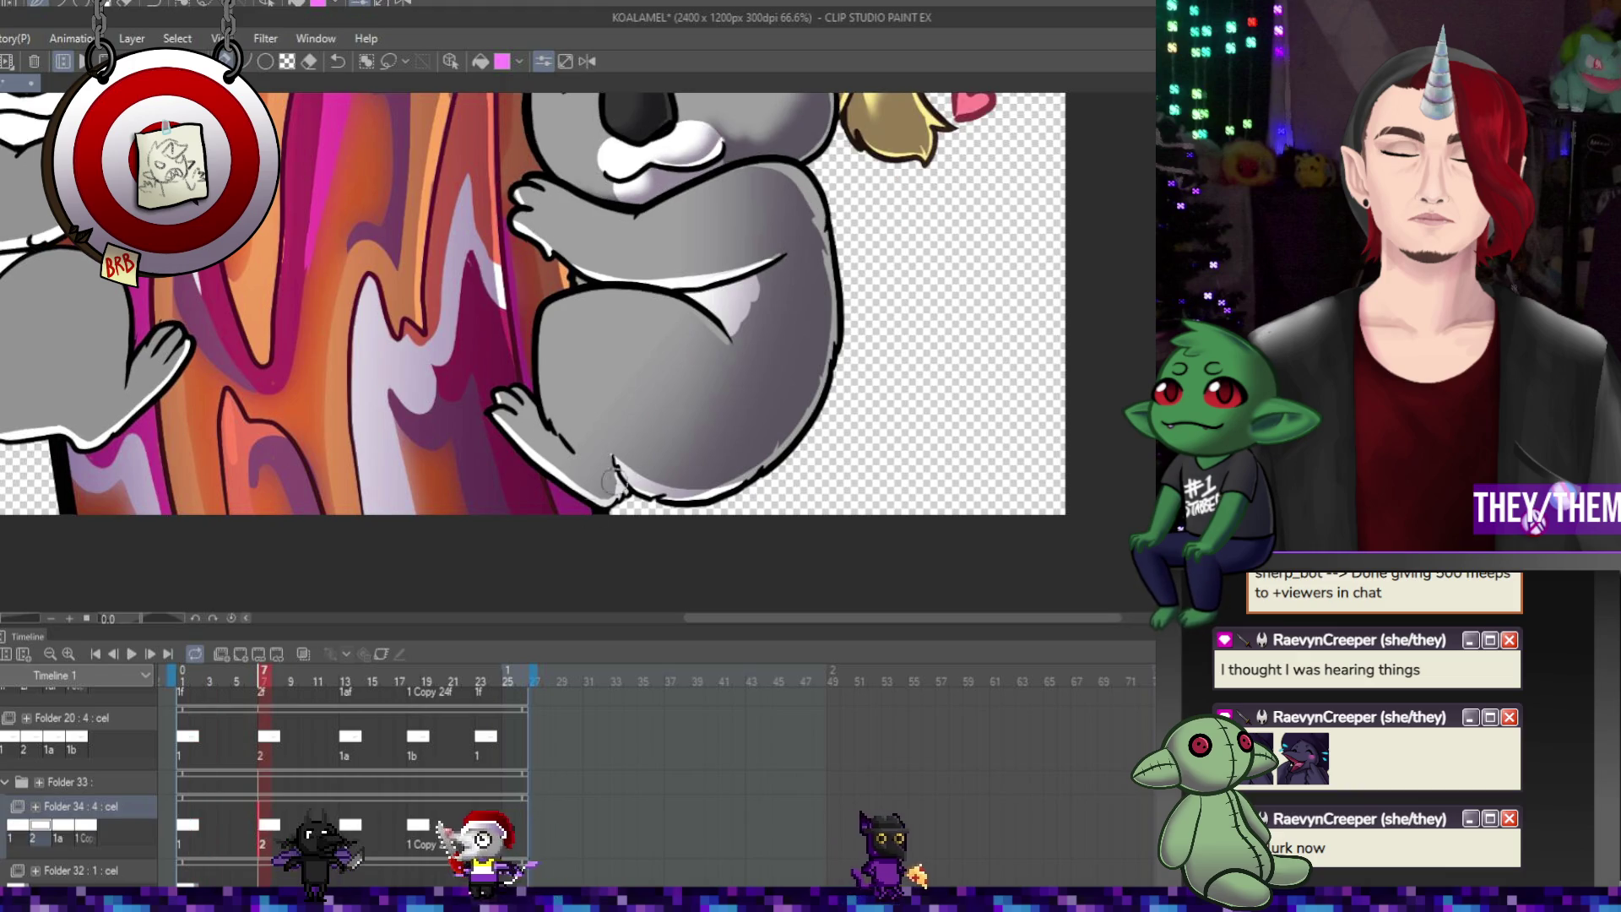
{"action": "left_click", "coordinate": [345, 821]}
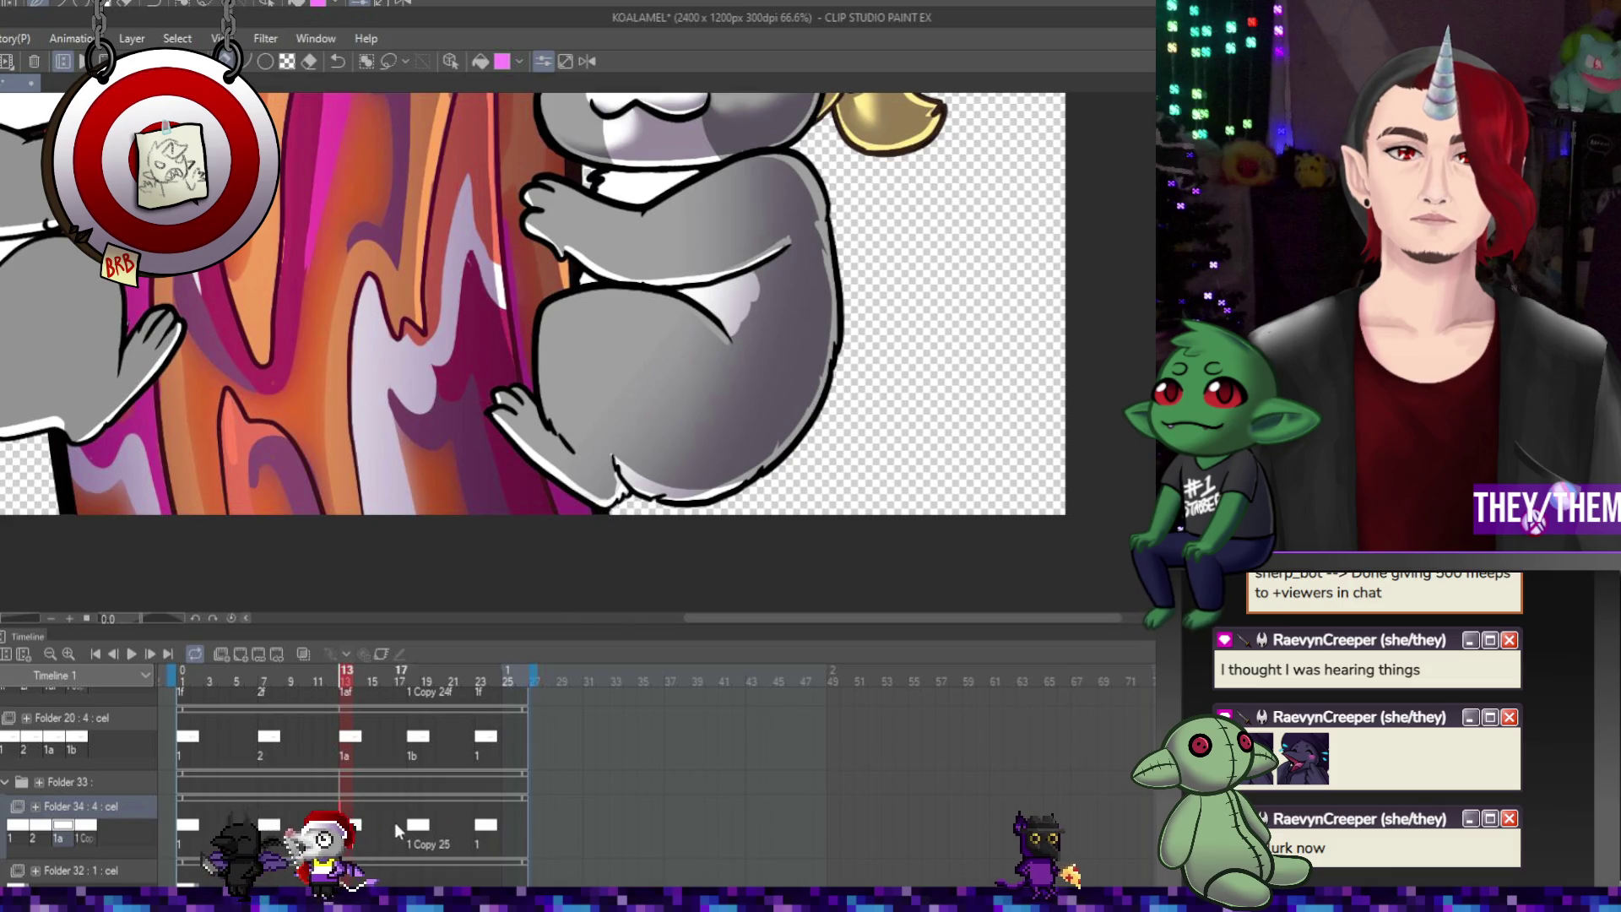
Replay the animation from frame 1, then stop it and check frames 18 and 13
{"action": "key", "text": "Home"}
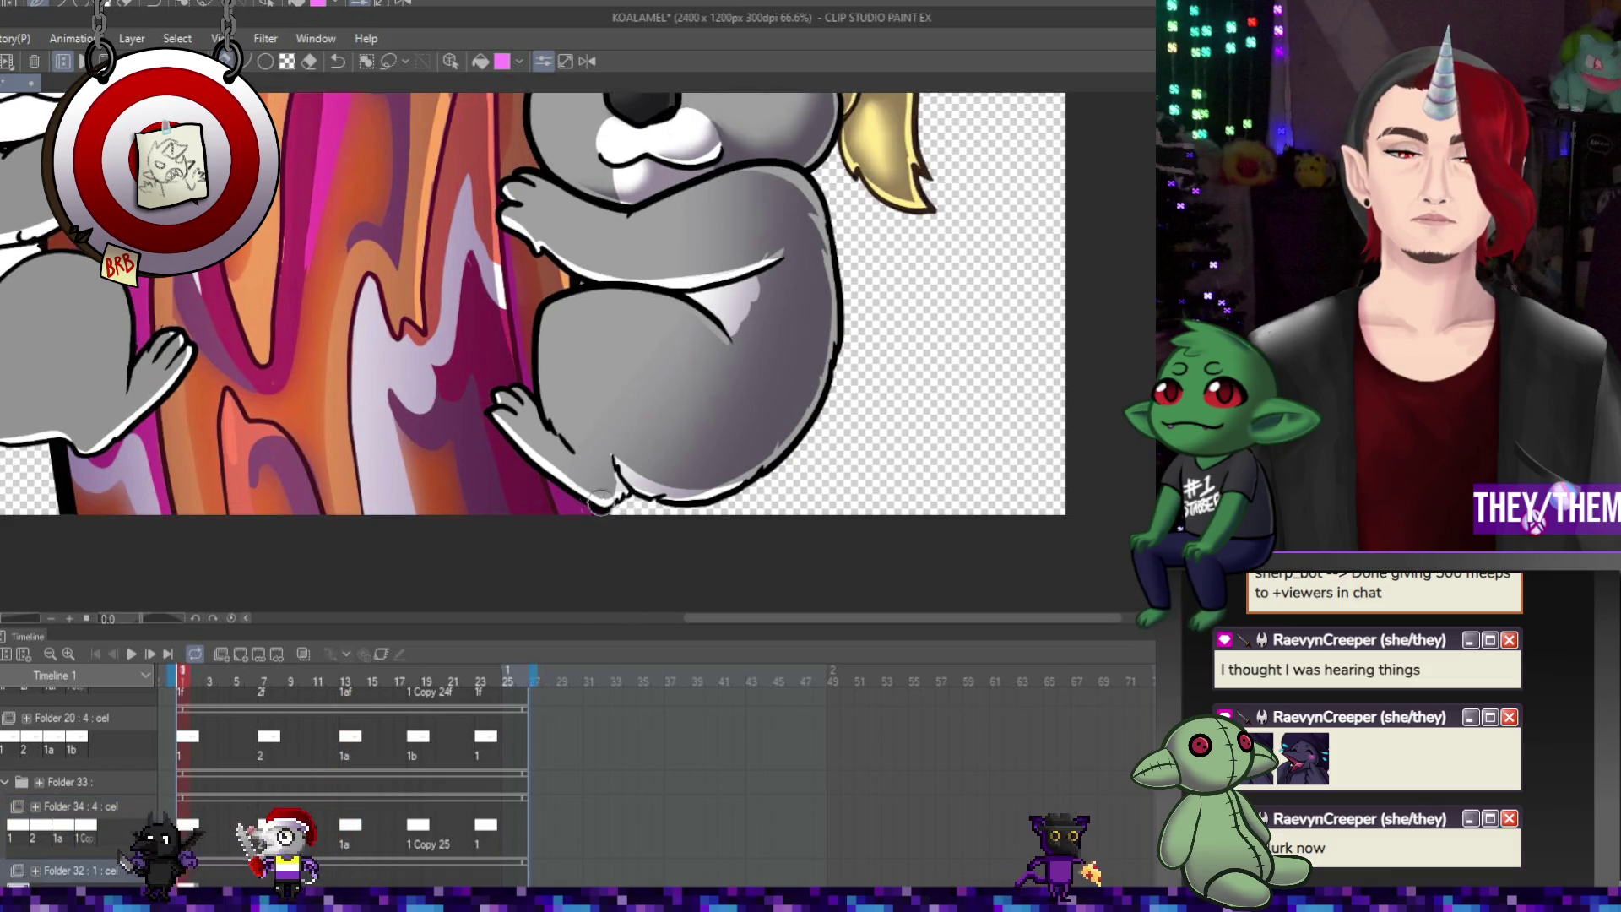
{"action": "left_click", "coordinate": [134, 656]}
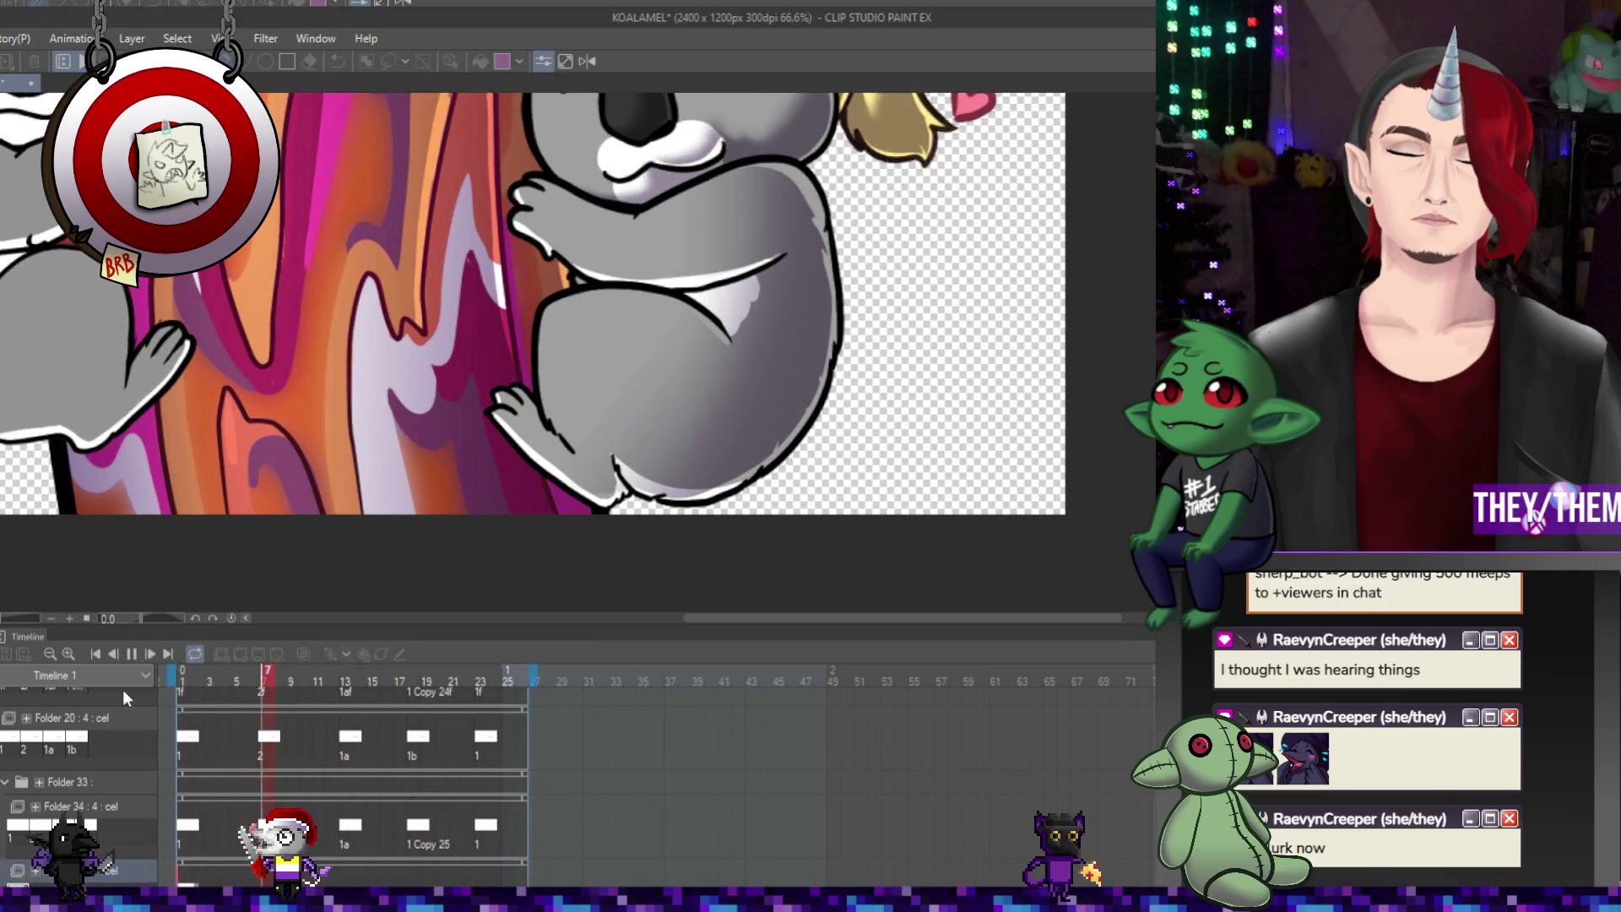
{"action": "left_click", "coordinate": [331, 750]}
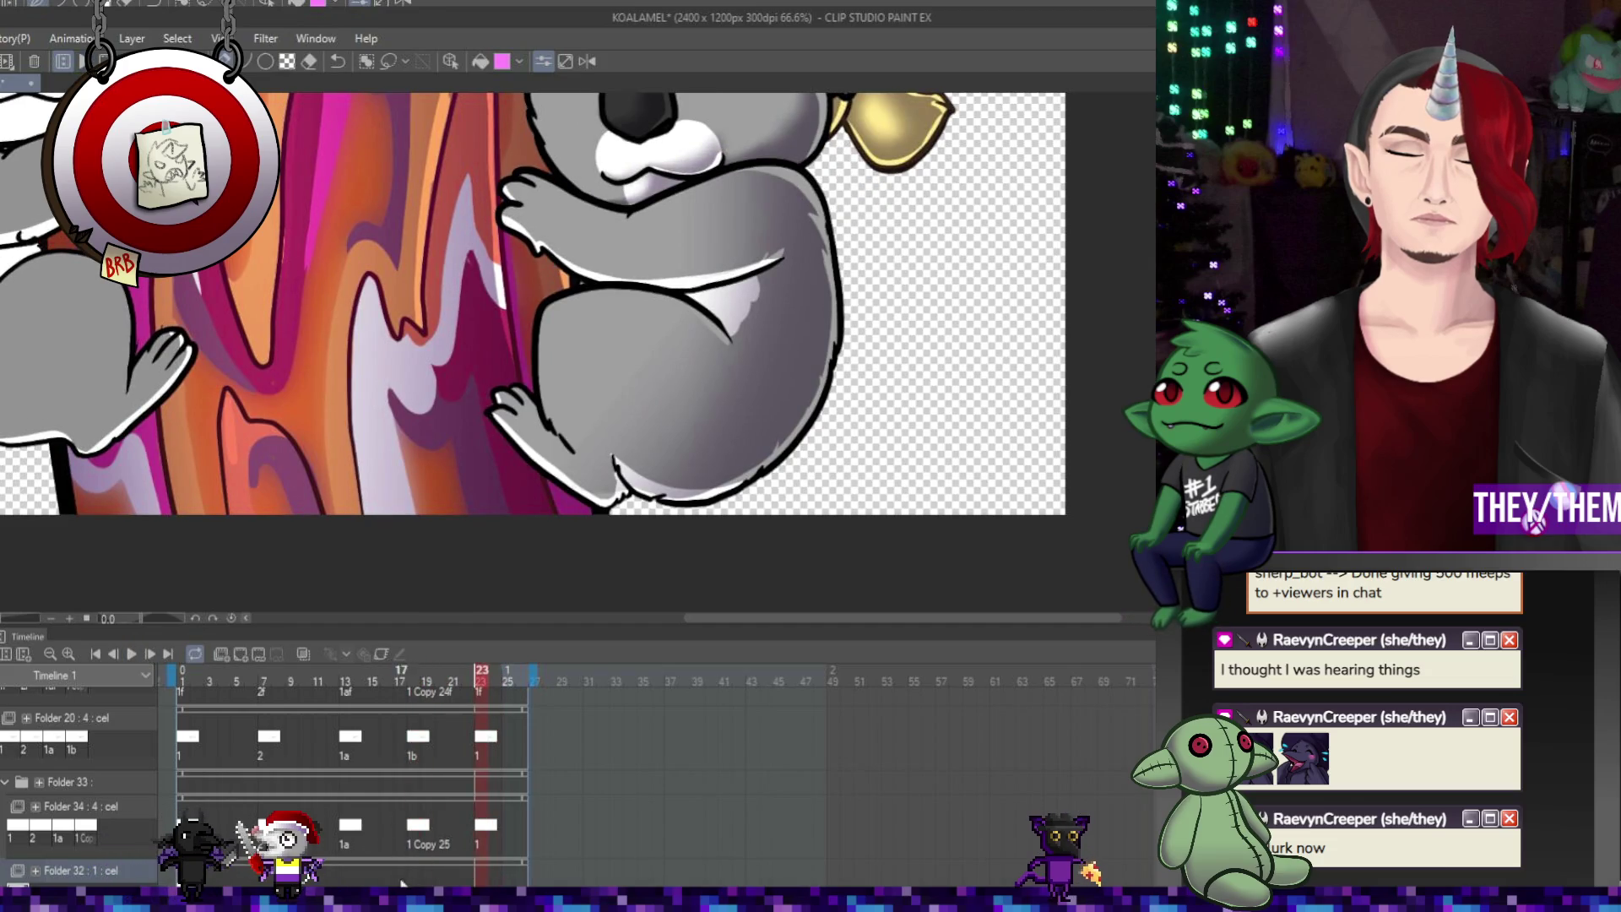
{"action": "left_click", "coordinate": [413, 675]}
{"action": "left_click", "coordinate": [348, 881]}
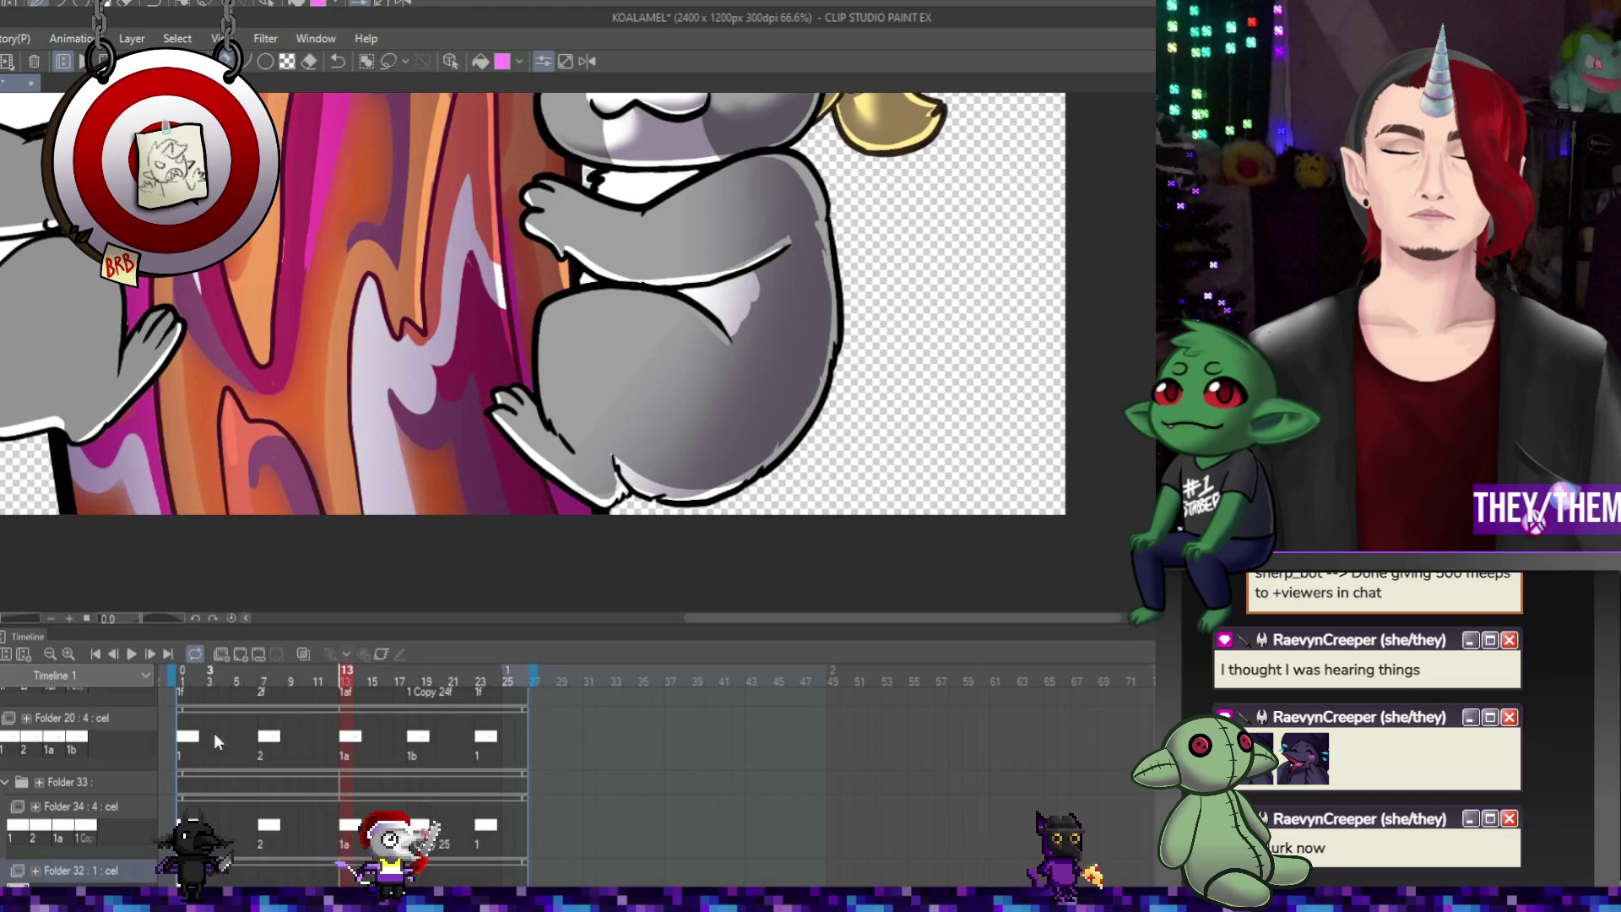
Play the animation from frame 13 and zoom out to 25% to see the whole illustration
{"action": "left_click", "coordinate": [133, 654]}
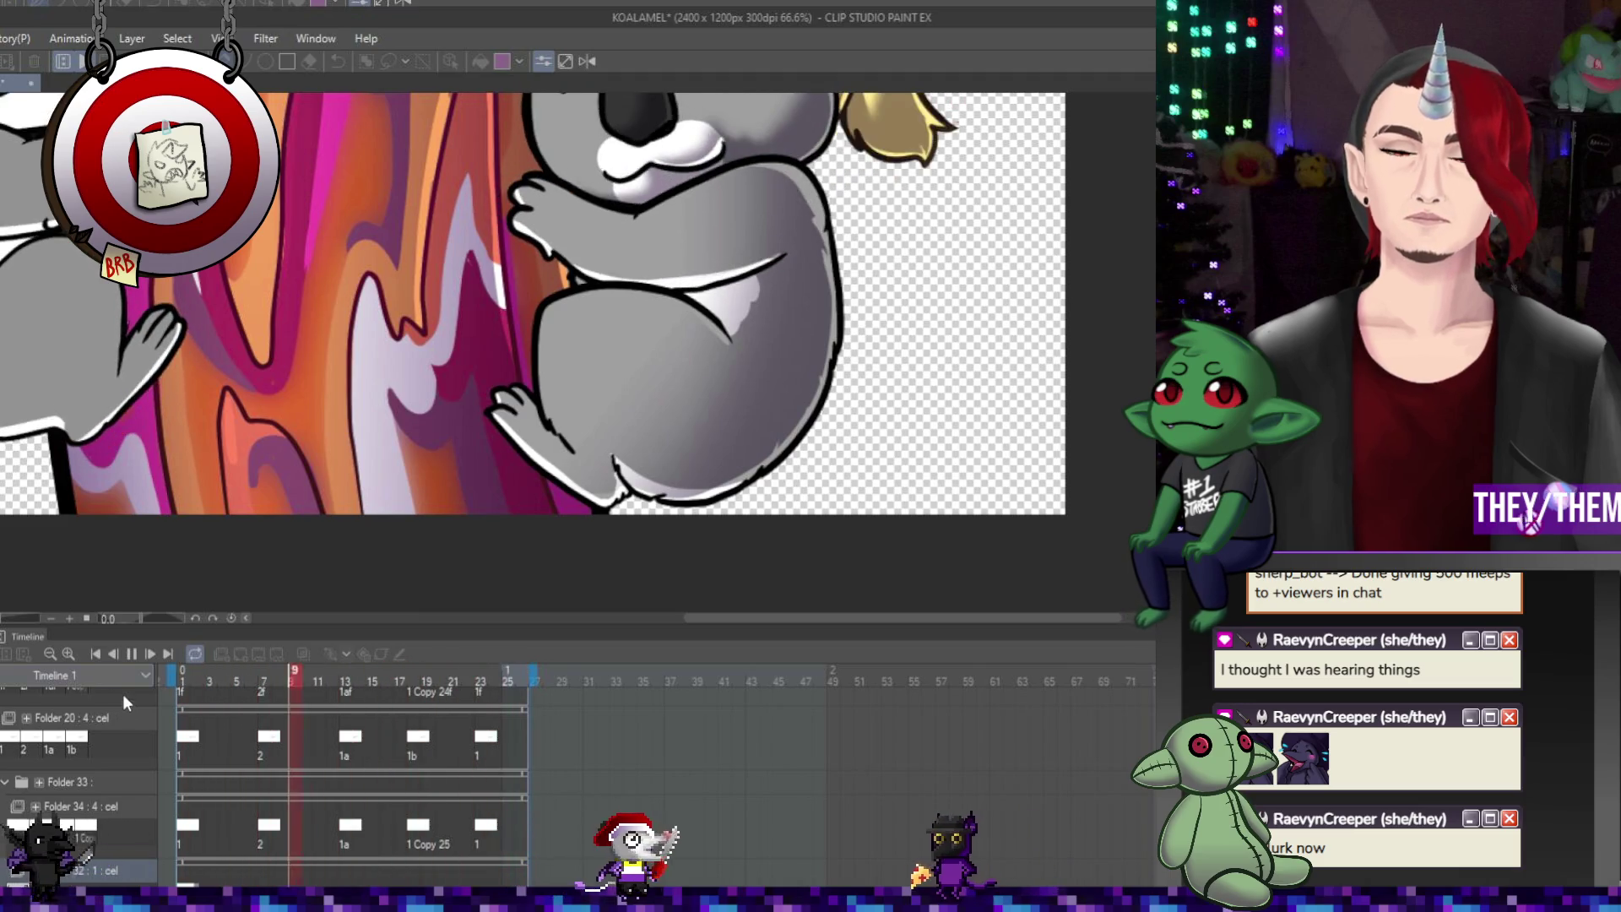
{"action": "scroll", "coordinate": [659, 327], "scroll_direction": "down", "scroll_amount": 3}
{"action": "scroll", "coordinate": [659, 326], "scroll_direction": "up", "scroll_amount": 2}
{"action": "scroll", "coordinate": [659, 327], "scroll_direction": "down", "scroll_amount": 2}
{"action": "scroll", "coordinate": [650, 312], "scroll_direction": "up", "scroll_amount": 2}
{"action": "scroll", "coordinate": [635, 282], "scroll_direction": "down", "scroll_amount": 2}
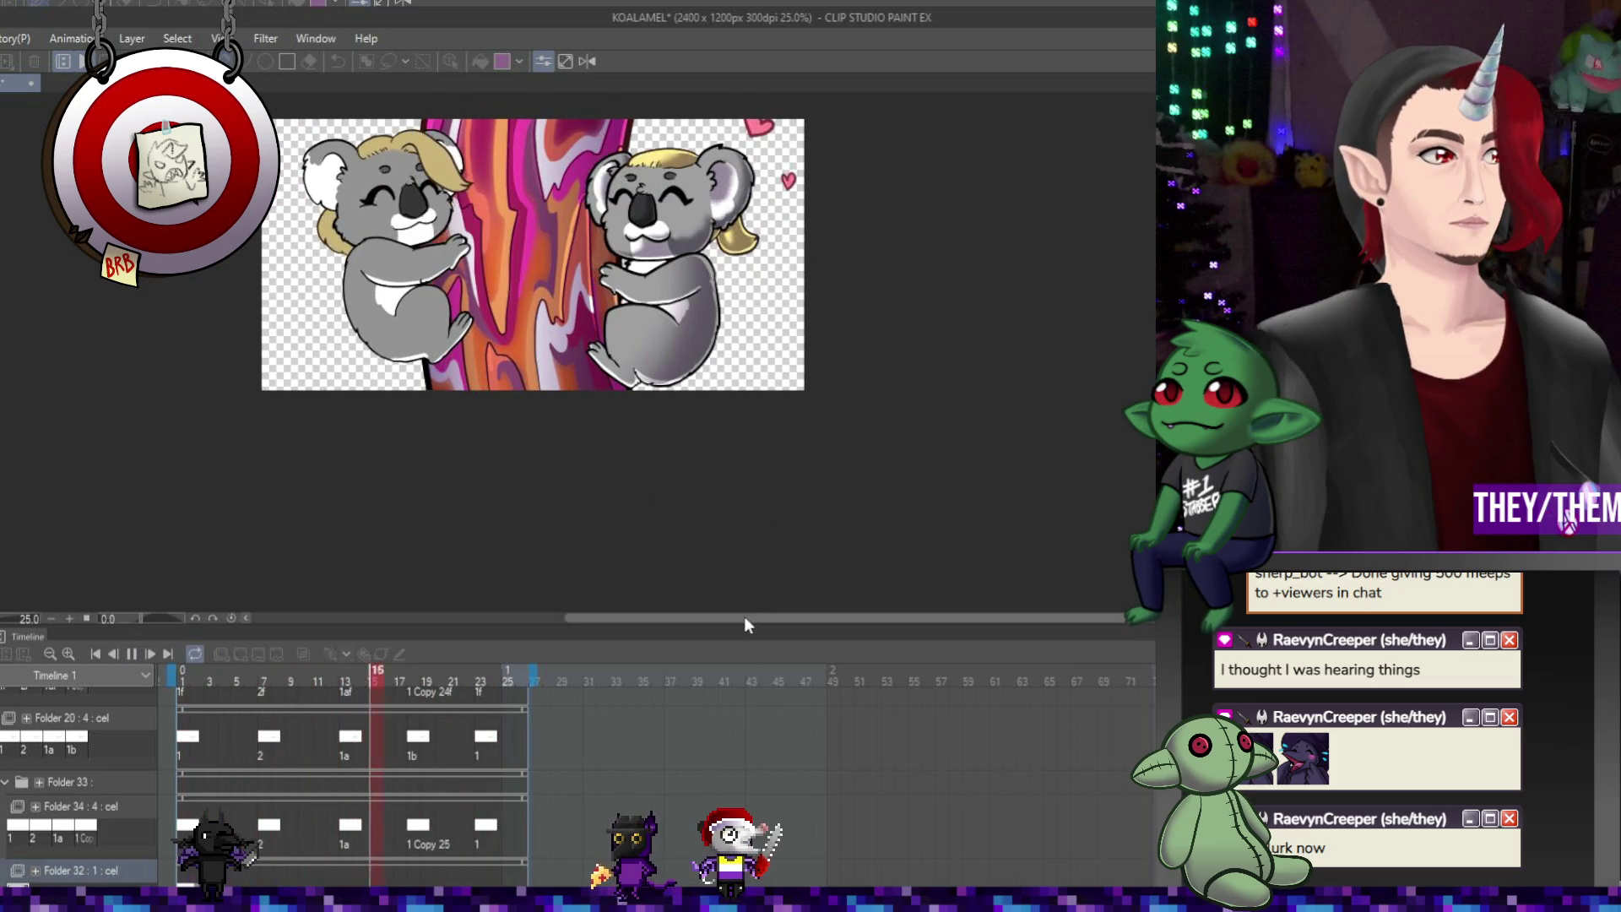
Zoom to 33.3%, pause playback at frame 22, then restart the loop
{"action": "scroll", "coordinate": [328, 180], "scroll_direction": "up", "scroll_amount": 1}
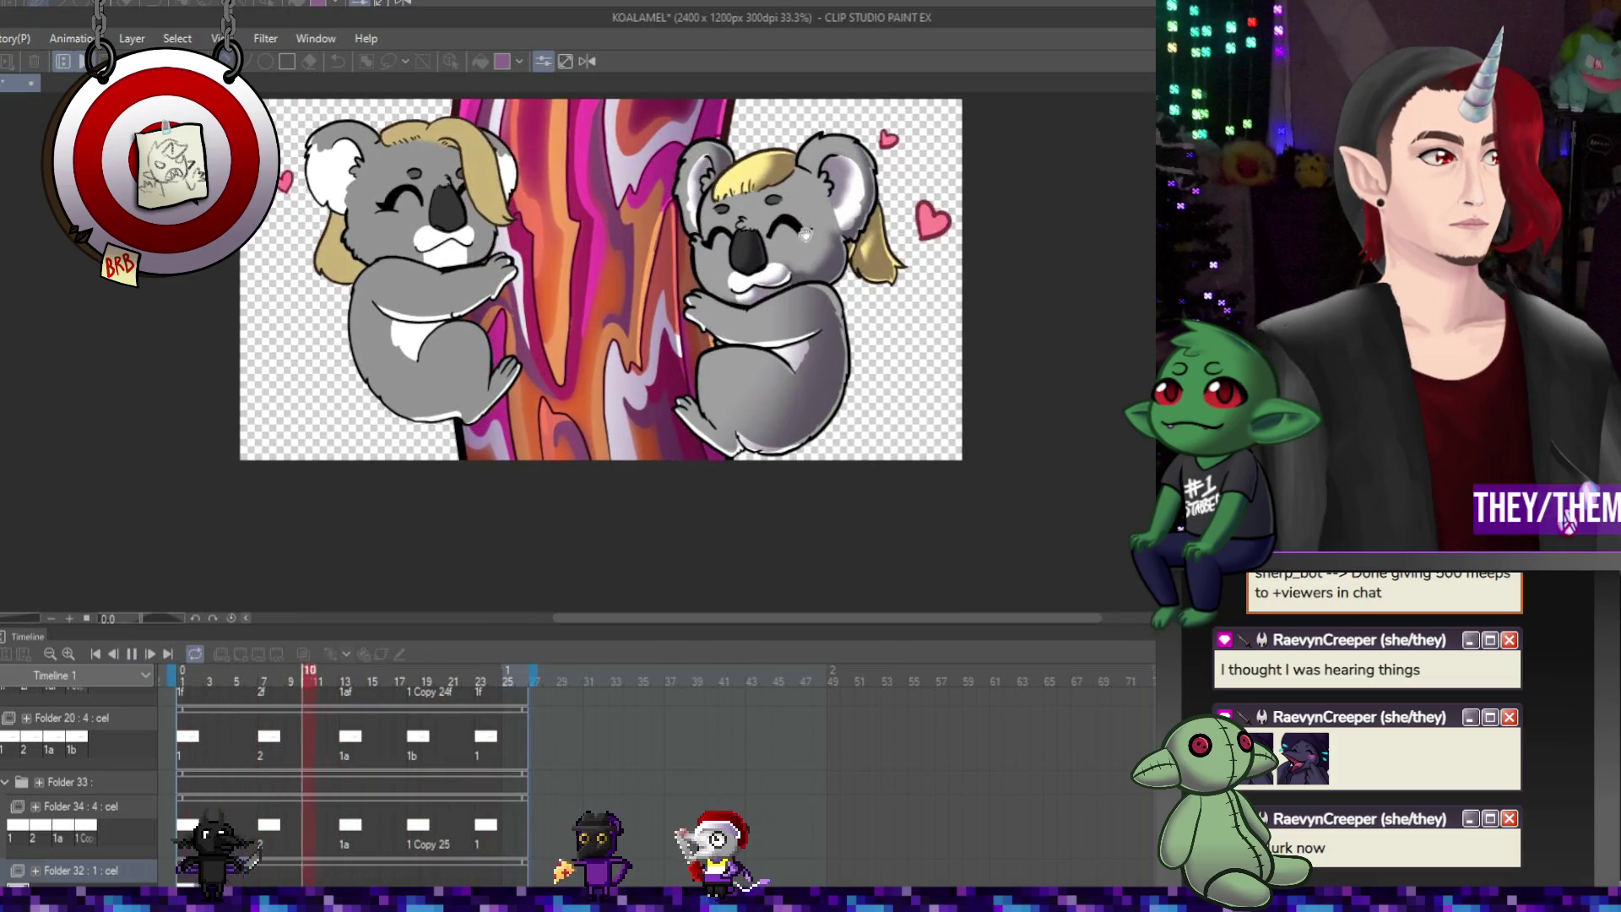
{"action": "scroll", "coordinate": [806, 236], "scroll_direction": "down", "scroll_amount": 1}
{"action": "scroll", "coordinate": [796, 197], "scroll_direction": "up", "scroll_amount": 1}
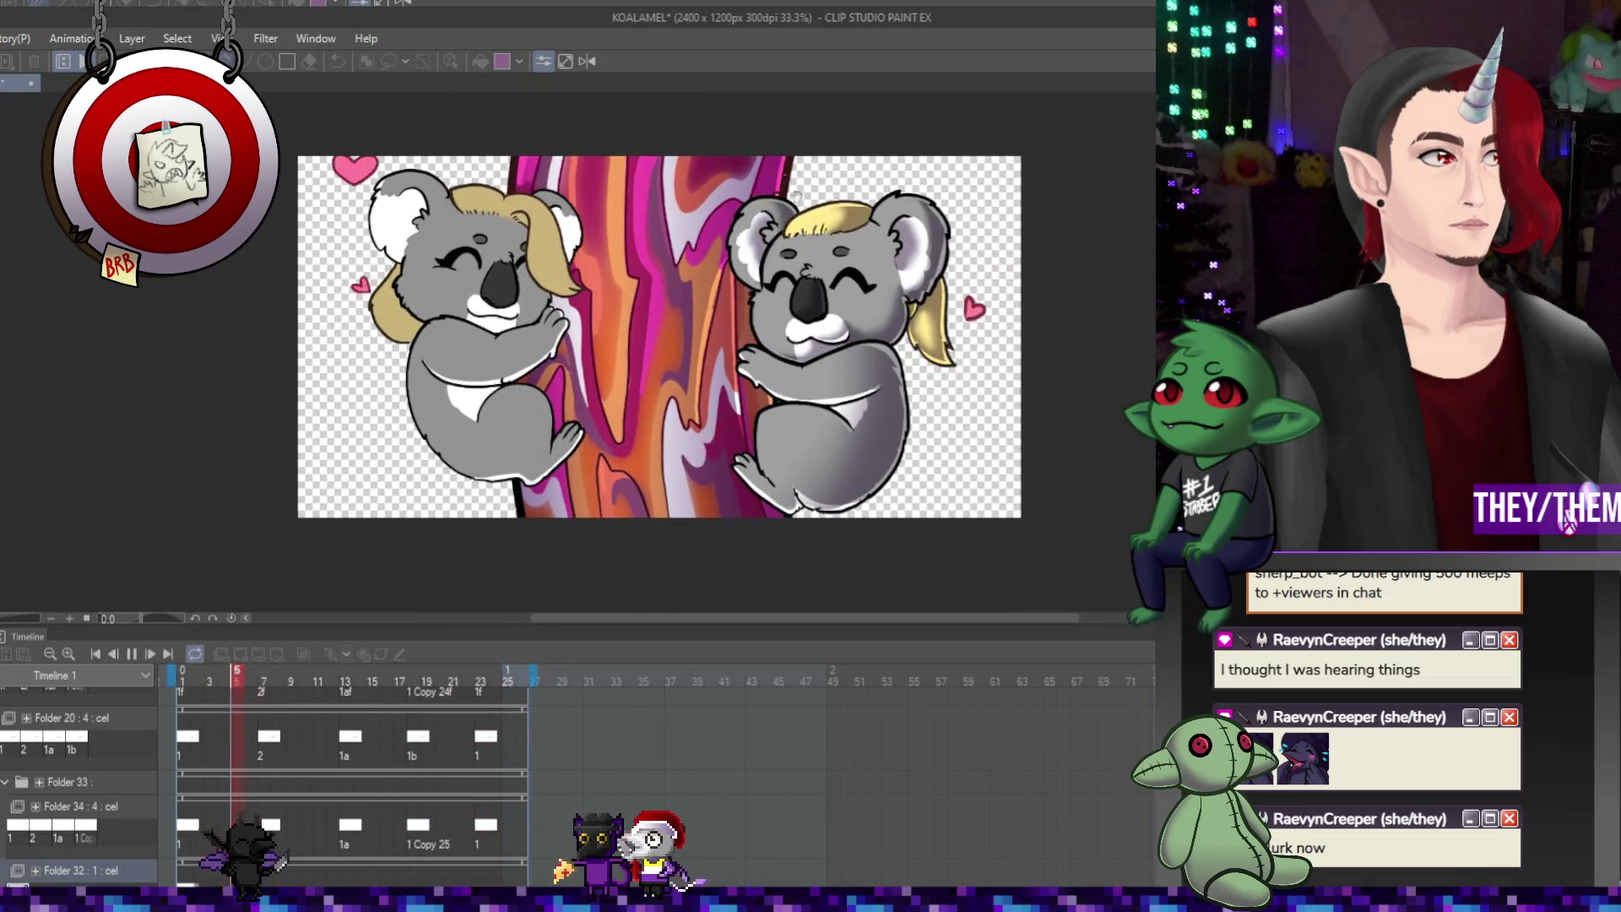
{"action": "left_click", "coordinate": [137, 654]}
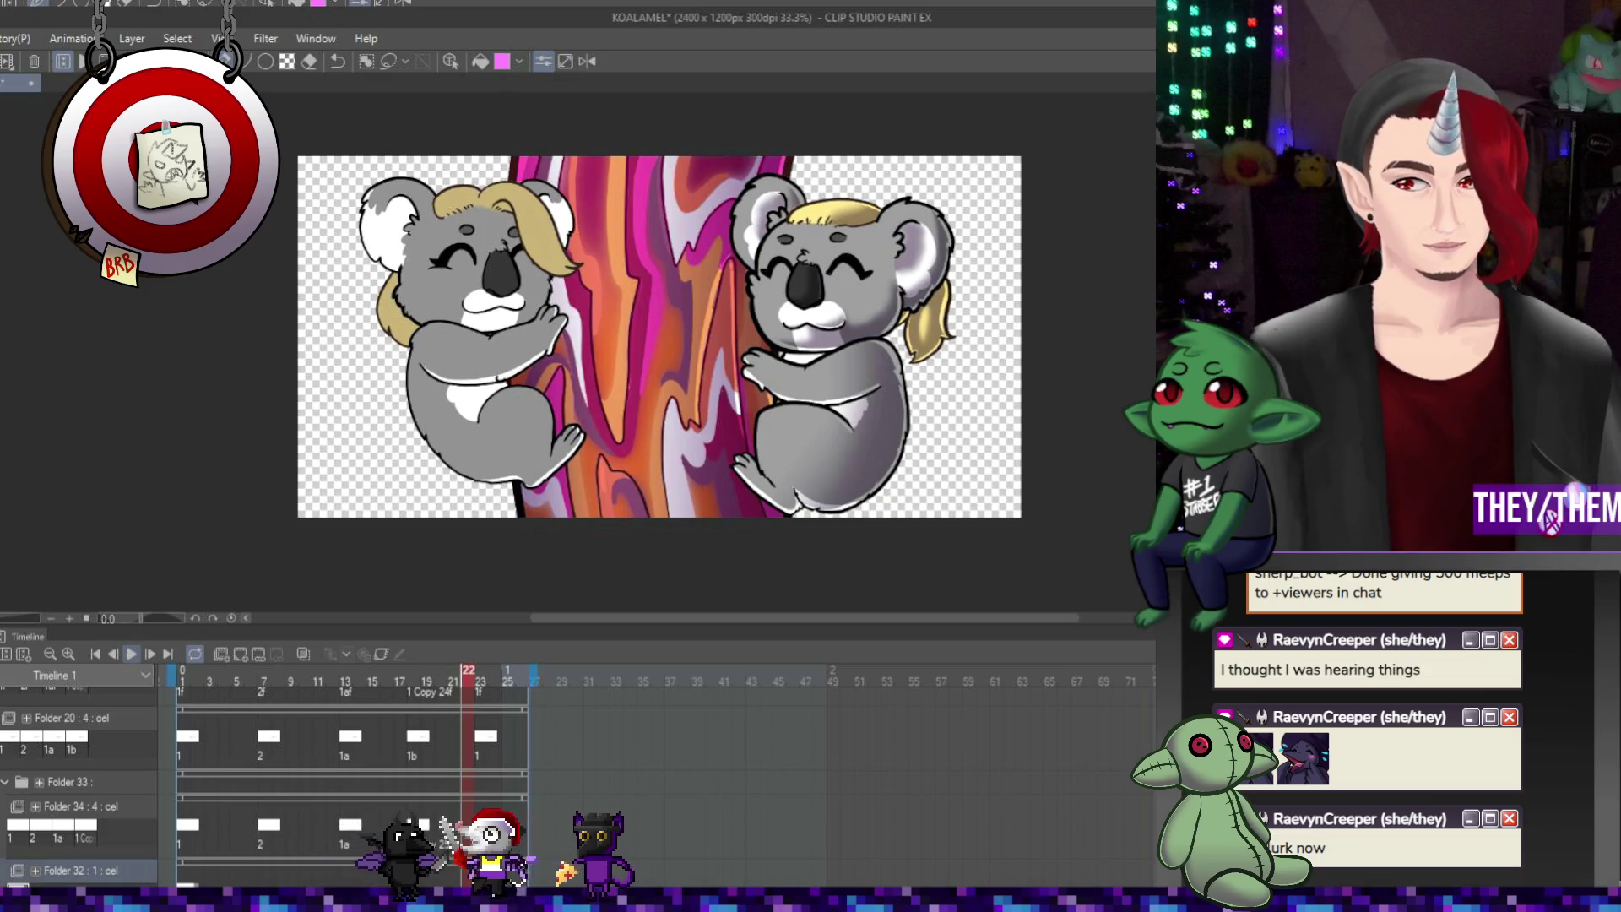
{"action": "key", "text": "alt+Tab"}
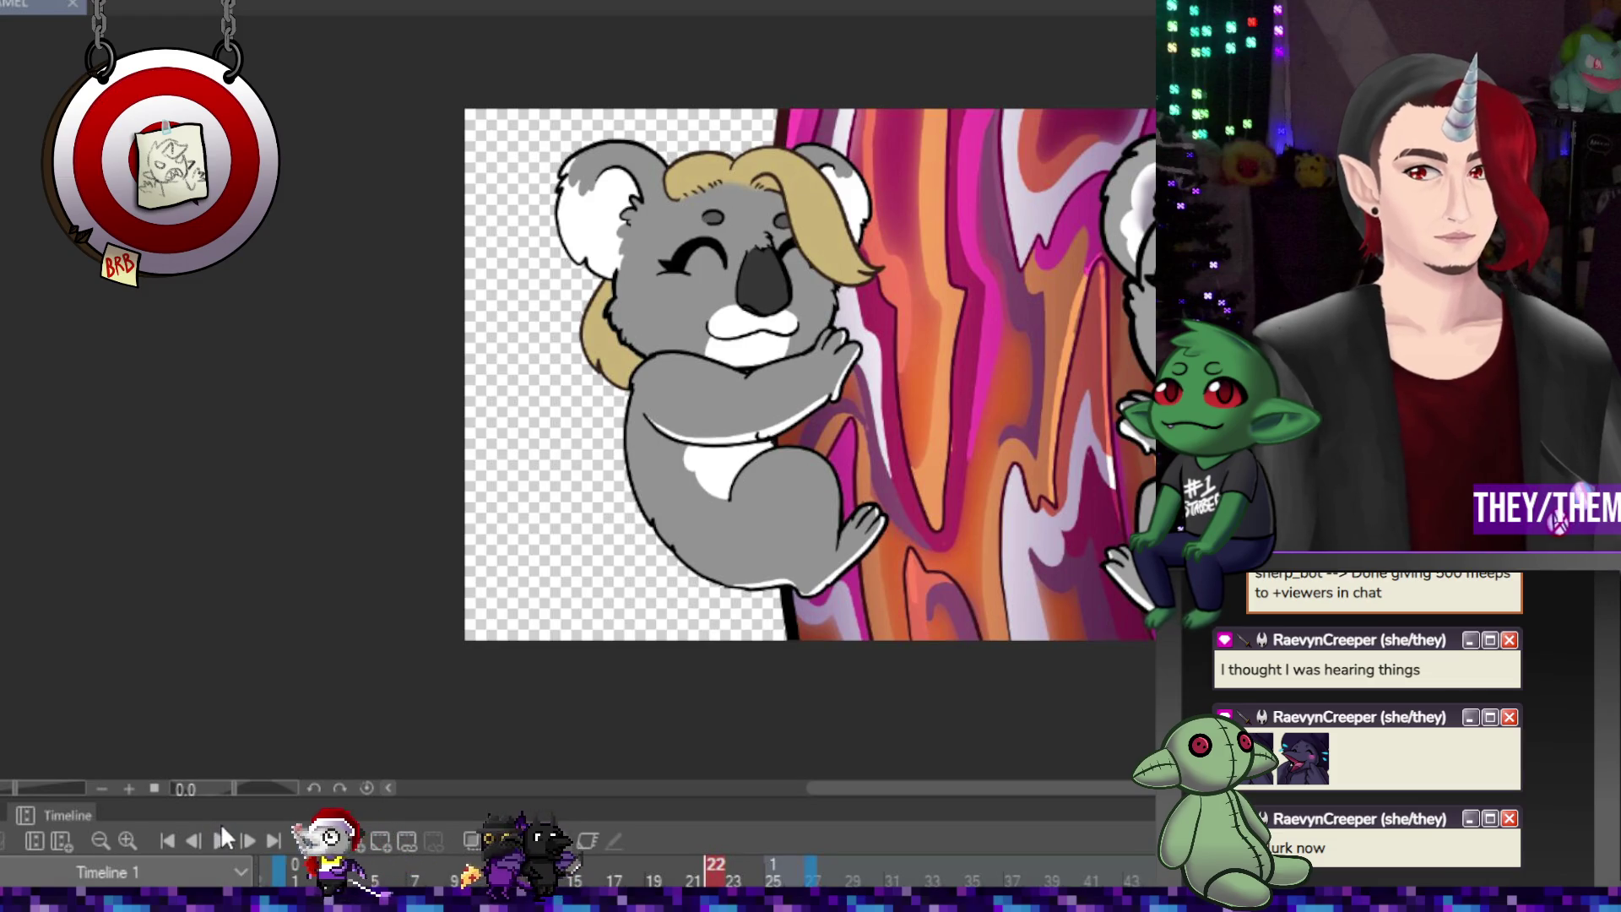
{"action": "left_click", "coordinate": [221, 841]}
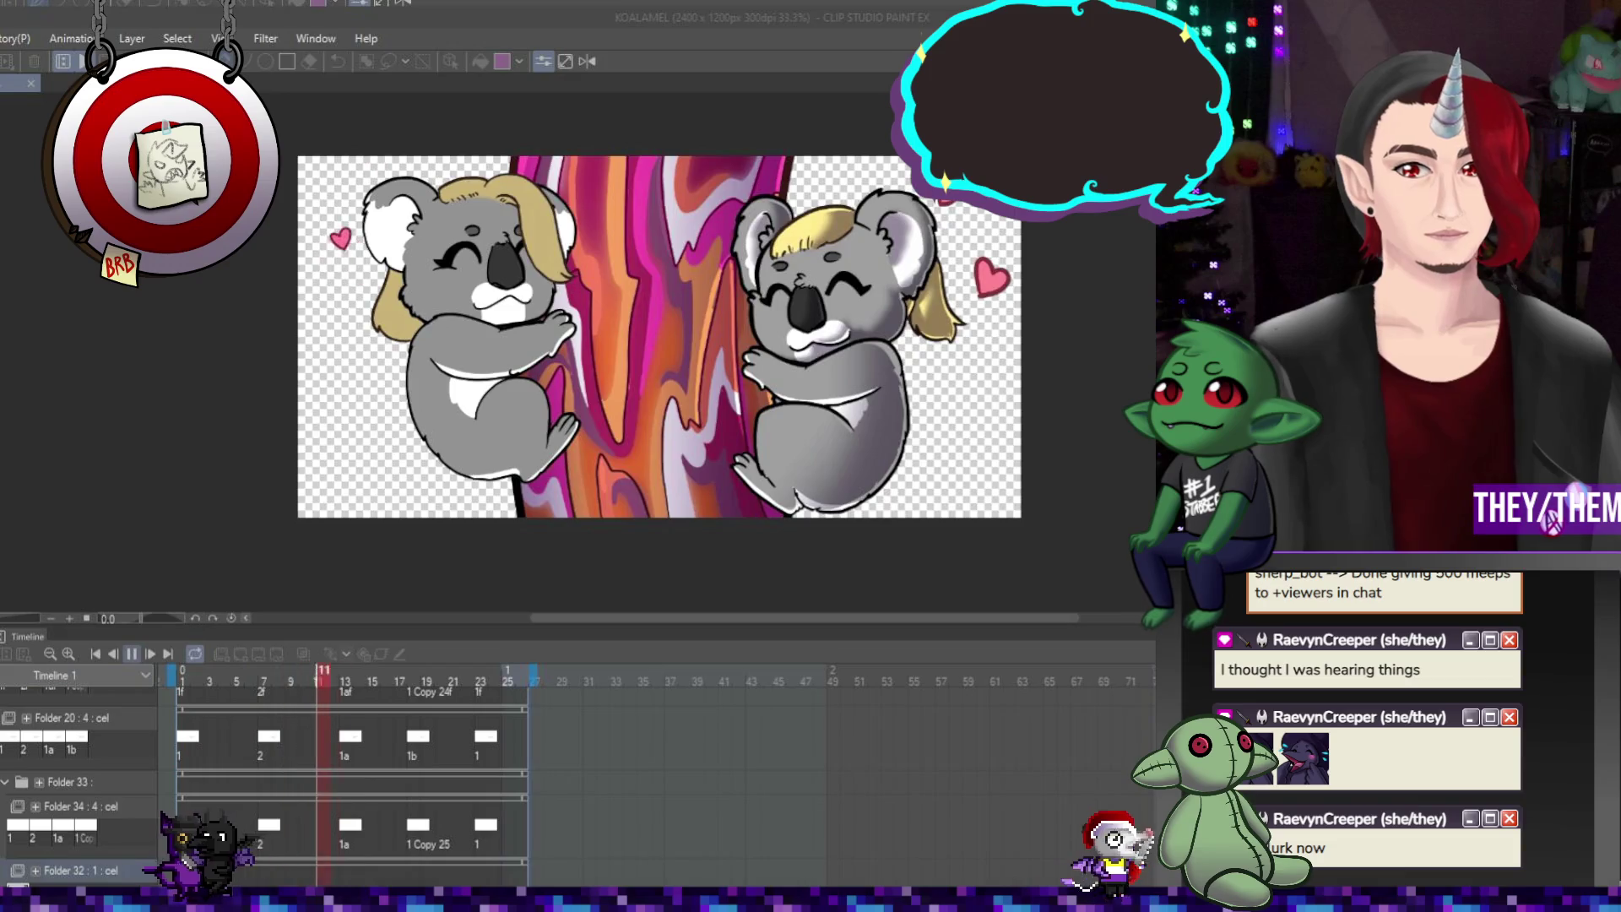
{"action": "left_click", "coordinate": [133, 655]}
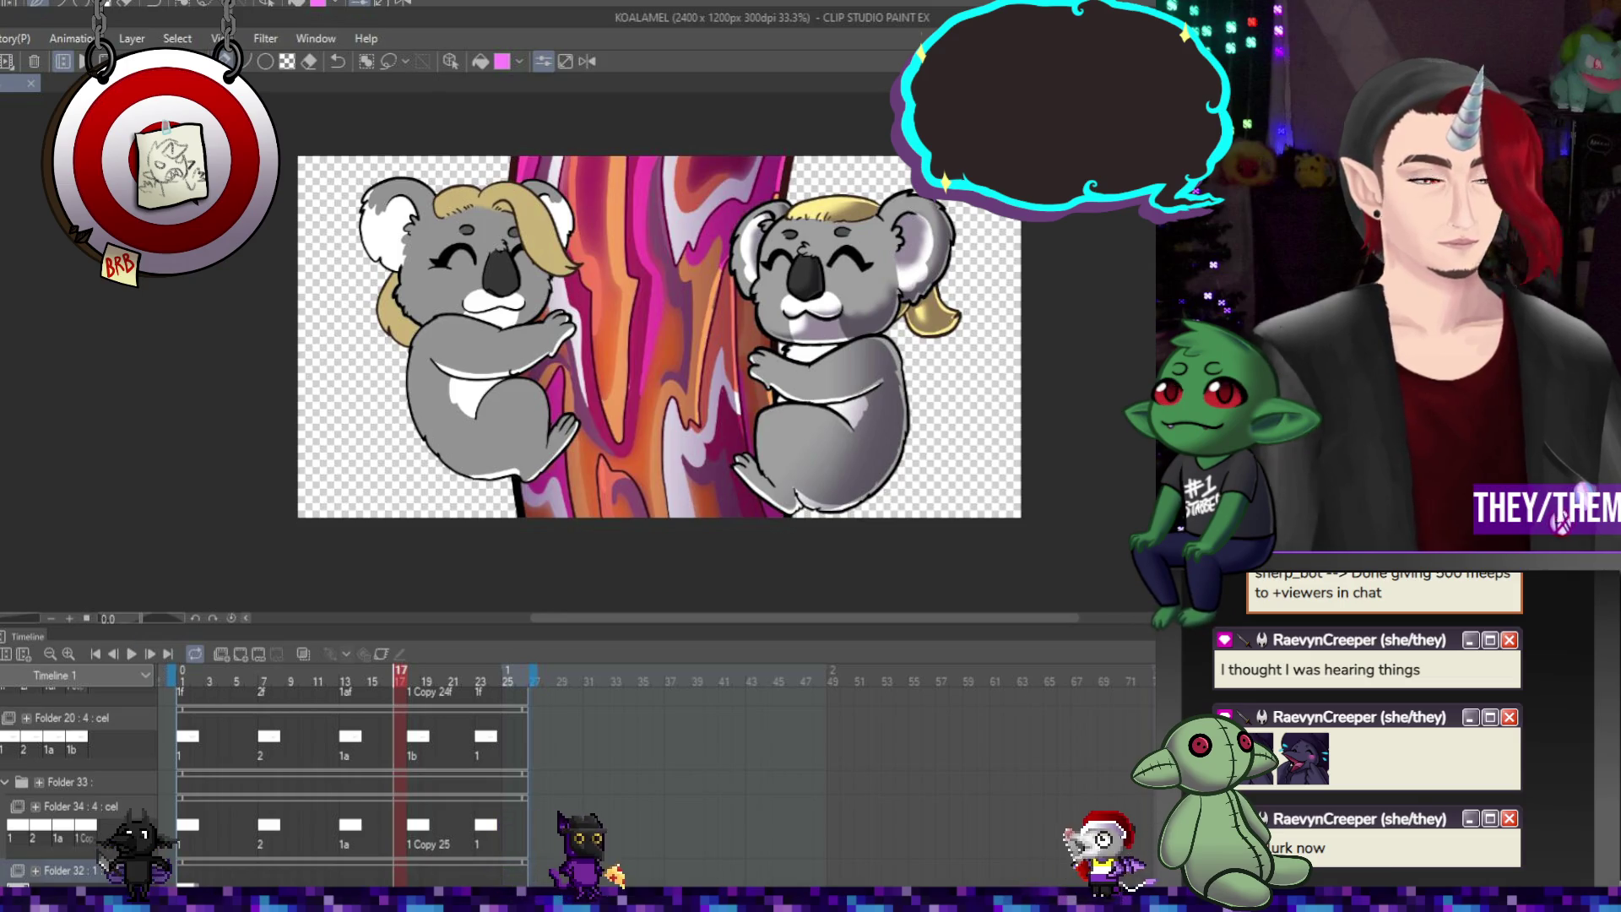
{"action": "scroll", "coordinate": [786, 309], "scroll_direction": "down", "scroll_amount": 1}
{"action": "scroll", "coordinate": [782, 309], "scroll_direction": "up", "scroll_amount": 3}
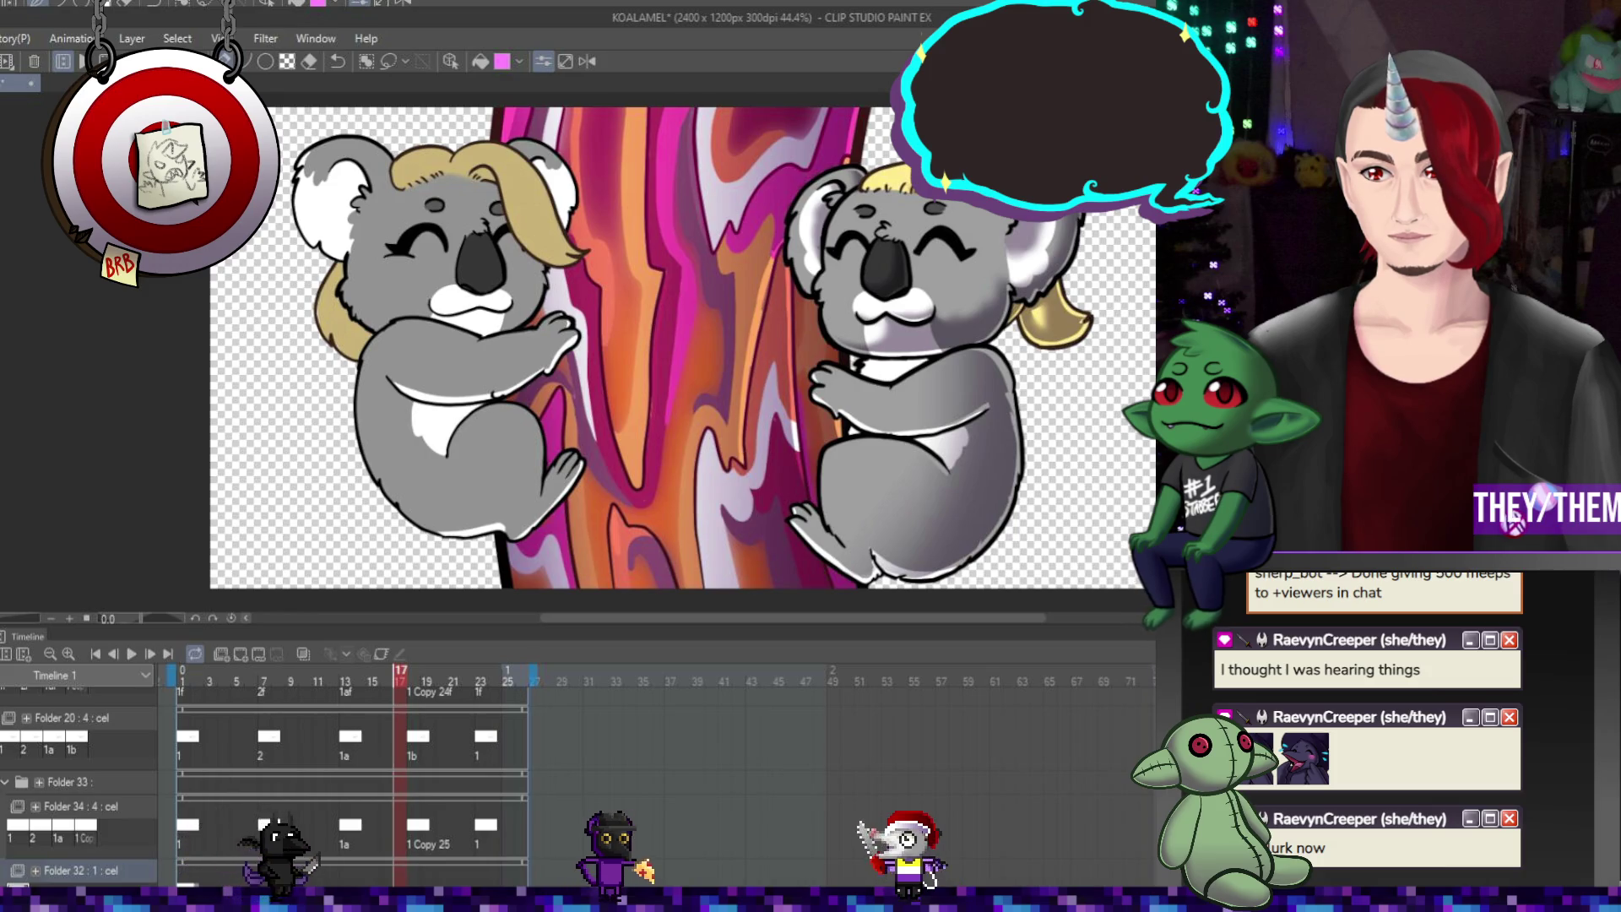
{"action": "left_click", "coordinate": [68, 782]}
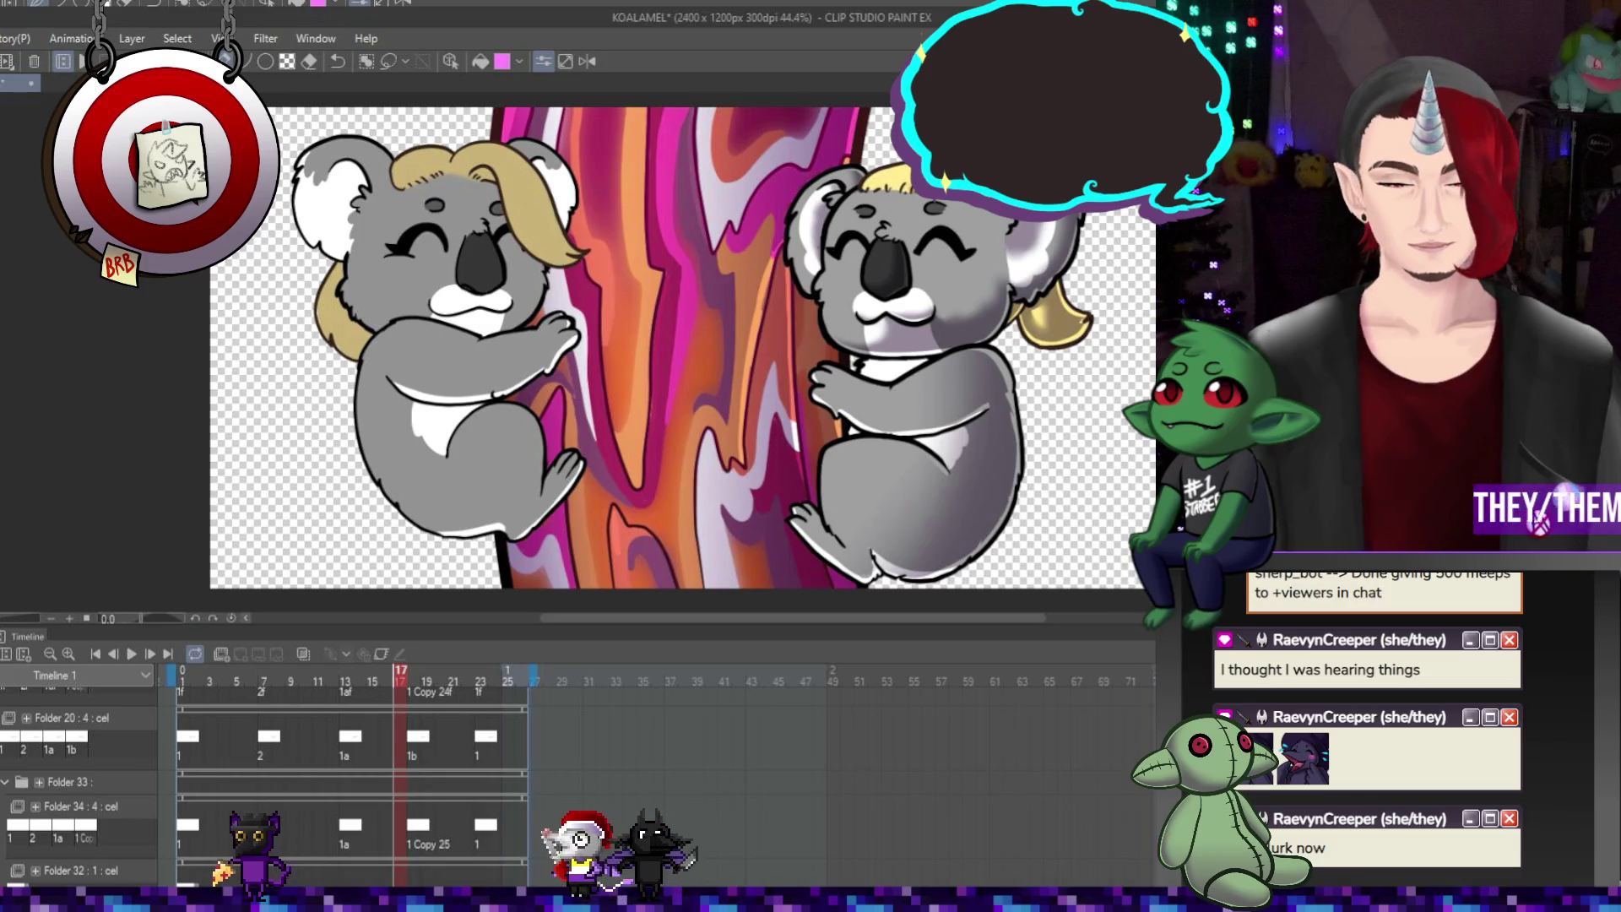
{"action": "scroll", "coordinate": [338, 786], "scroll_direction": "up", "scroll_amount": 1}
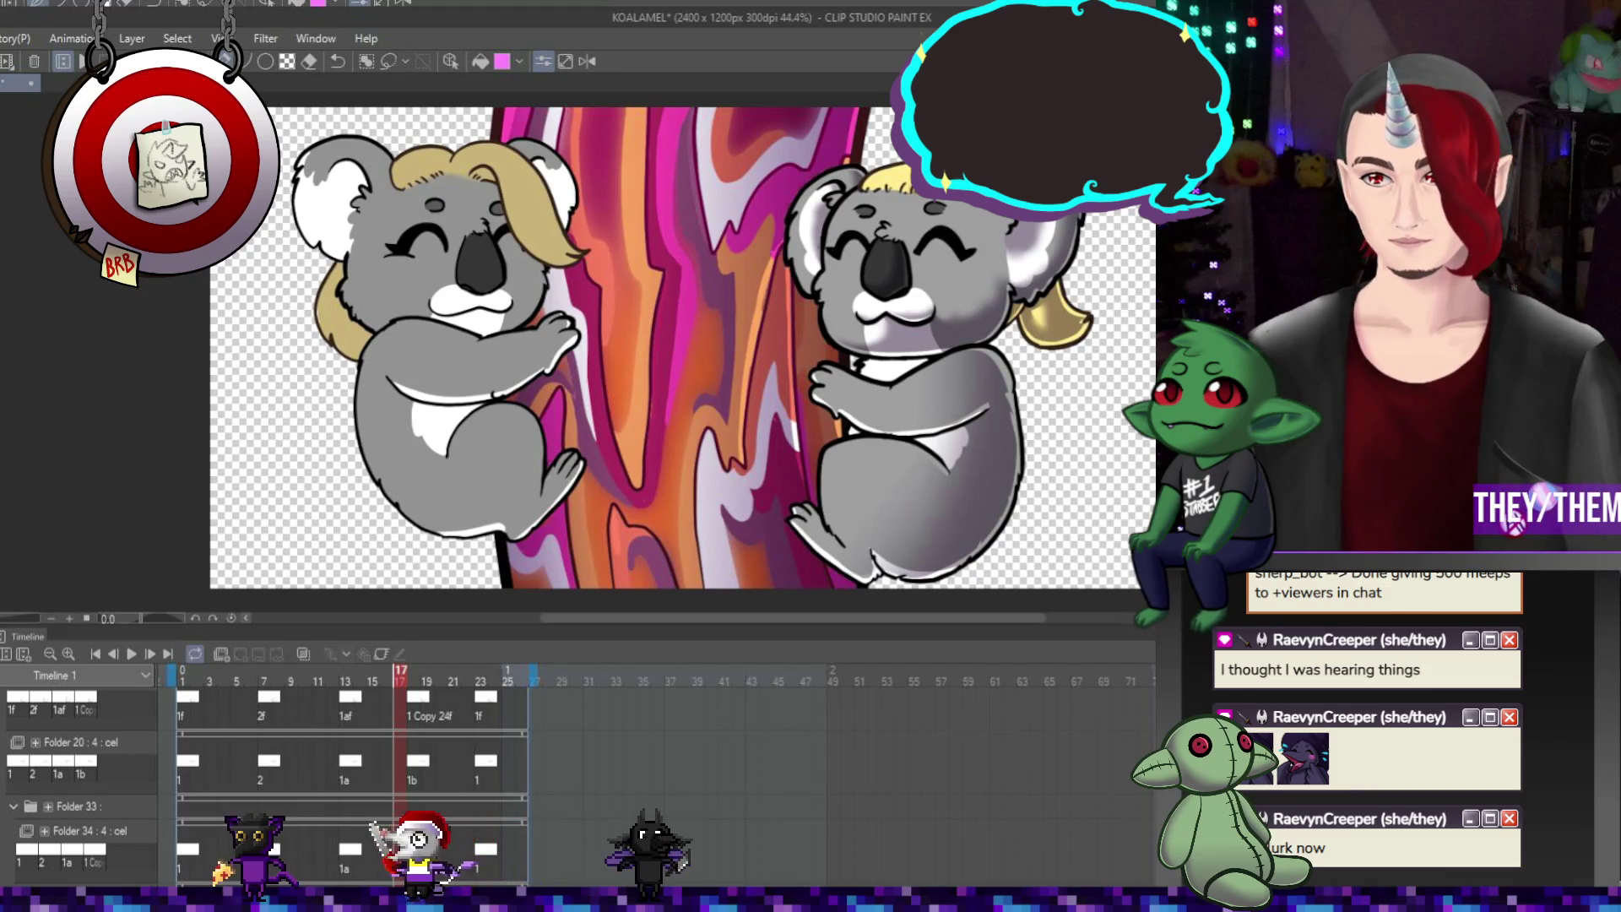
{"action": "scroll", "coordinate": [304, 405], "scroll_direction": "down", "scroll_amount": 2}
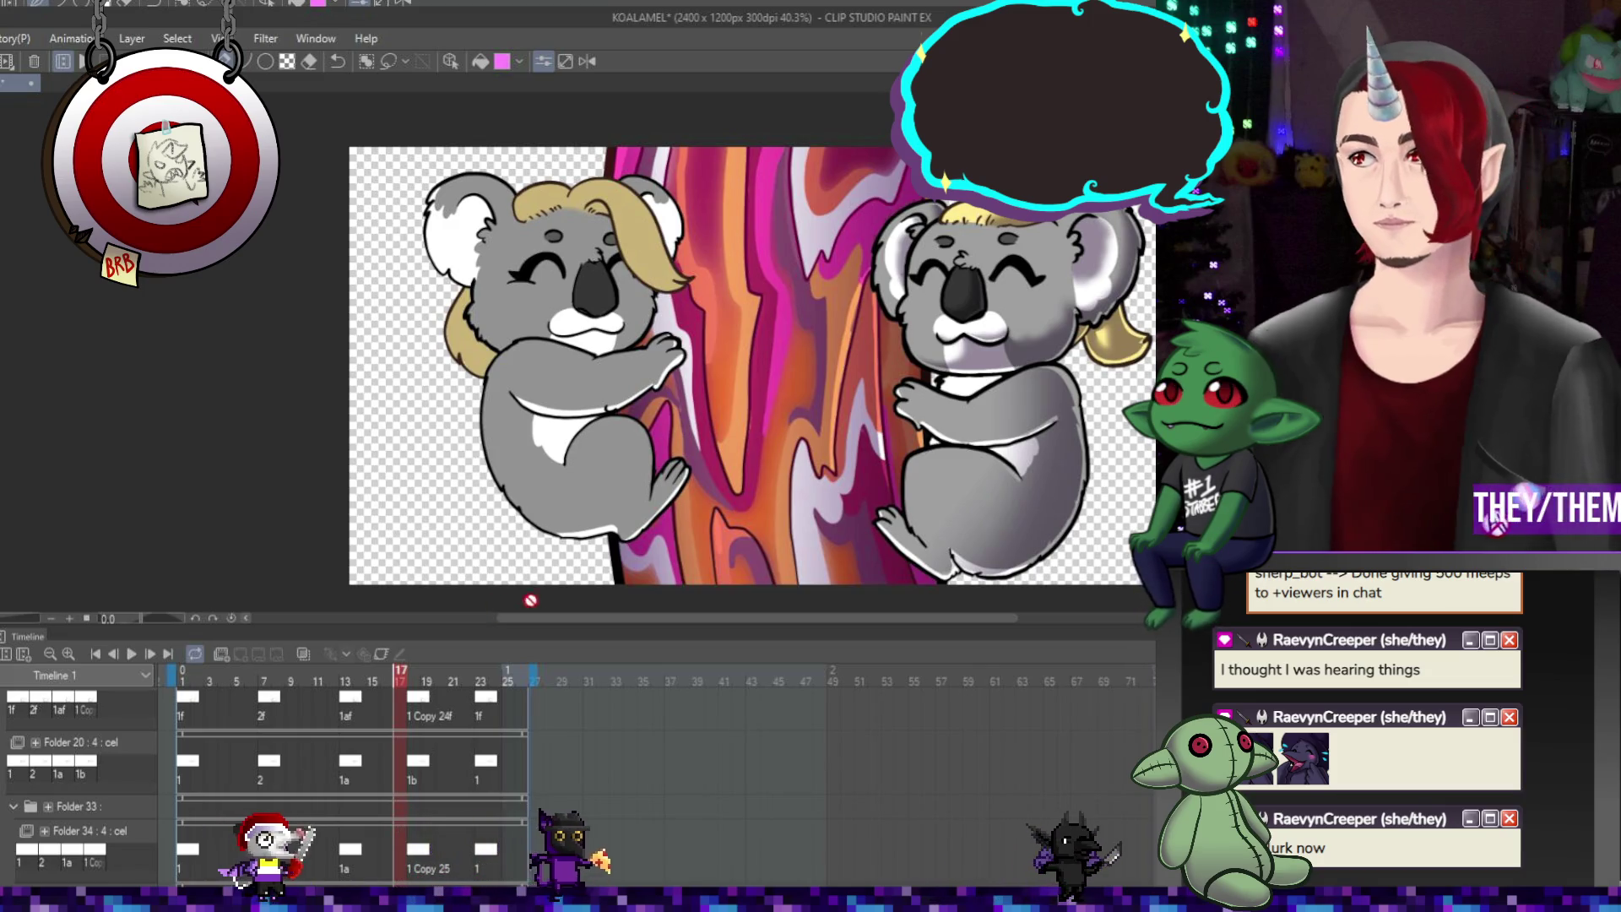
{"action": "scroll", "coordinate": [500, 216], "scroll_direction": "up", "scroll_amount": 1}
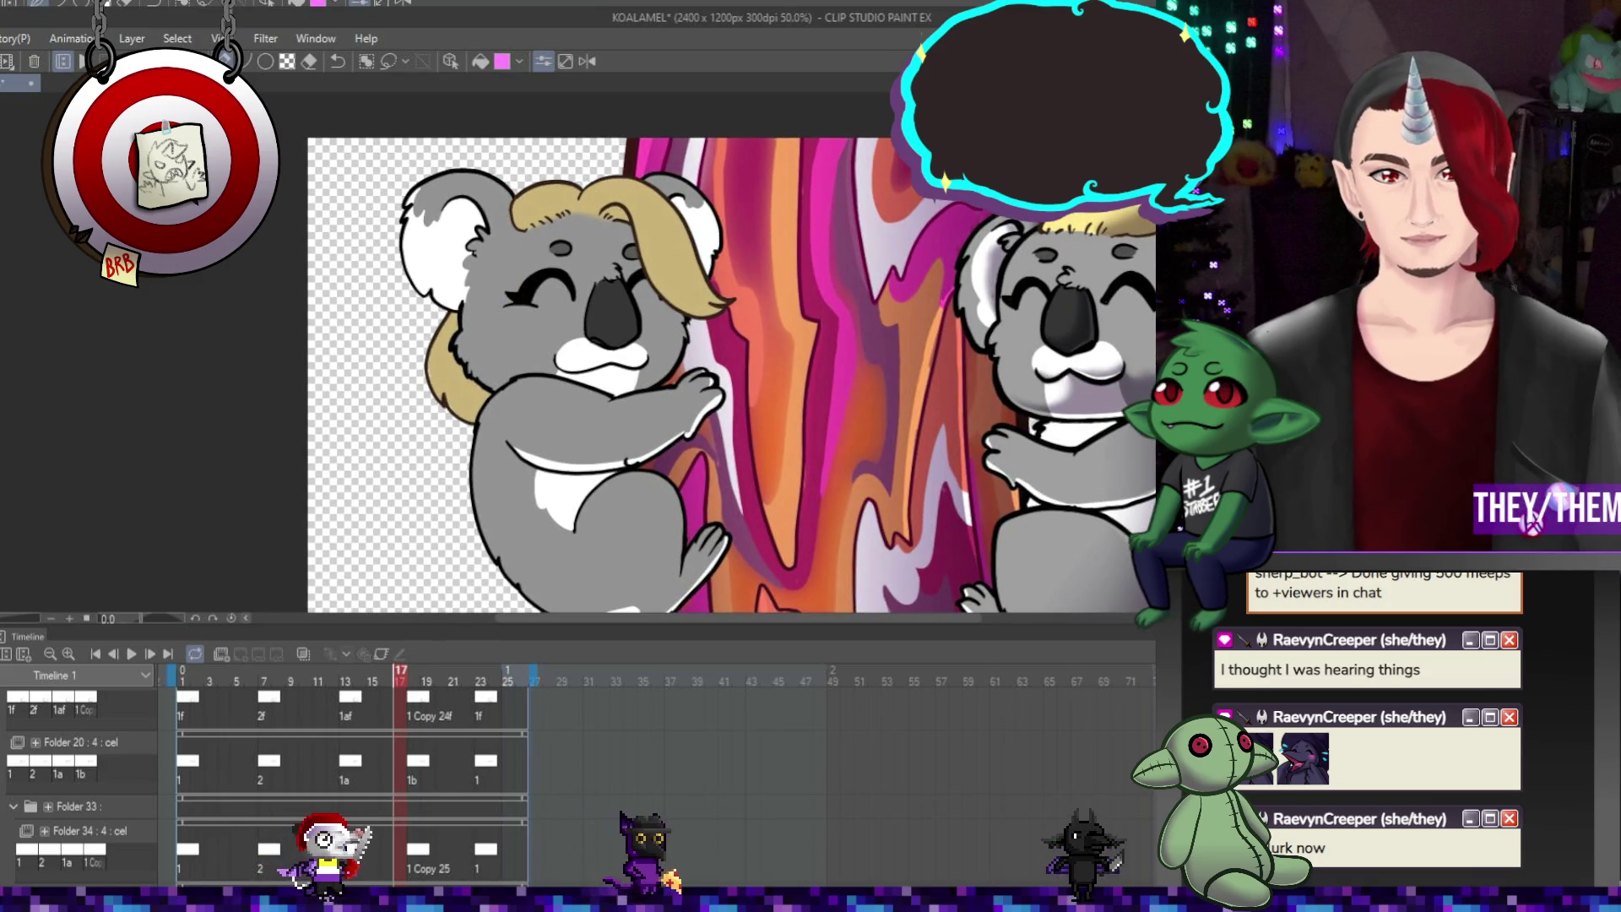
{"action": "scroll", "coordinate": [856, 333], "scroll_direction": "down", "scroll_amount": 1}
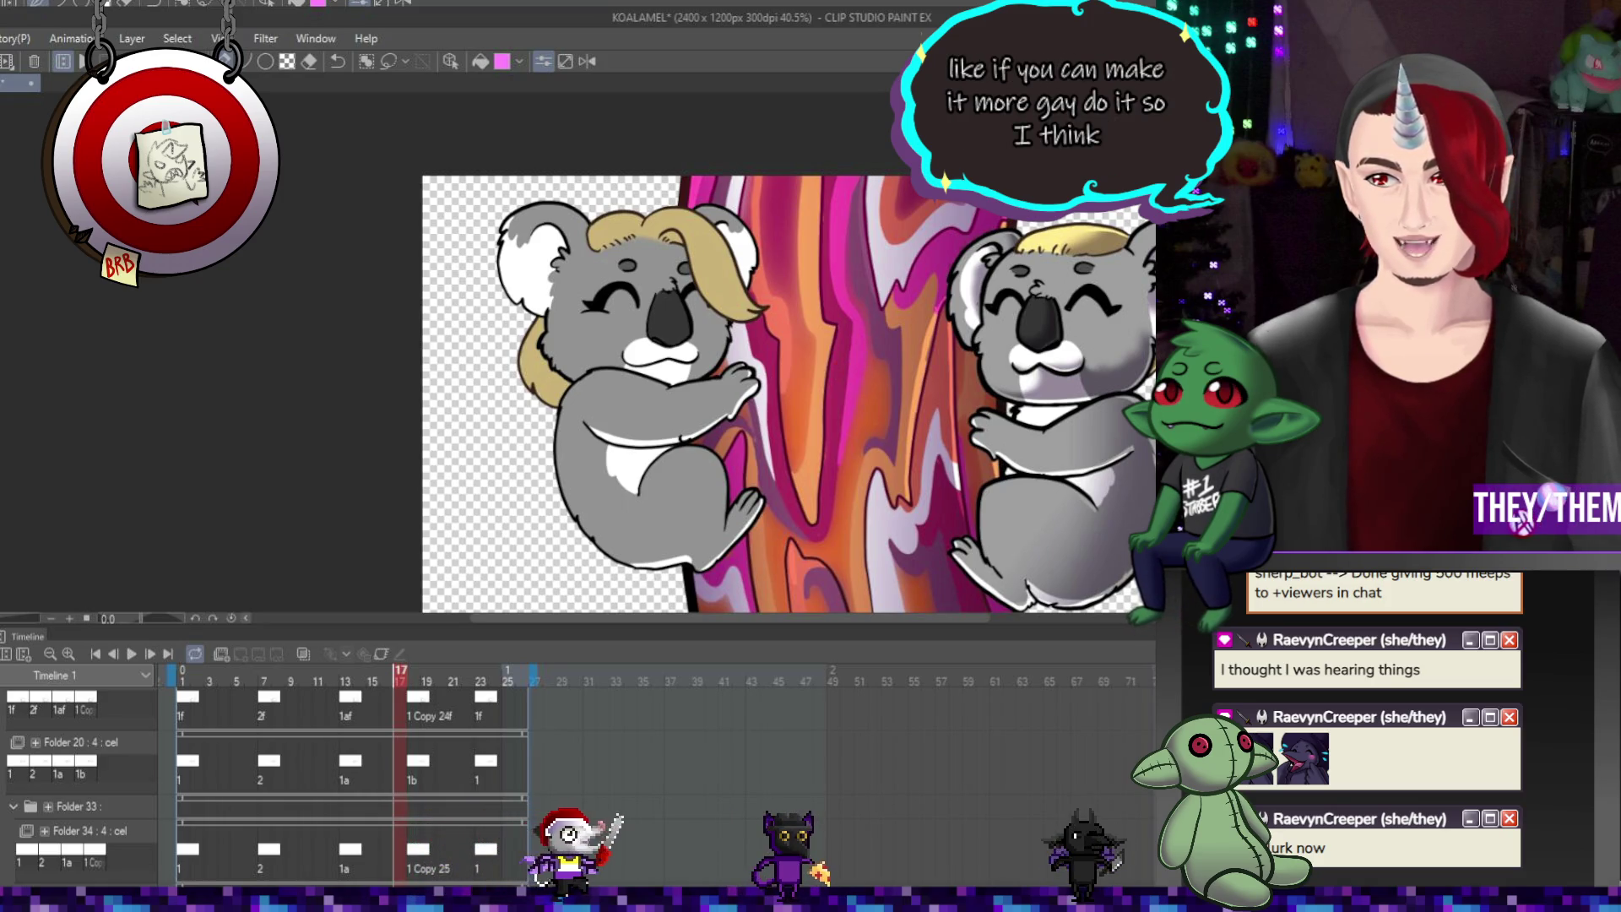
{"action": "scroll", "coordinate": [712, 403], "scroll_direction": "down", "scroll_amount": 2}
{"action": "scroll", "coordinate": [712, 404], "scroll_direction": "up", "scroll_amount": 2}
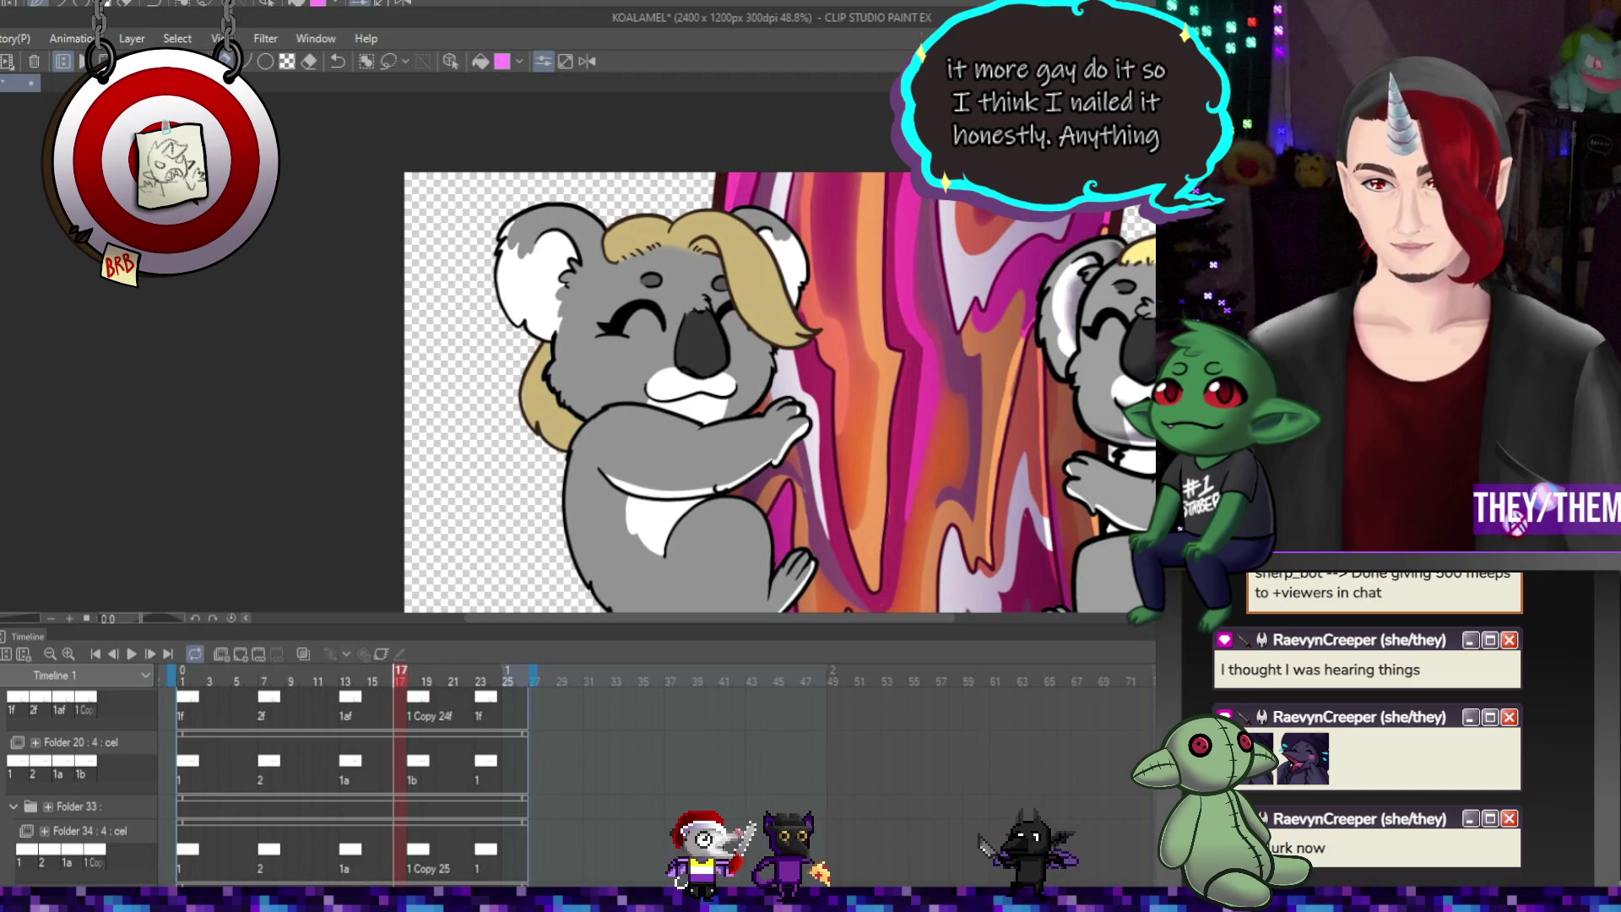
{"action": "scroll", "coordinate": [865, 393], "scroll_direction": "down", "scroll_amount": 2}
{"action": "scroll", "coordinate": [866, 393], "scroll_direction": "up", "scroll_amount": 1}
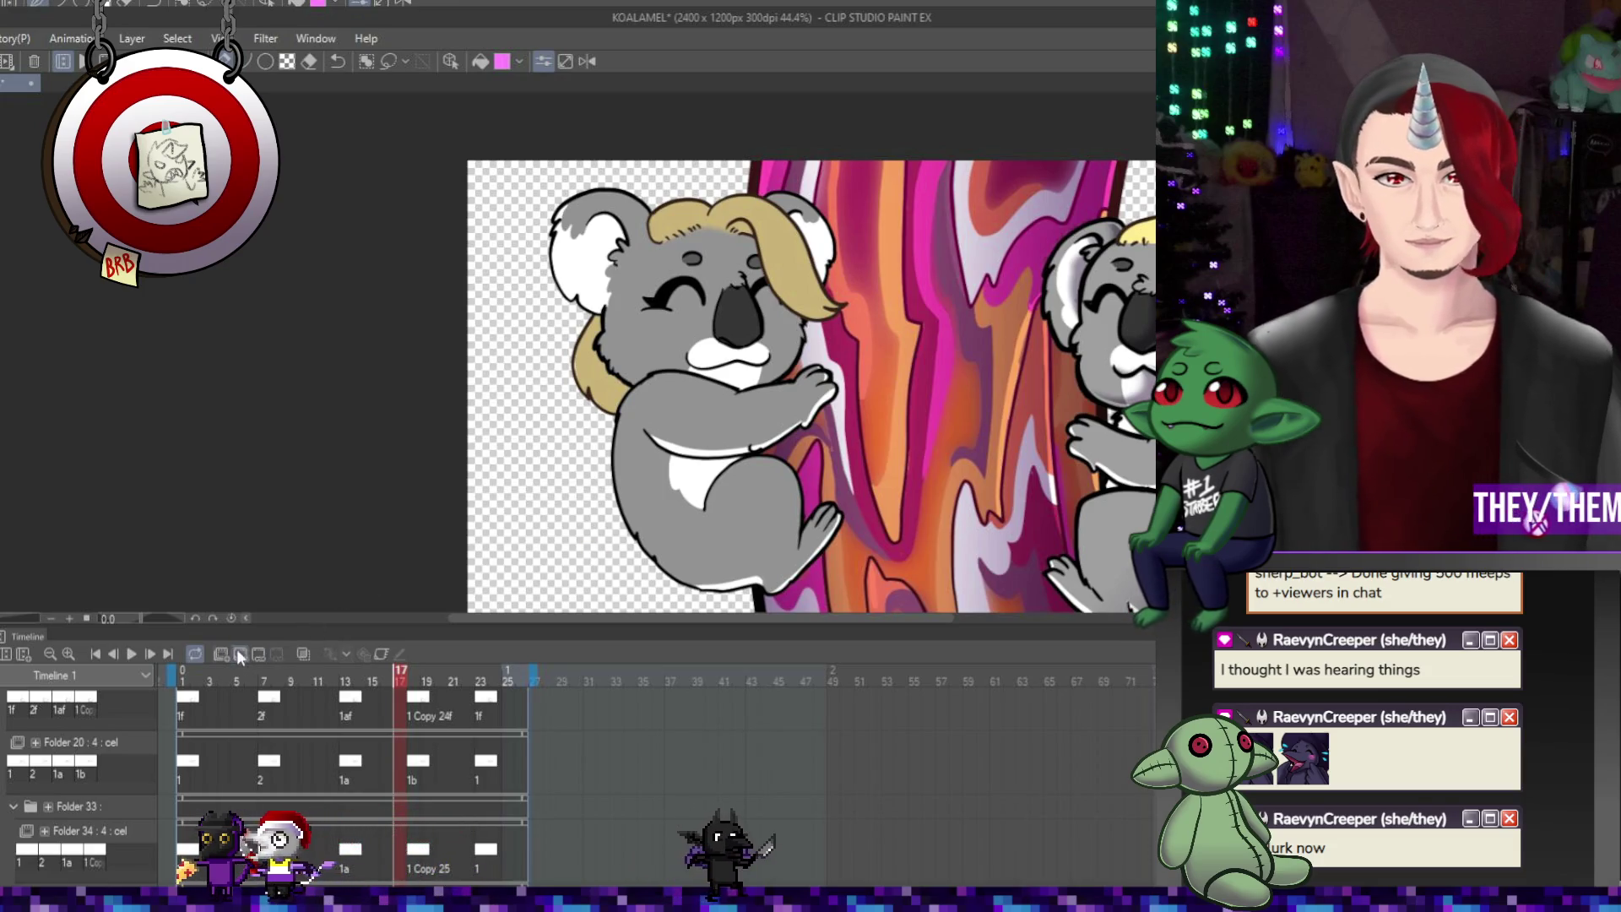
Collapse the alex folder, select the body folder, and scroll the timeline down to Folder 35
{"action": "scroll", "coordinate": [95, 785], "scroll_direction": "up", "scroll_amount": 2}
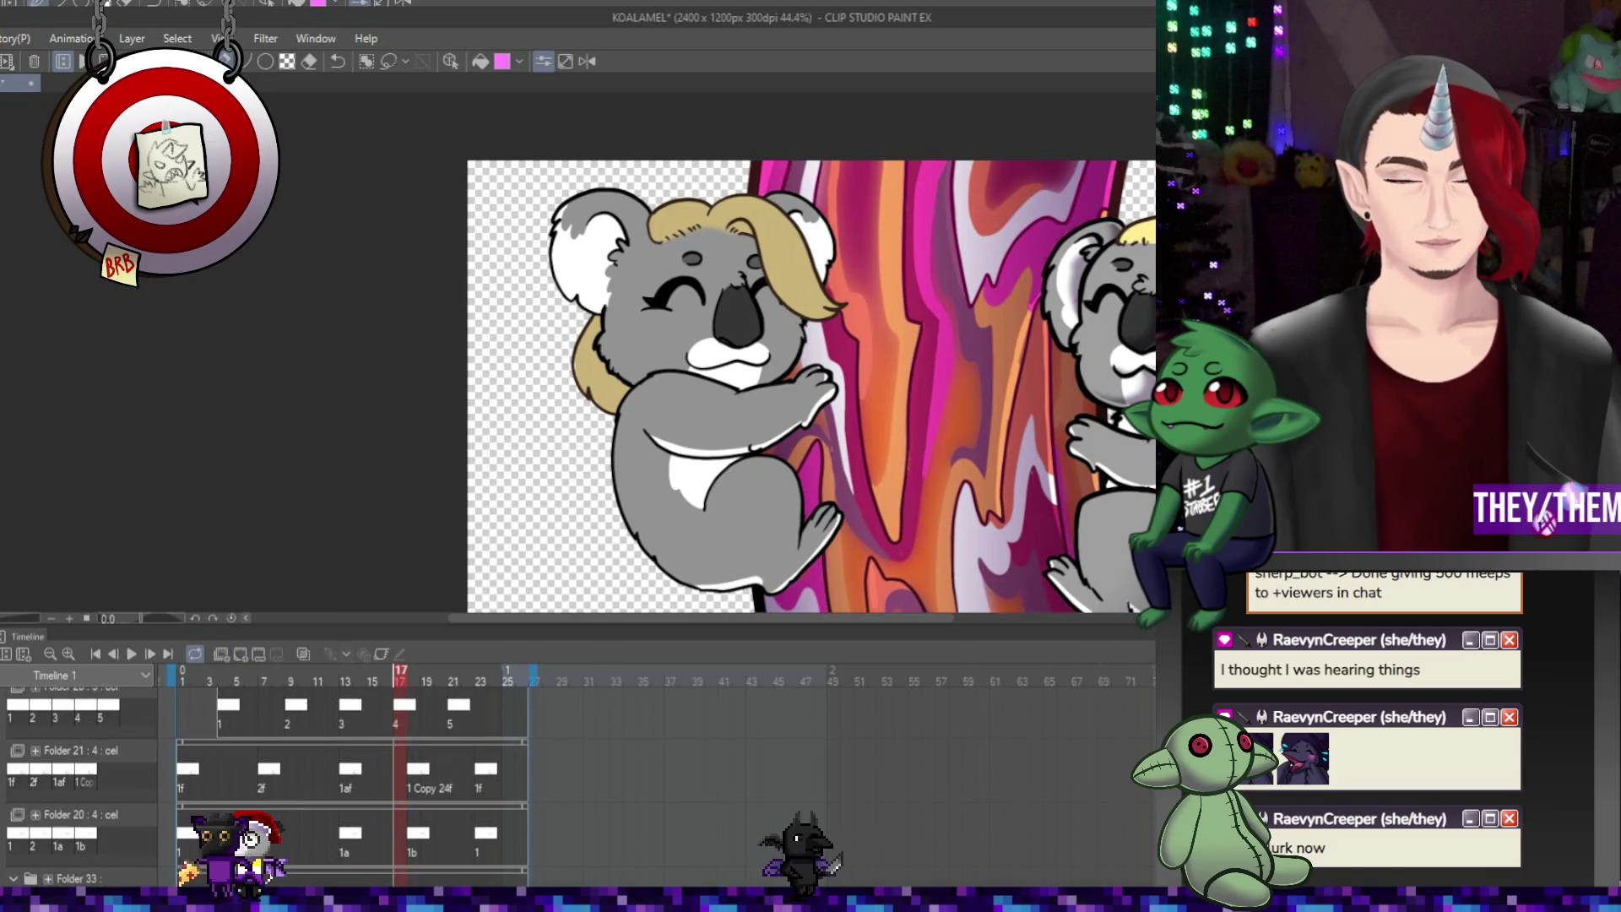
{"action": "scroll", "coordinate": [19, 701], "scroll_direction": "up", "scroll_amount": 2}
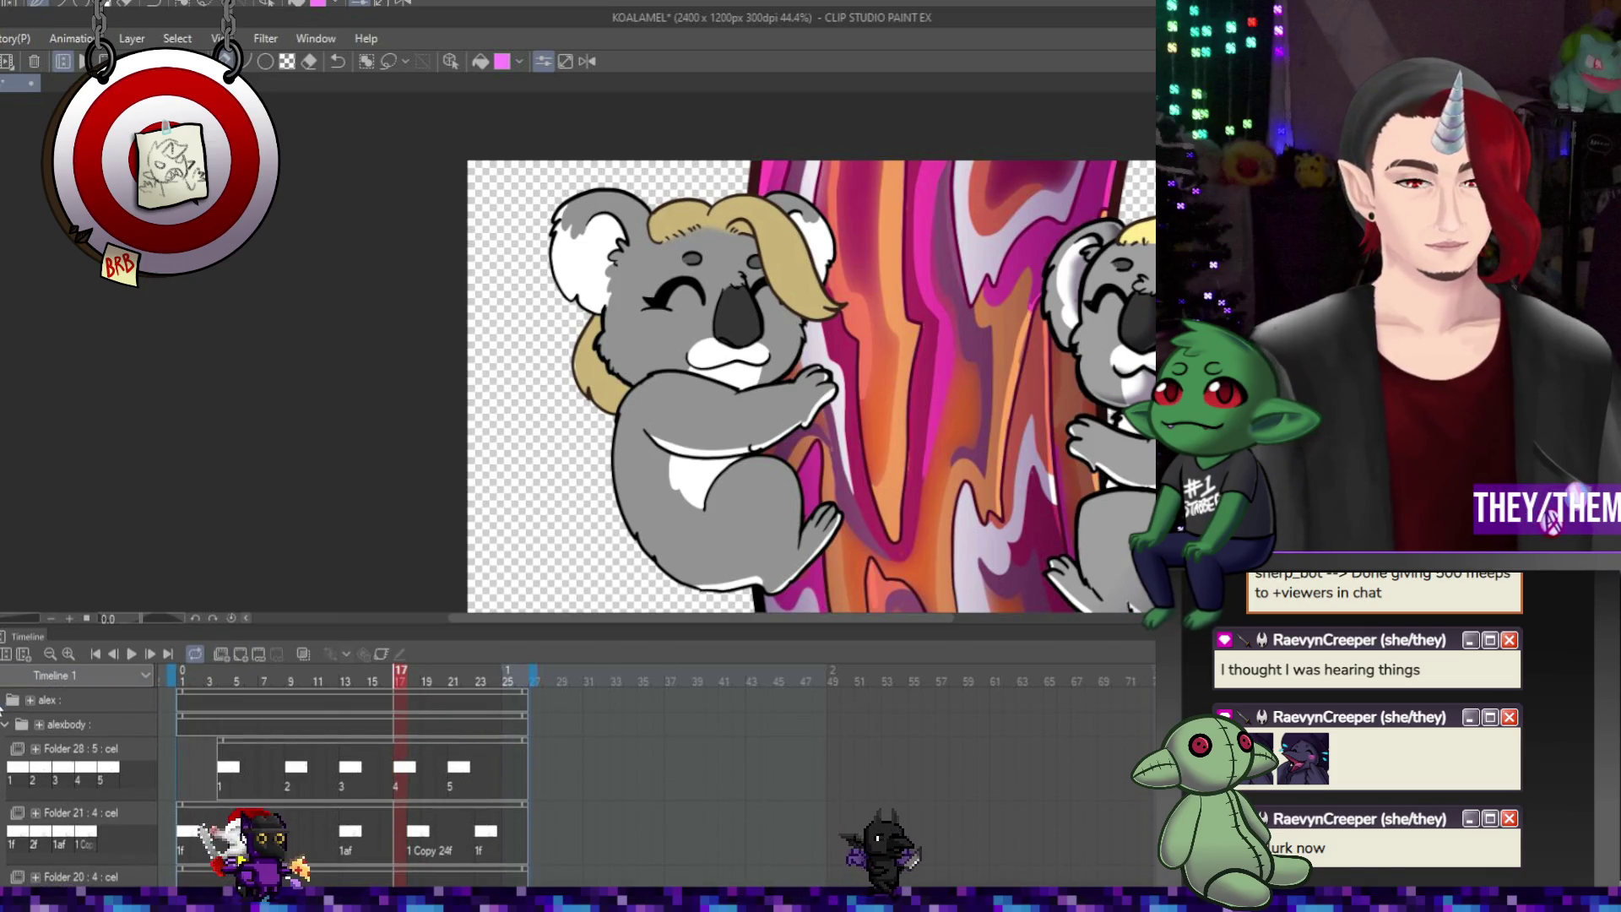
{"action": "left_click", "coordinate": [13, 700]}
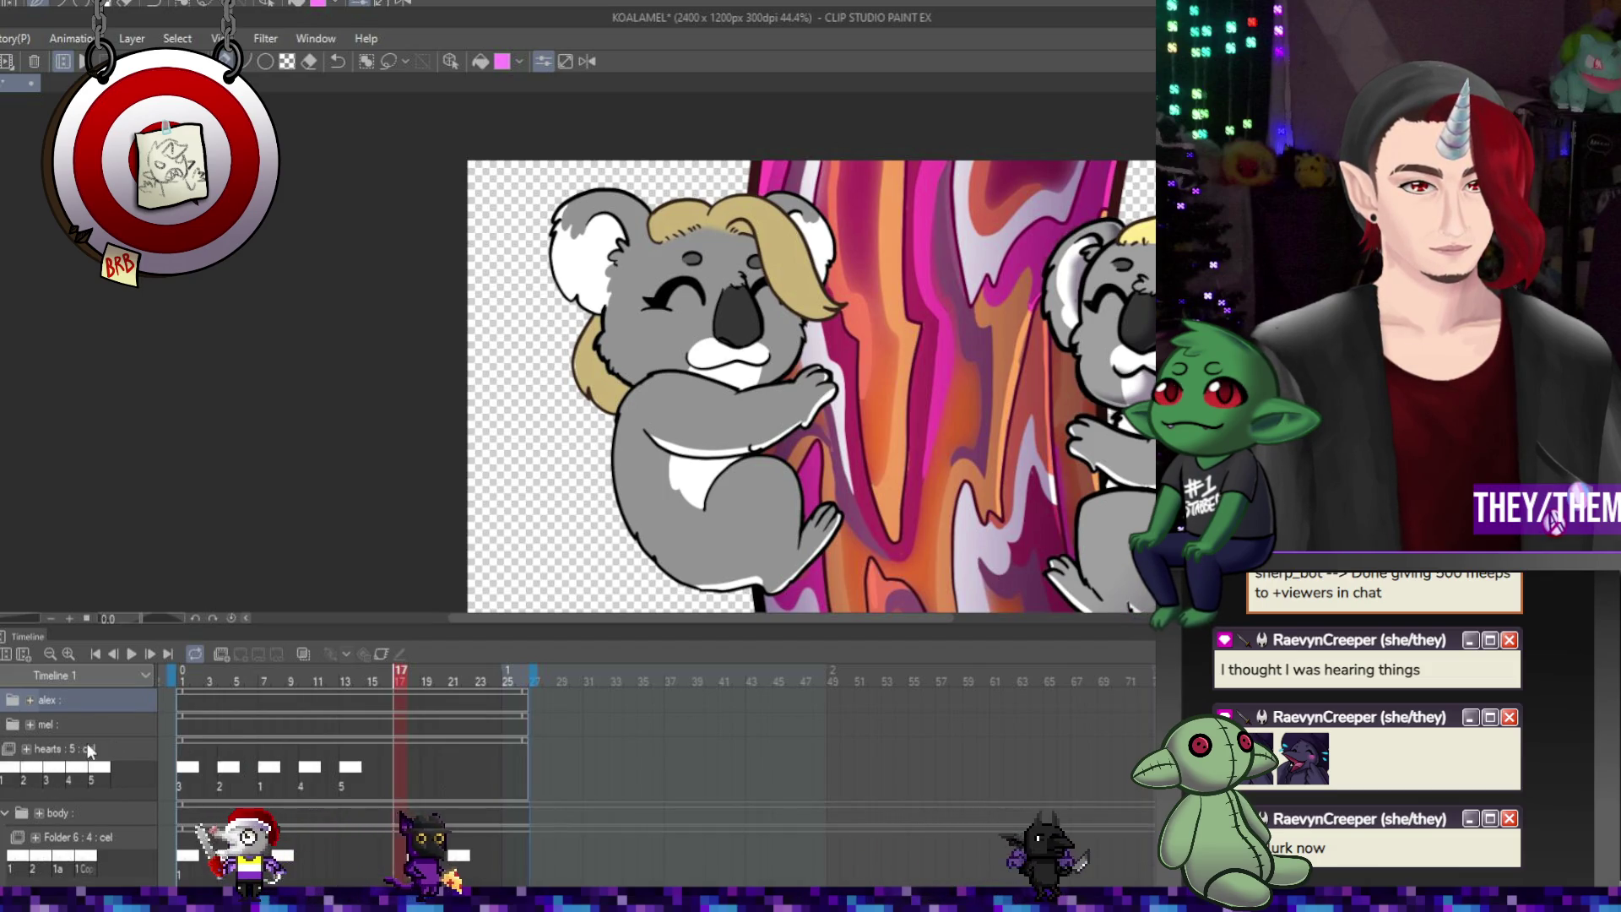
{"action": "left_click", "coordinate": [75, 813]}
{"action": "scroll", "coordinate": [90, 809], "scroll_direction": "down", "scroll_amount": 3}
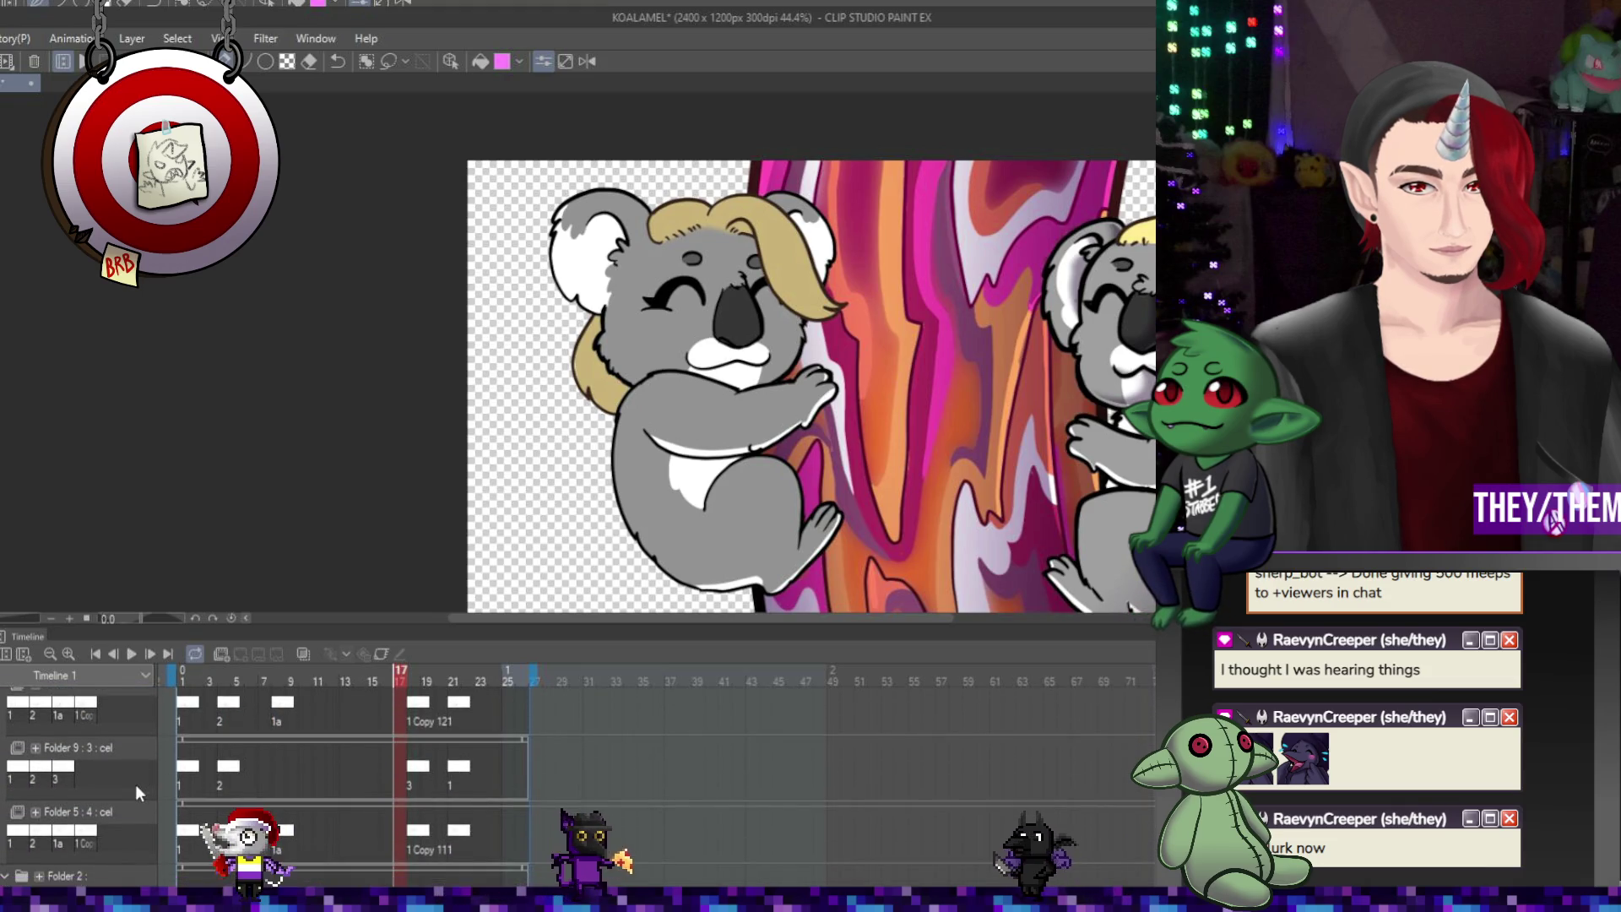
{"action": "scroll", "coordinate": [135, 781], "scroll_direction": "up", "scroll_amount": 1}
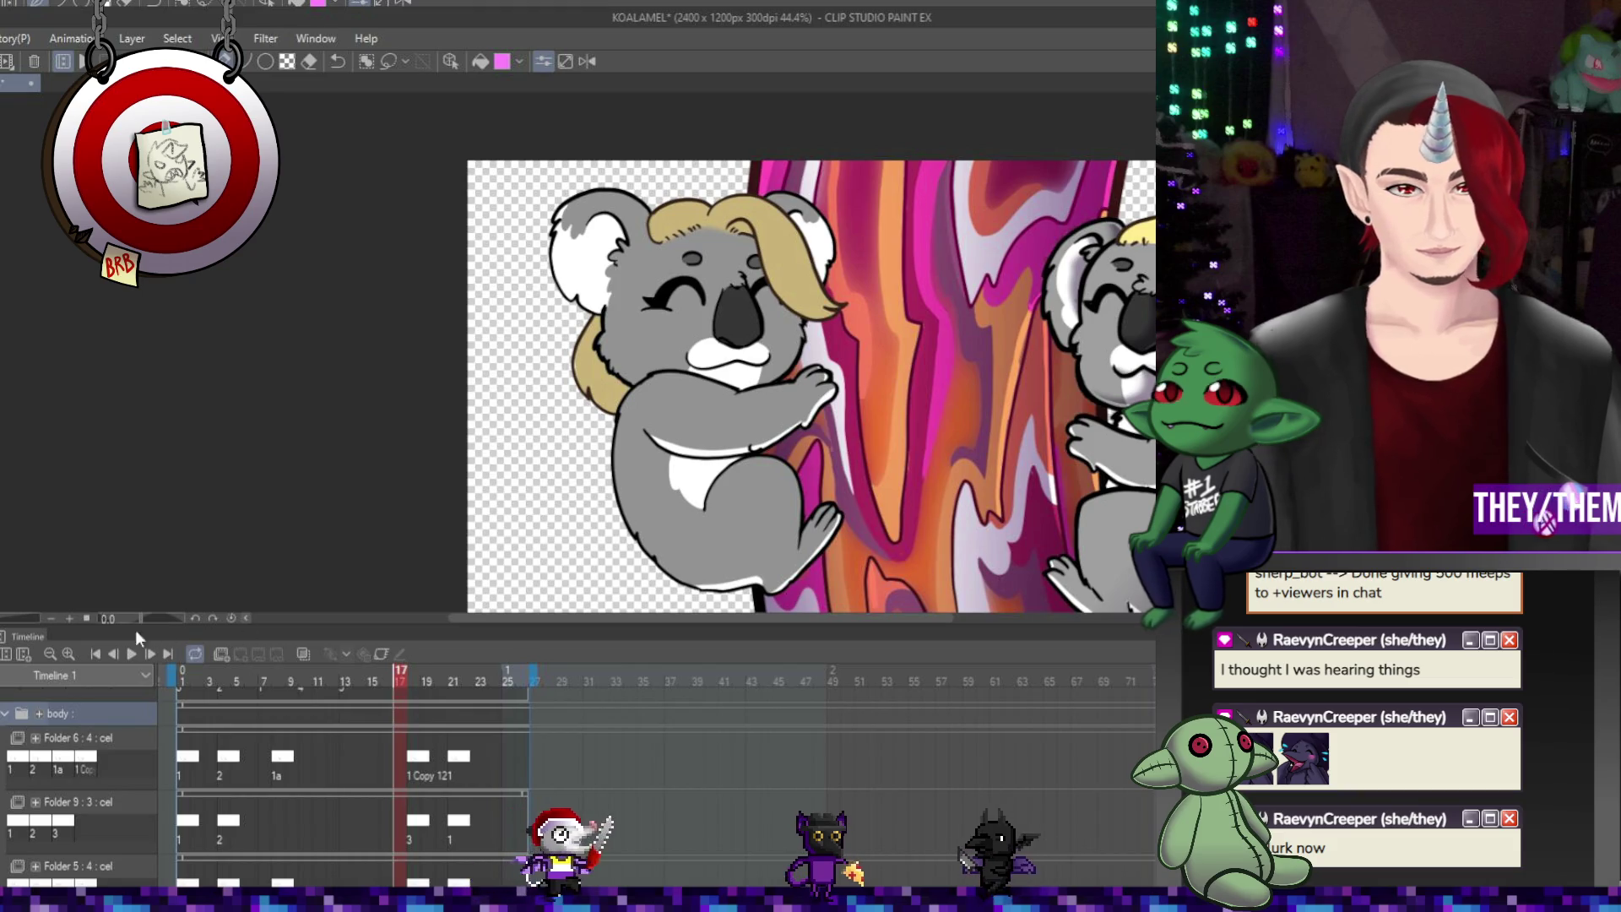
{"action": "scroll", "coordinate": [102, 742], "scroll_direction": "down", "scroll_amount": 2}
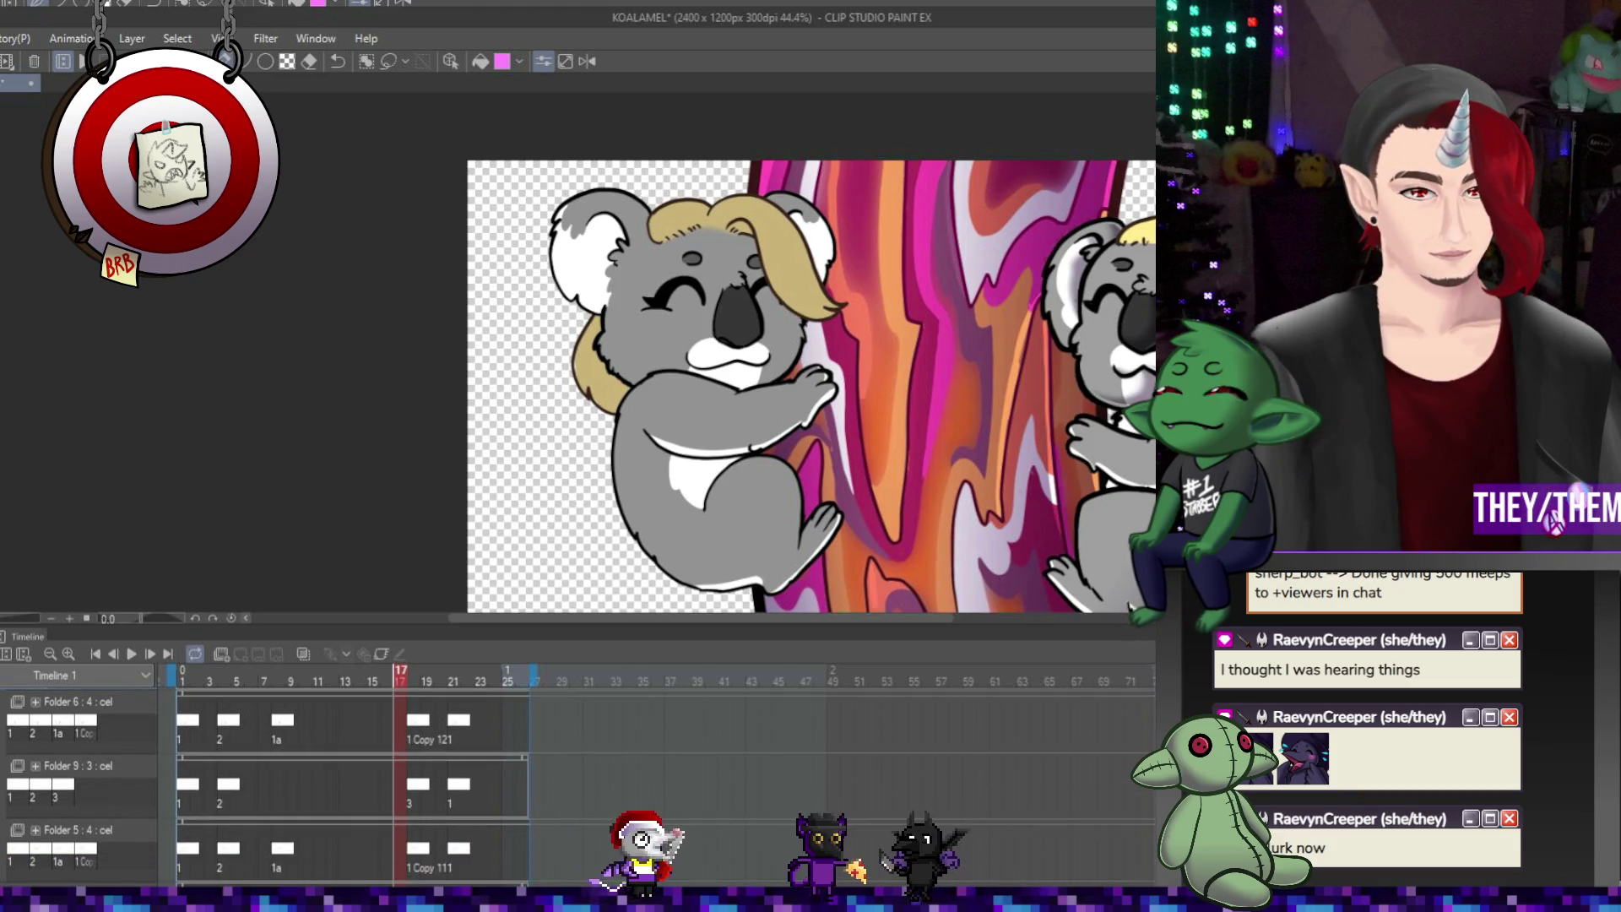
{"action": "scroll", "coordinate": [78, 855], "scroll_direction": "down", "scroll_amount": 1}
{"action": "scroll", "coordinate": [77, 793], "scroll_direction": "down", "scroll_amount": 2}
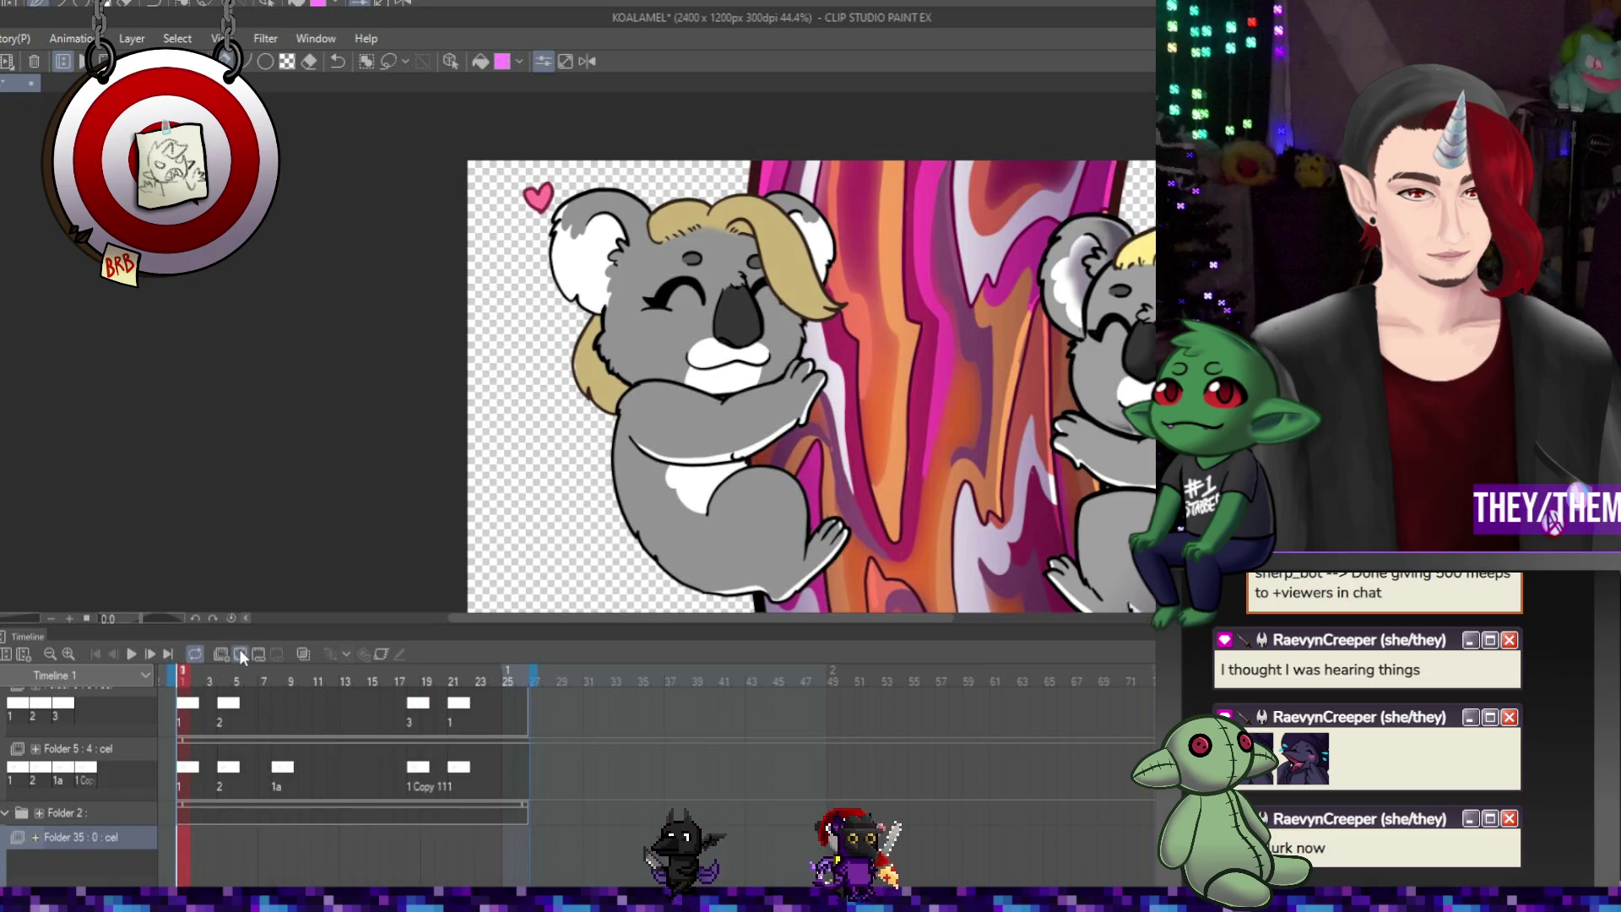
Add a new cel at frame 1 of Folder 35 and undo the trial grey-purple fill over the tree
{"action": "left_click", "coordinate": [241, 657]}
{"action": "scroll", "coordinate": [660, 383], "scroll_direction": "down", "scroll_amount": 2}
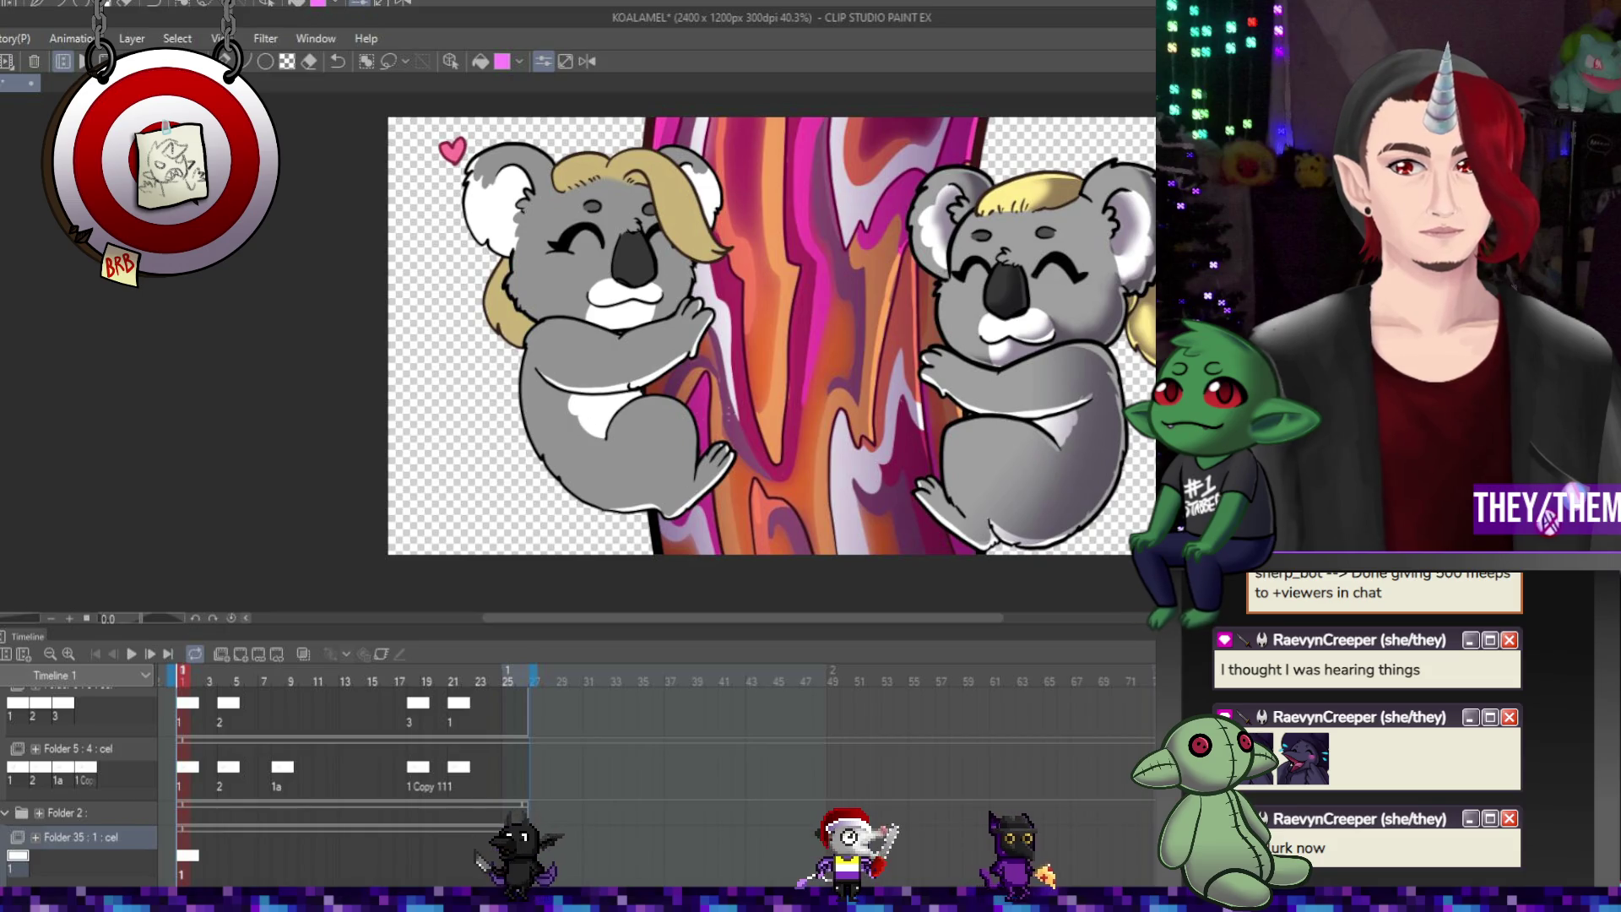
{"action": "left_click", "coordinate": [688, 381]}
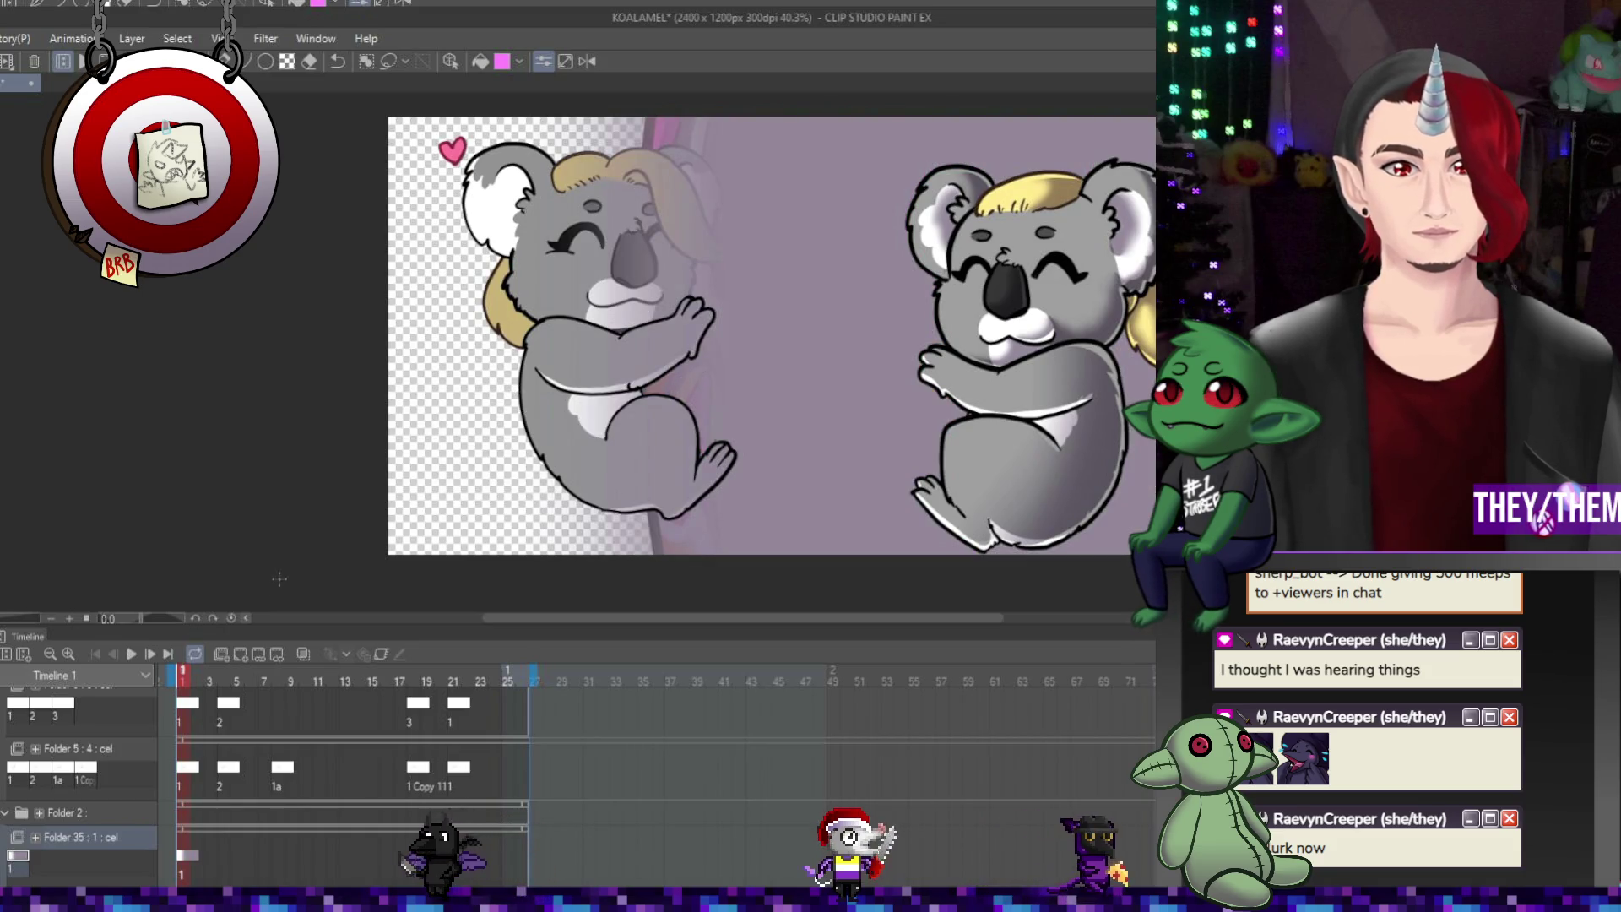
{"action": "key", "text": "ctrl+z"}
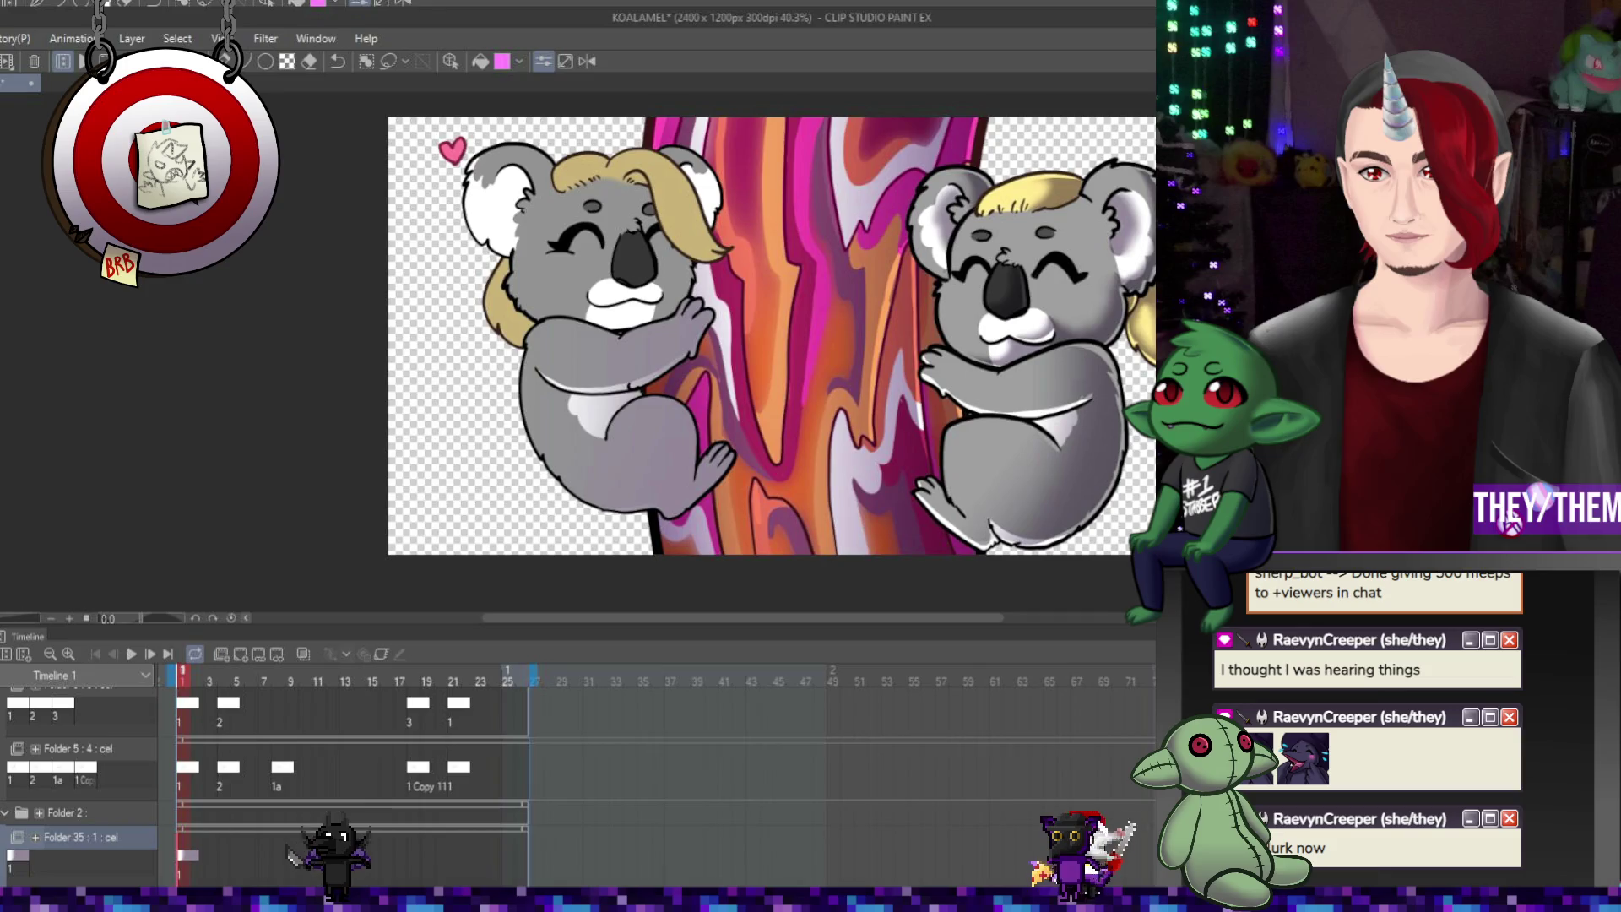
{"action": "key", "text": "ctrl+y"}
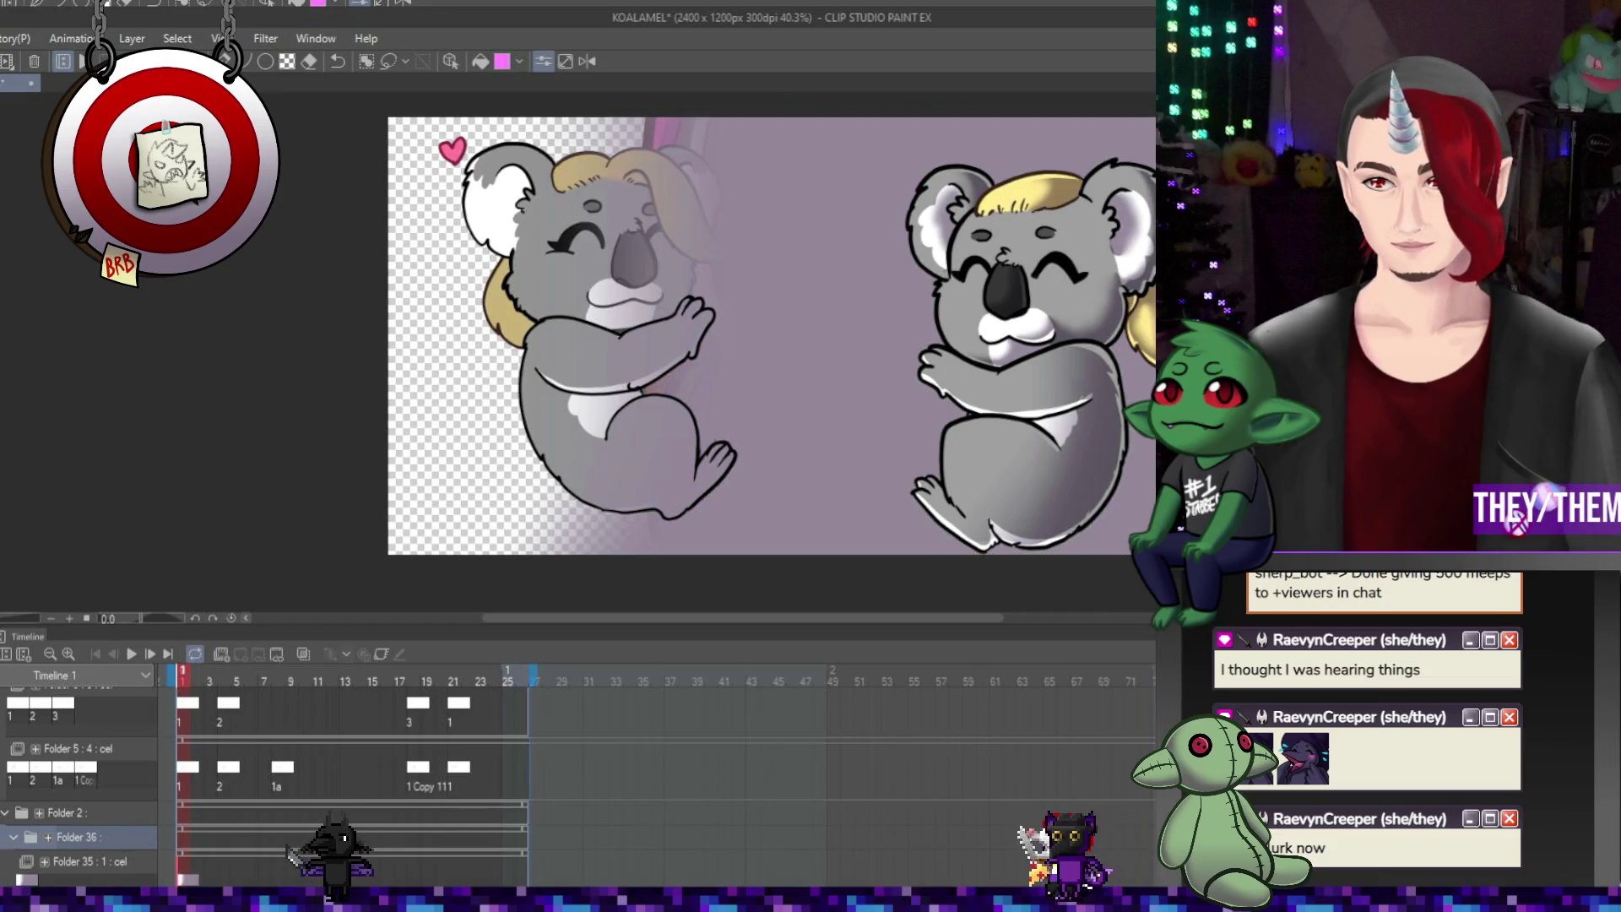
{"action": "key", "text": "ctrl+z"}
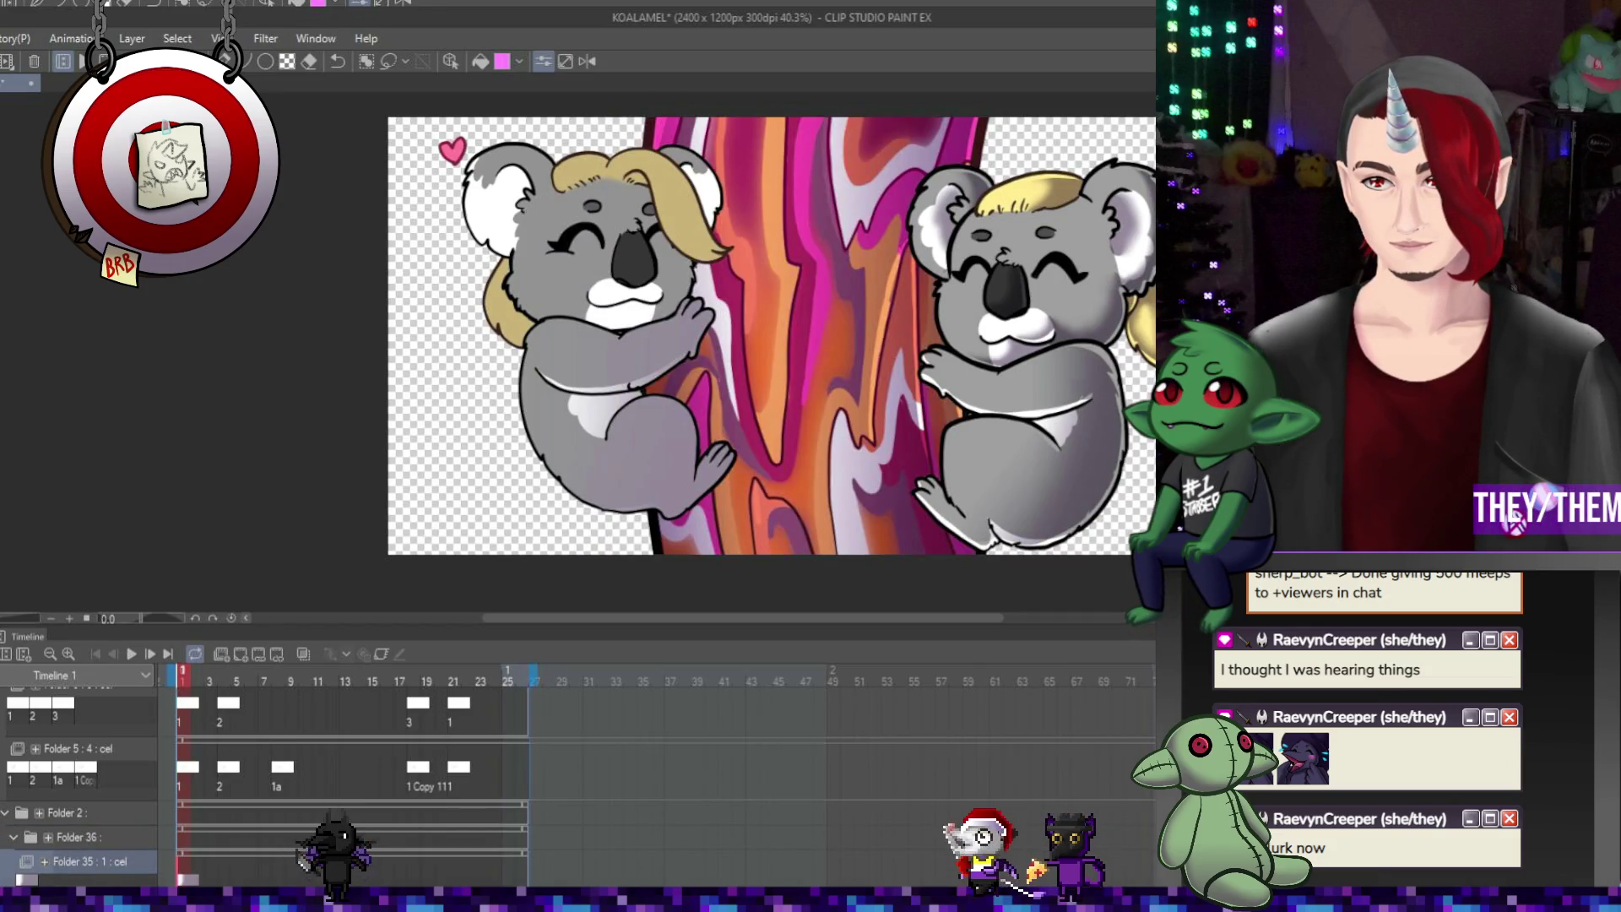
Select the new Folder 36 group in the timeline
{"action": "left_click", "coordinate": [77, 837]}
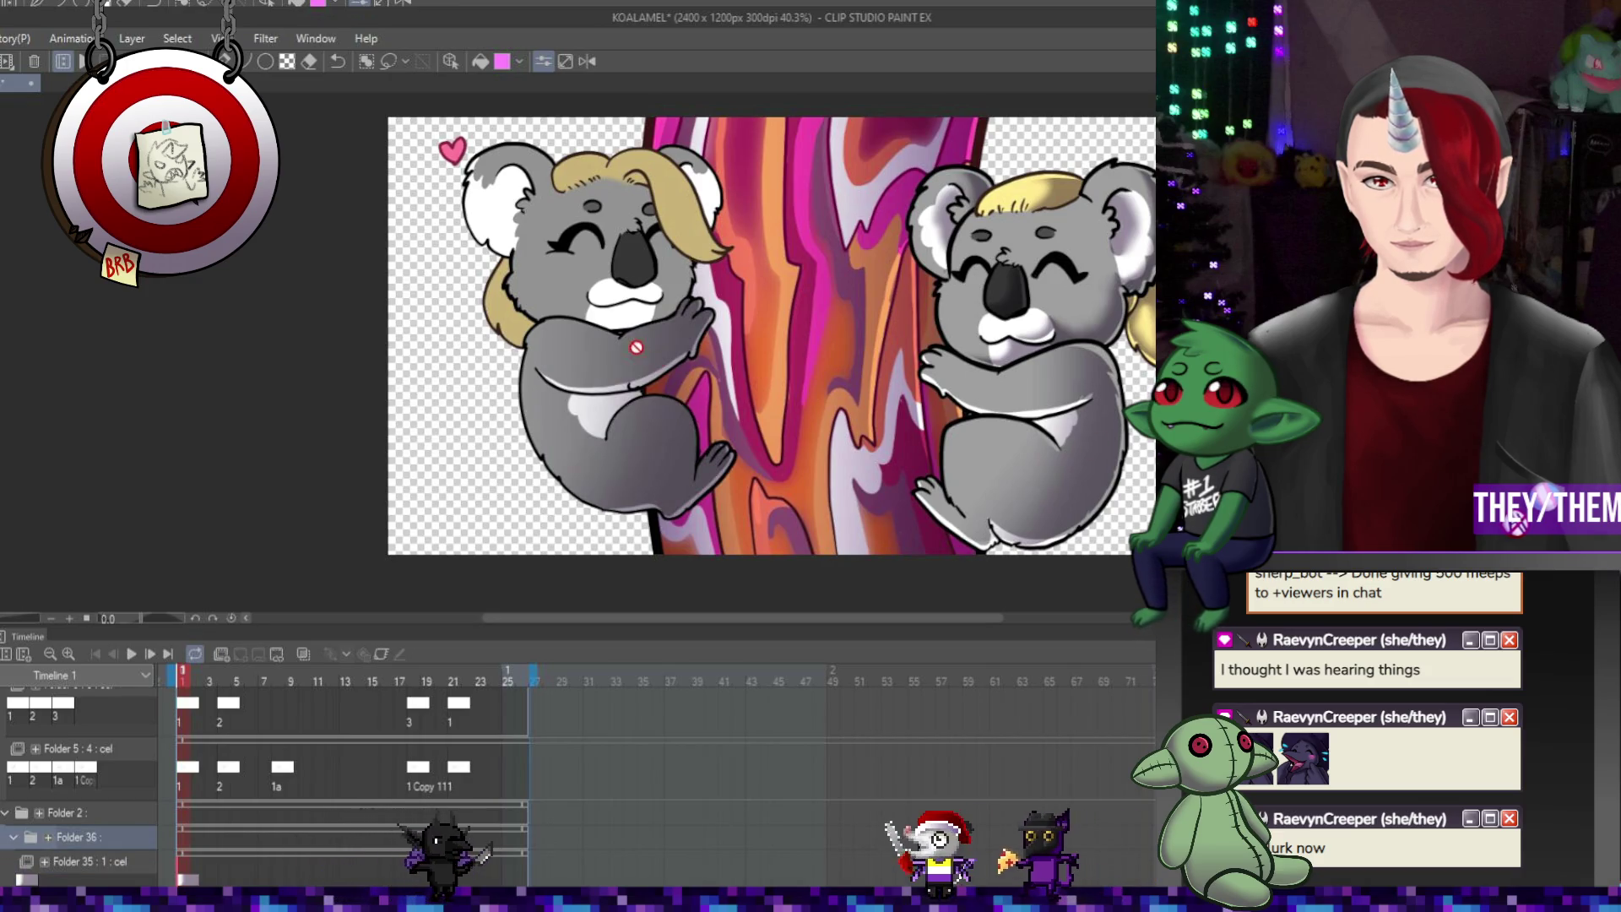
{"action": "scroll", "coordinate": [636, 347], "scroll_direction": "up", "scroll_amount": 2}
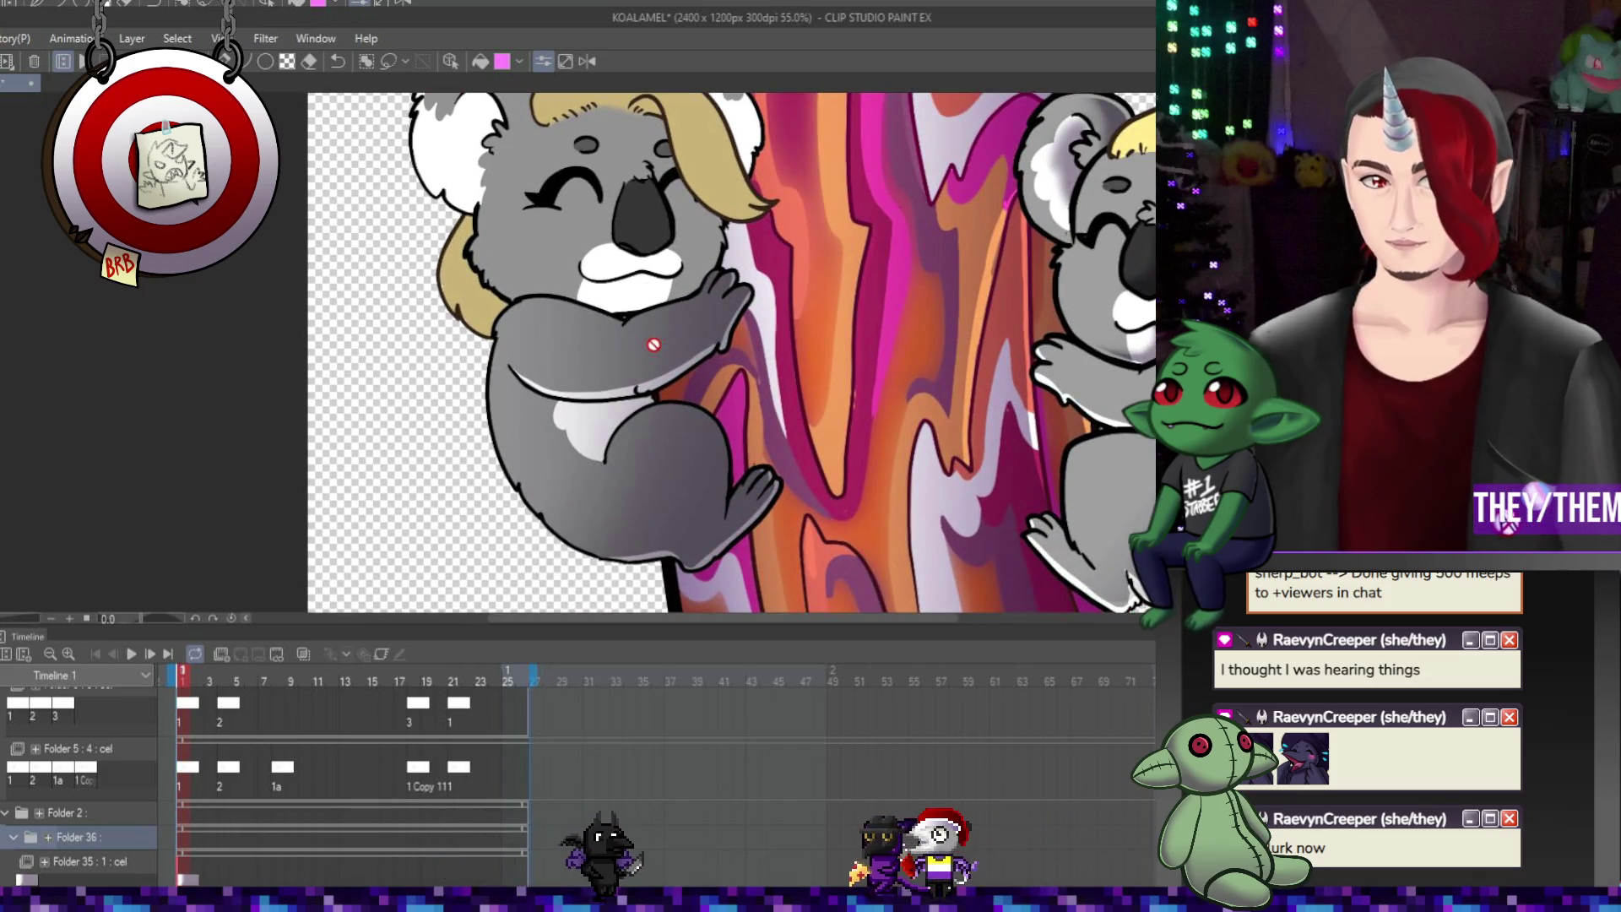
{"action": "scroll", "coordinate": [653, 345], "scroll_direction": "down", "scroll_amount": 4}
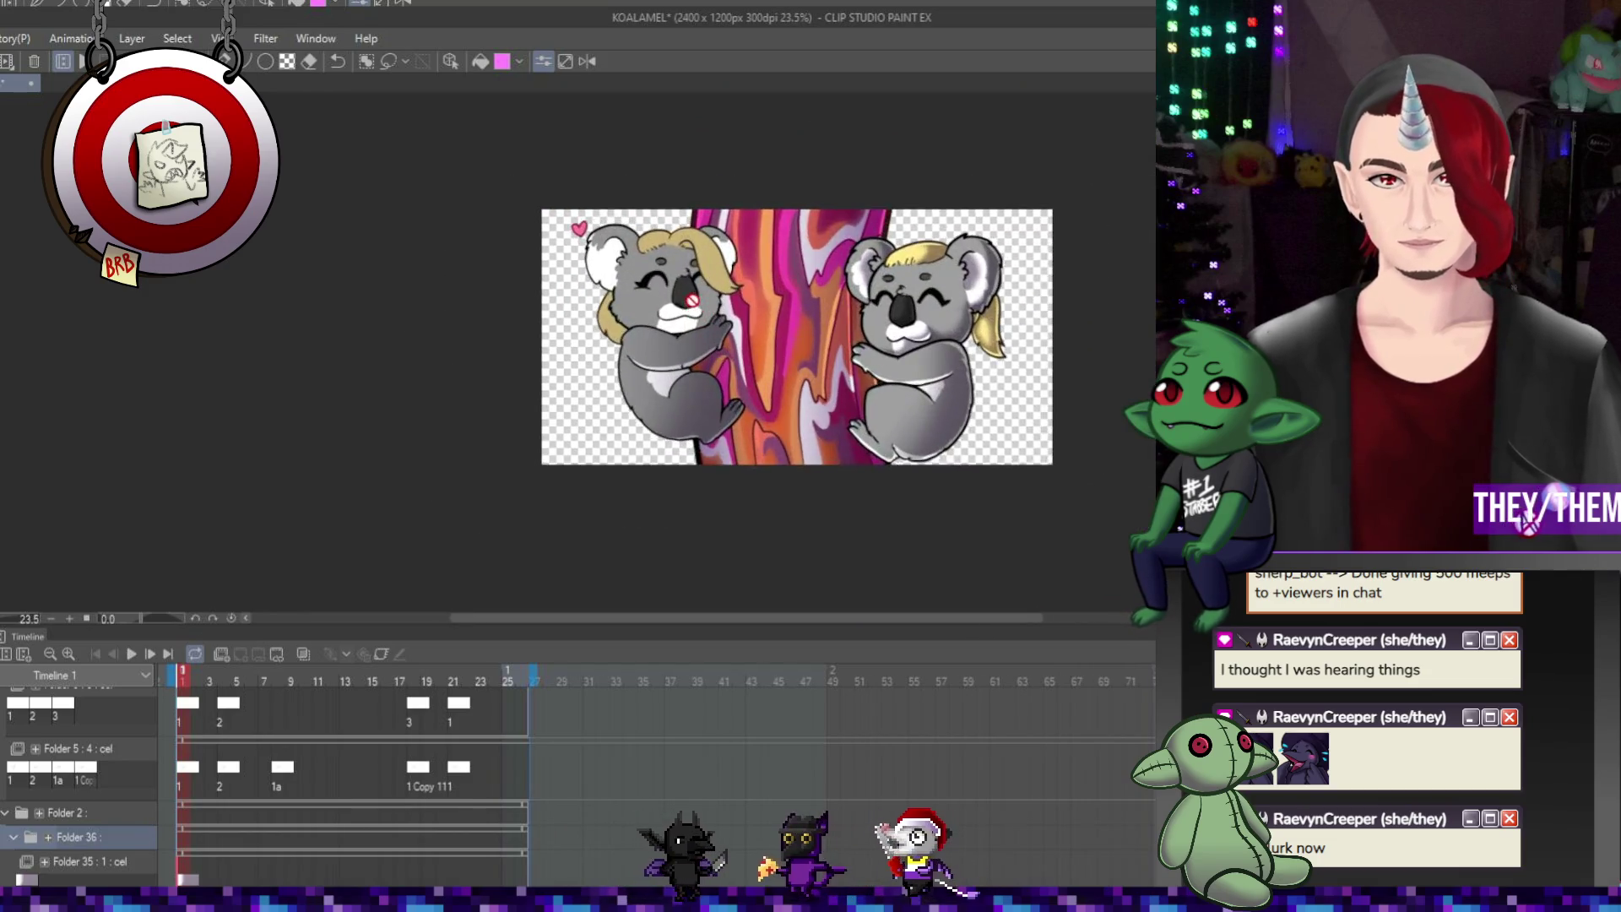
{"action": "scroll", "coordinate": [693, 299], "scroll_direction": "up", "scroll_amount": 2}
{"action": "scroll", "coordinate": [718, 304], "scroll_direction": "down", "scroll_amount": 1}
{"action": "scroll", "coordinate": [746, 309], "scroll_direction": "up", "scroll_amount": 1}
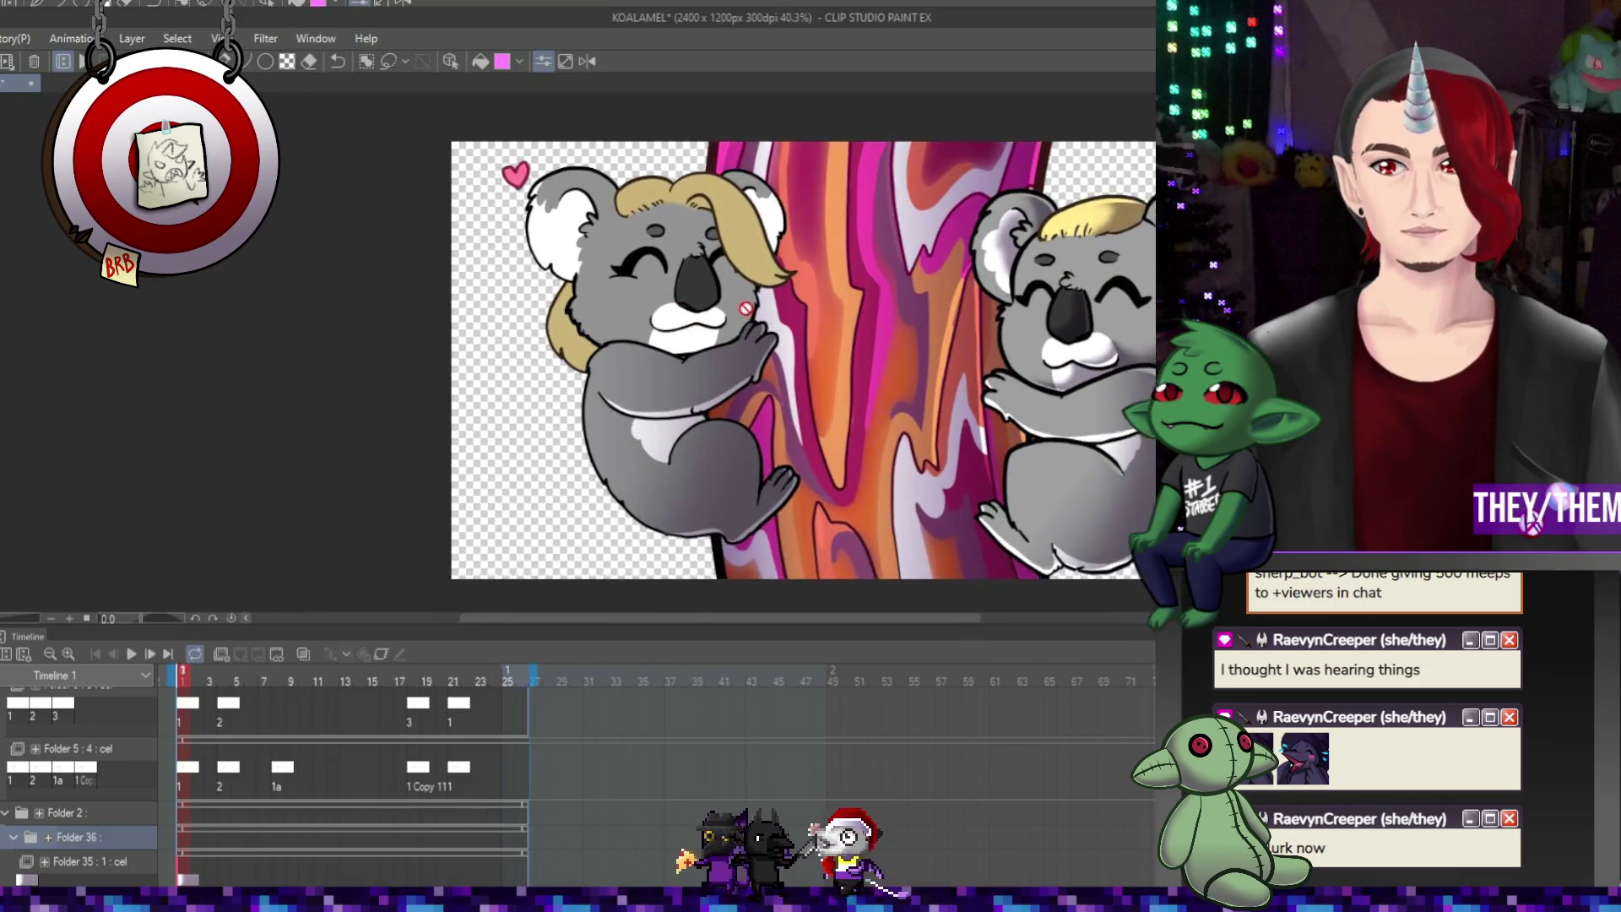
{"action": "scroll", "coordinate": [746, 309], "scroll_direction": "up", "scroll_amount": 1}
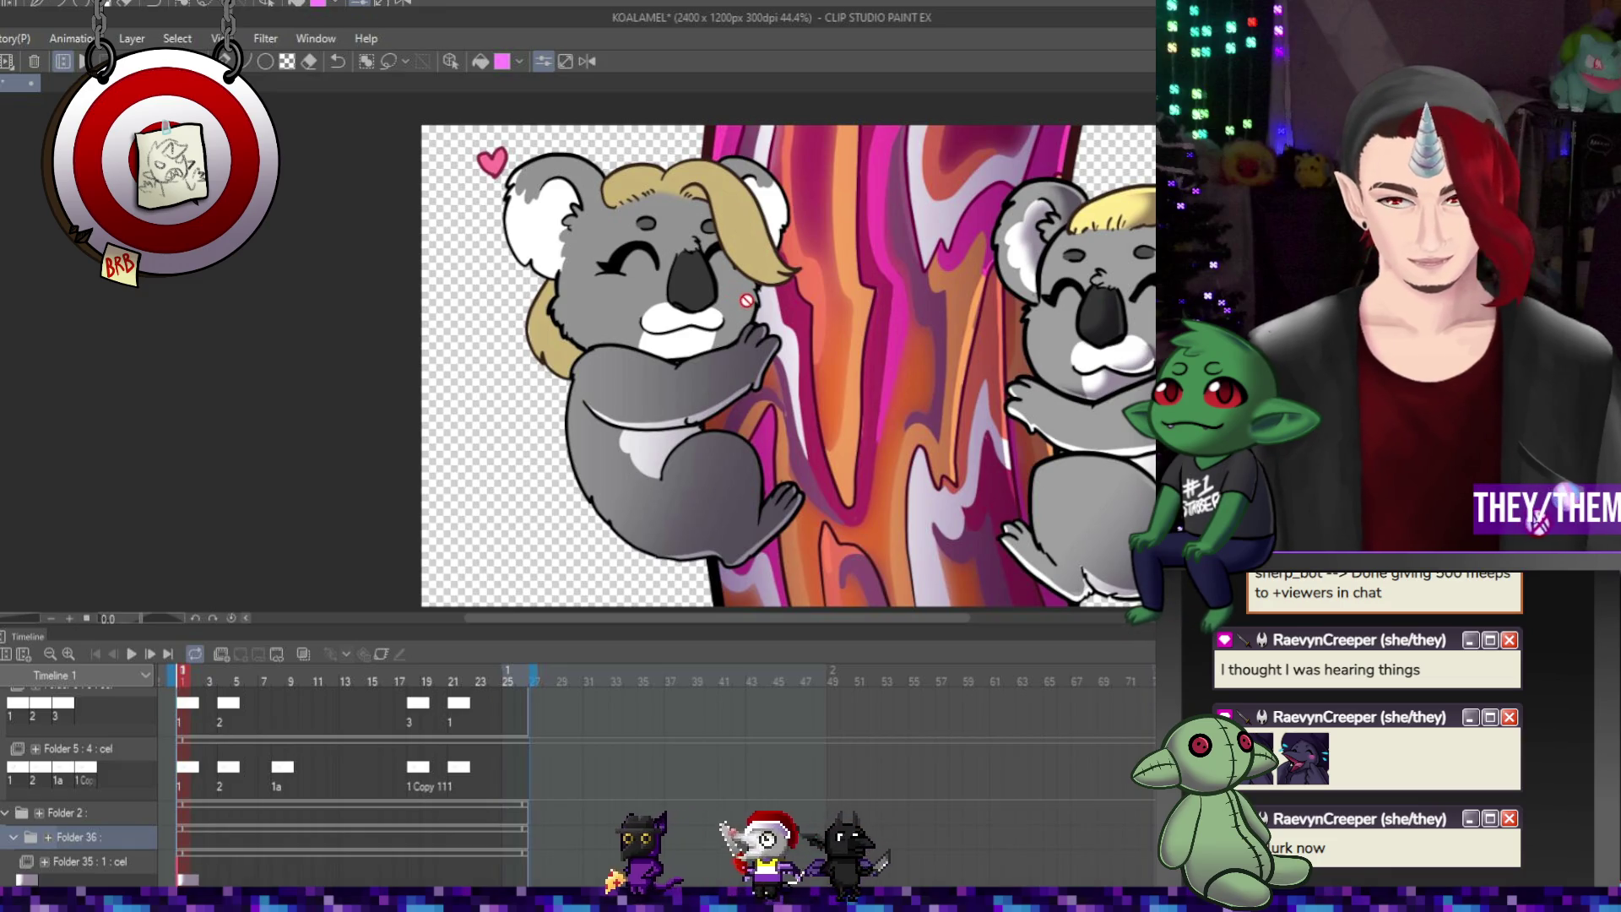
{"action": "scroll", "coordinate": [746, 301], "scroll_direction": "down", "scroll_amount": 1}
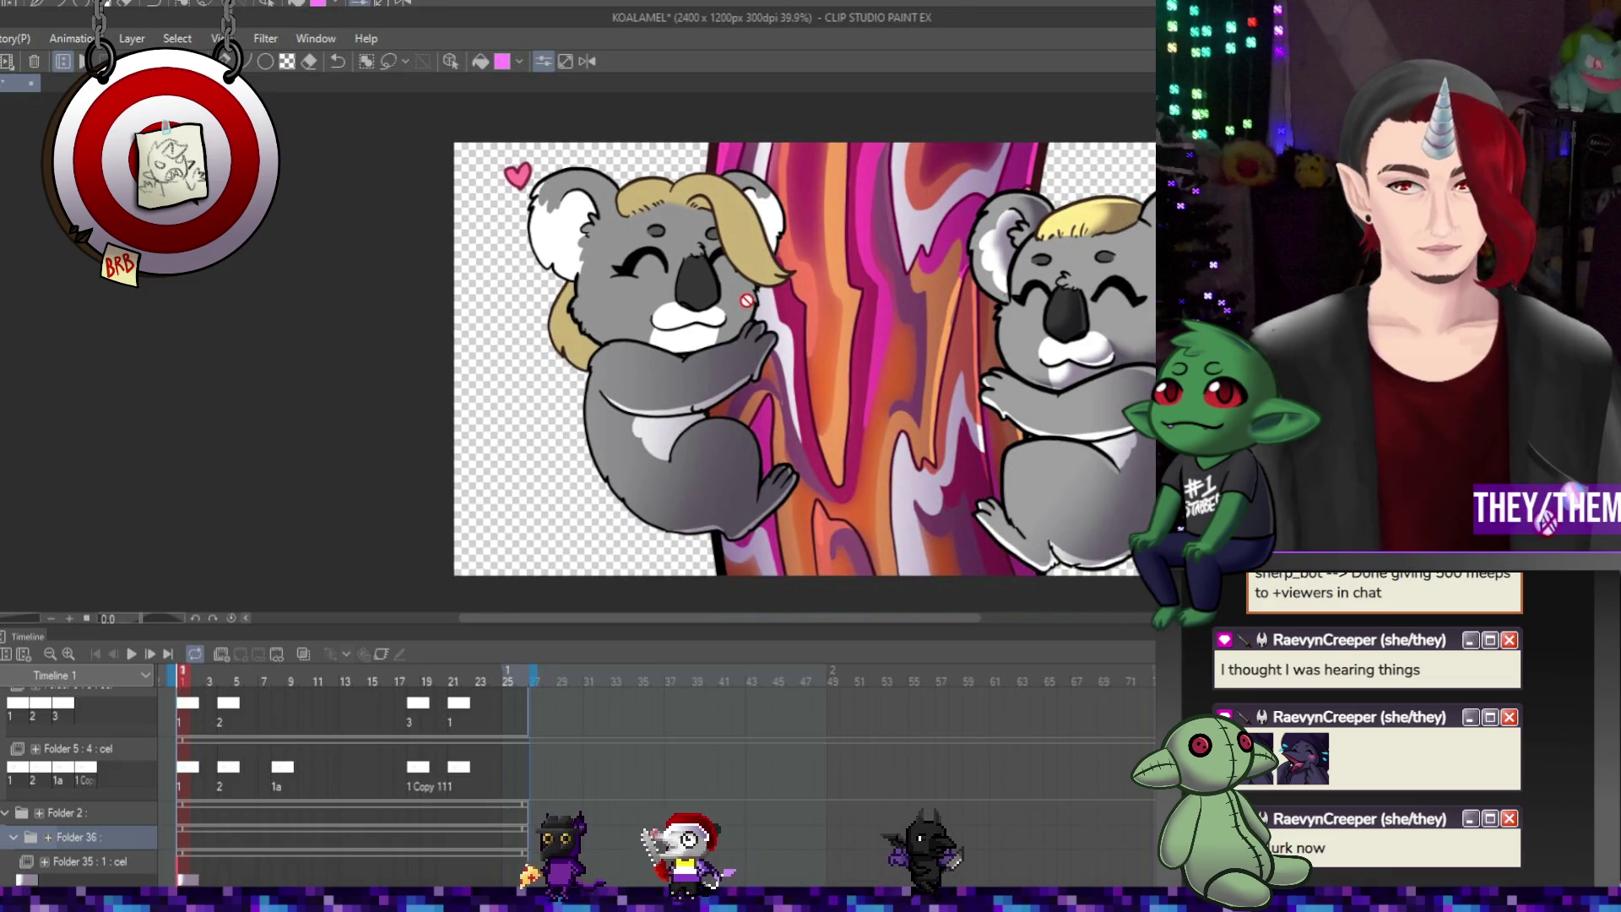
Zoom in and out on the koalas, then select frame 2 on Folder 35's cel row
{"action": "scroll", "coordinate": [747, 300], "scroll_direction": "up", "scroll_amount": 1}
{"action": "scroll", "coordinate": [760, 295], "scroll_direction": "down", "scroll_amount": 2}
{"action": "scroll", "coordinate": [778, 292], "scroll_direction": "up", "scroll_amount": 2}
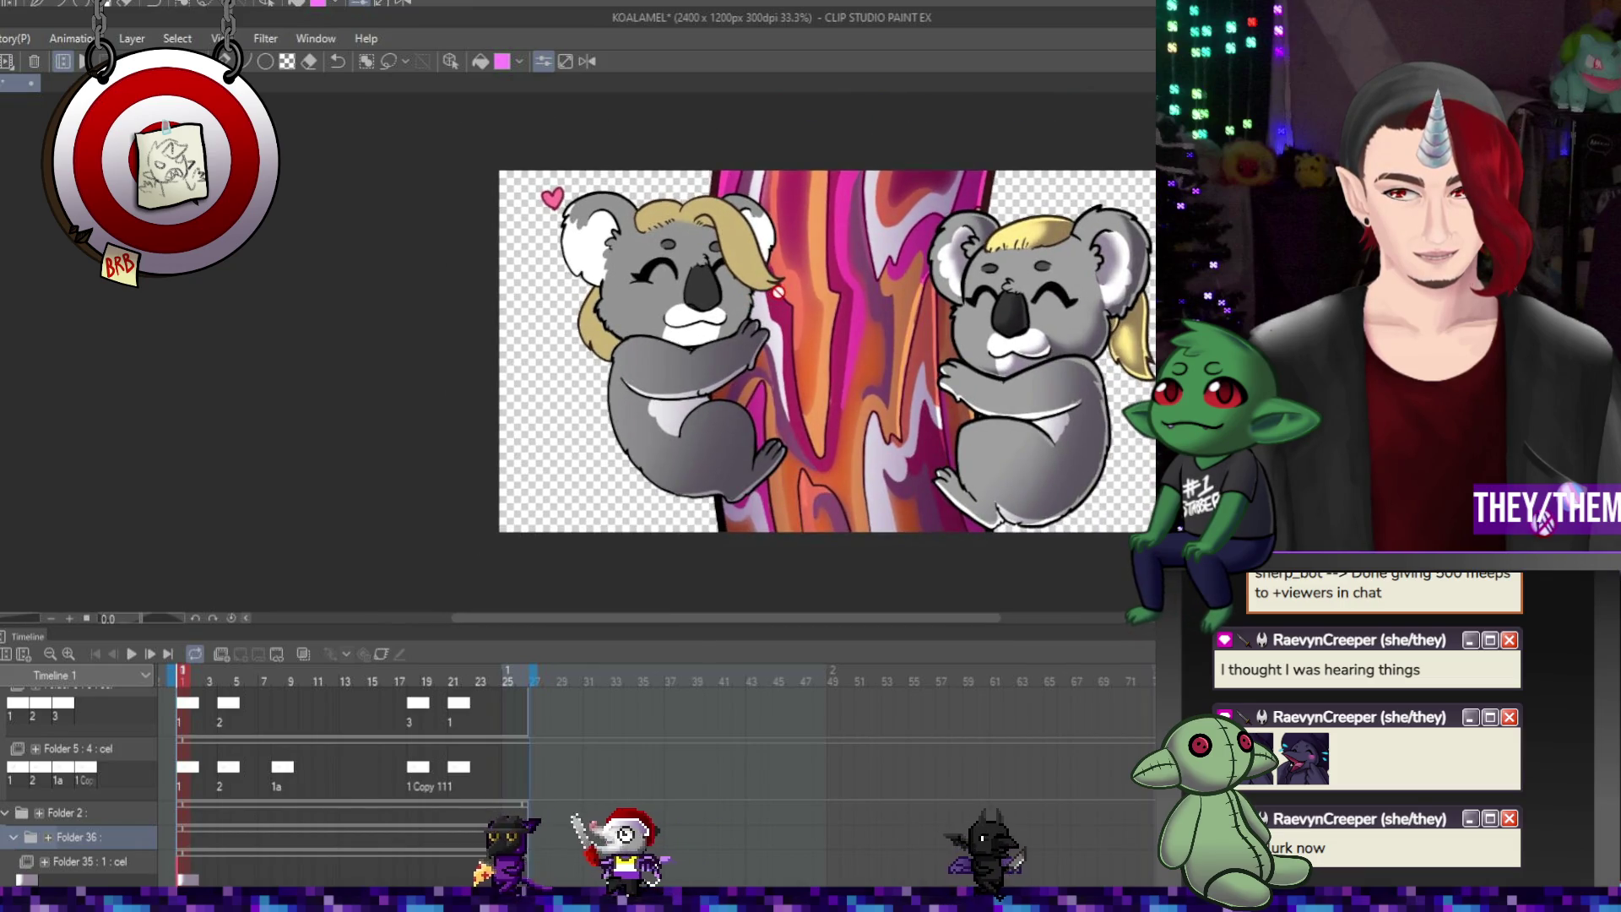
{"action": "scroll", "coordinate": [778, 291], "scroll_direction": "up", "scroll_amount": 1}
{"action": "scroll", "coordinate": [778, 291], "scroll_direction": "down", "scroll_amount": 3}
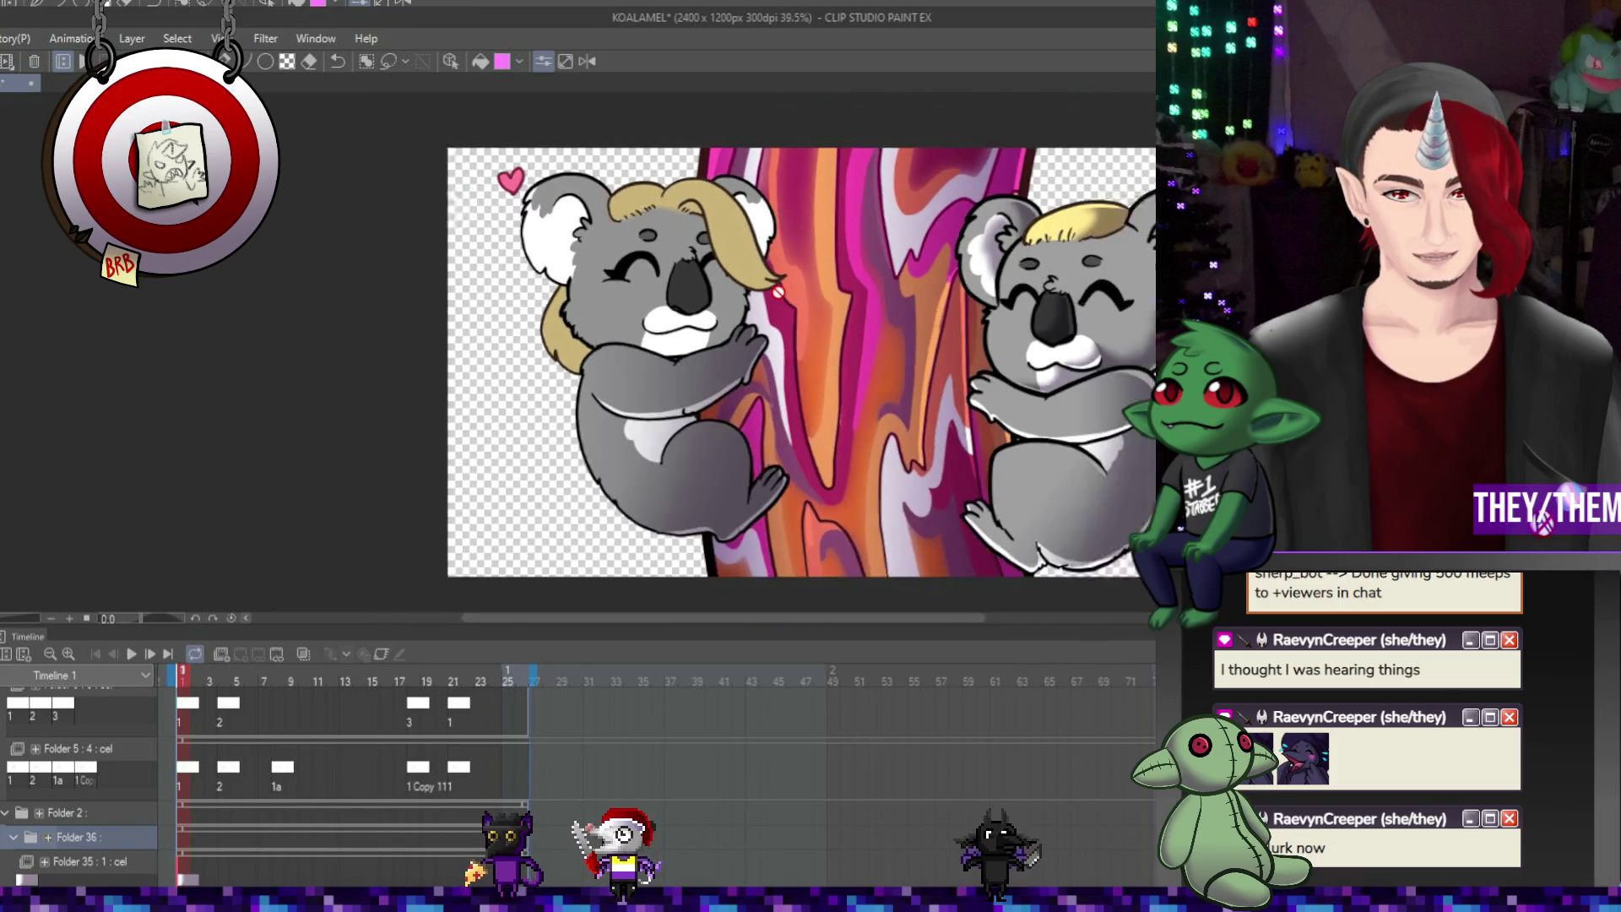
{"action": "scroll", "coordinate": [778, 291], "scroll_direction": "up", "scroll_amount": 3}
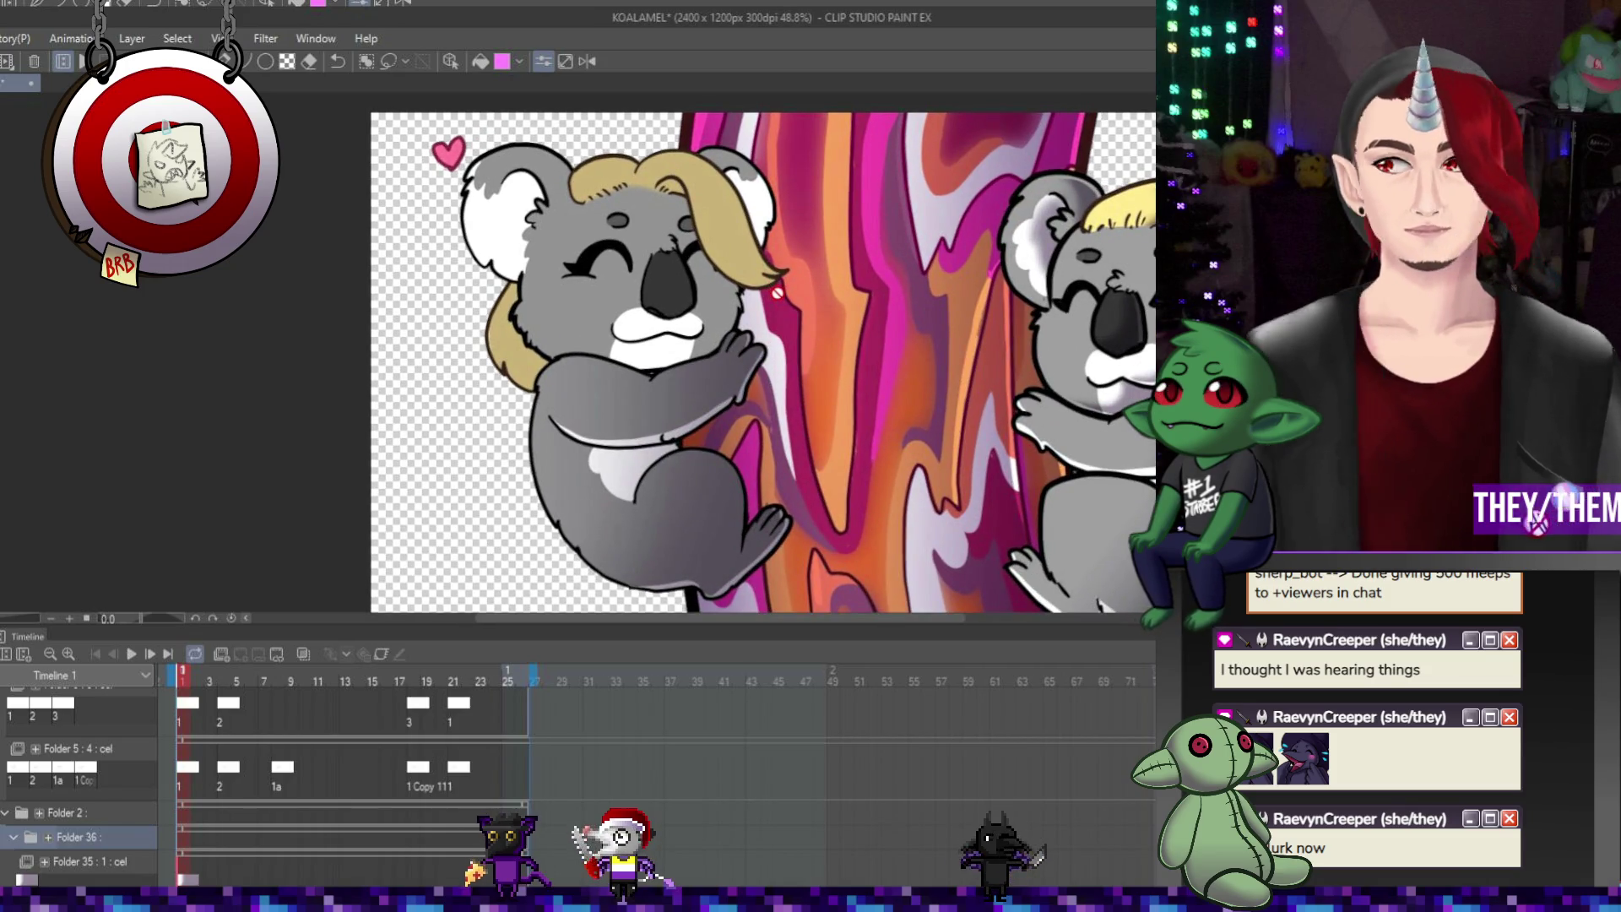
{"action": "scroll", "coordinate": [637, 363], "scroll_direction": "down", "scroll_amount": 1}
{"action": "scroll", "coordinate": [637, 363], "scroll_direction": "up", "scroll_amount": 2}
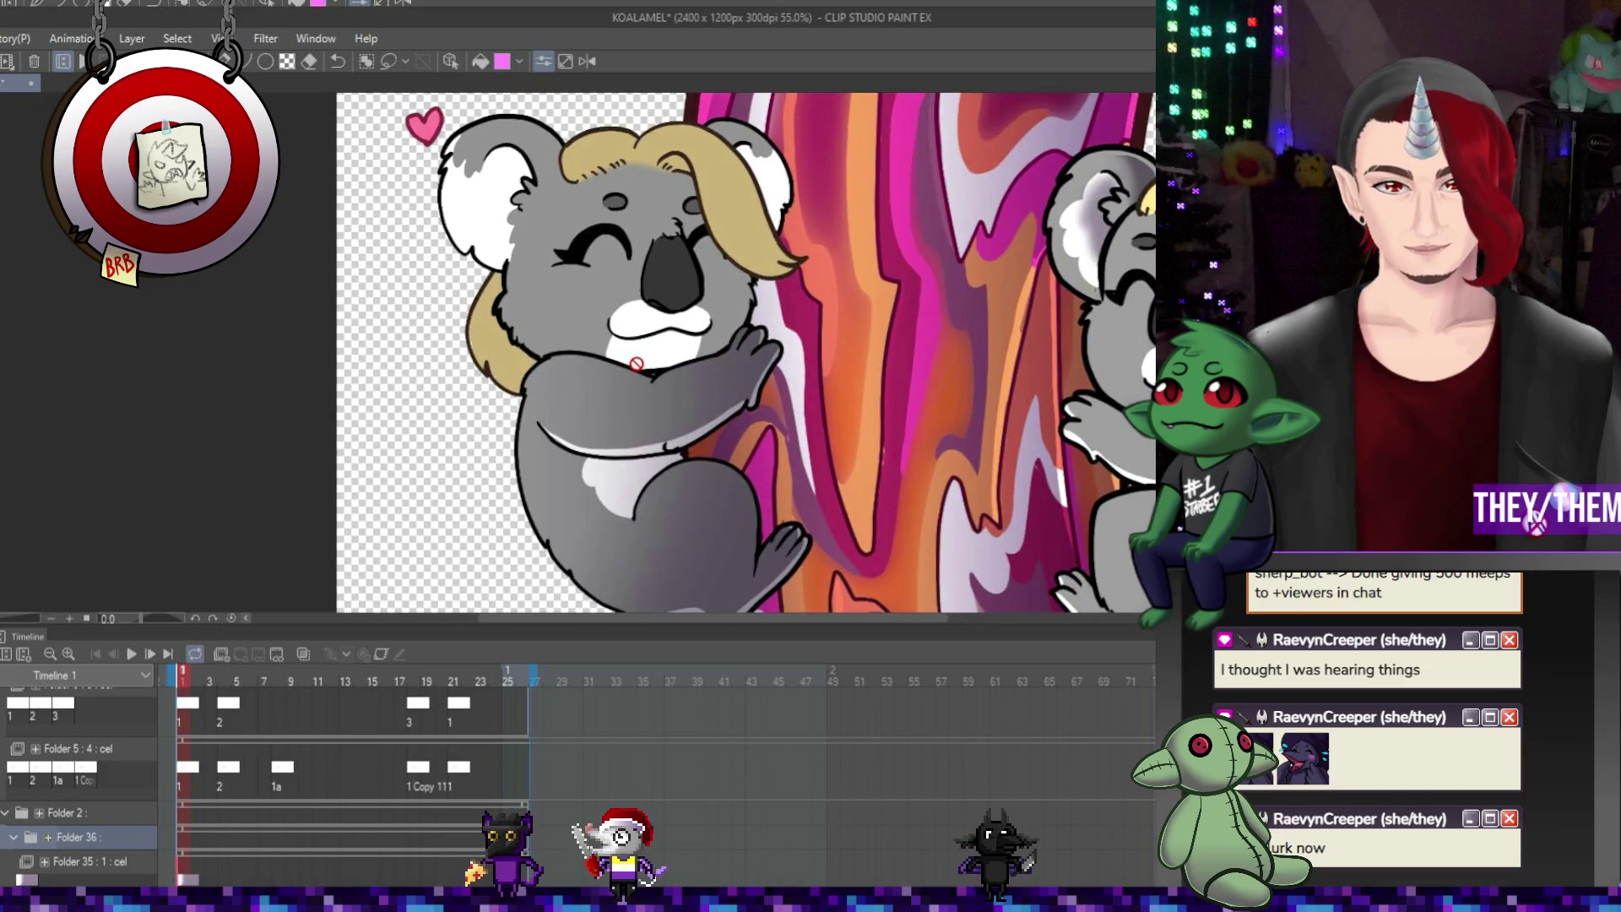
{"action": "scroll", "coordinate": [637, 363], "scroll_direction": "down", "scroll_amount": 2}
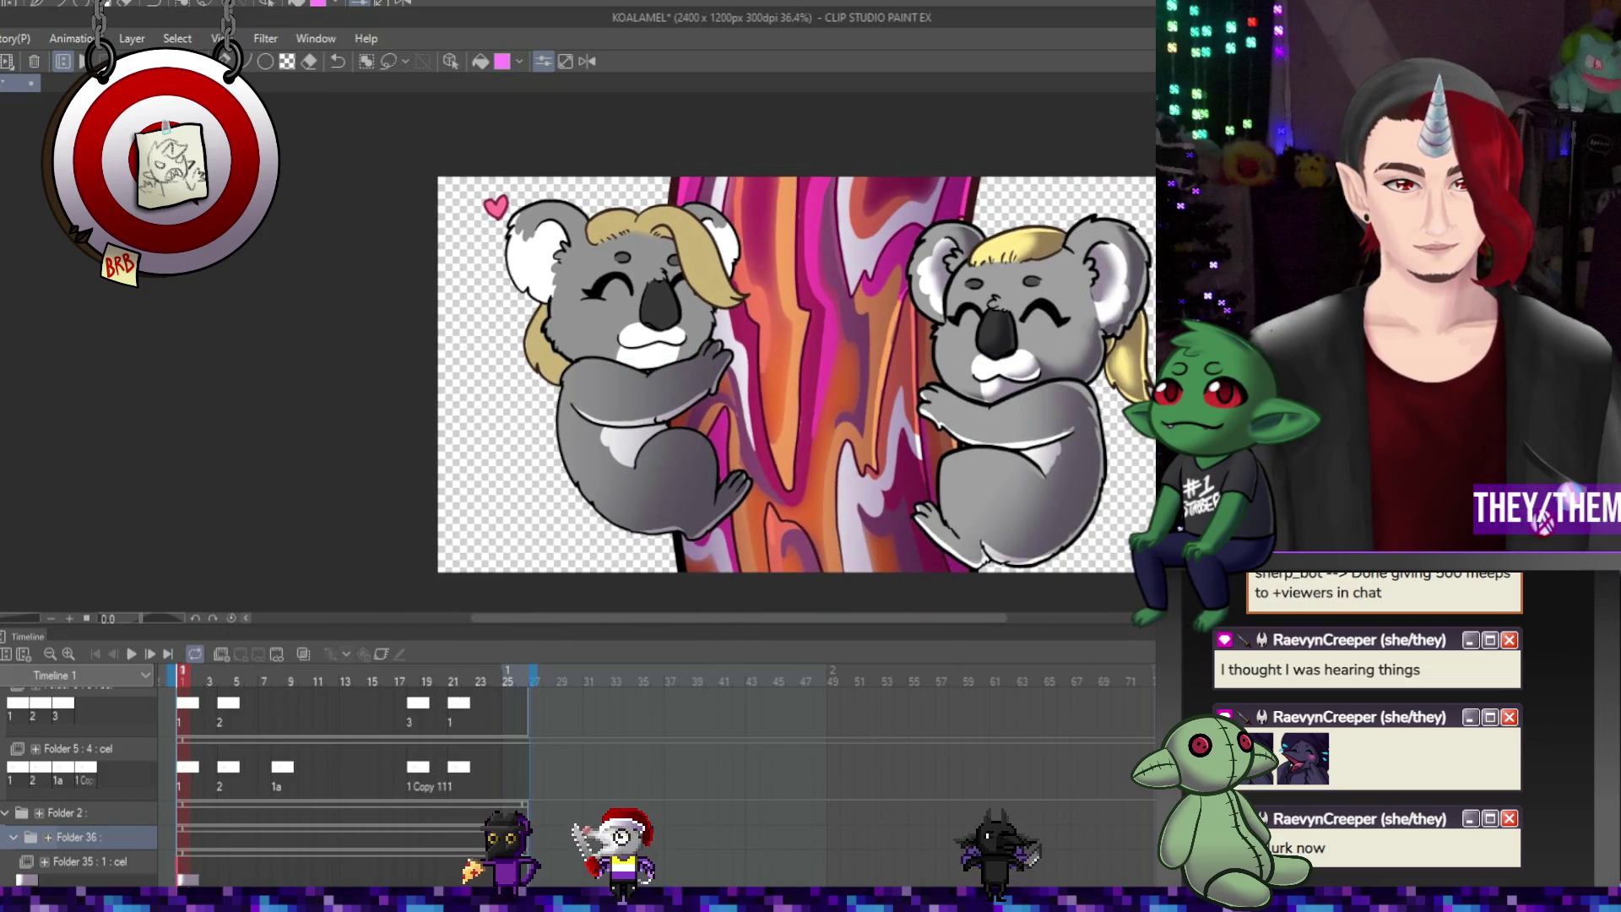
{"action": "left_click", "coordinate": [192, 880]}
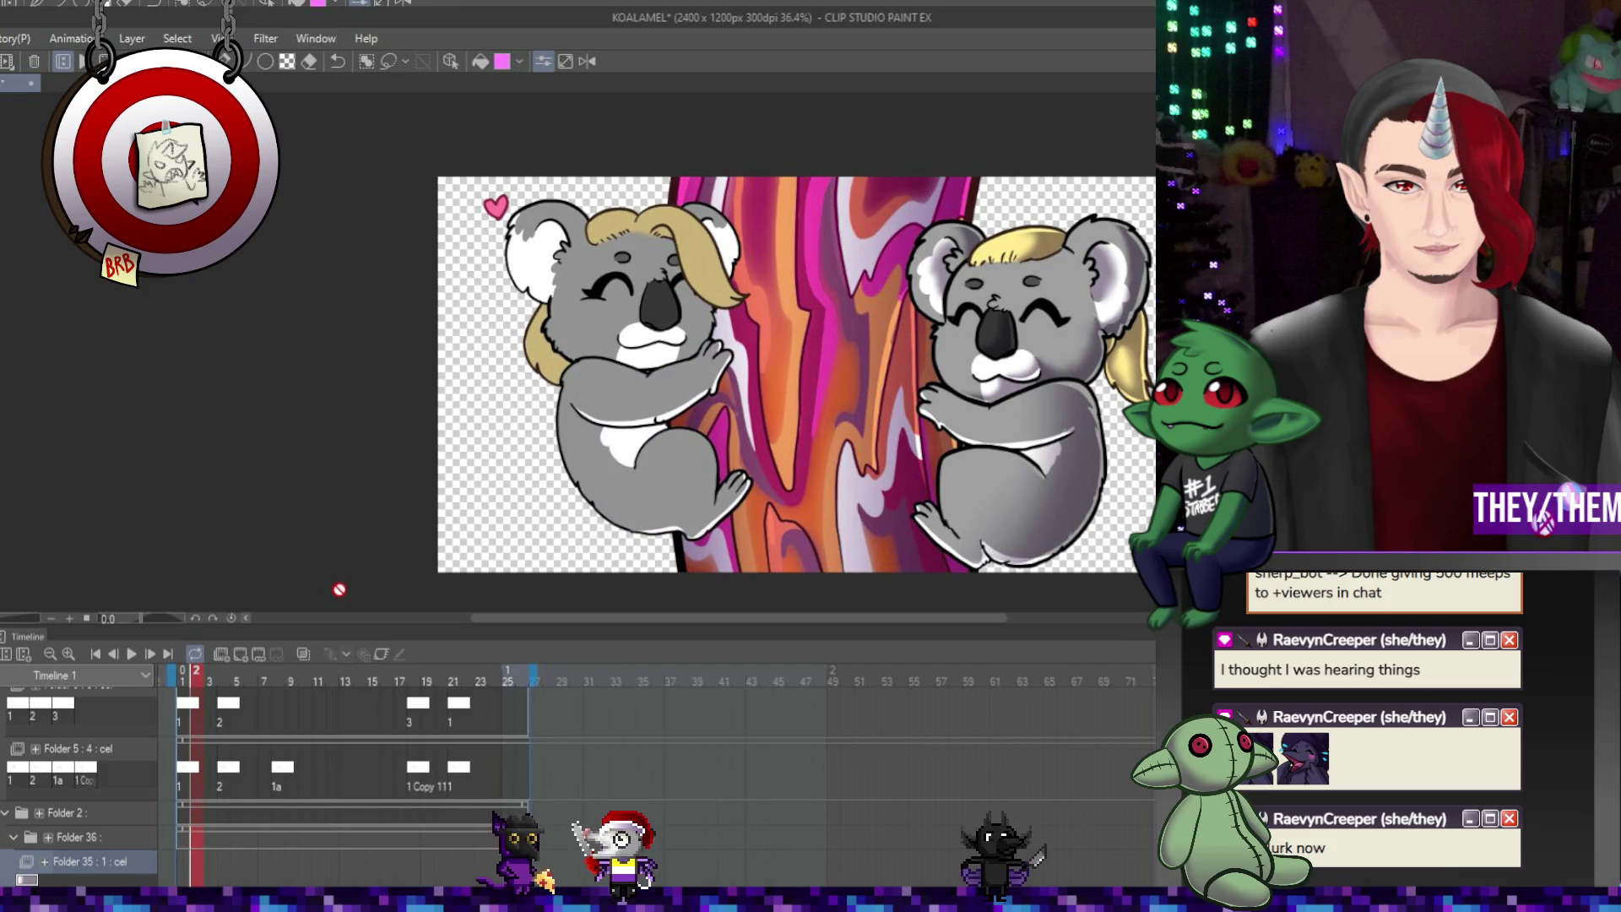
Add a new cel in Folder 35 and shade the left koala's body with gradient strokes
{"action": "left_click", "coordinate": [244, 656]}
{"action": "left_click_drag", "start_coordinate": [697, 359], "coordinate": [542, 522]}
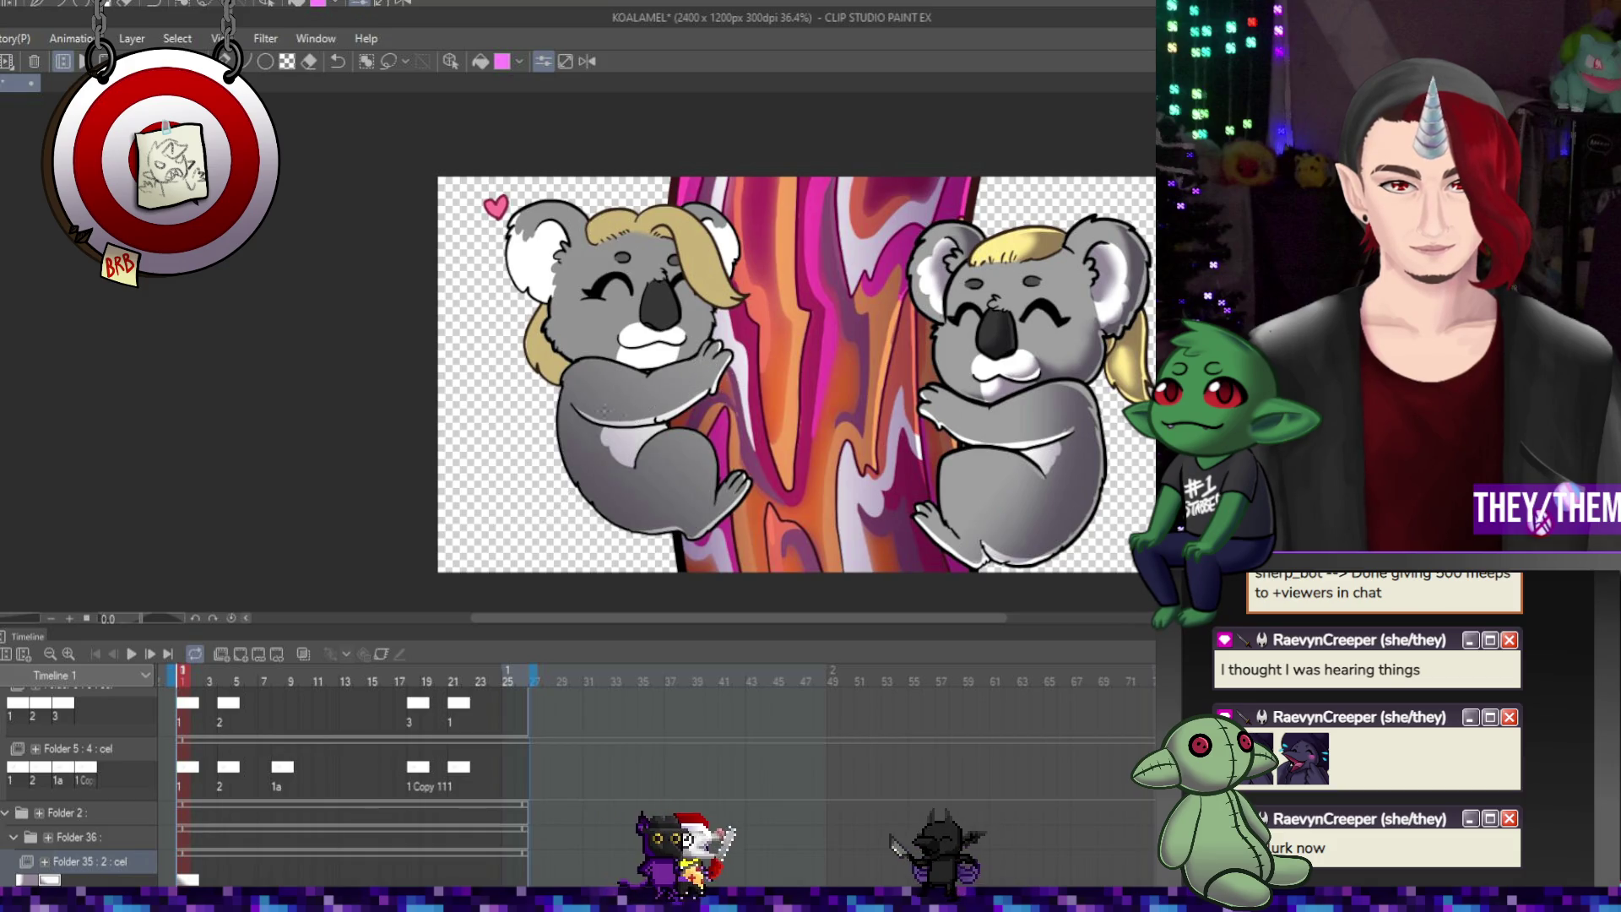
{"action": "left_click_drag", "start_coordinate": [544, 425], "coordinate": [504, 448]}
{"action": "left_click_drag", "start_coordinate": [741, 498], "coordinate": [747, 549]}
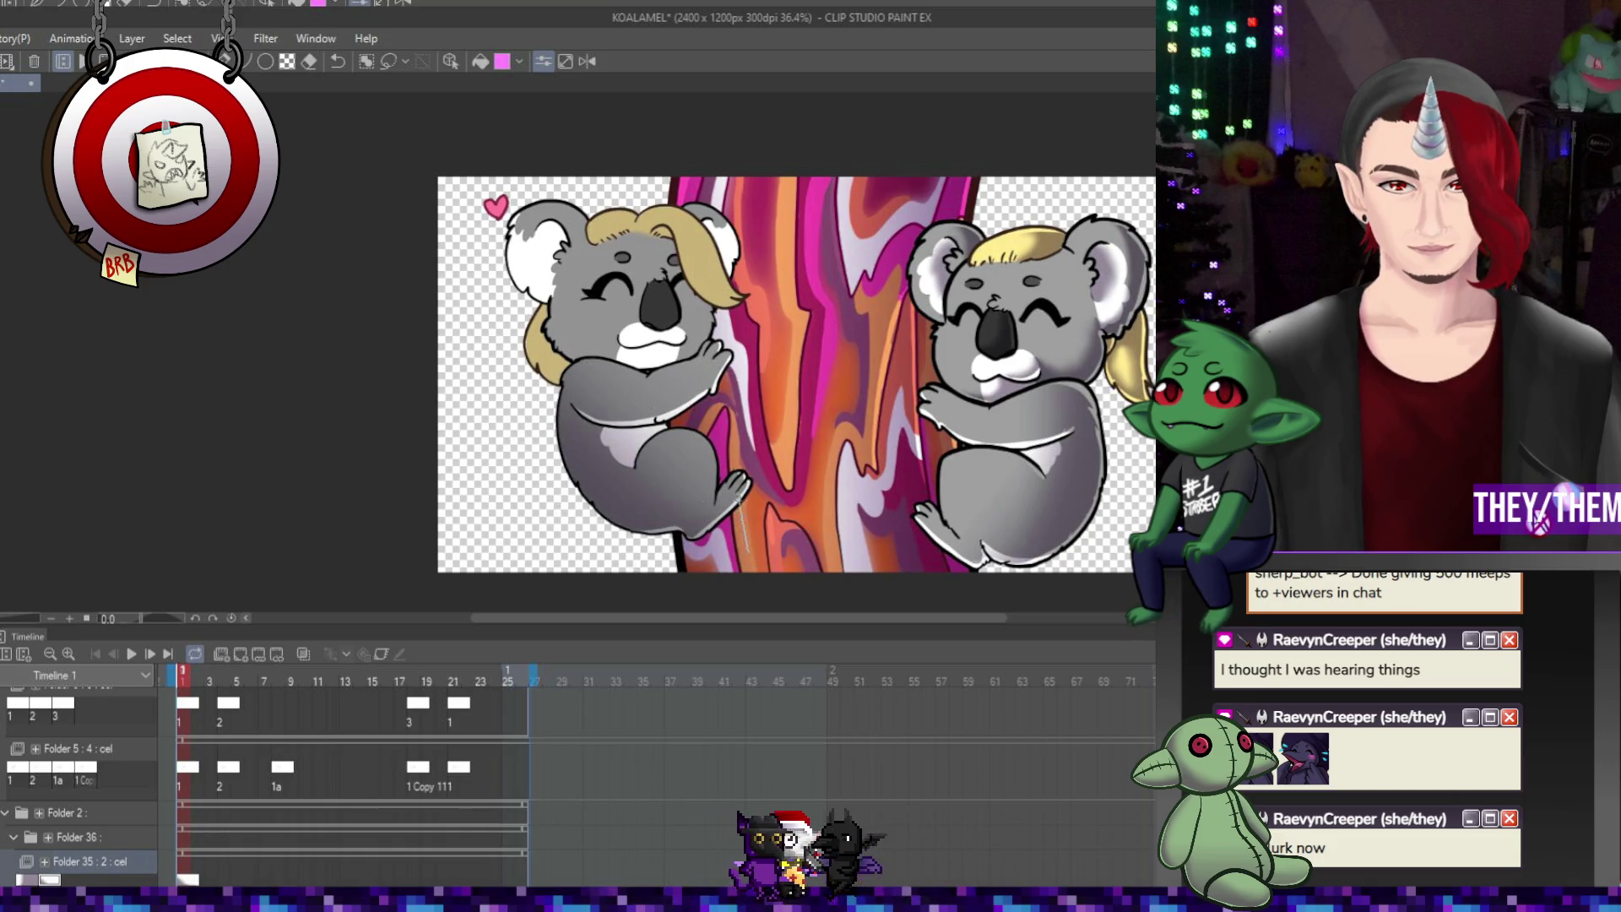
Preview the animation, return to frame 1, and add a new animation folder
{"action": "left_click", "coordinate": [132, 654]}
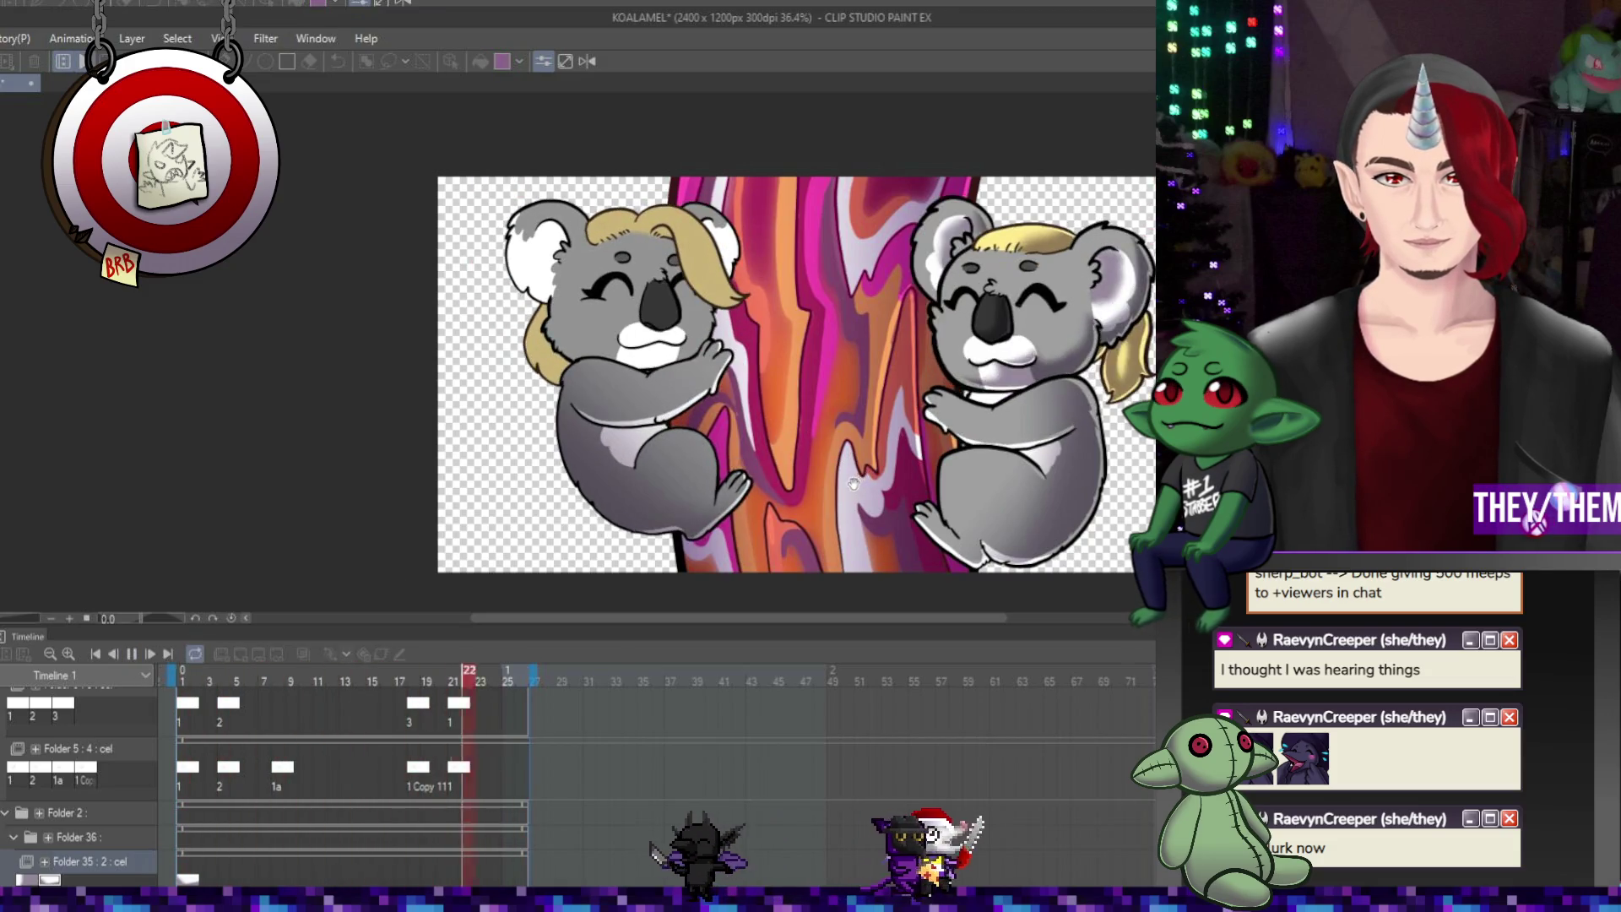
{"action": "left_click", "coordinate": [130, 655]}
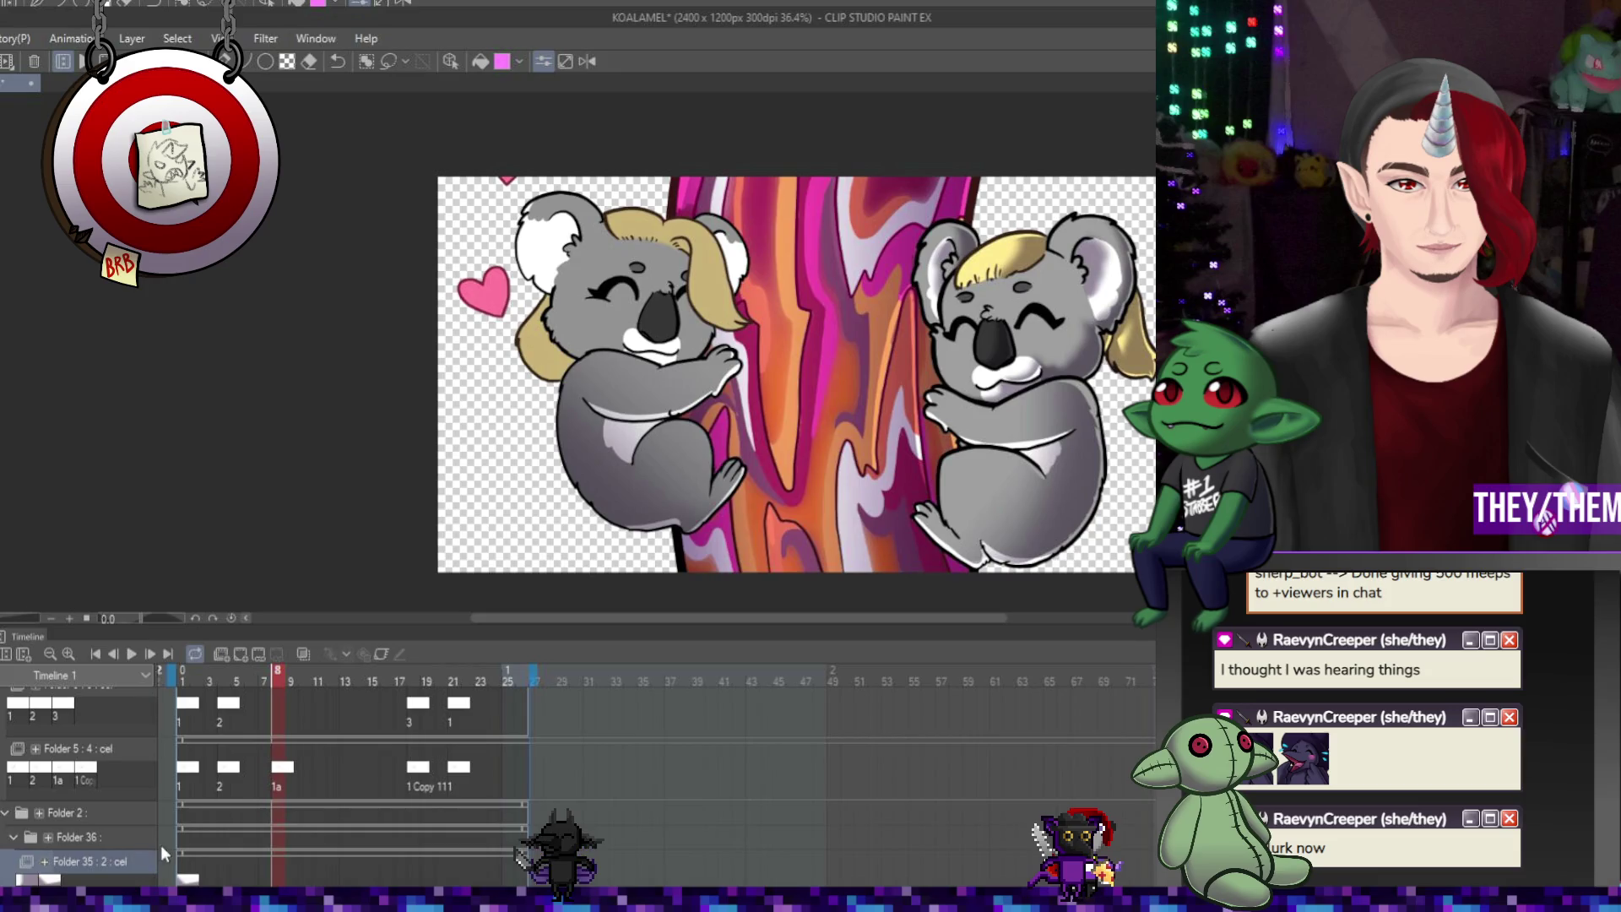
{"action": "left_click", "coordinate": [182, 865]}
{"action": "left_click", "coordinate": [217, 657]}
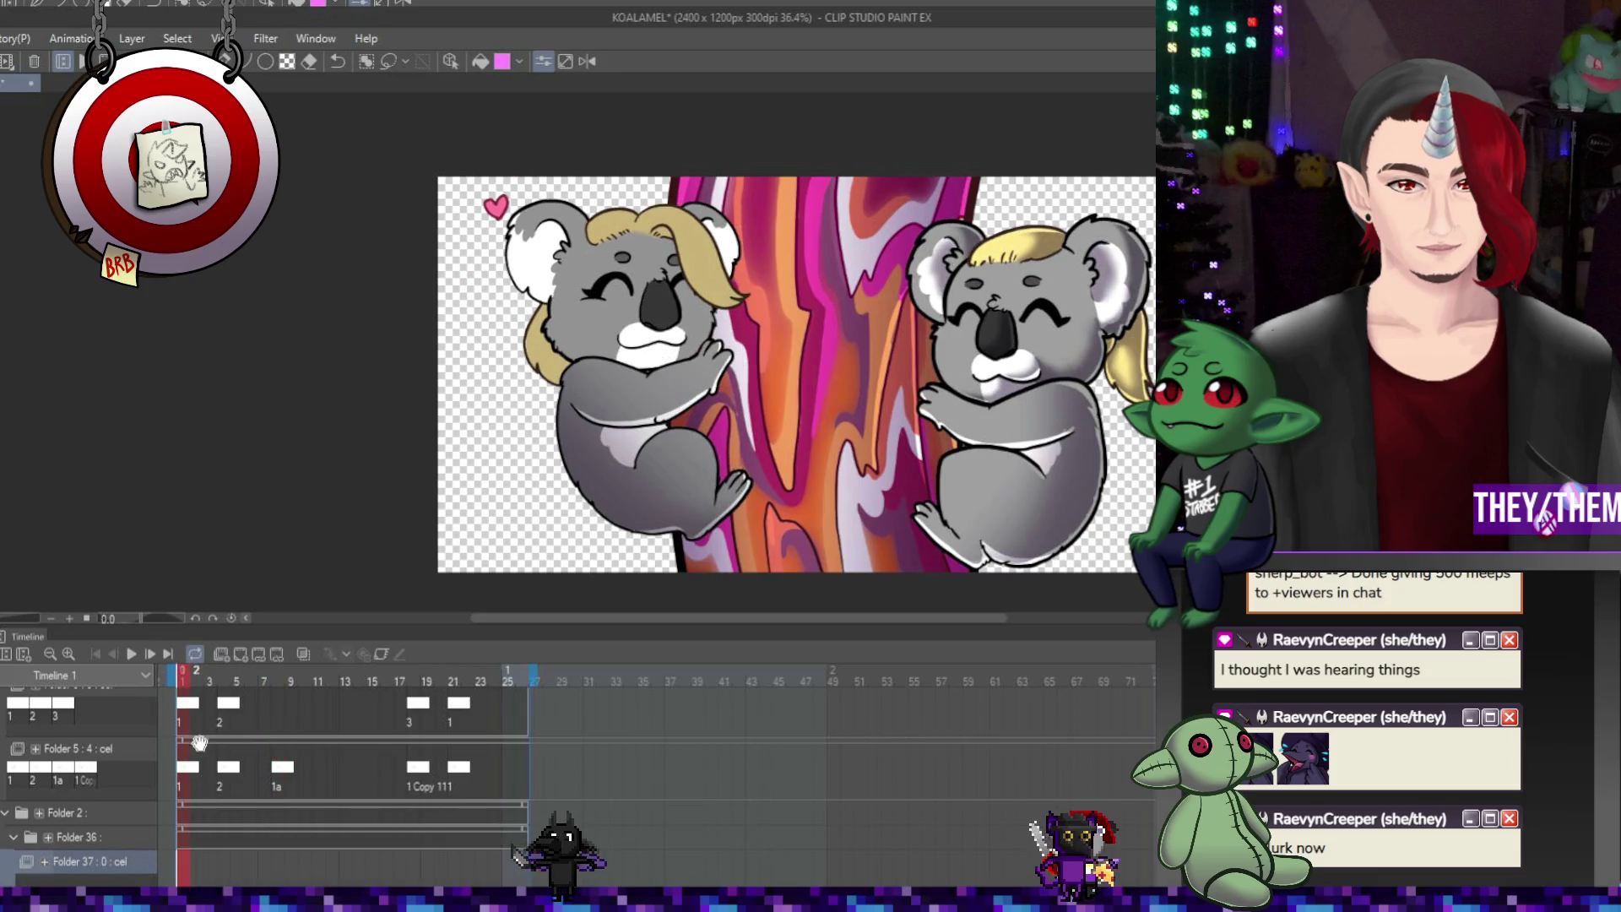
Add new cels at frames 1 and 4 in Folder 37, then enable onion skin
{"action": "left_click", "coordinate": [239, 655]}
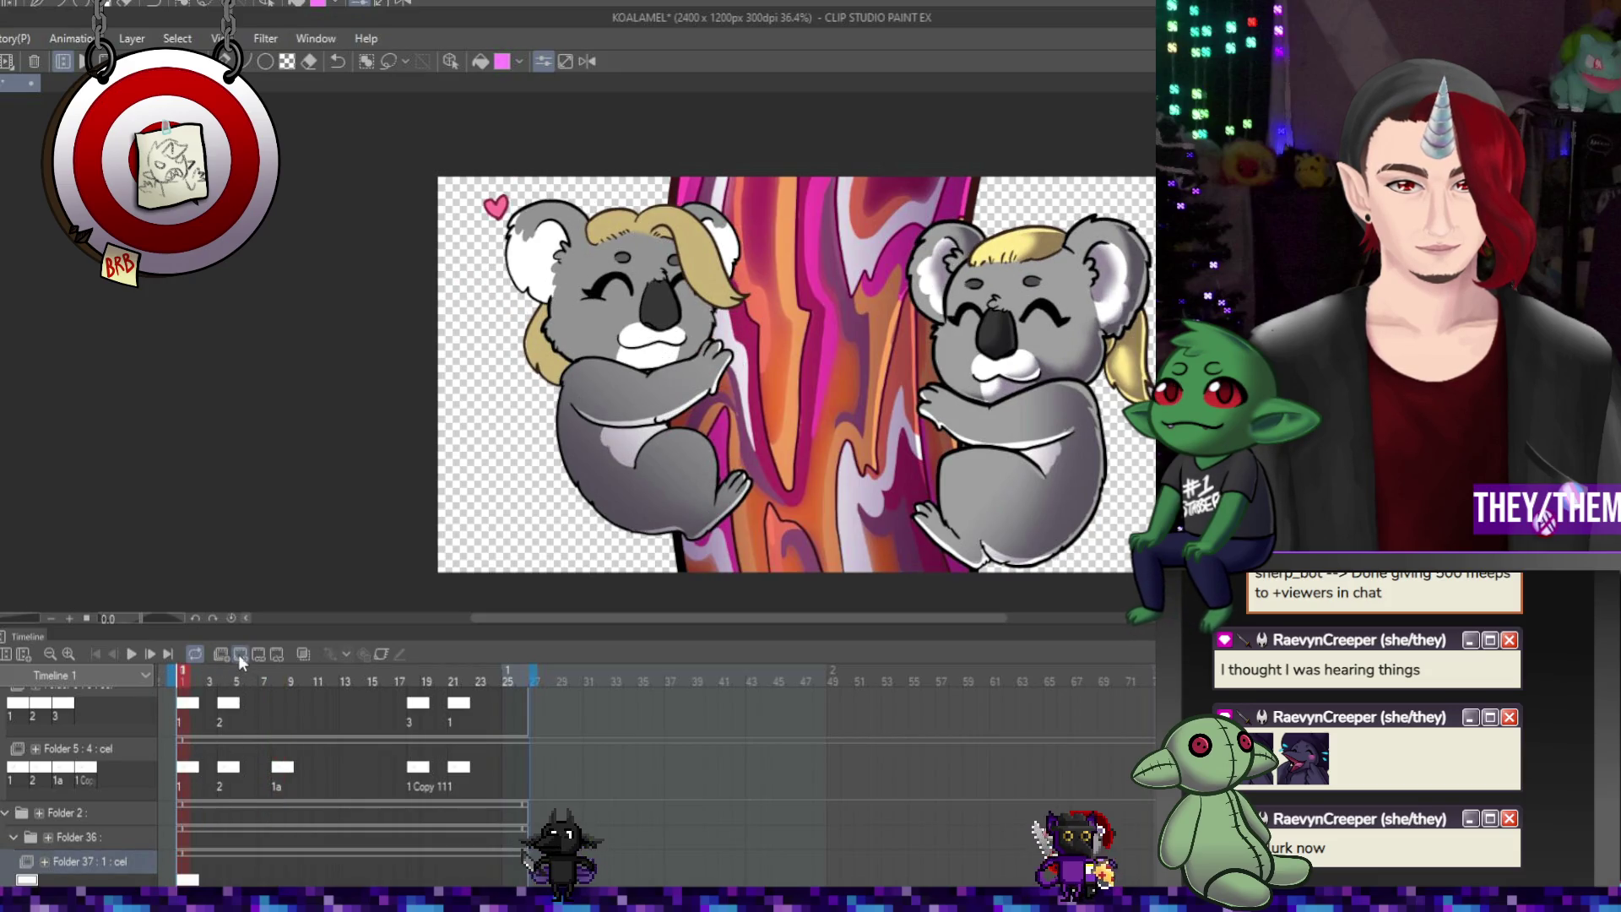
{"action": "scroll", "coordinate": [692, 363], "scroll_direction": "down", "scroll_amount": 1}
{"action": "scroll", "coordinate": [692, 363], "scroll_direction": "up", "scroll_amount": 2}
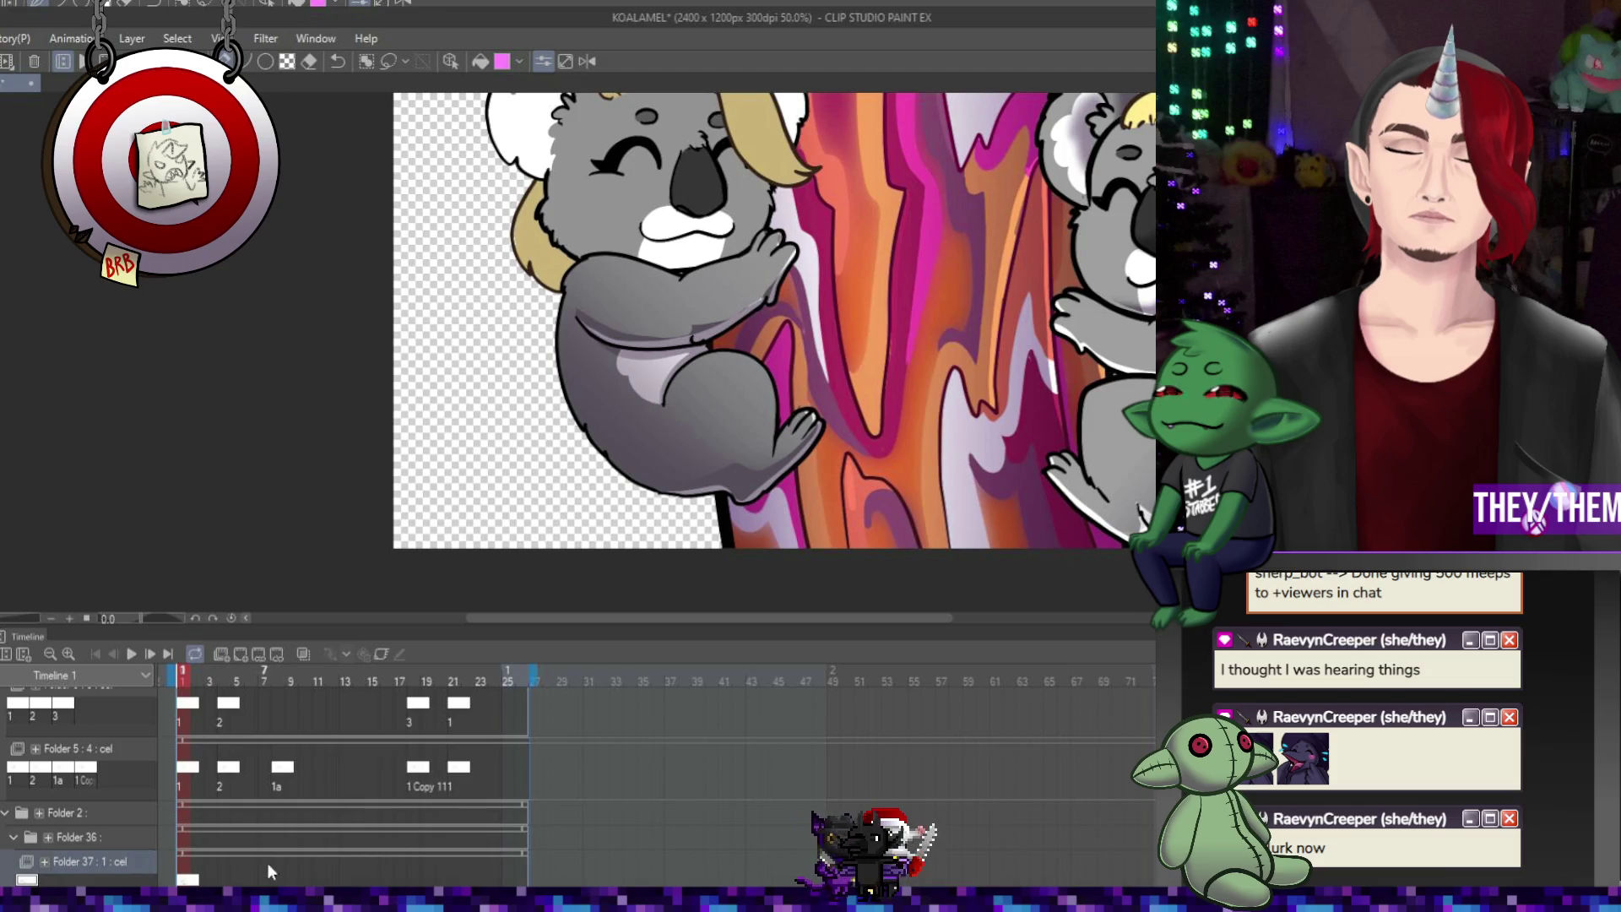
{"action": "left_click", "coordinate": [225, 871]}
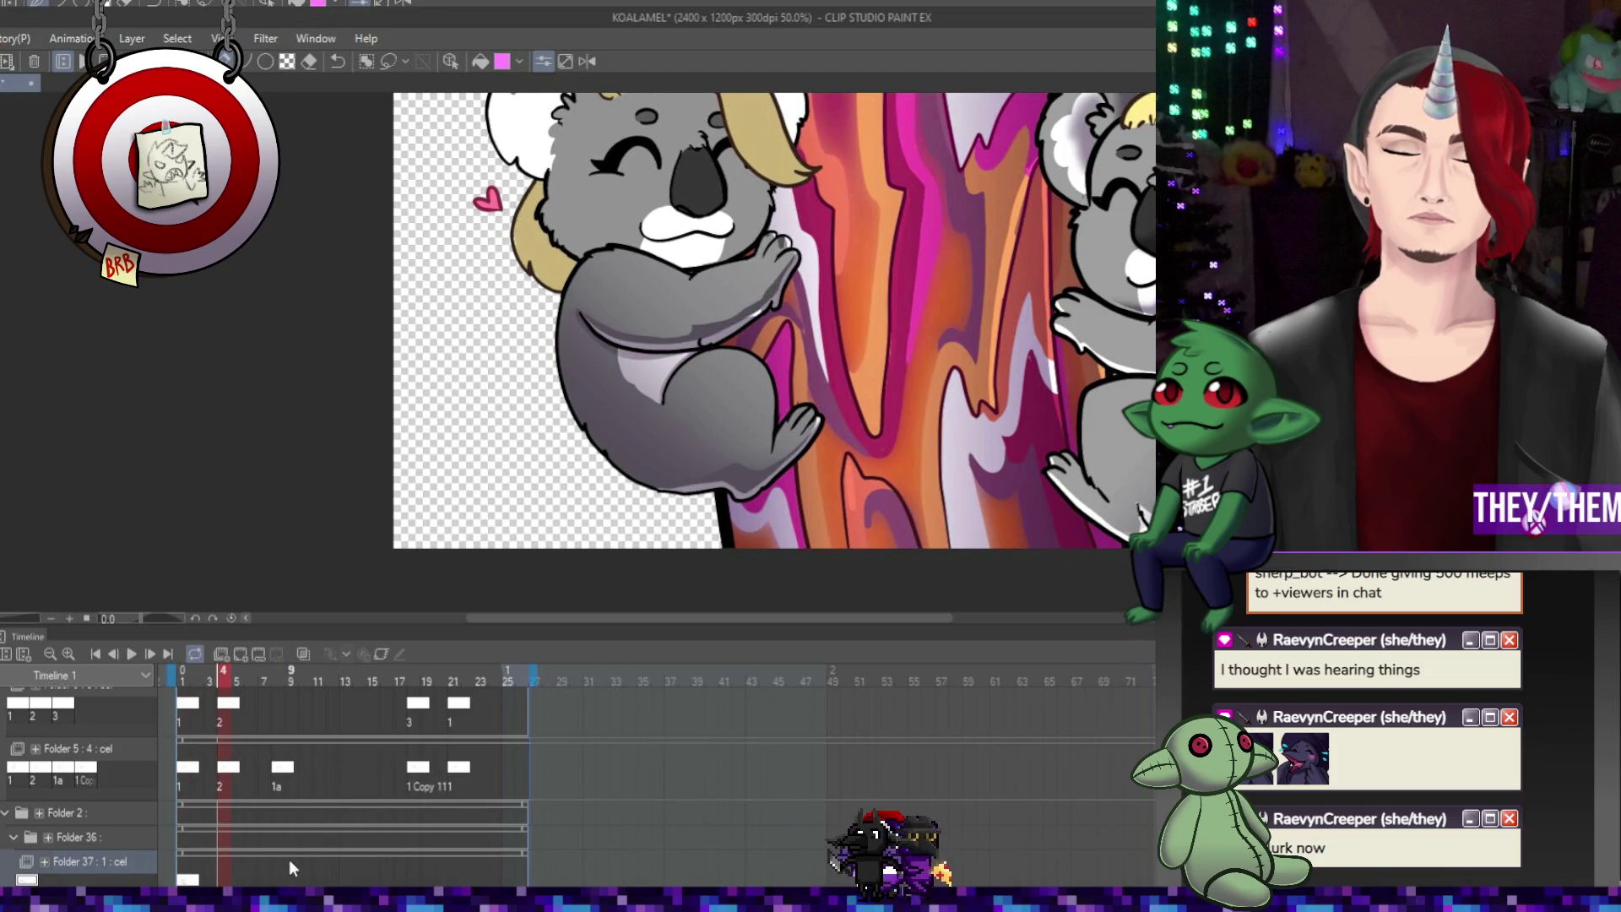
{"action": "scroll", "coordinate": [344, 717], "scroll_direction": "down", "scroll_amount": 2}
{"action": "scroll", "coordinate": [343, 718], "scroll_direction": "up", "scroll_amount": 2}
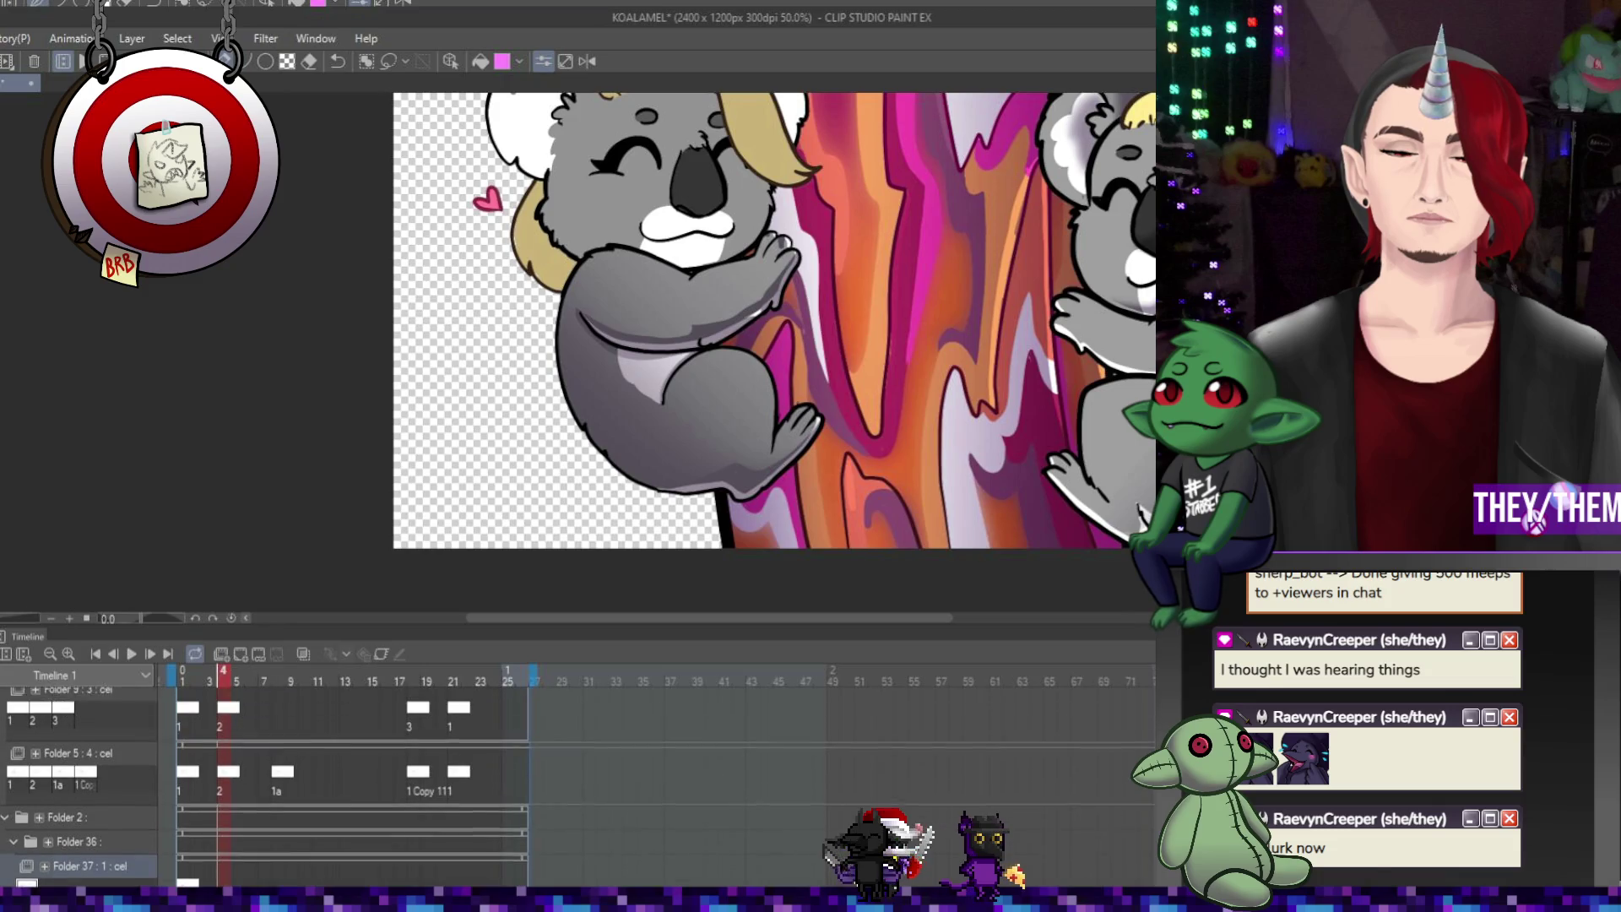
{"action": "left_click", "coordinate": [241, 656]}
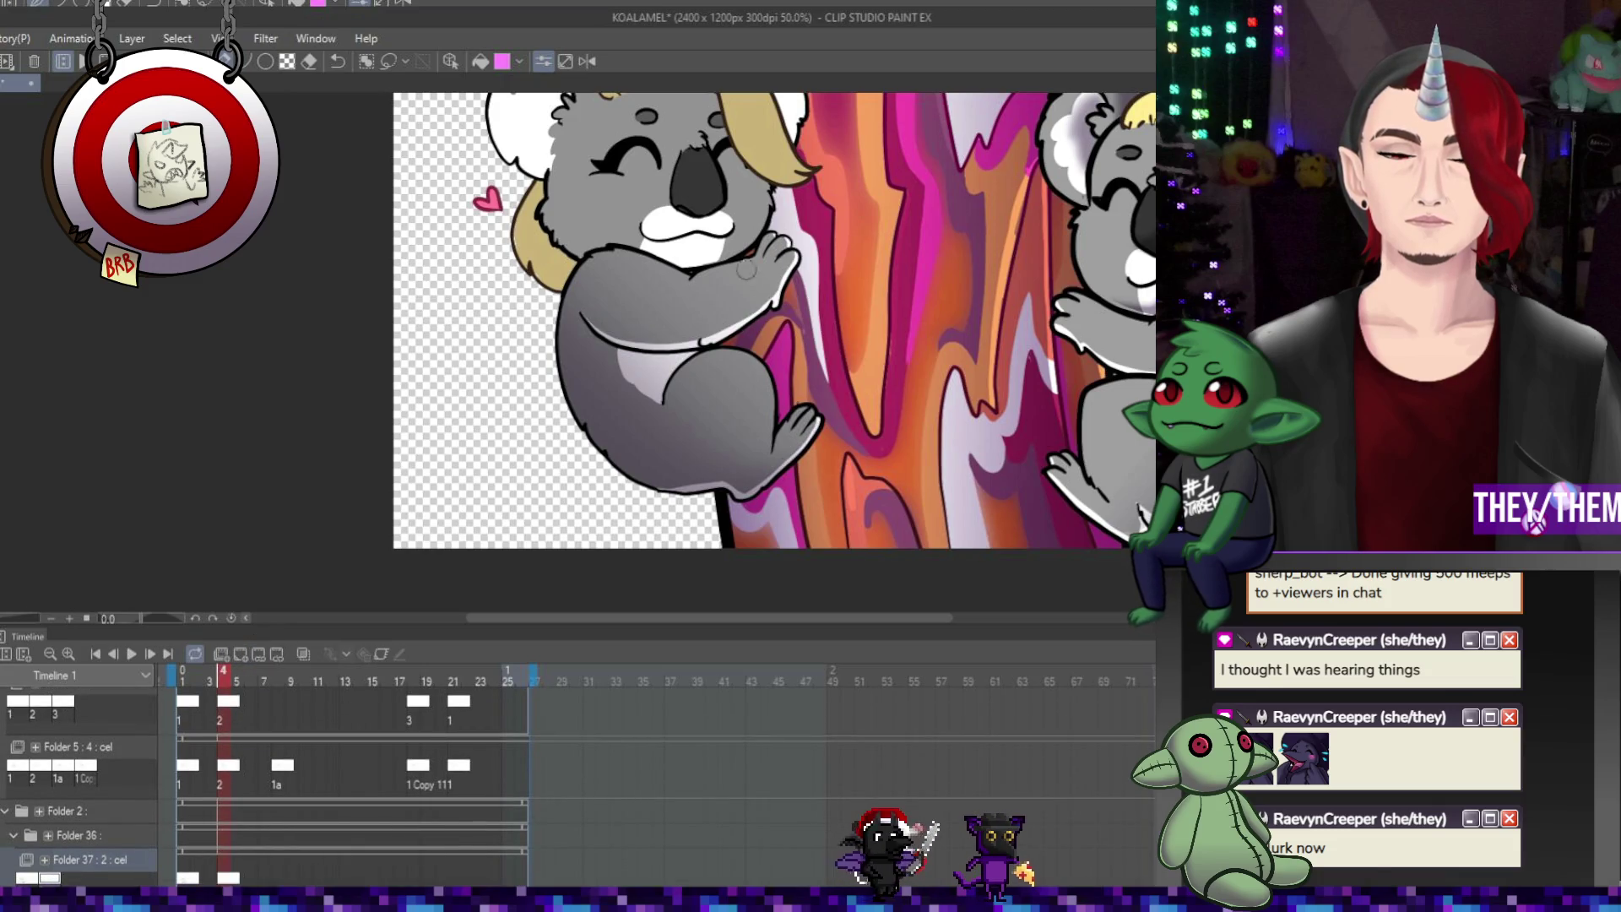
{"action": "left_click", "coordinate": [303, 656]}
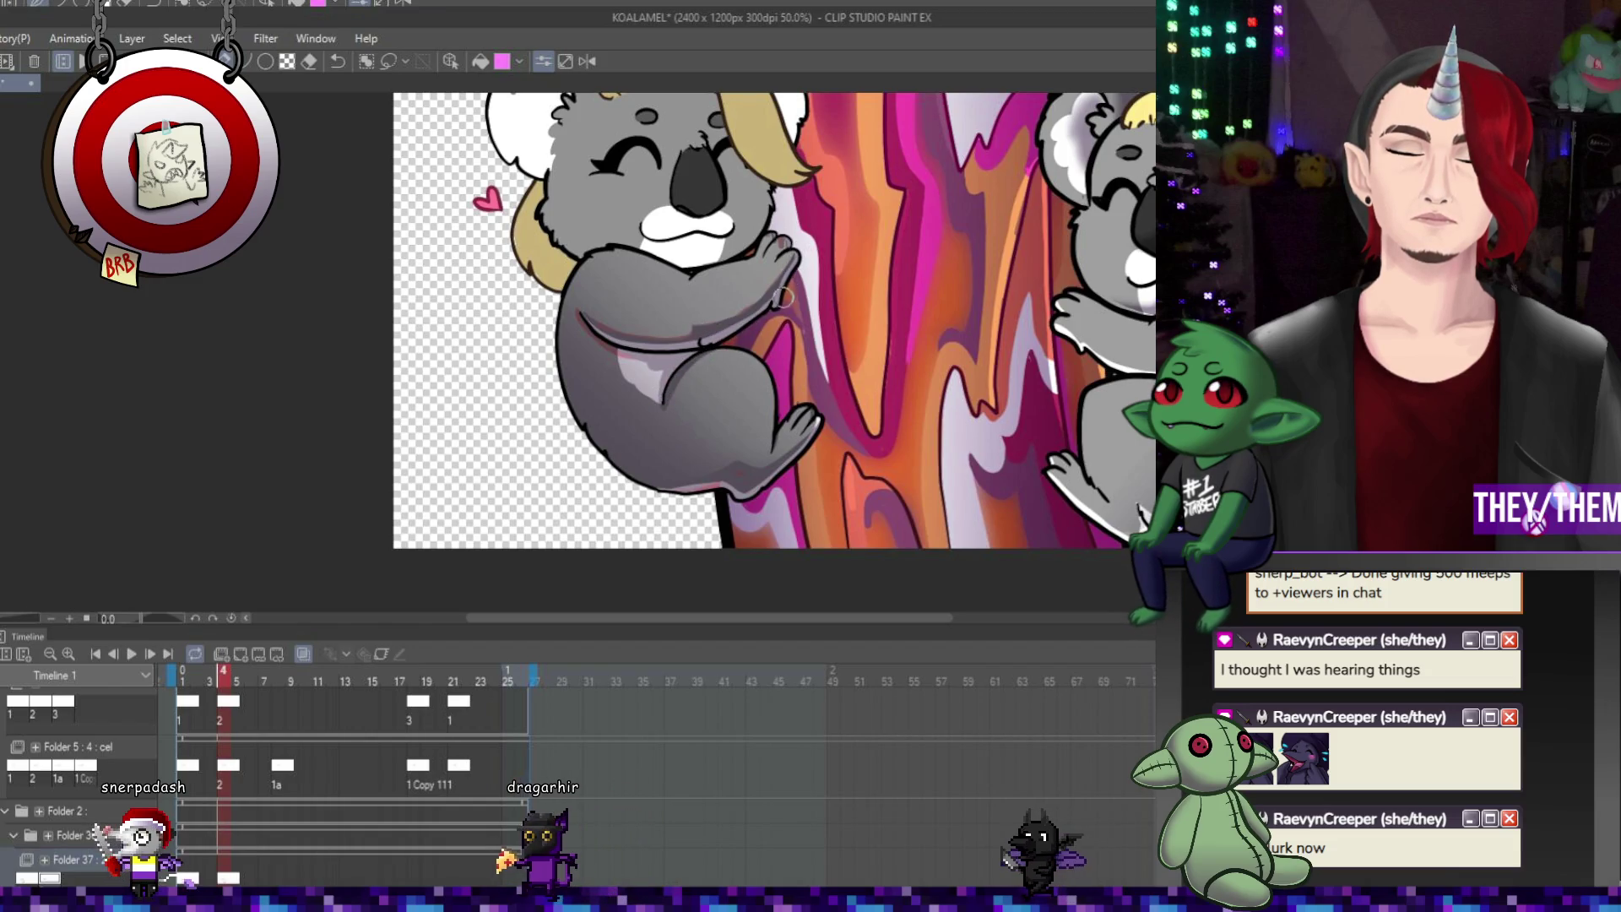
Add a cel at frame 8 with the light table guide, then advance to frames 18 and 21
{"action": "left_click", "coordinate": [275, 867]}
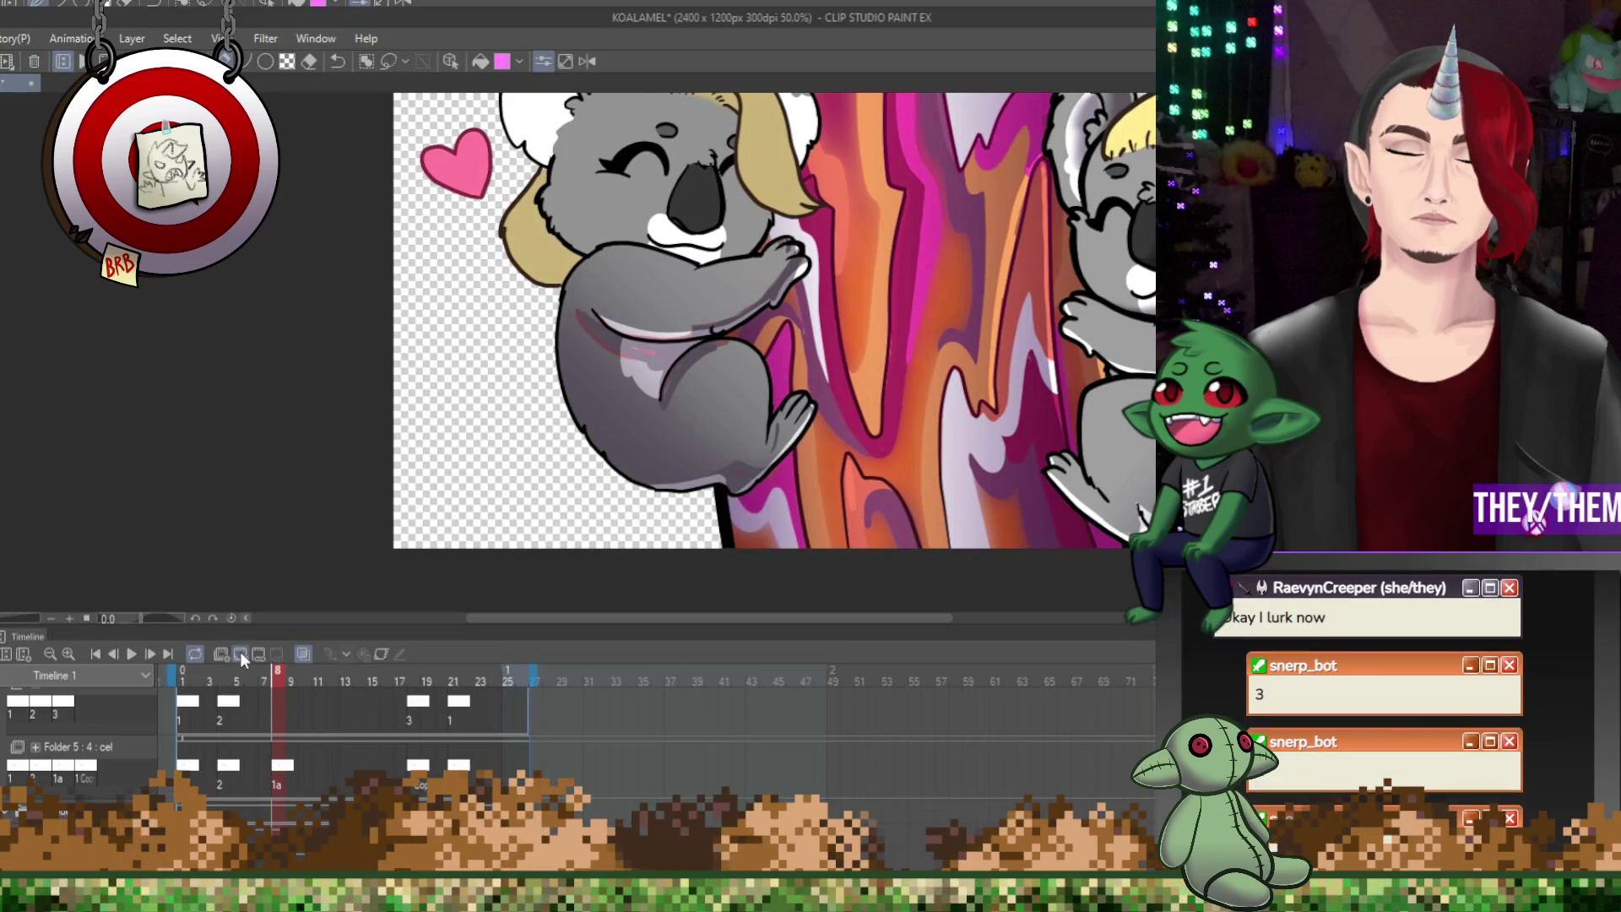
{"action": "left_click", "coordinate": [239, 655]}
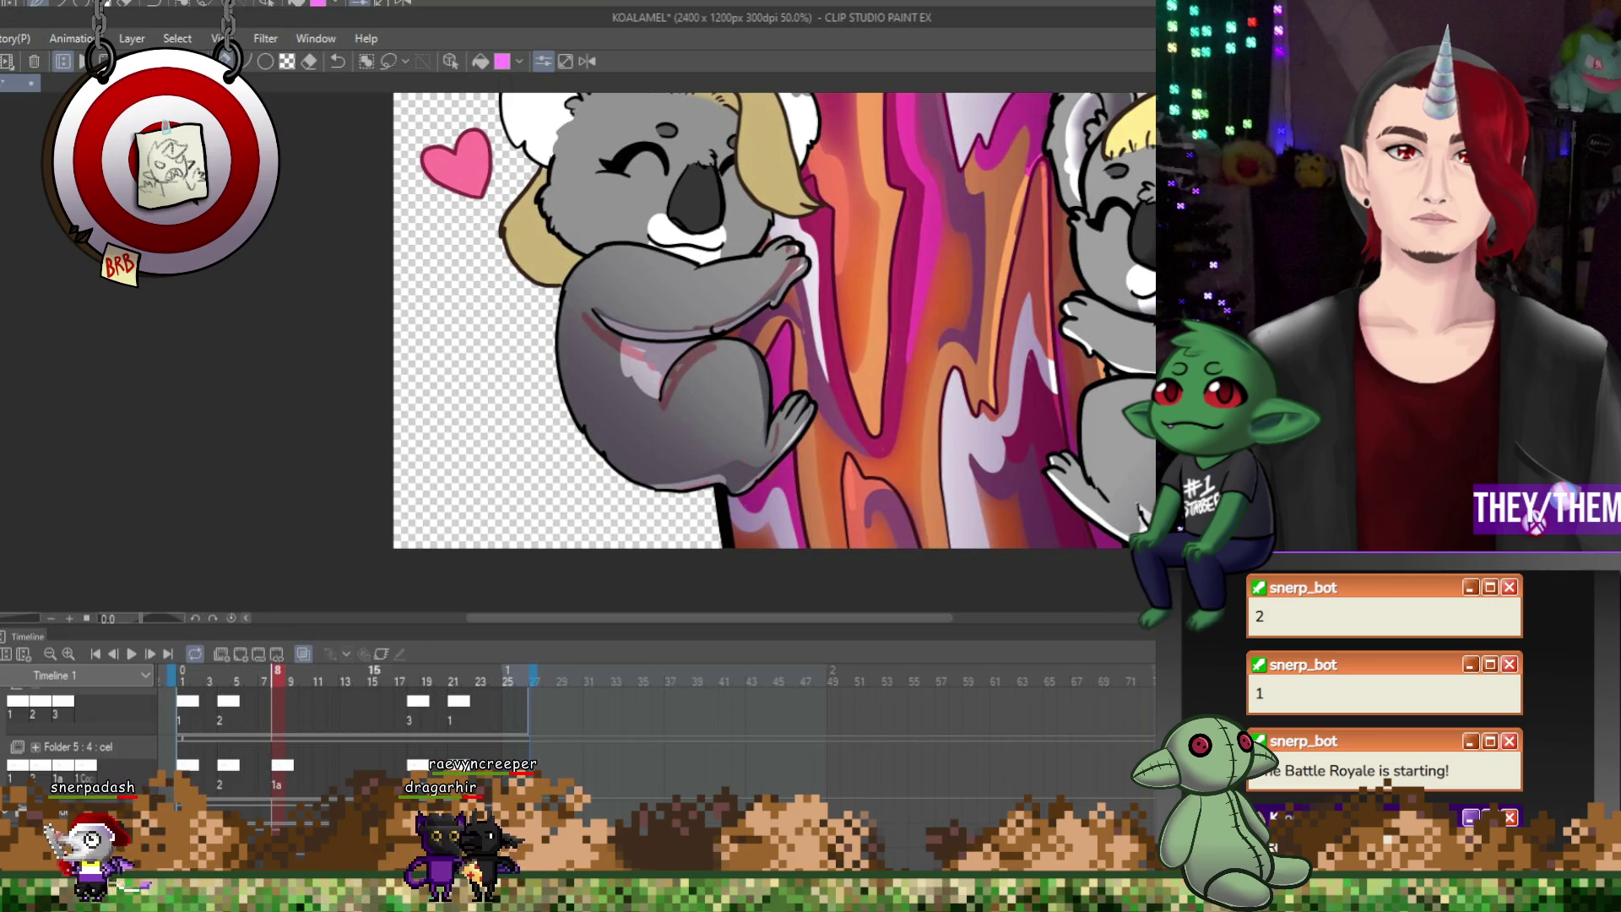
{"action": "key", "text": "ctrl+Right"}
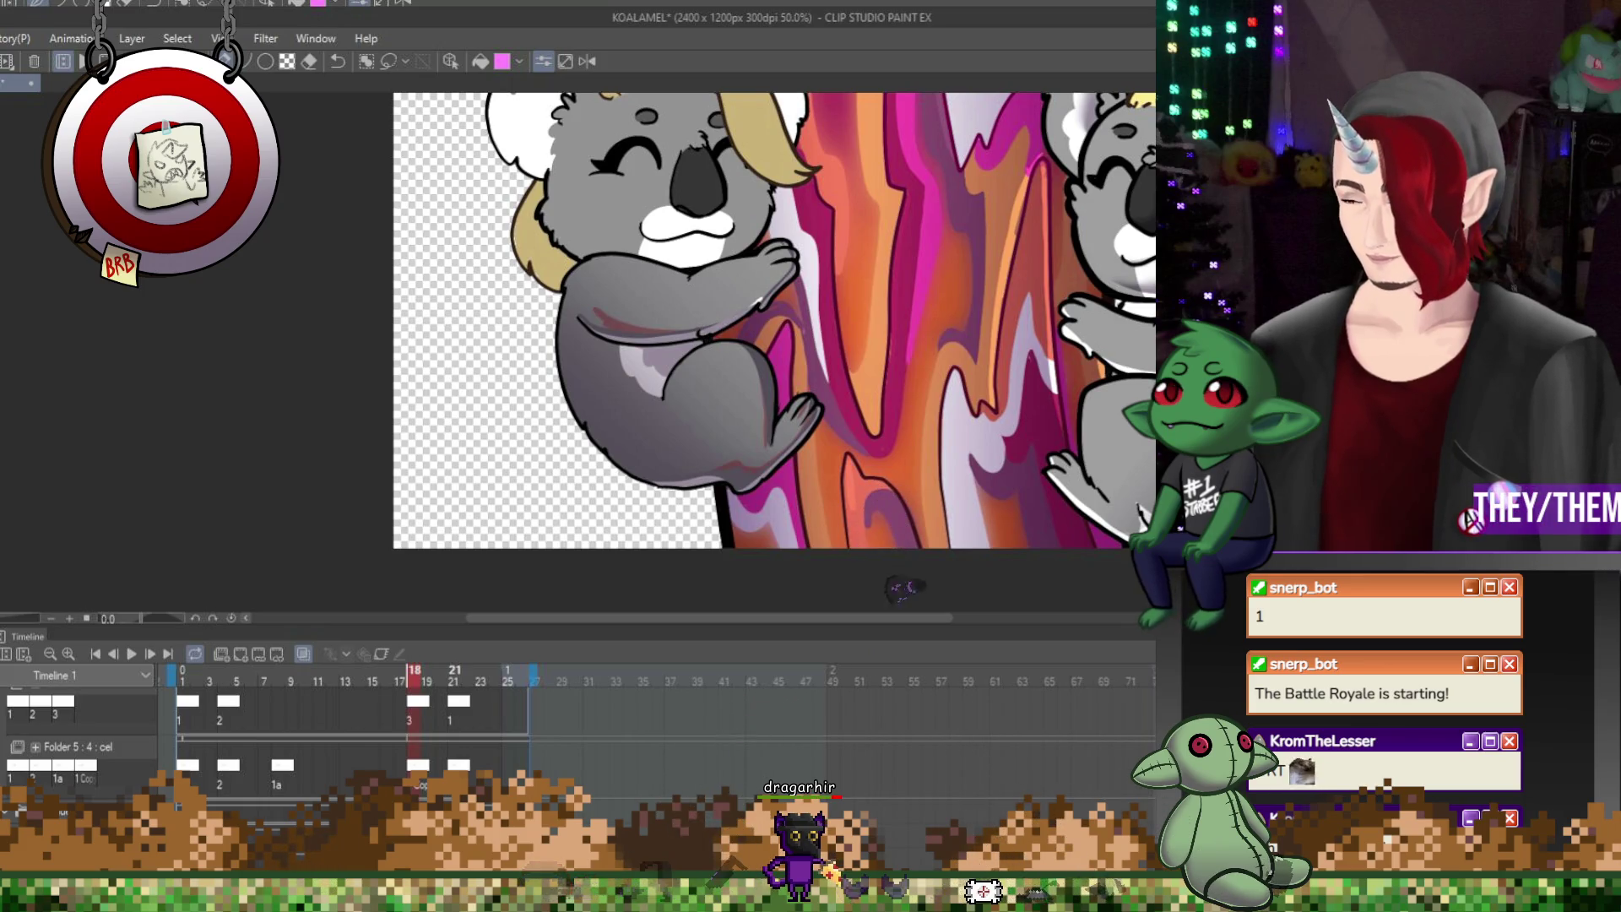
{"action": "left_click", "coordinate": [453, 673]}
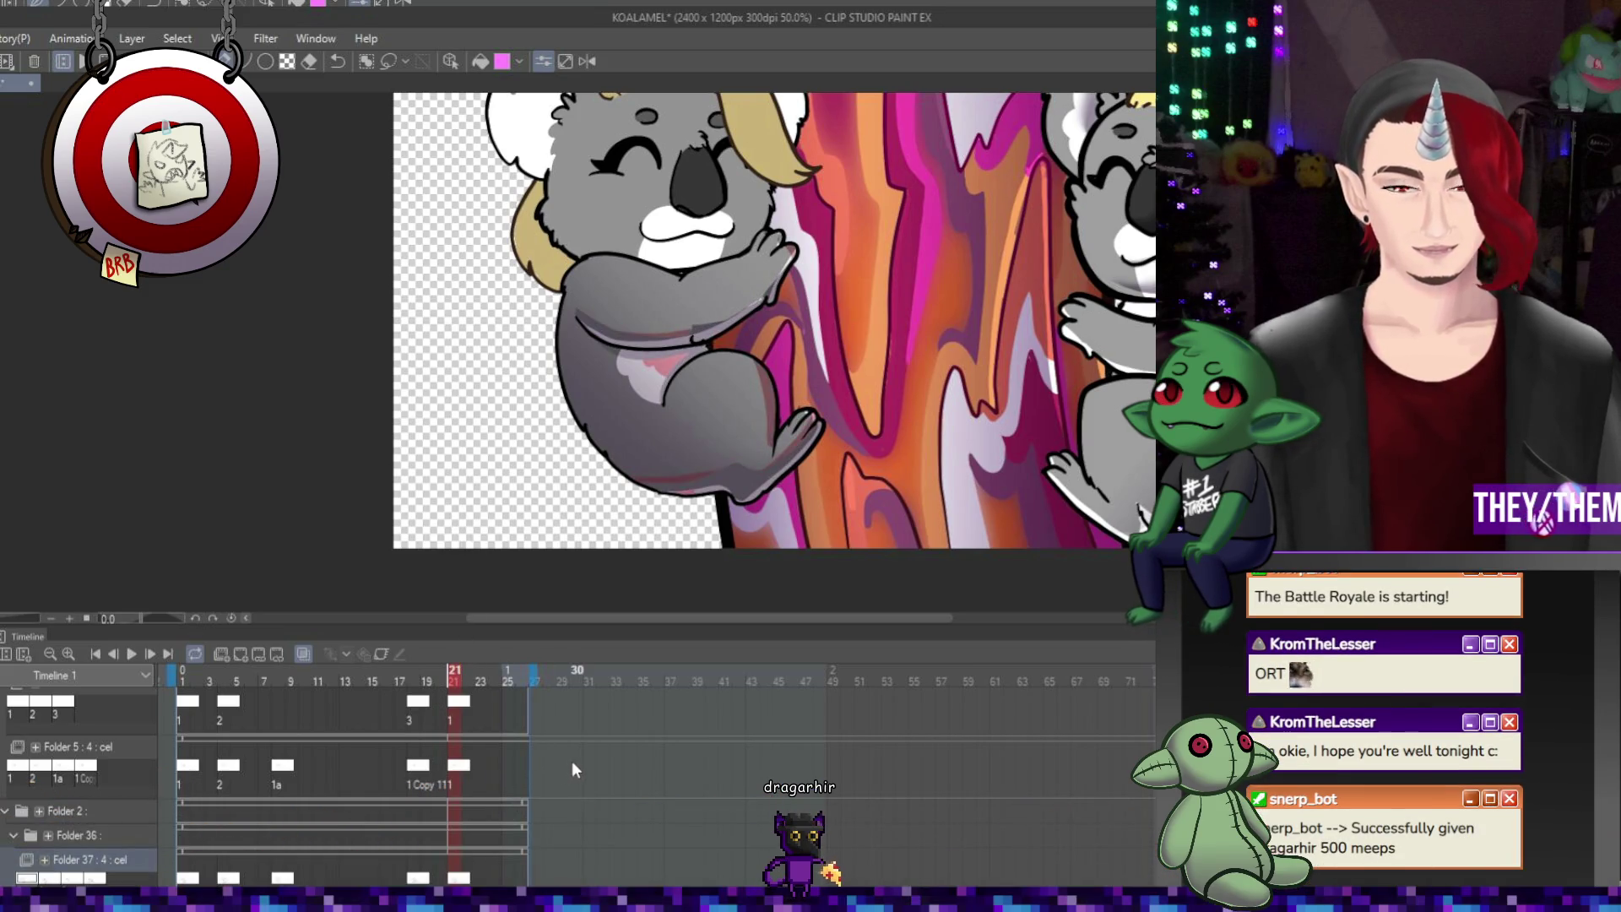
{"action": "scroll", "coordinate": [647, 482], "scroll_direction": "down", "scroll_amount": 2}
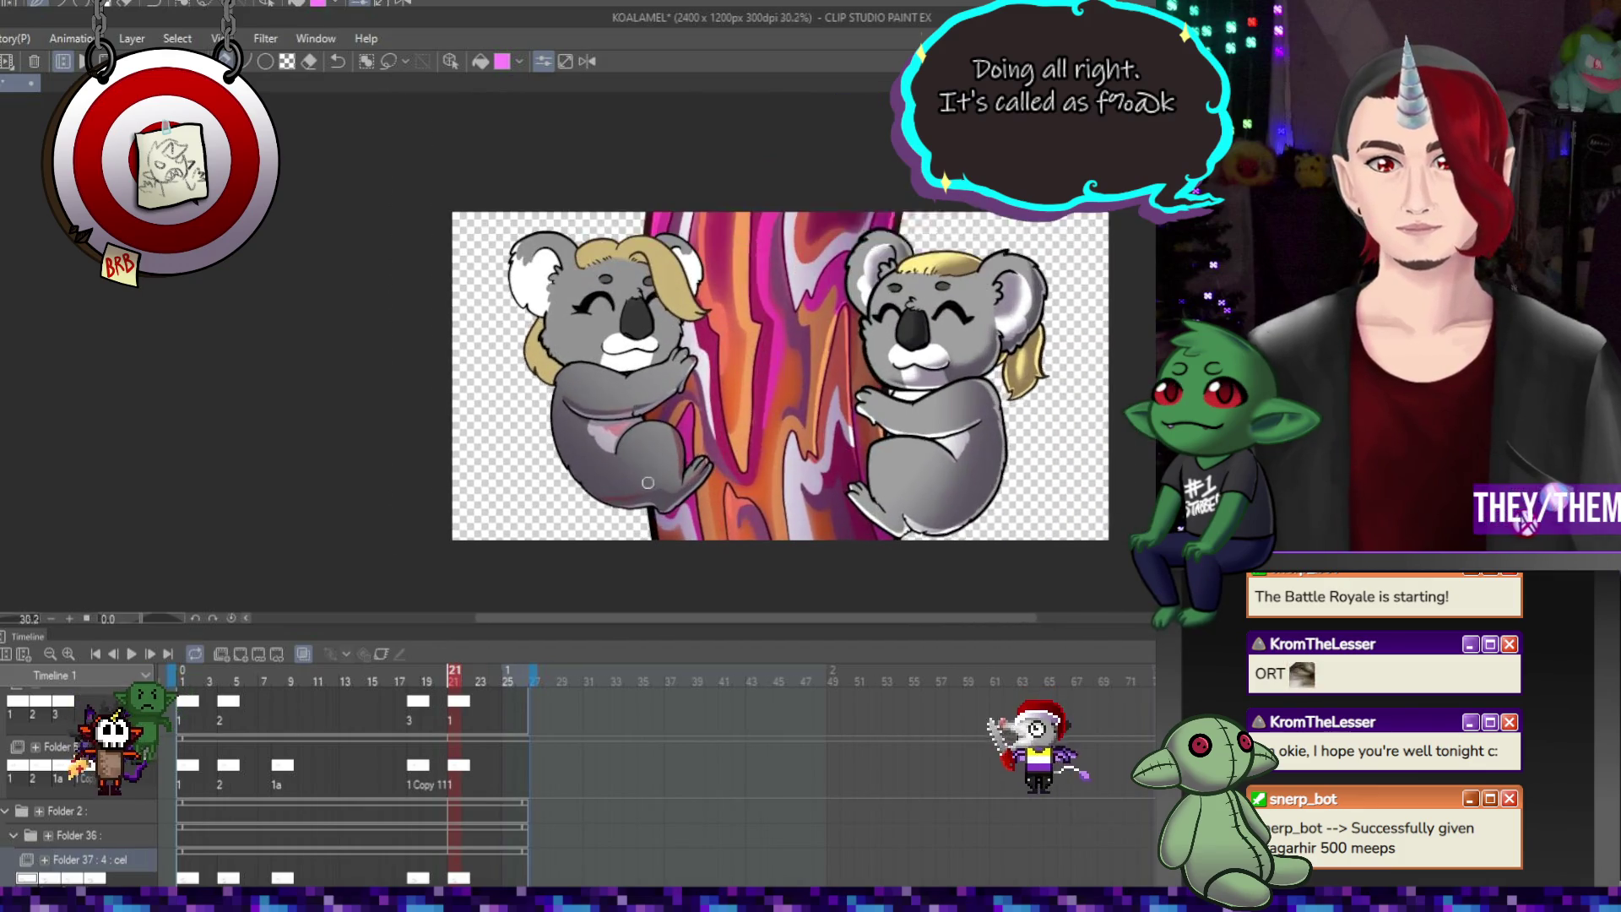
{"action": "scroll", "coordinate": [648, 482], "scroll_direction": "up", "scroll_amount": 1}
{"action": "left_click", "coordinate": [131, 653]}
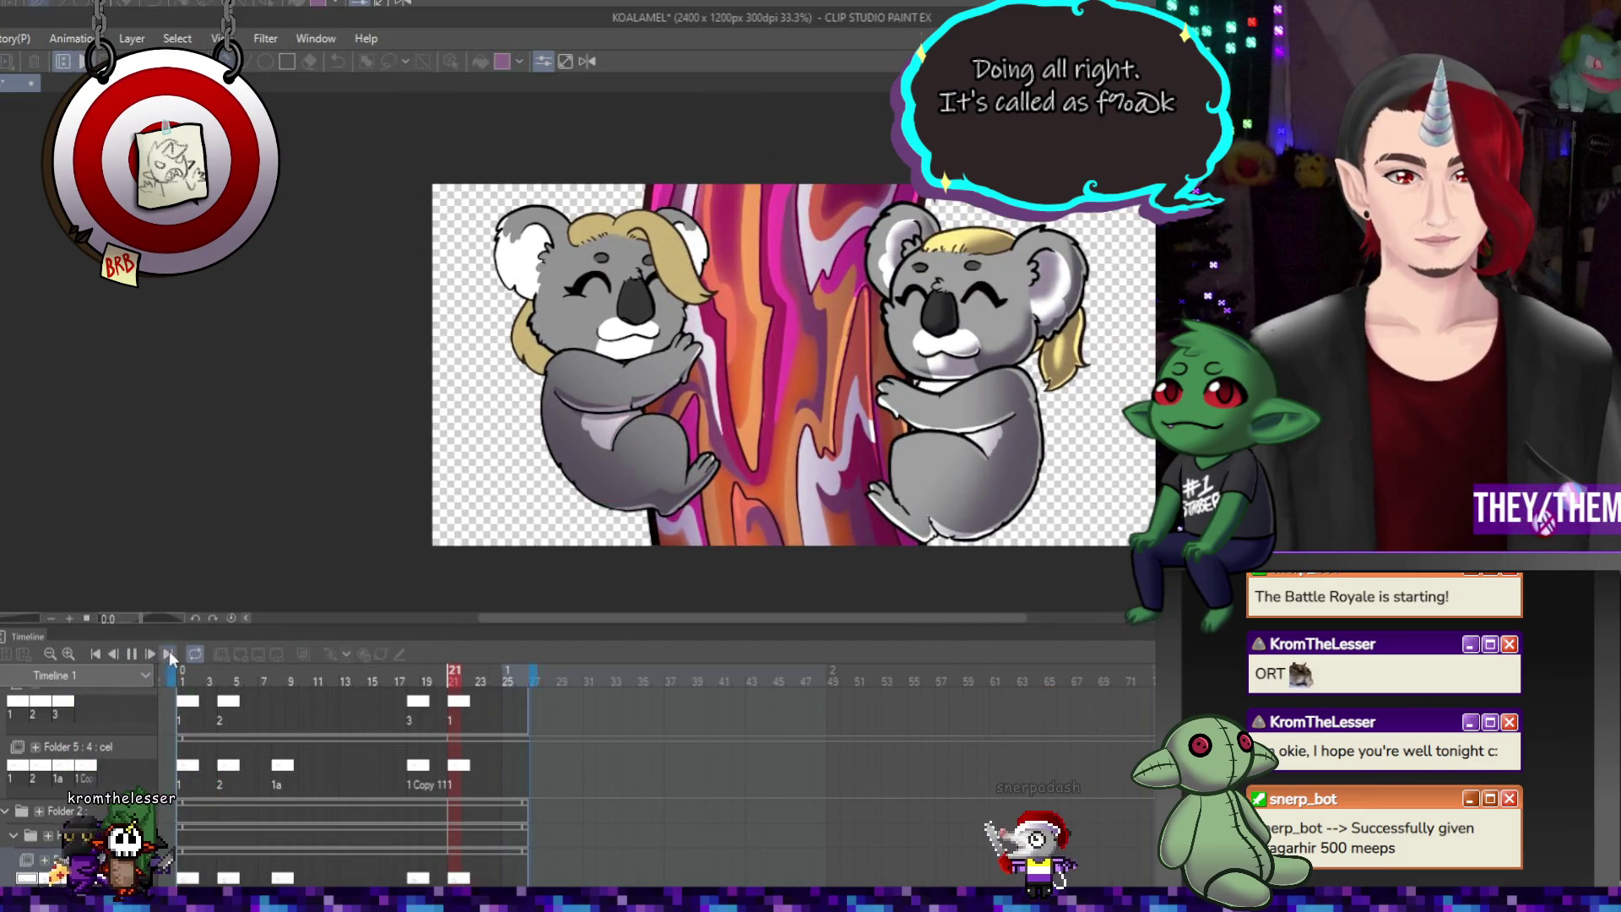
{"action": "scroll", "coordinate": [1013, 389], "scroll_direction": "down", "scroll_amount": 2}
{"action": "scroll", "coordinate": [1013, 388], "scroll_direction": "up", "scroll_amount": 2}
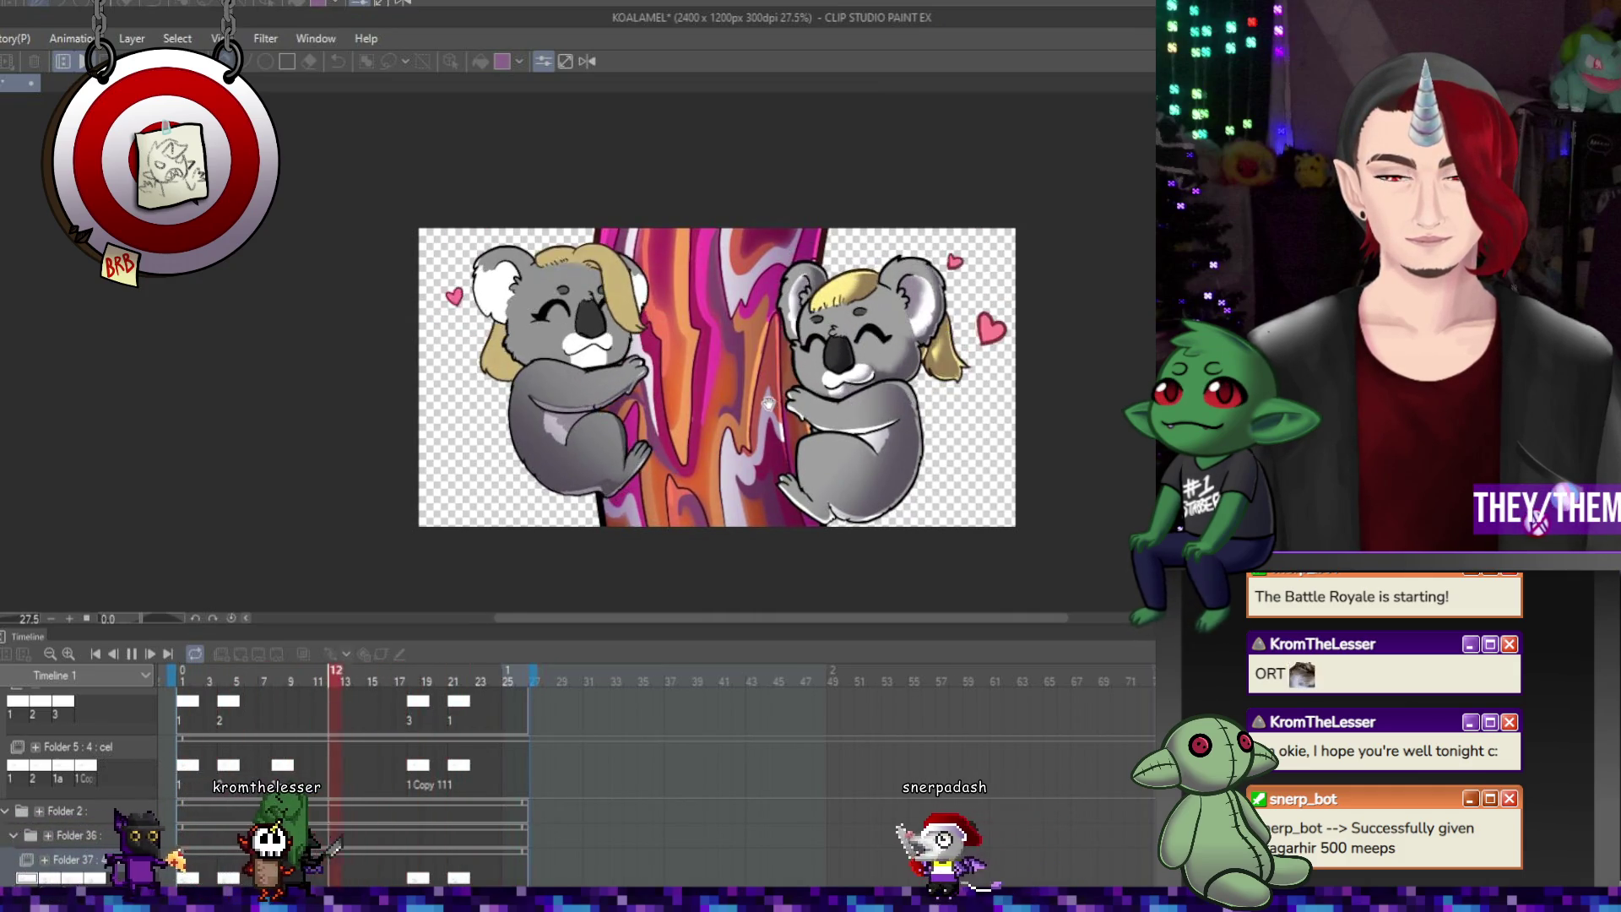
{"action": "scroll", "coordinate": [769, 403], "scroll_direction": "up", "scroll_amount": 2}
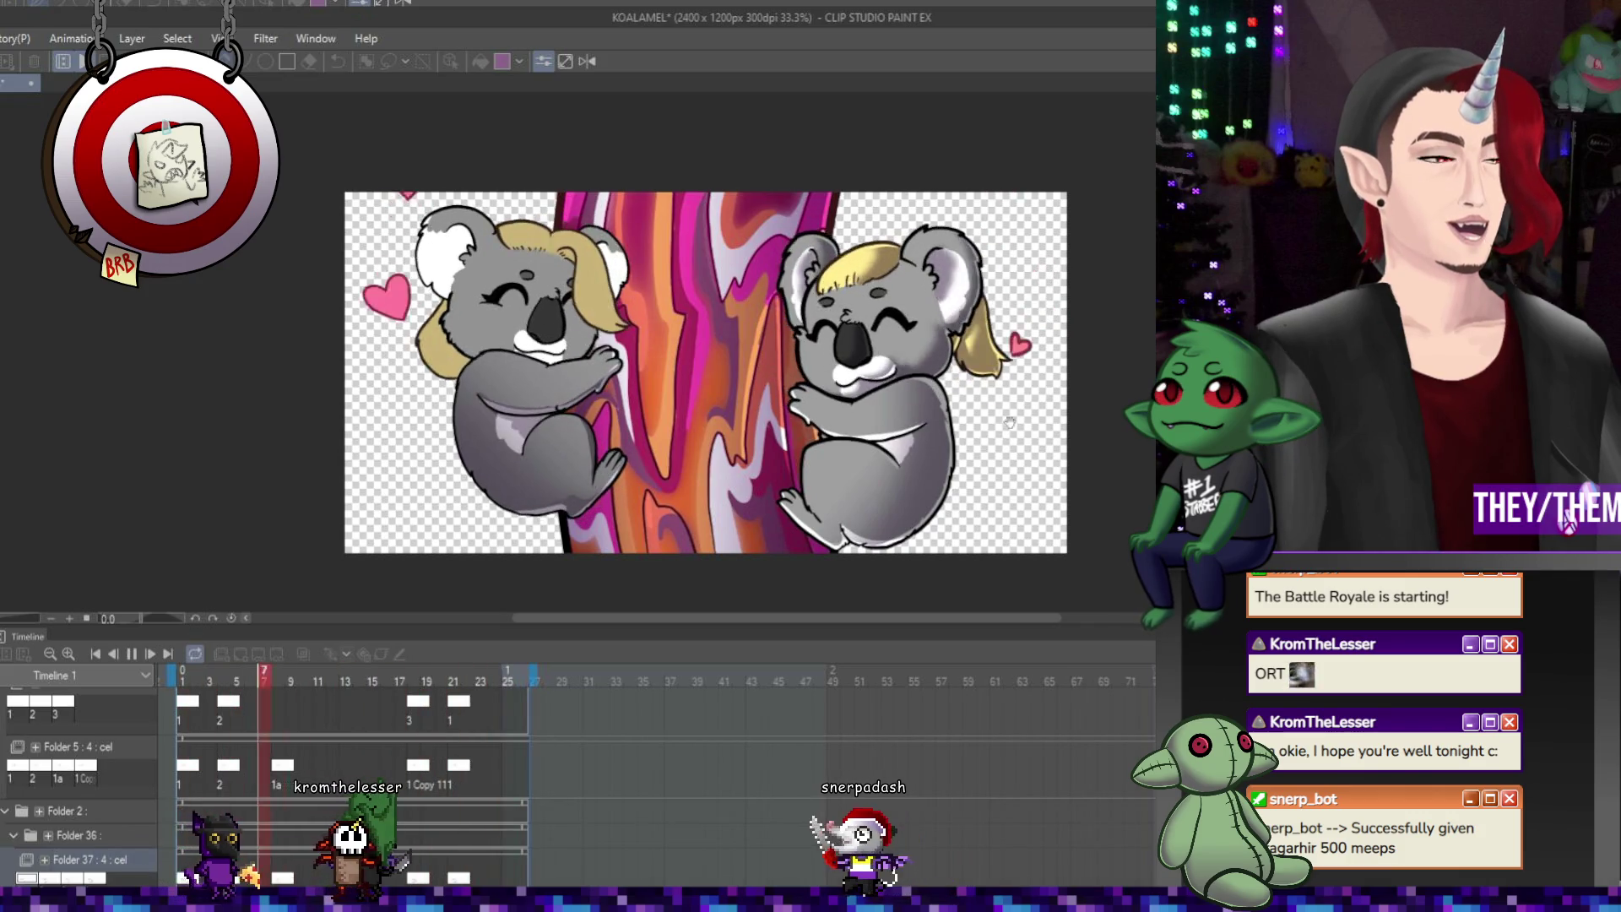
{"action": "left_click", "coordinate": [132, 653]}
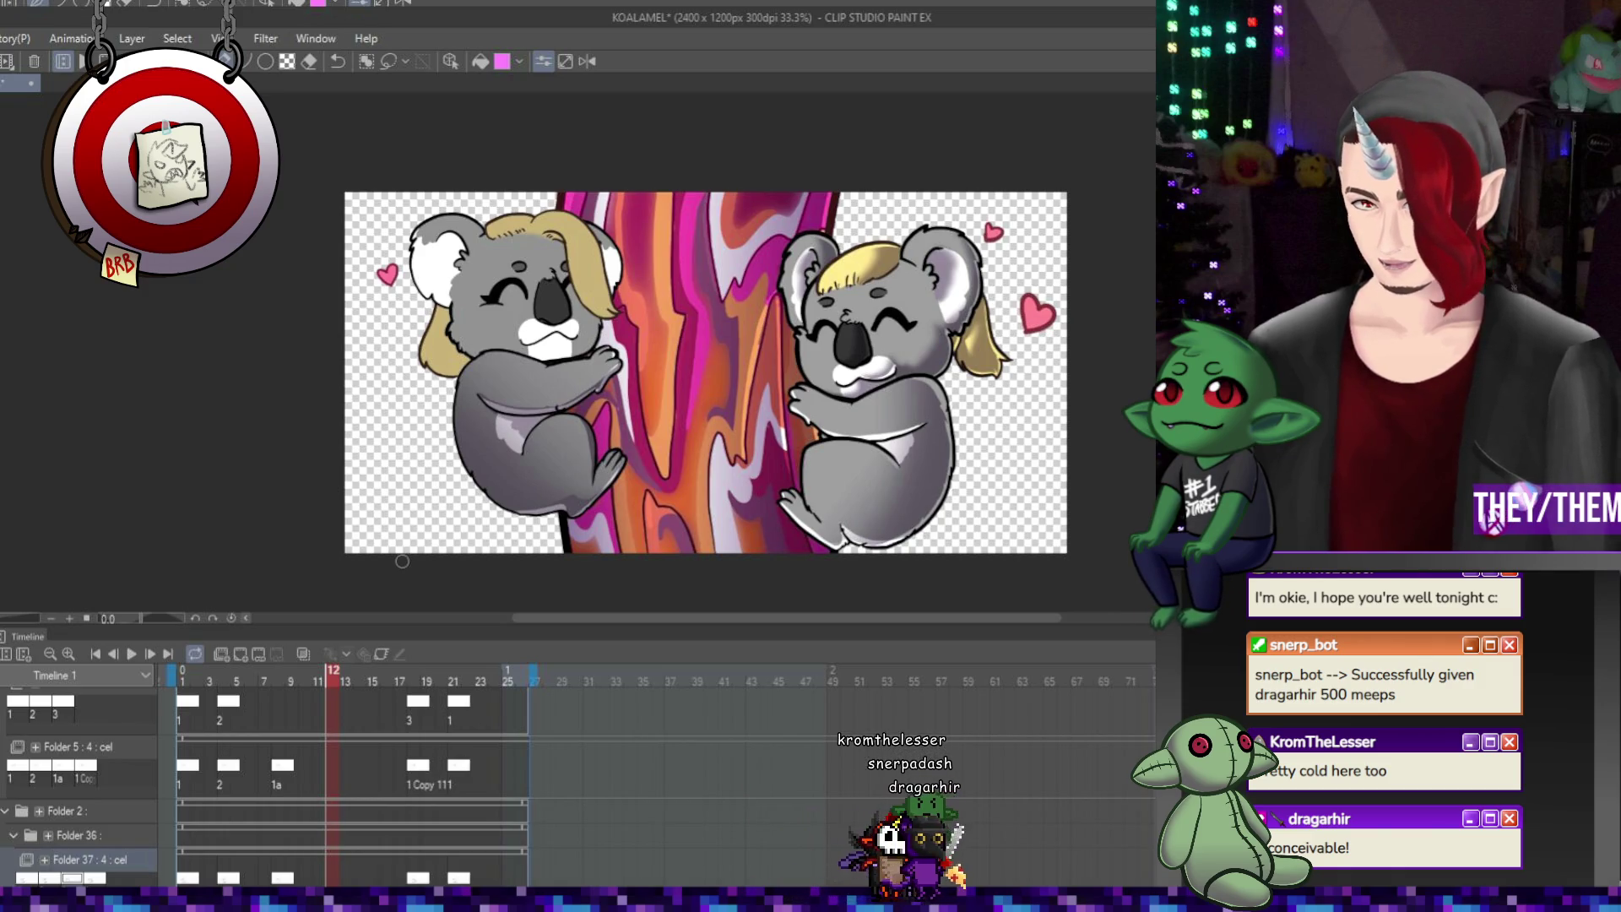
{"action": "scroll", "coordinate": [464, 414], "scroll_direction": "up", "scroll_amount": 2}
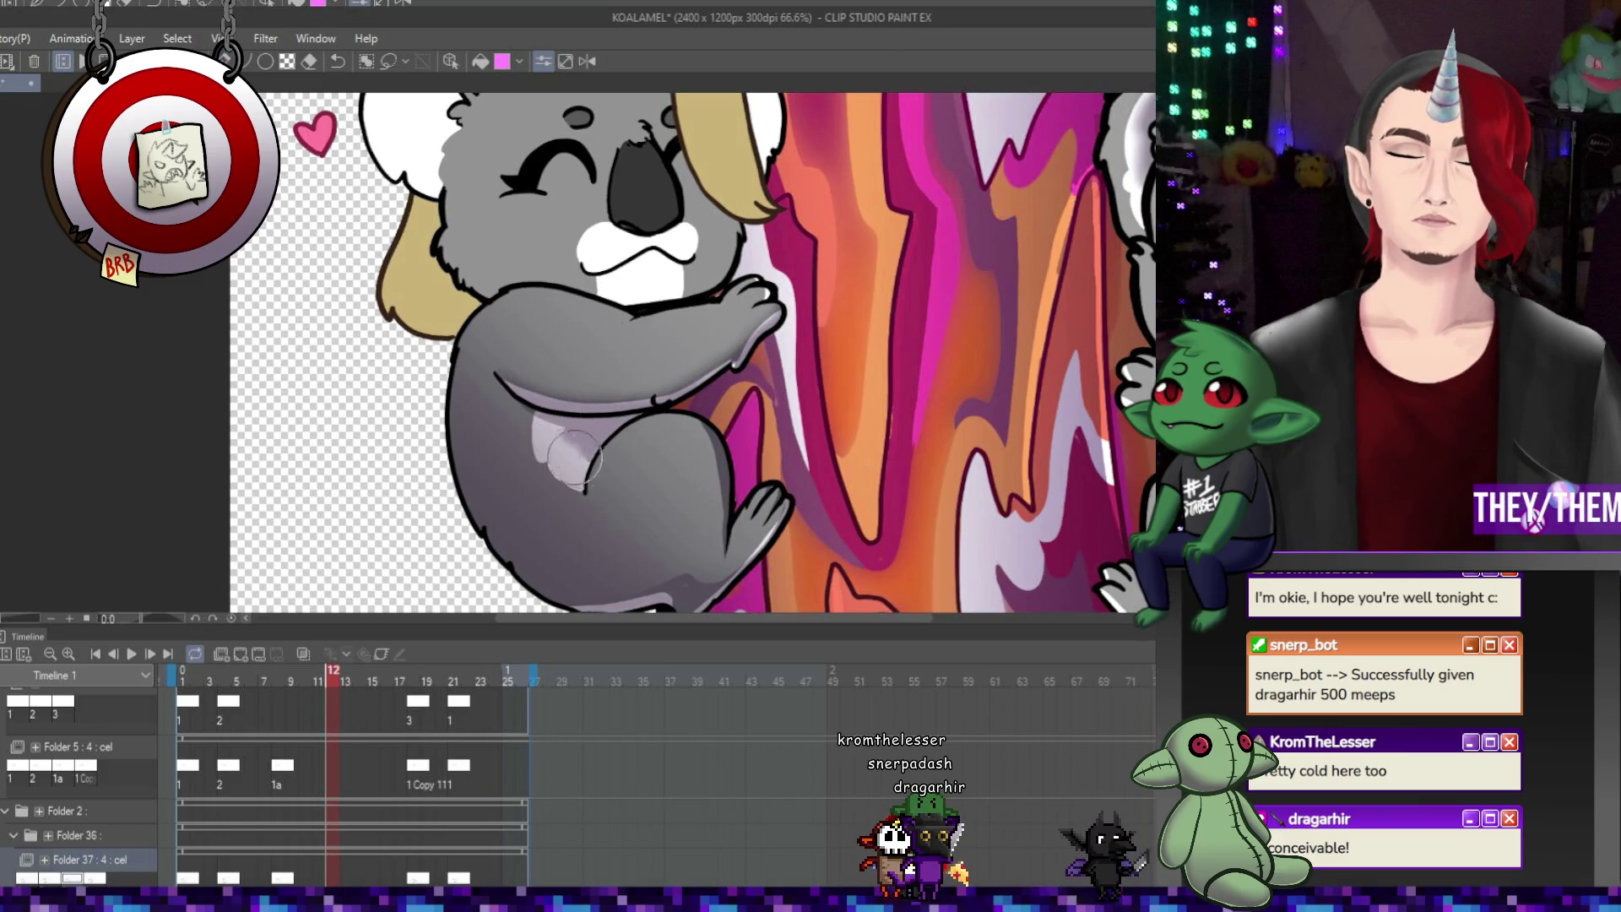
Paint wider light shading on the left koala's belly, play it back, then stop at frame 18
{"action": "left_click_drag", "start_coordinate": [574, 456], "coordinate": [625, 478]}
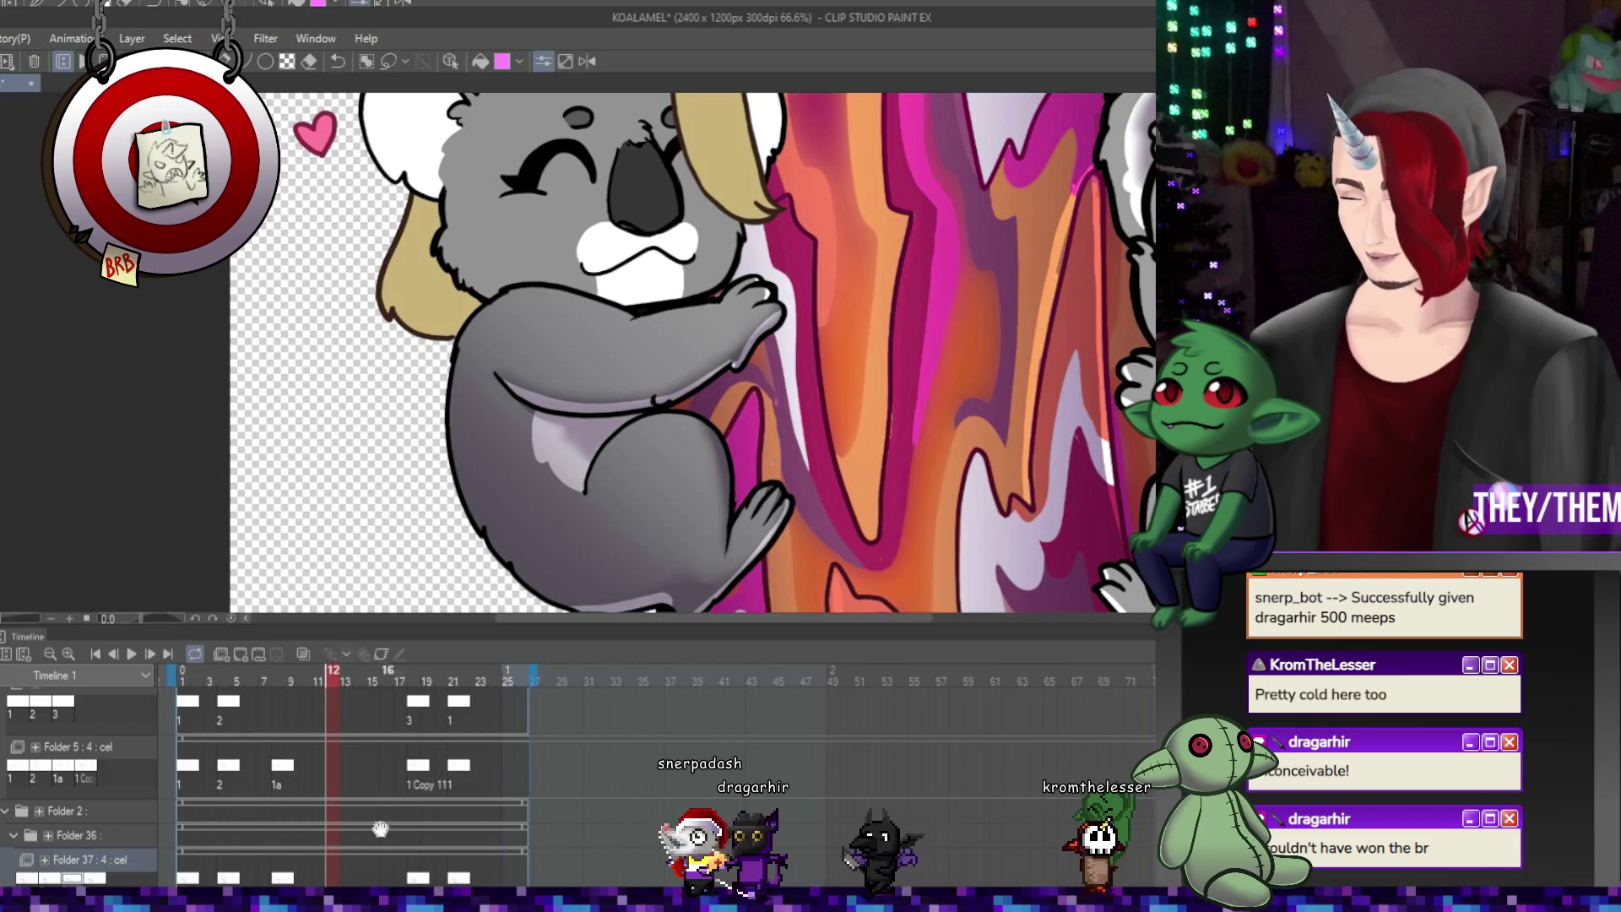
{"action": "key", "text": "space"}
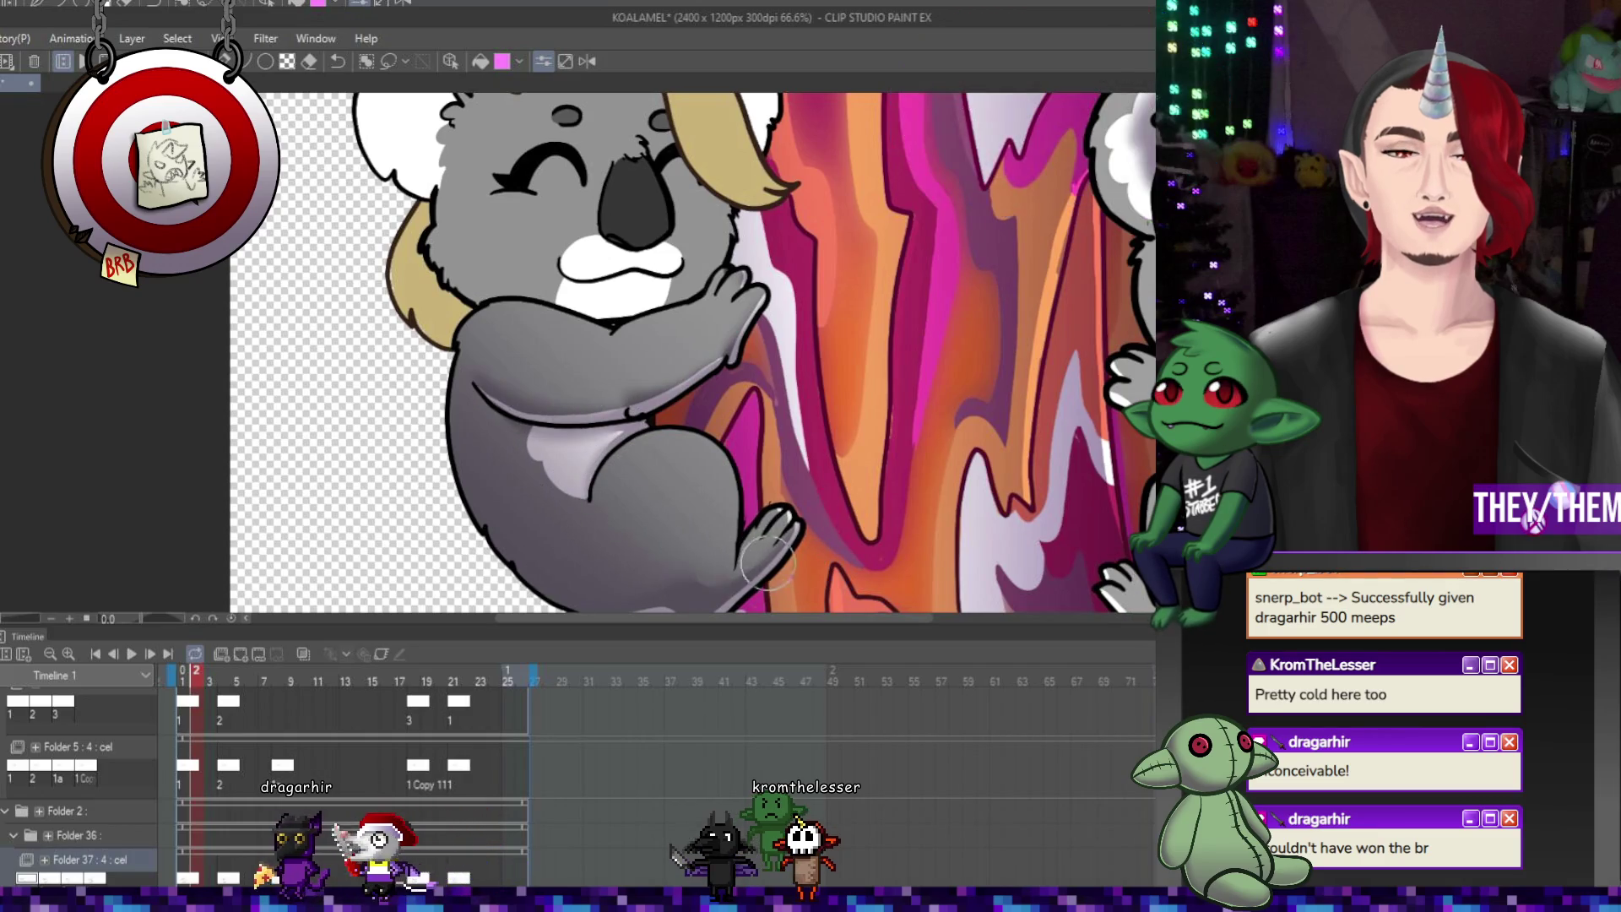
{"action": "left_click", "coordinate": [414, 862]}
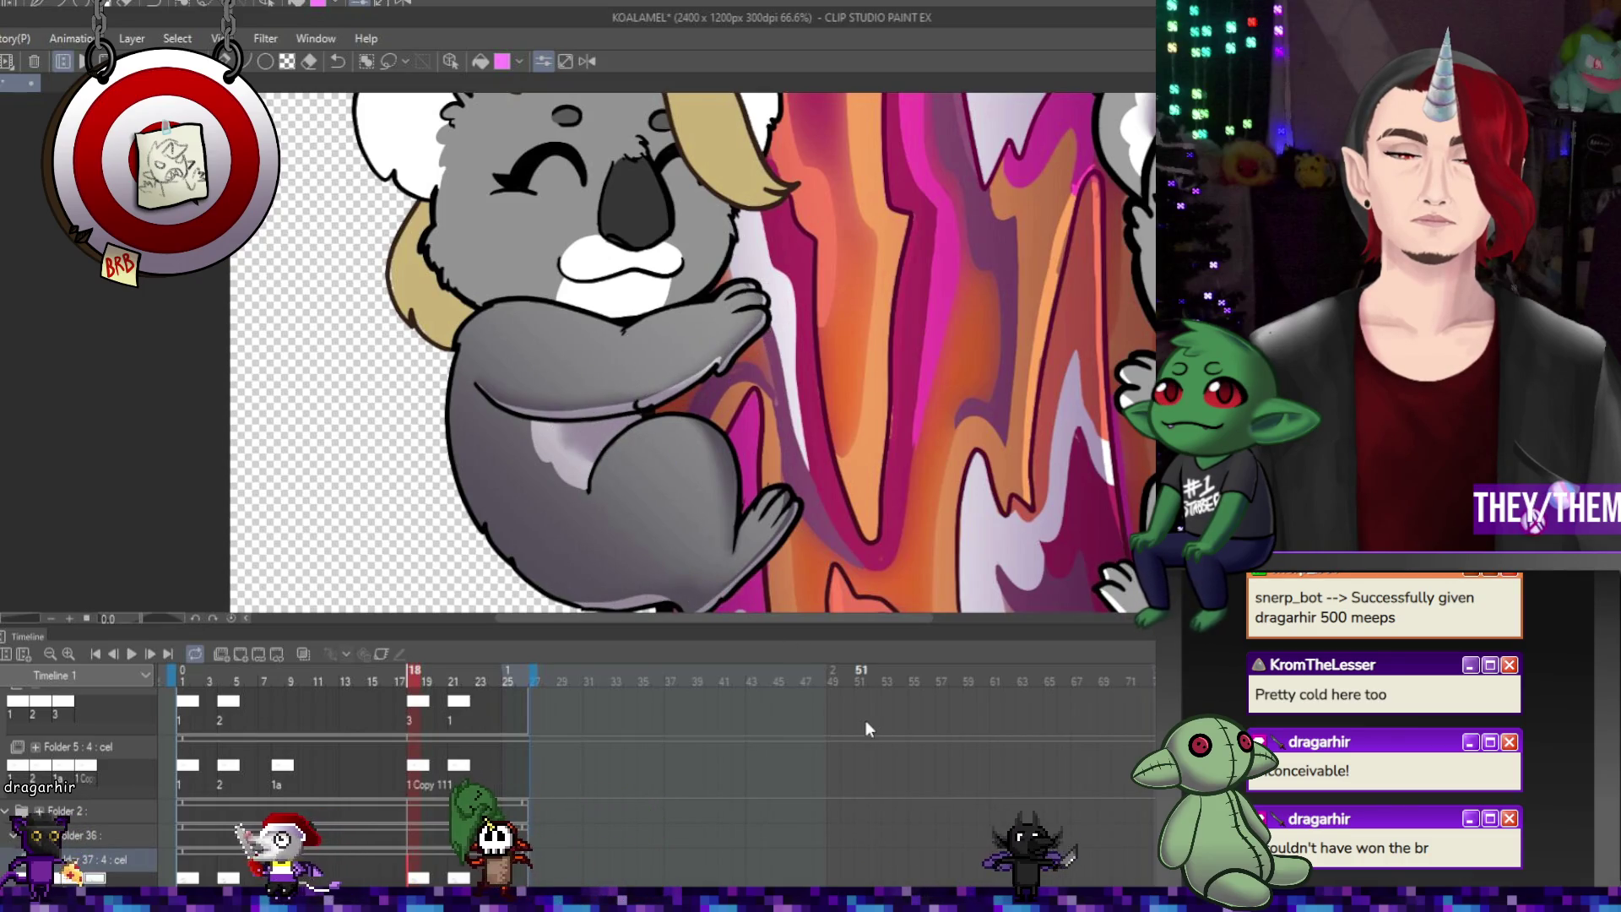
{"action": "scroll", "coordinate": [793, 367], "scroll_direction": "down", "scroll_amount": 3}
{"action": "scroll", "coordinate": [794, 371], "scroll_direction": "up", "scroll_amount": 2}
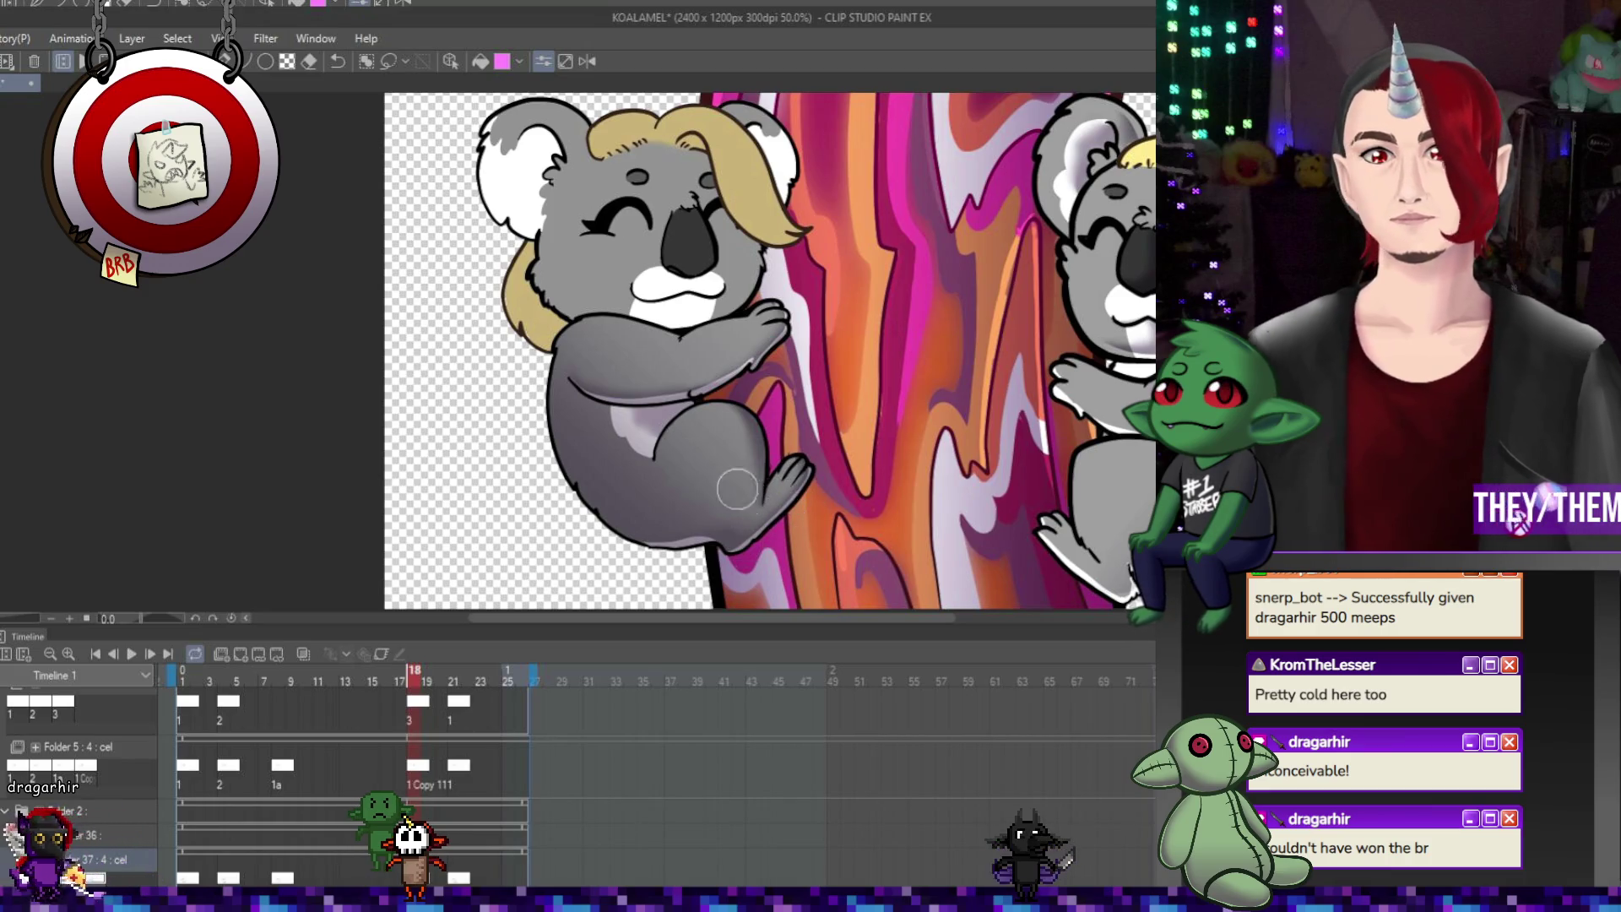
{"action": "scroll", "coordinate": [718, 355], "scroll_direction": "down", "scroll_amount": 2}
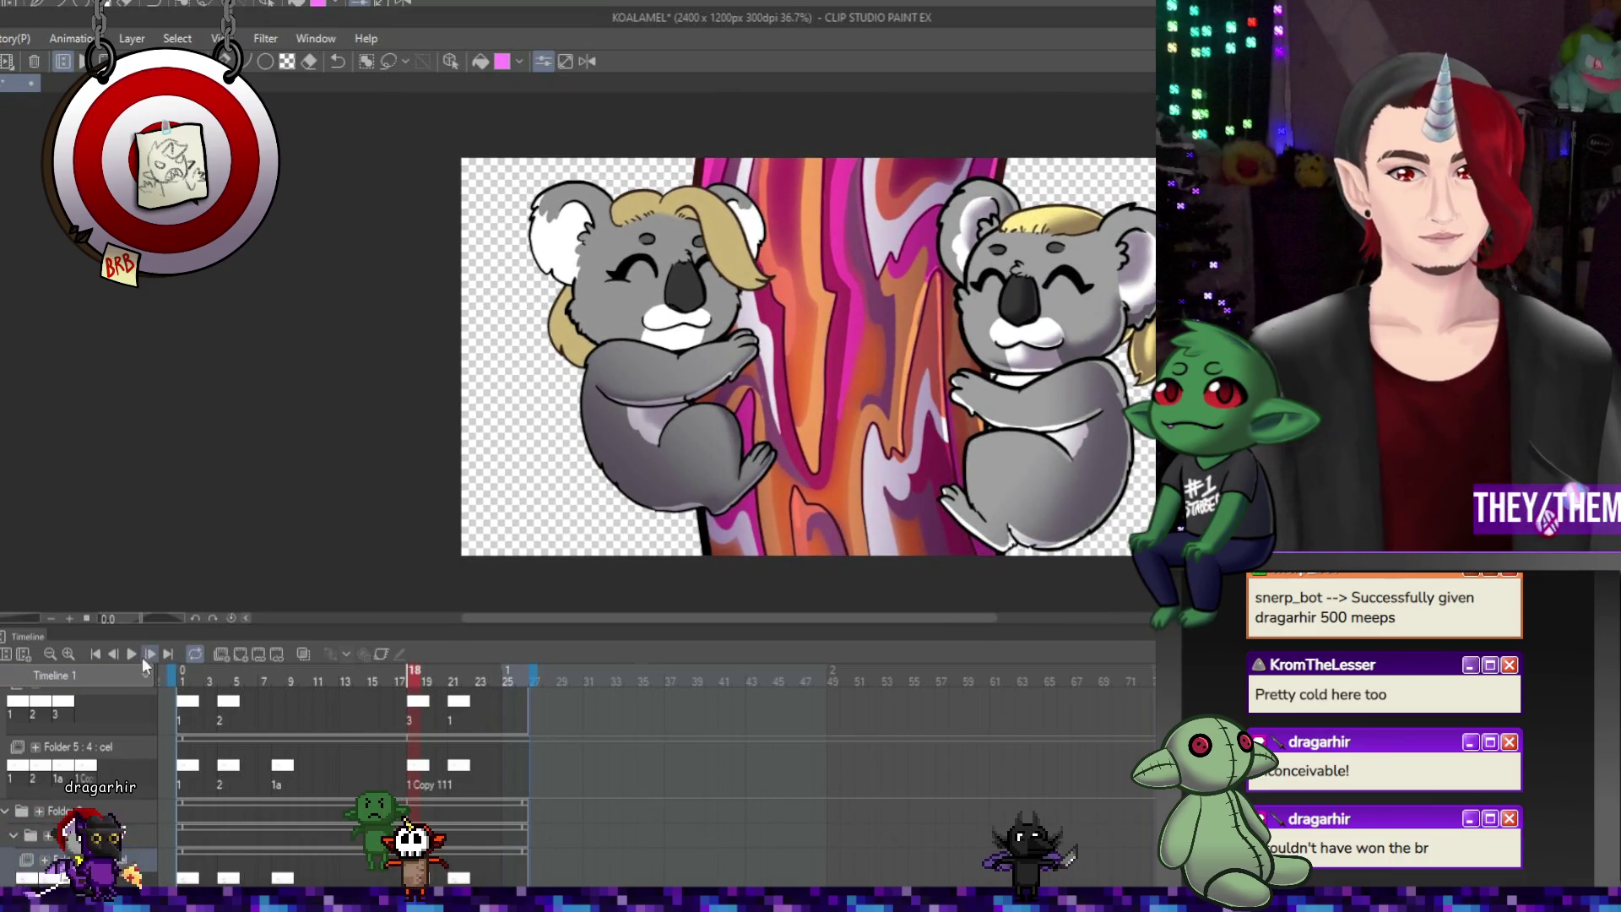
{"action": "scroll", "coordinate": [985, 419], "scroll_direction": "down", "scroll_amount": 1}
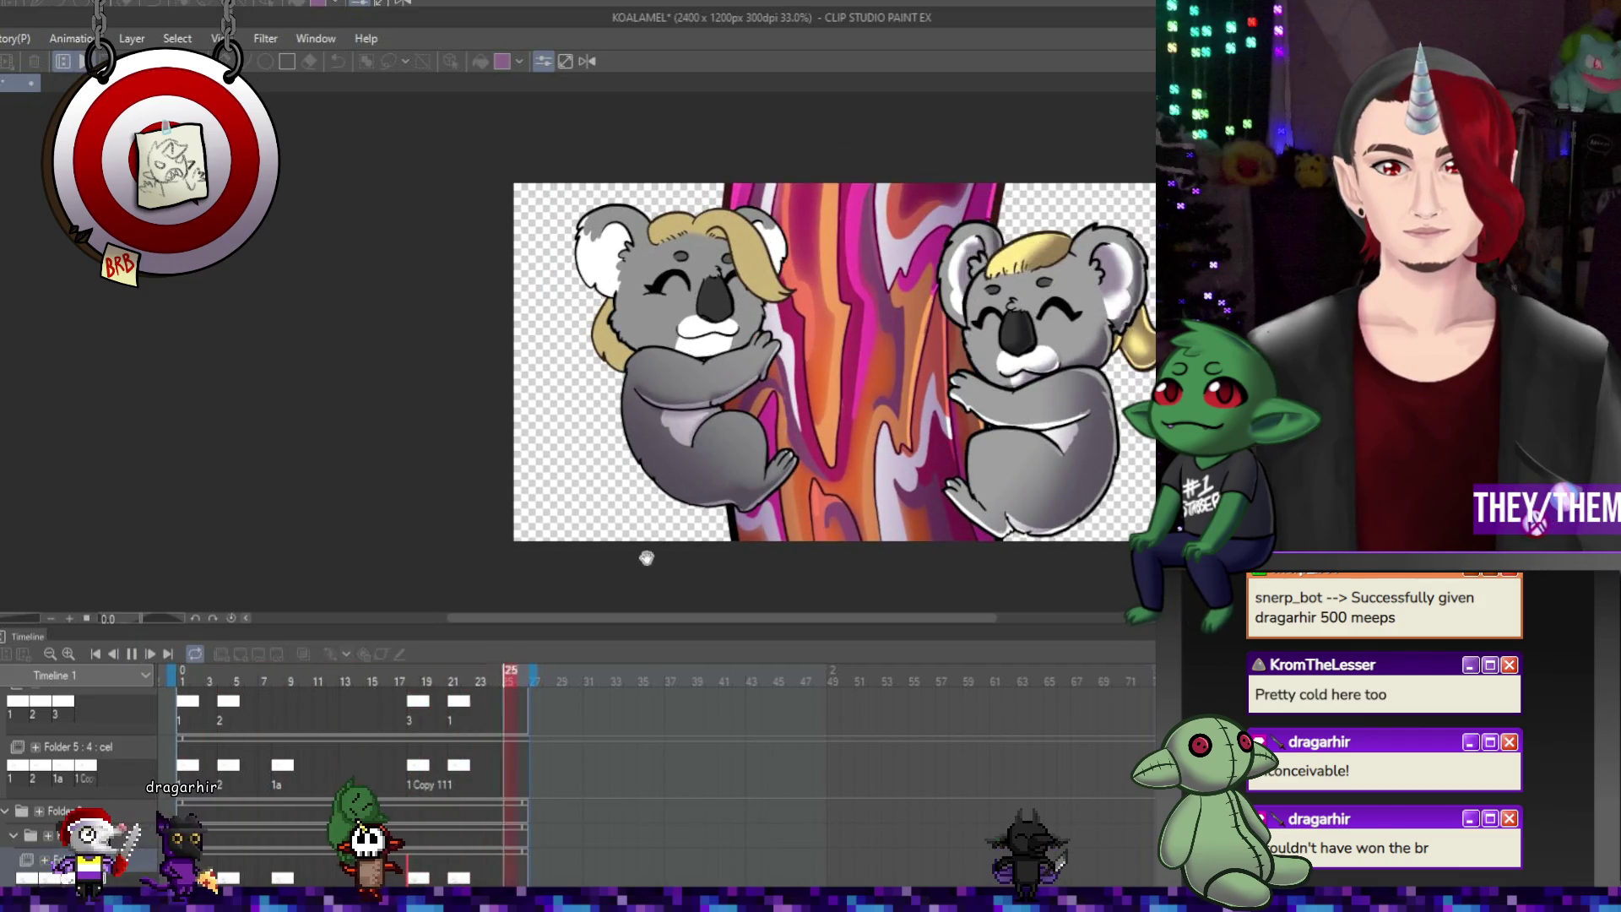
{"action": "left_click", "coordinate": [359, 680]}
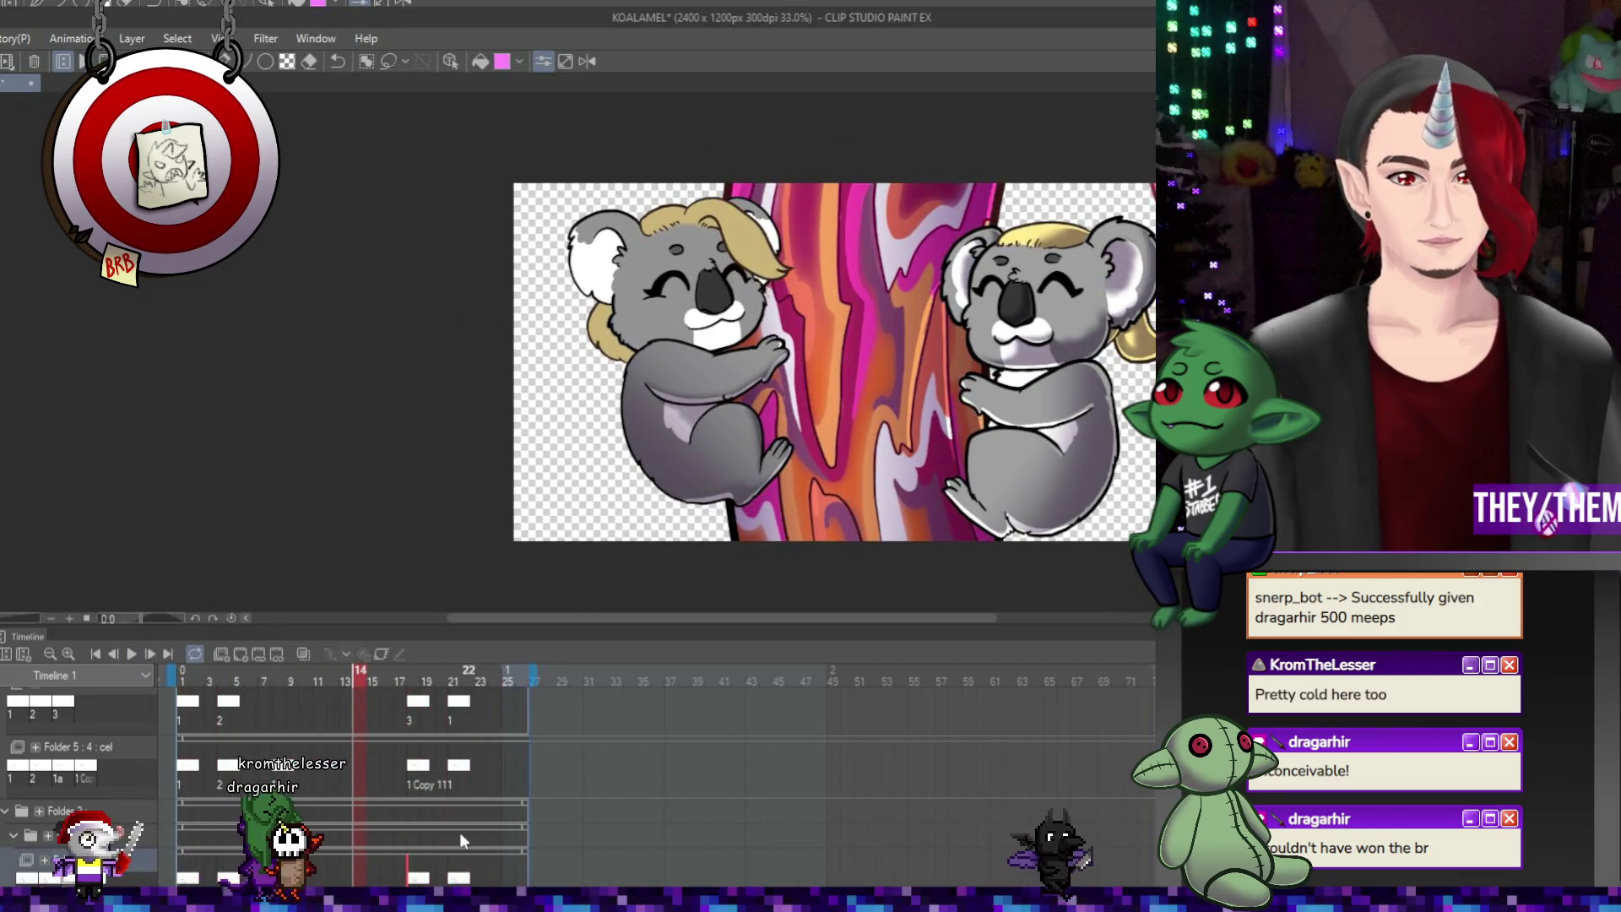
{"action": "left_click", "coordinate": [414, 881]}
{"action": "scroll", "coordinate": [847, 429], "scroll_direction": "up", "scroll_amount": 2}
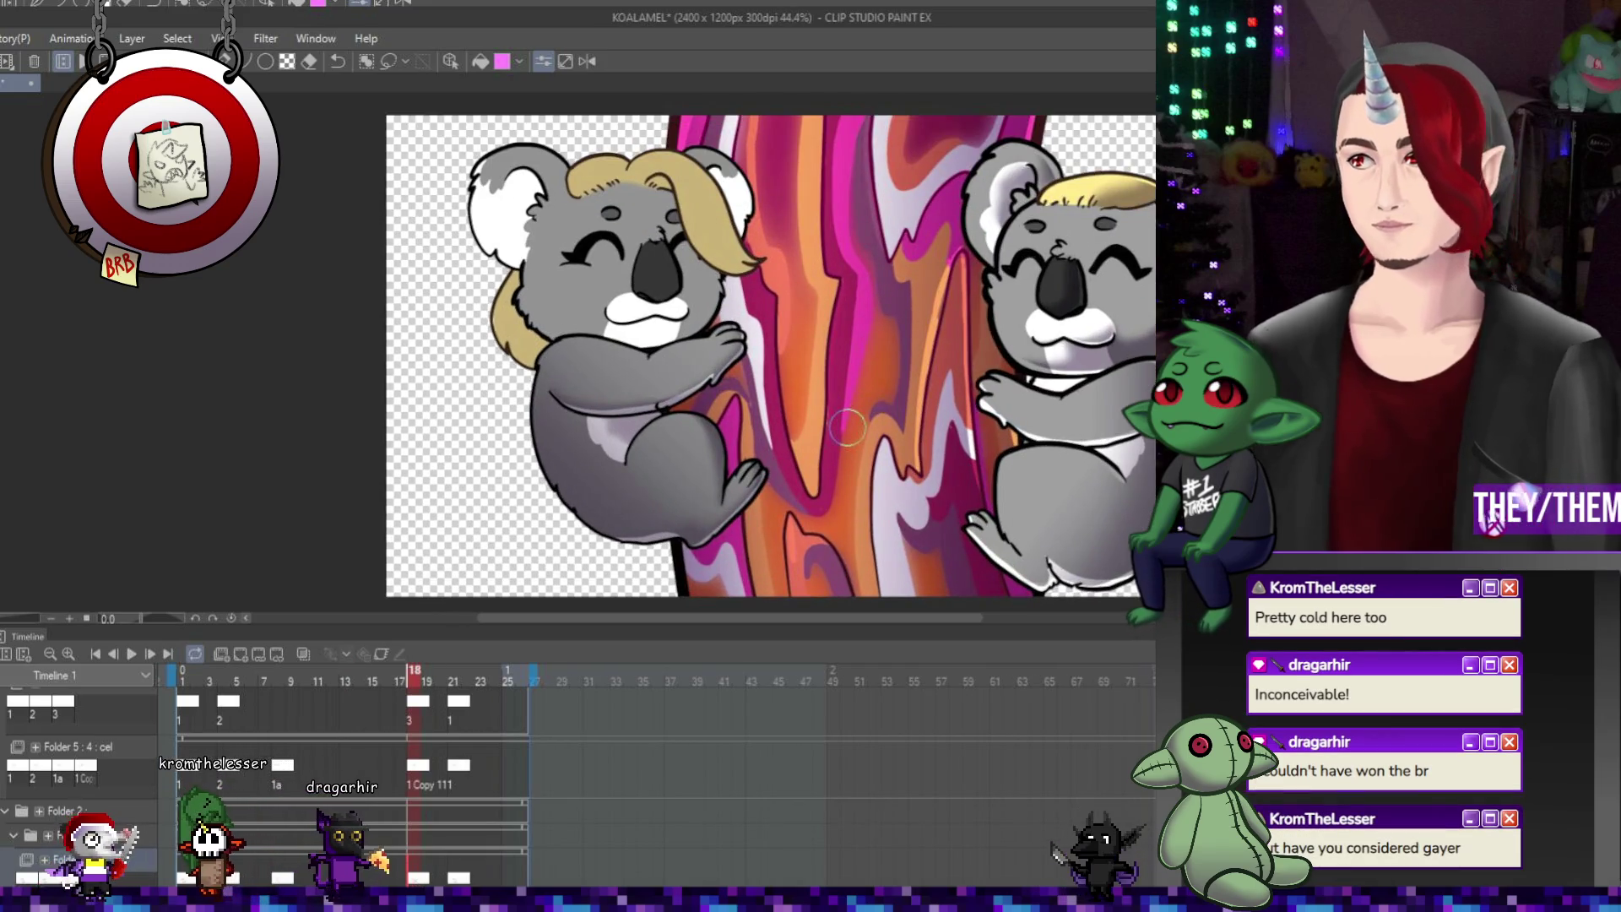
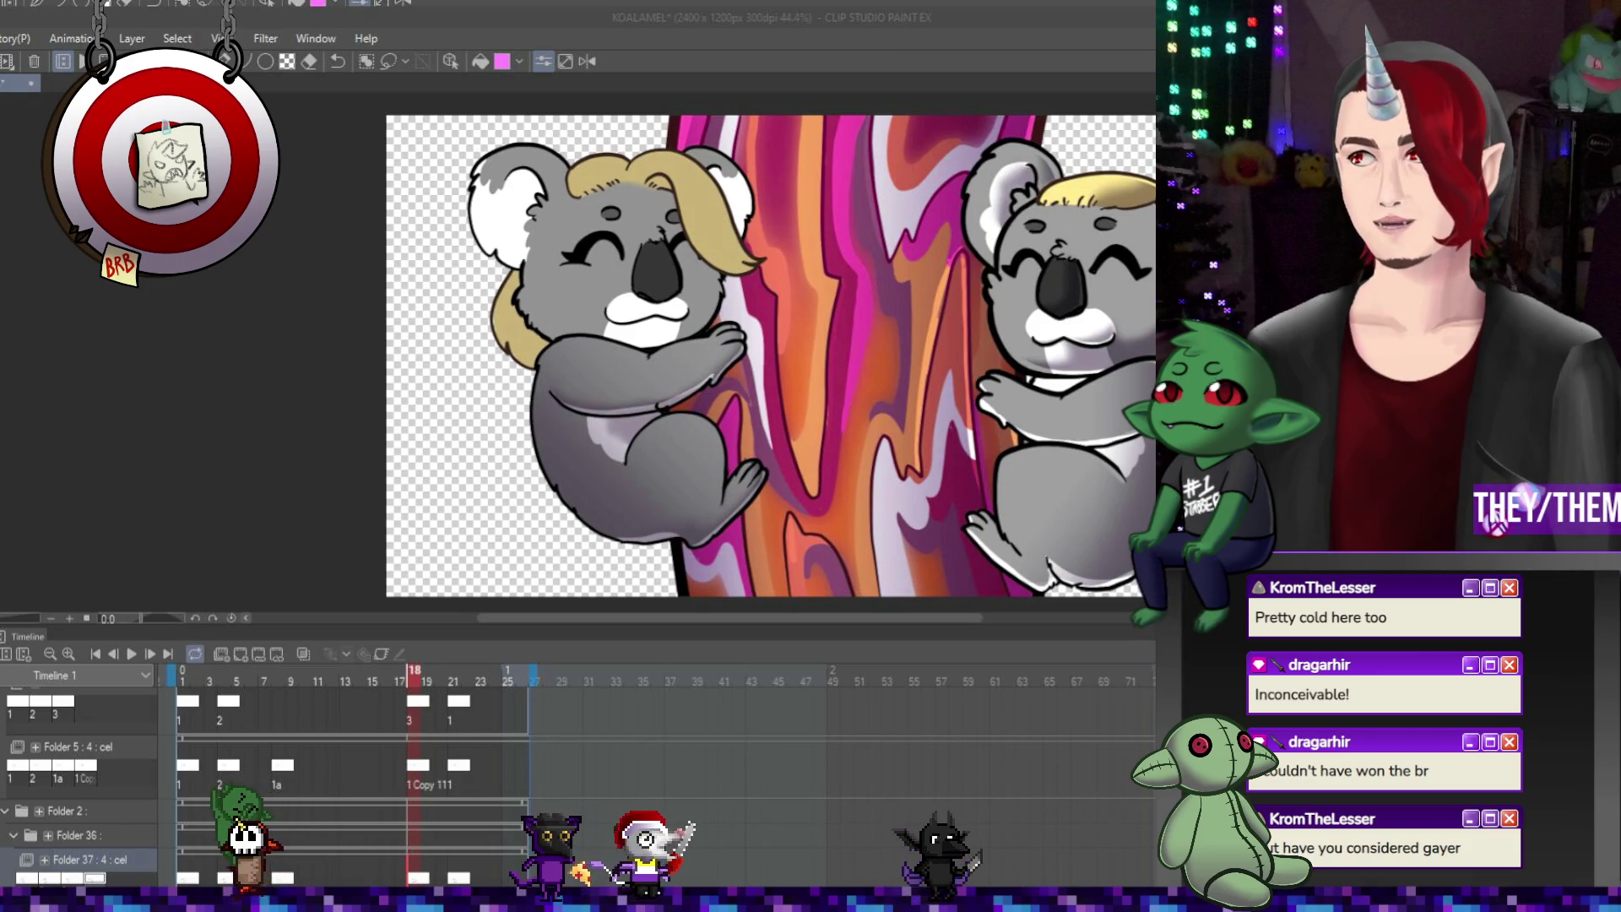
Zoom out to both koalas, play the animation from frame 21, then return to frame 5
{"action": "key", "text": "ctrl+minus"}
{"action": "scroll", "coordinate": [760, 346], "scroll_direction": "up", "scroll_amount": 4}
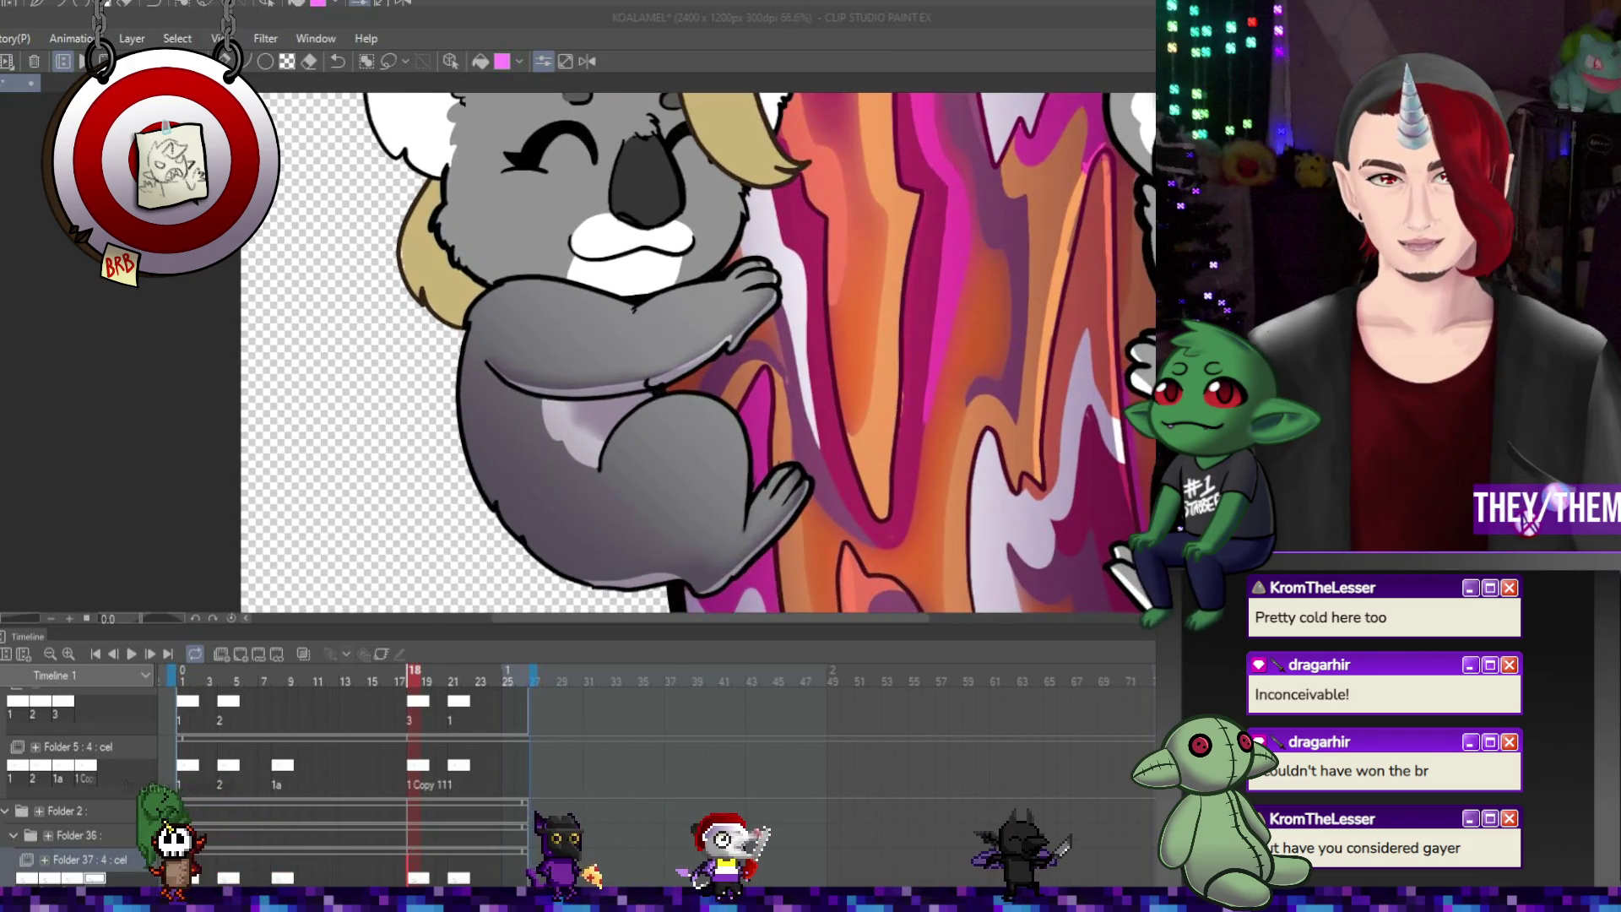
{"action": "scroll", "coordinate": [760, 346], "scroll_direction": "down", "scroll_amount": 4}
{"action": "scroll", "coordinate": [760, 346], "scroll_direction": "up", "scroll_amount": 1}
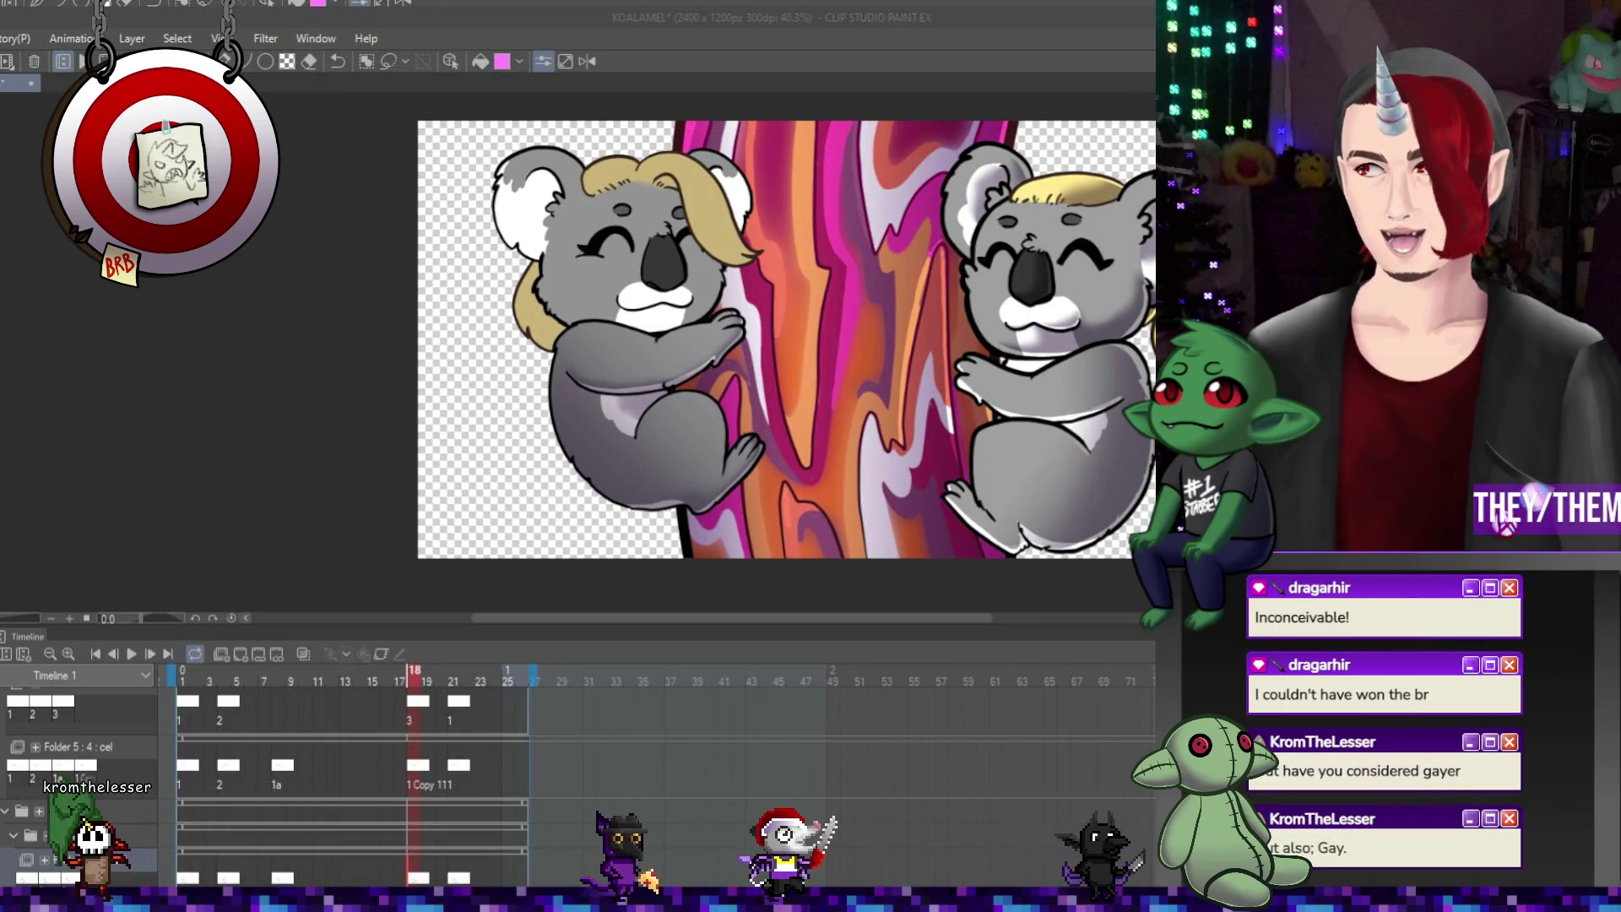
{"action": "scroll", "coordinate": [760, 346], "scroll_direction": "up", "scroll_amount": 2}
{"action": "scroll", "coordinate": [760, 346], "scroll_direction": "down", "scroll_amount": 3}
{"action": "scroll", "coordinate": [760, 346], "scroll_direction": "up", "scroll_amount": 2}
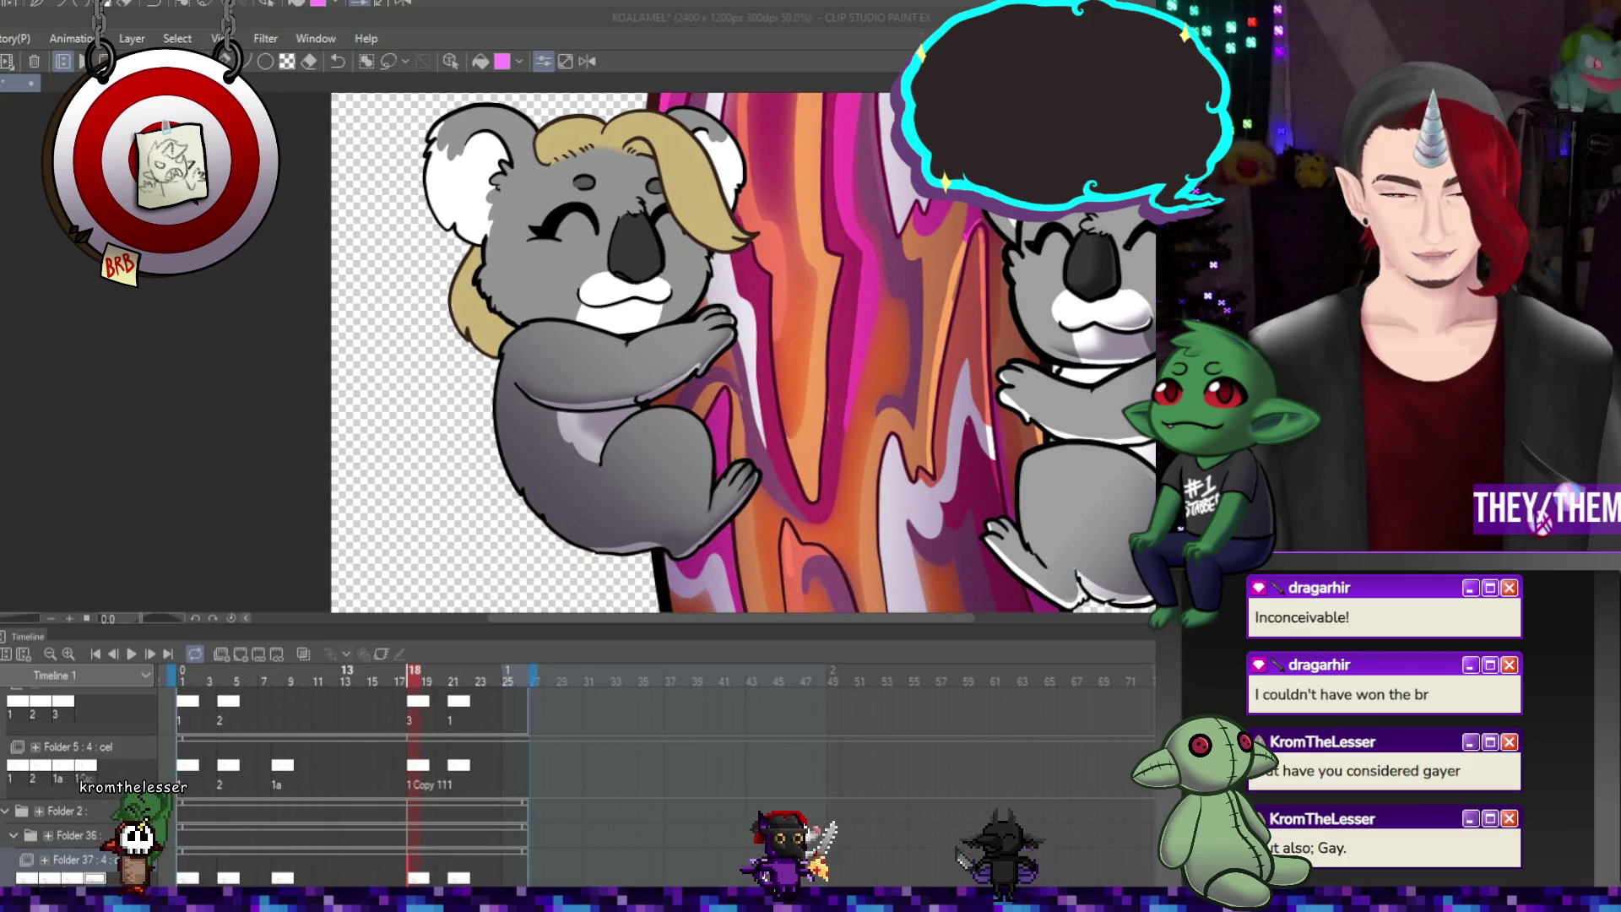
{"action": "left_click", "coordinate": [453, 675]}
{"action": "key", "text": "Return"}
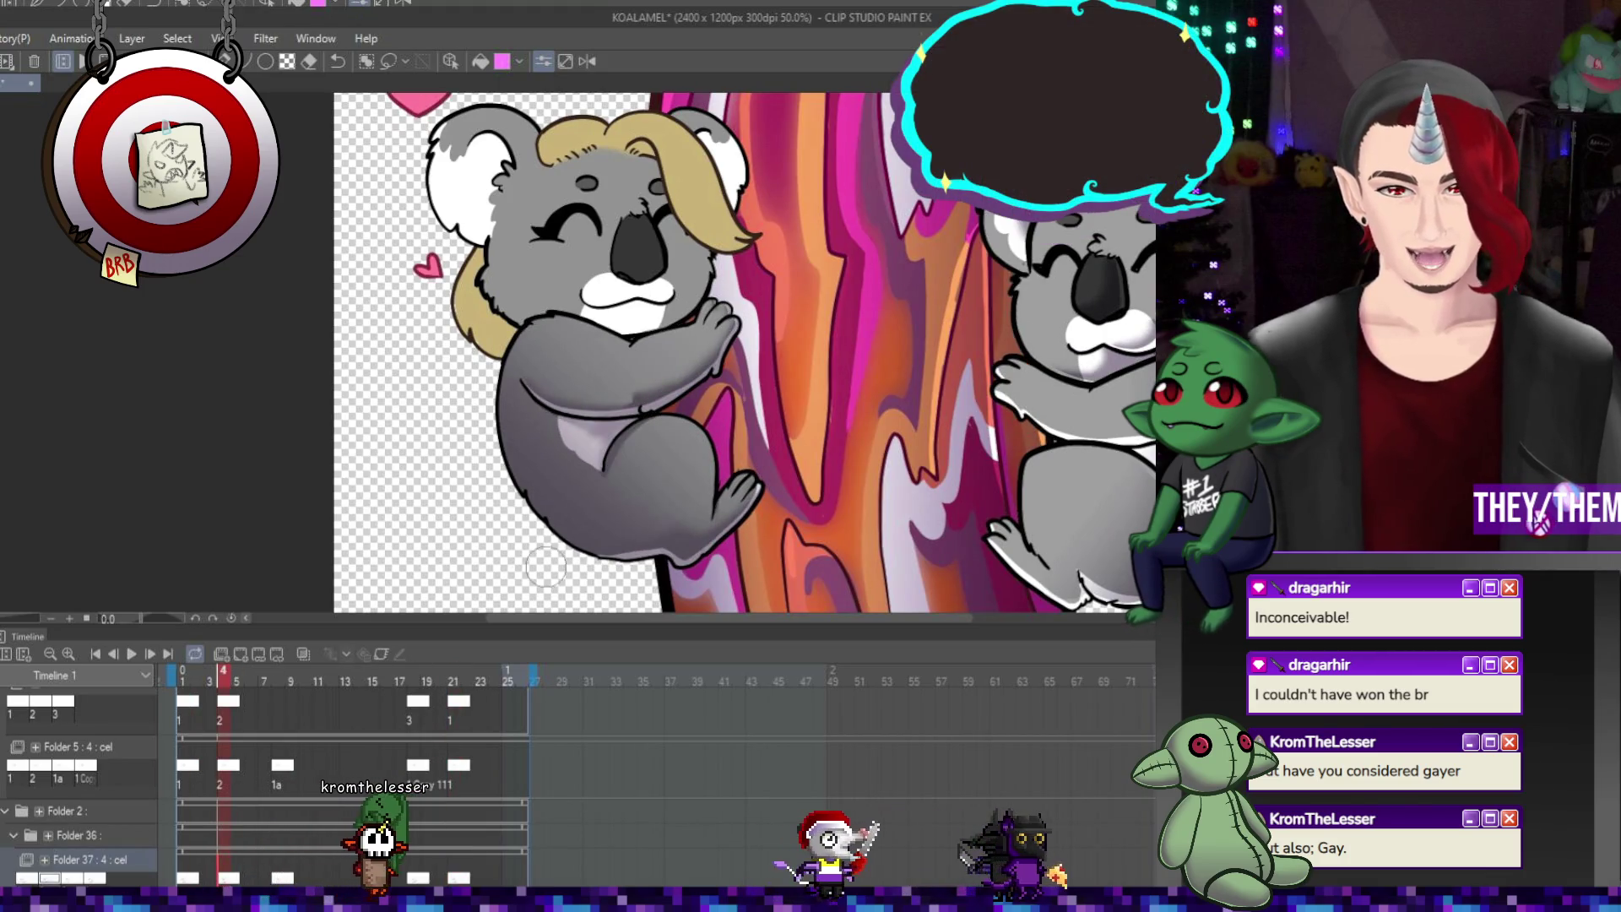
{"action": "scroll", "coordinate": [613, 464], "scroll_direction": "up", "scroll_amount": 1}
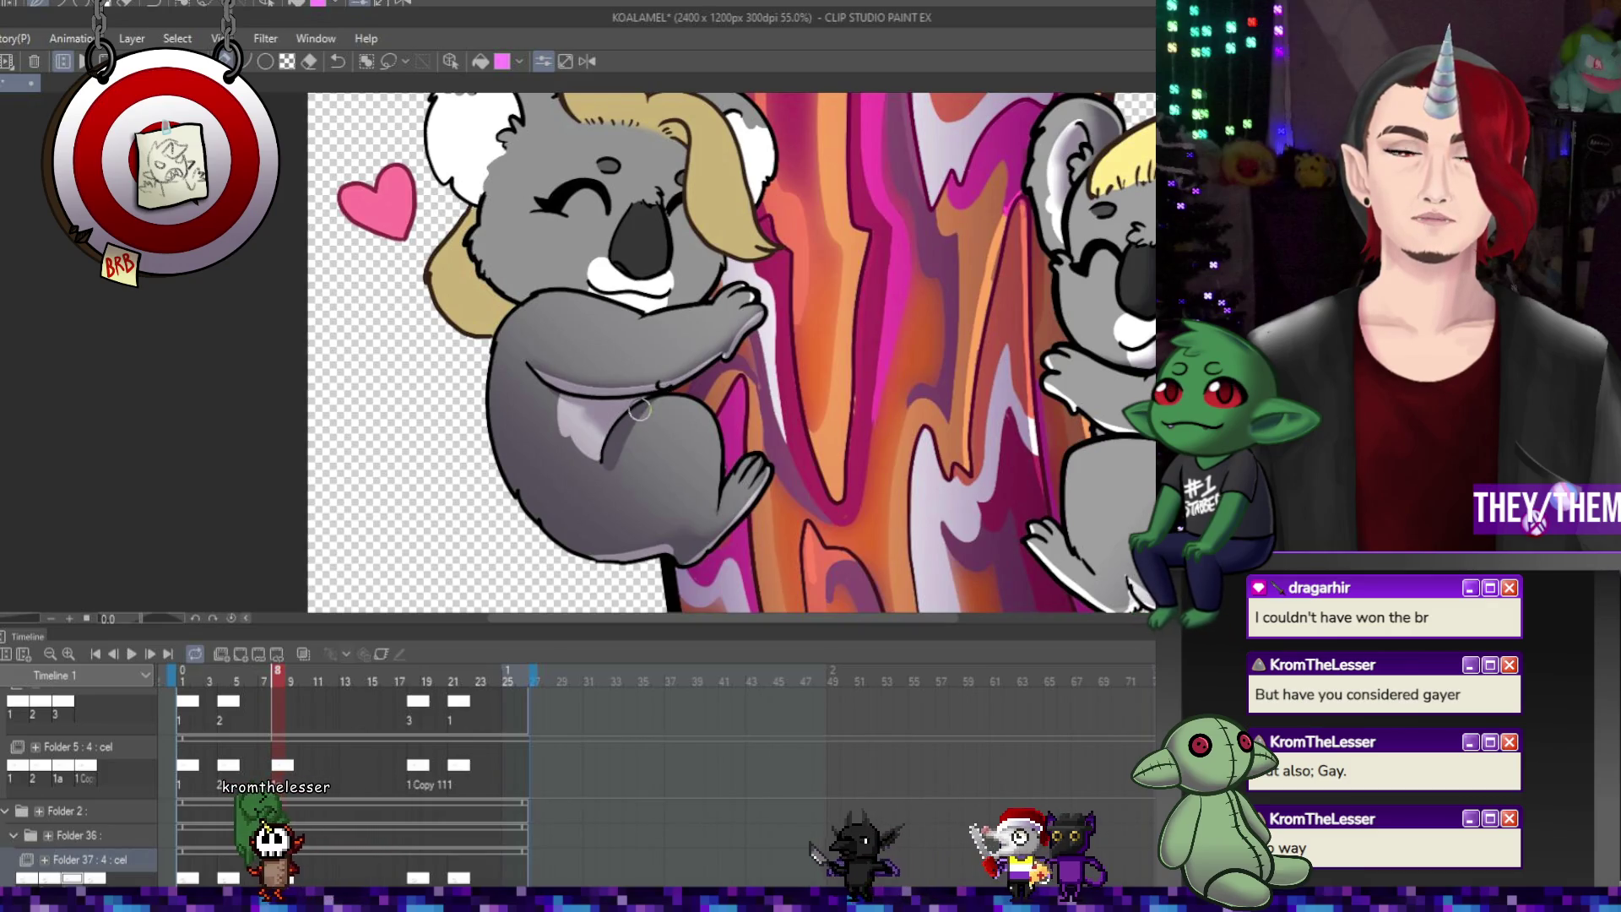
{"action": "left_click", "coordinate": [237, 676]}
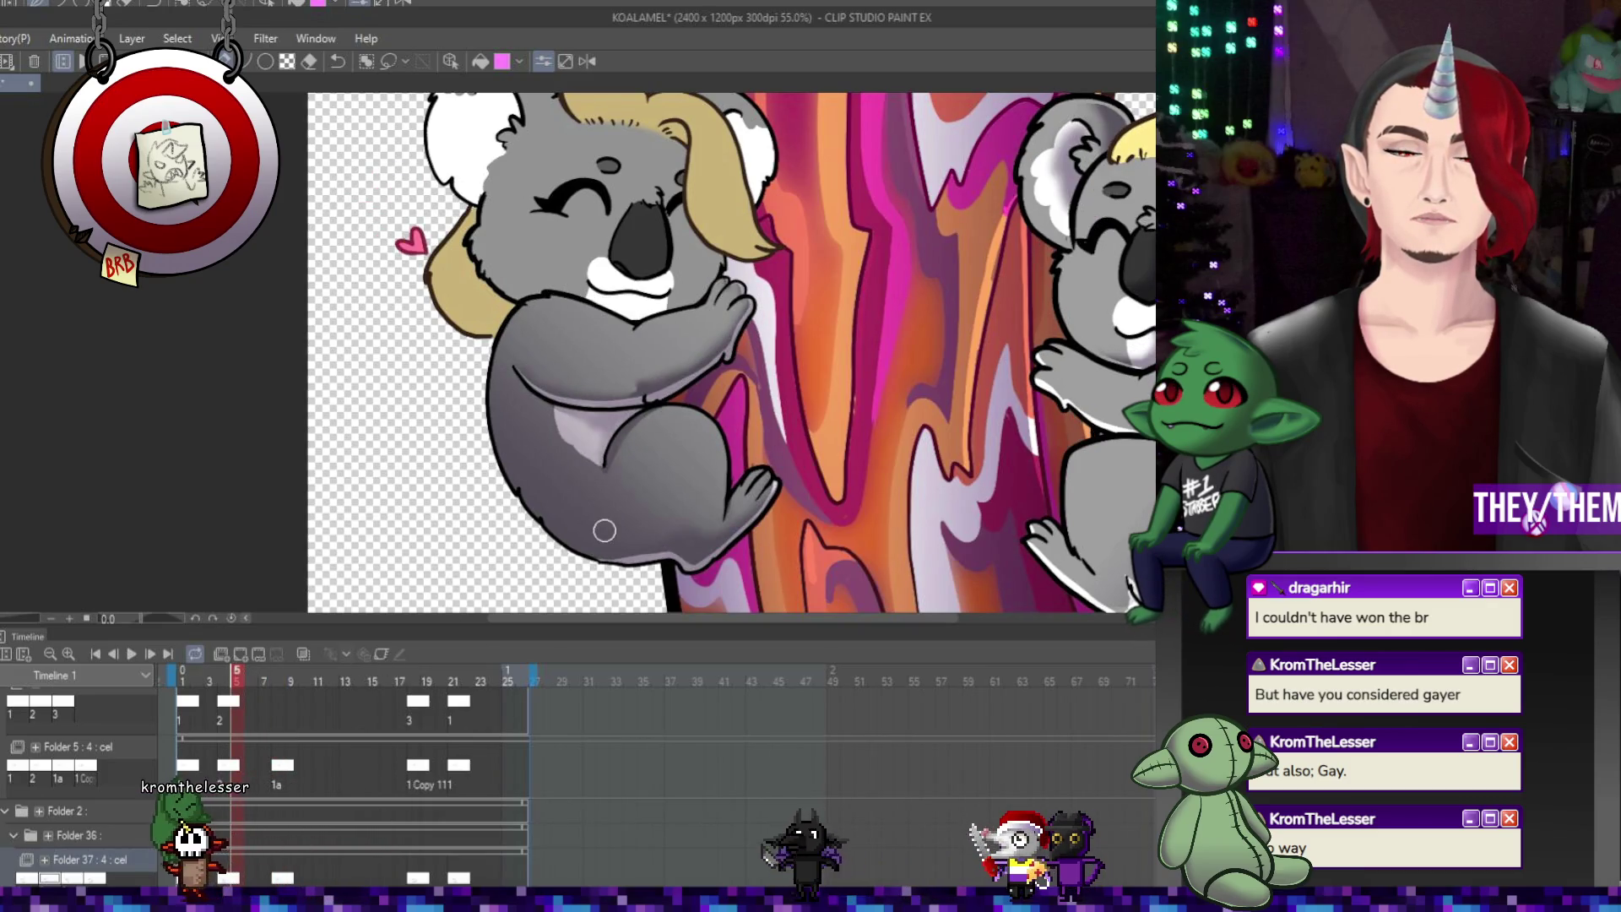
Inspect the cels at frames 1, 18, 21 and 4, step through to frame 18, then zoom out
{"action": "left_click", "coordinate": [182, 675]}
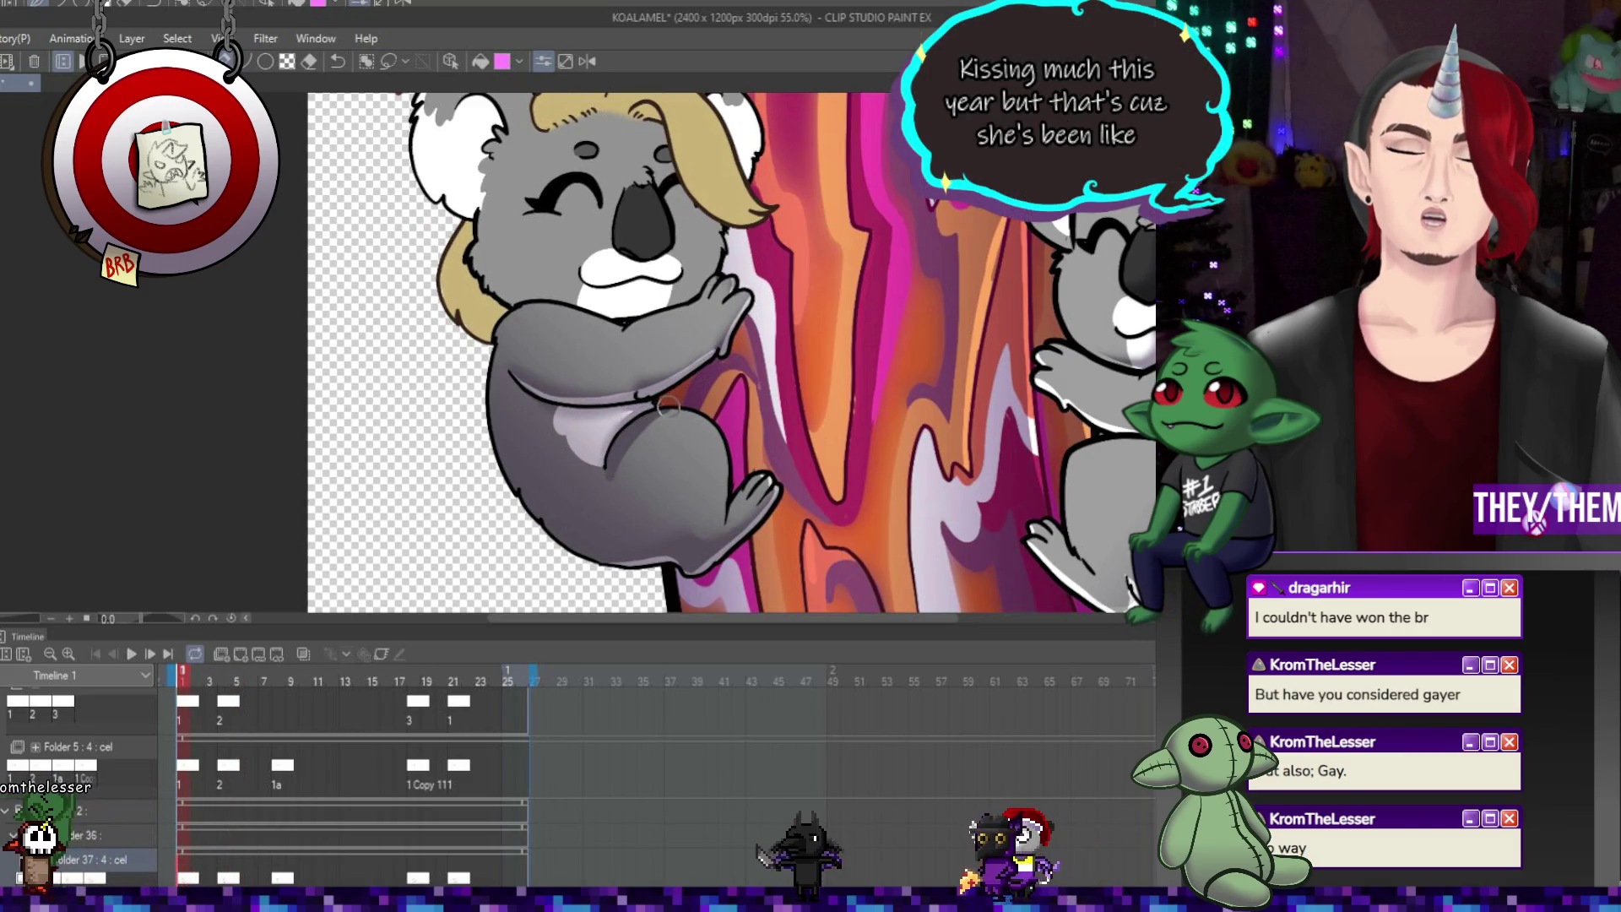
{"action": "left_click", "coordinate": [418, 771]}
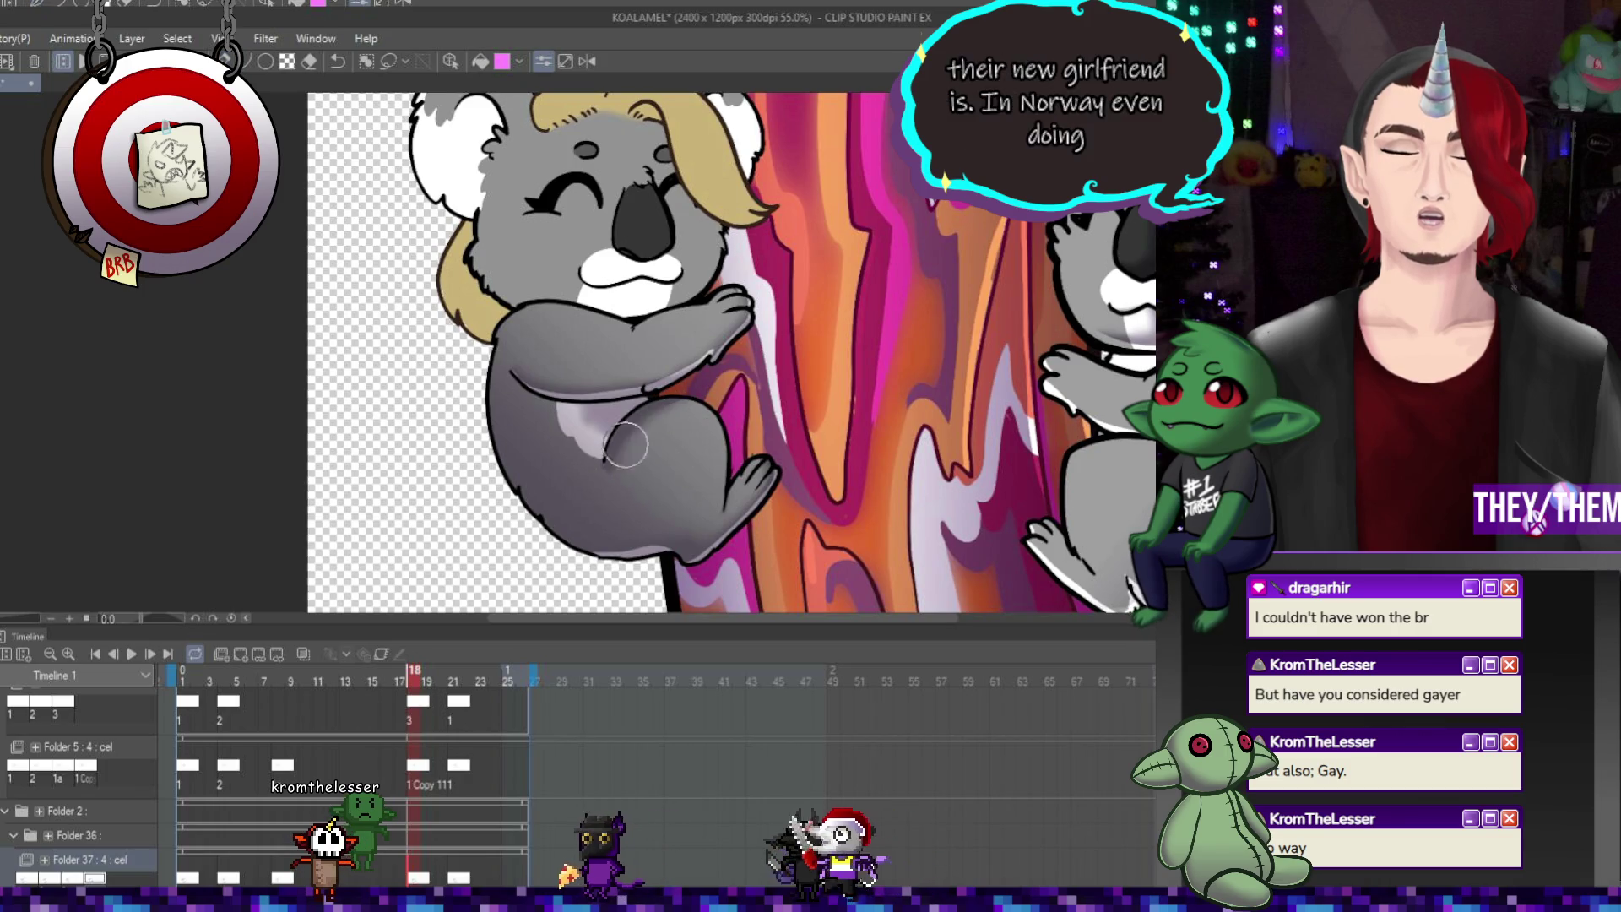
{"action": "left_click", "coordinate": [463, 771]}
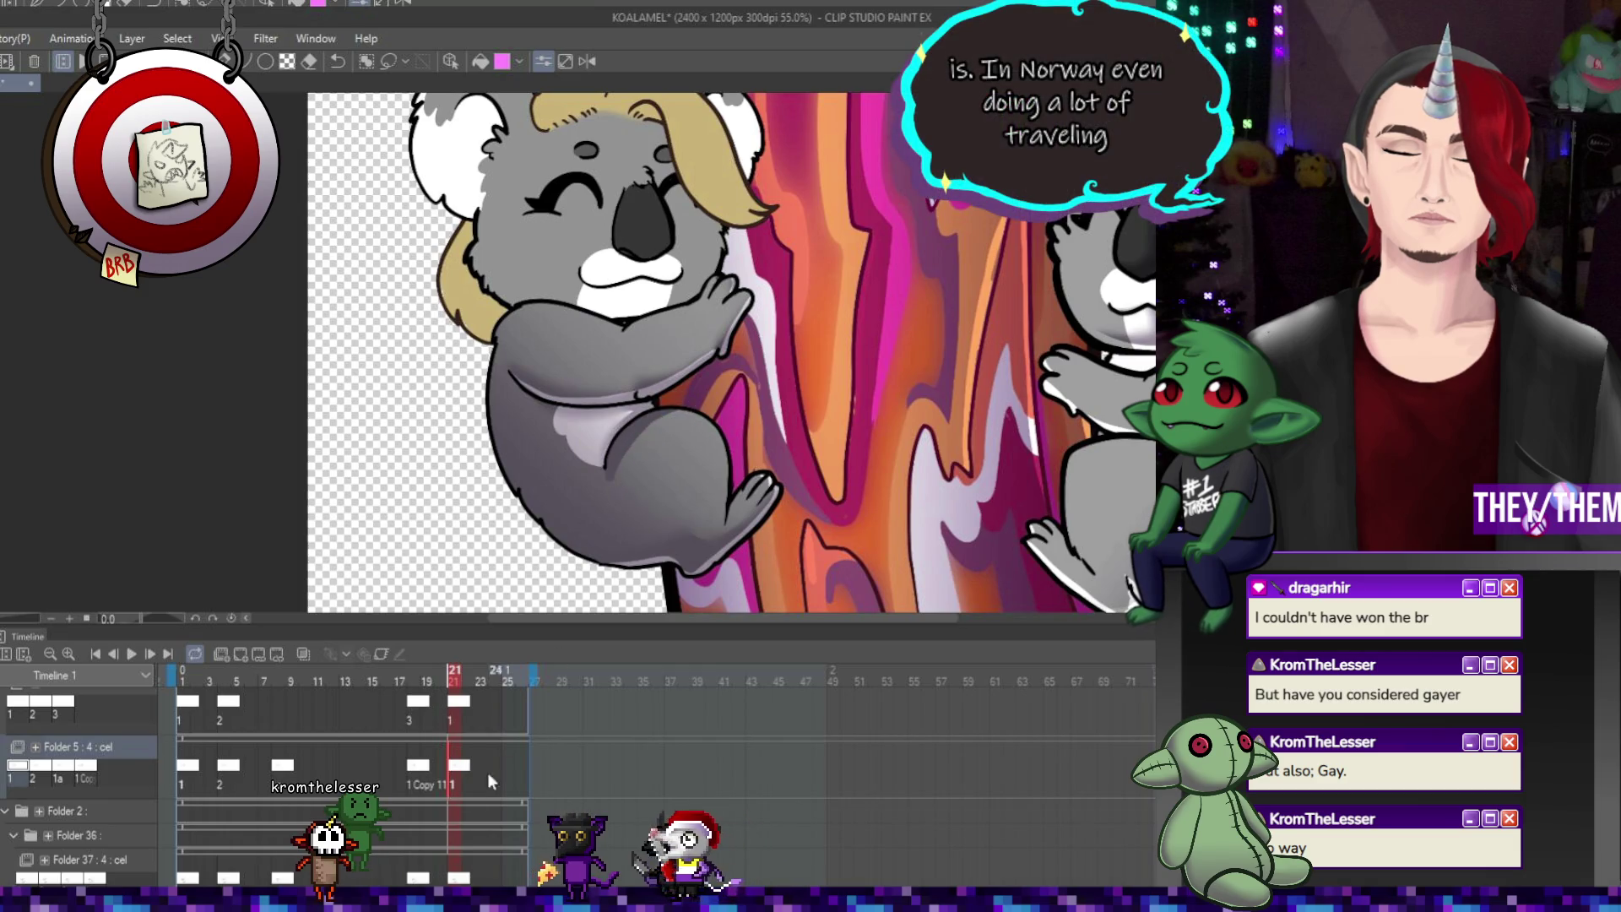
{"action": "left_click", "coordinate": [456, 878]}
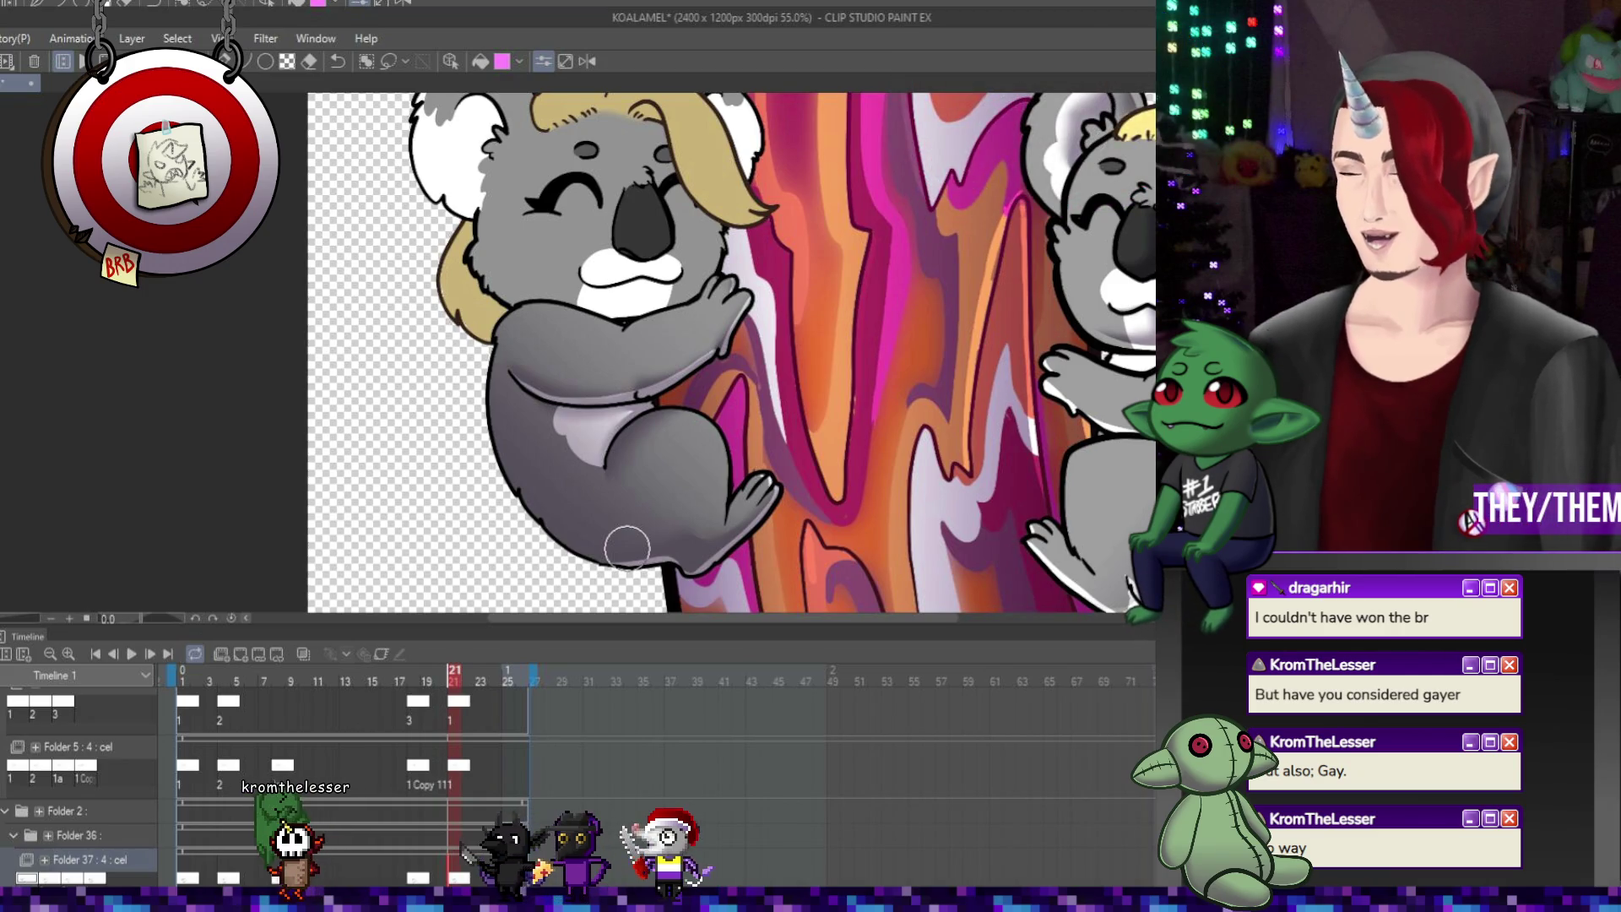
{"action": "left_click", "coordinate": [223, 765]}
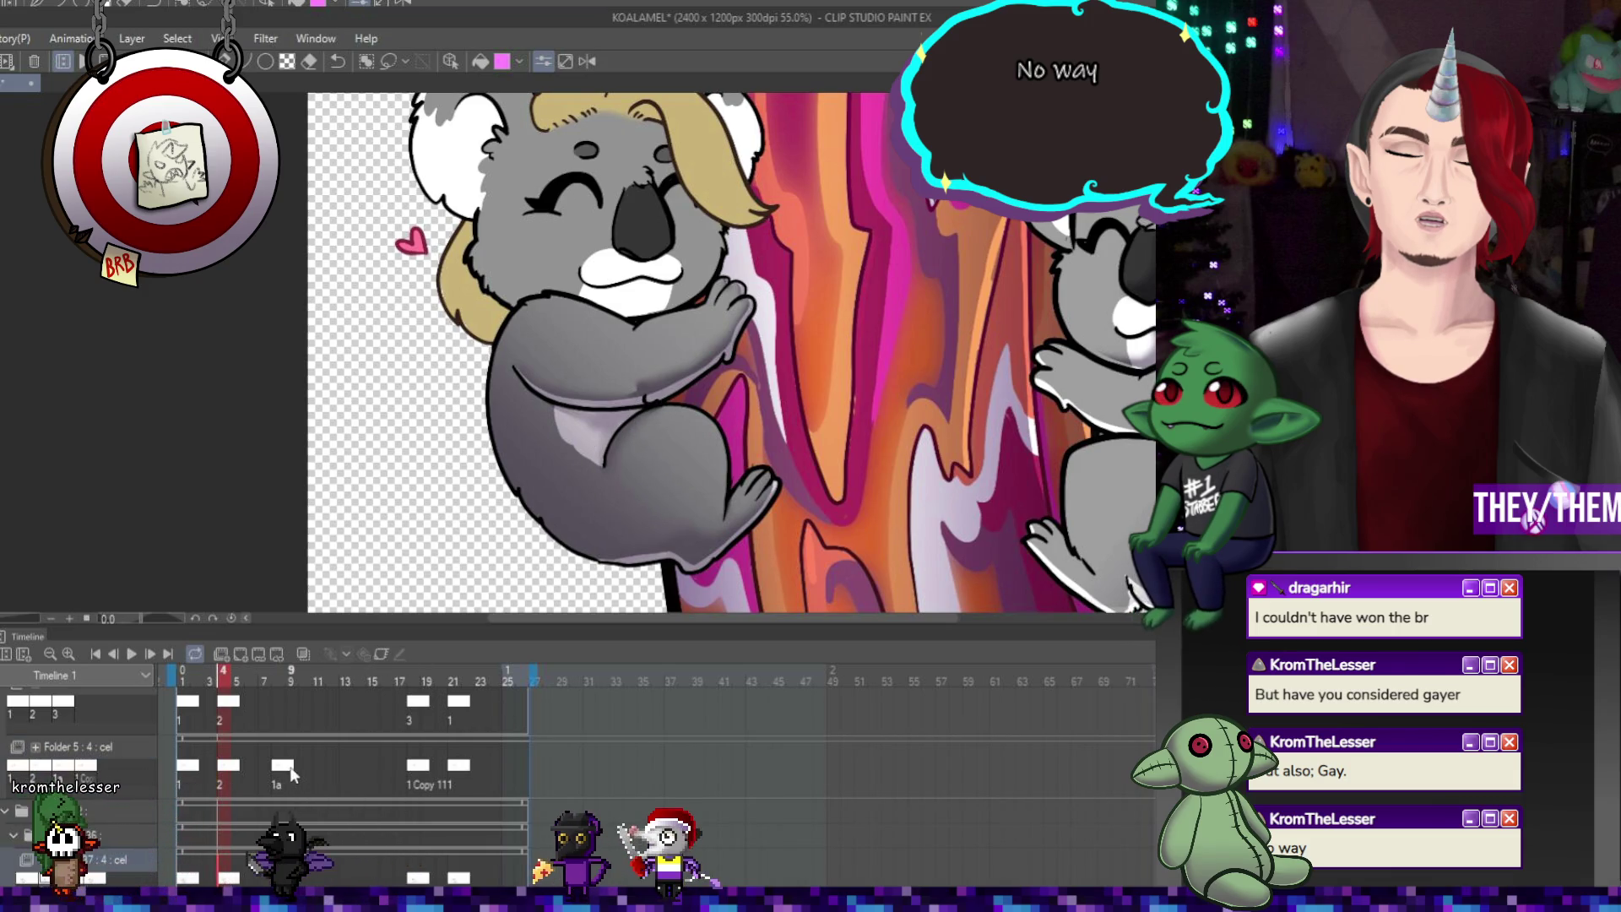
{"action": "key", "text": "Right"}
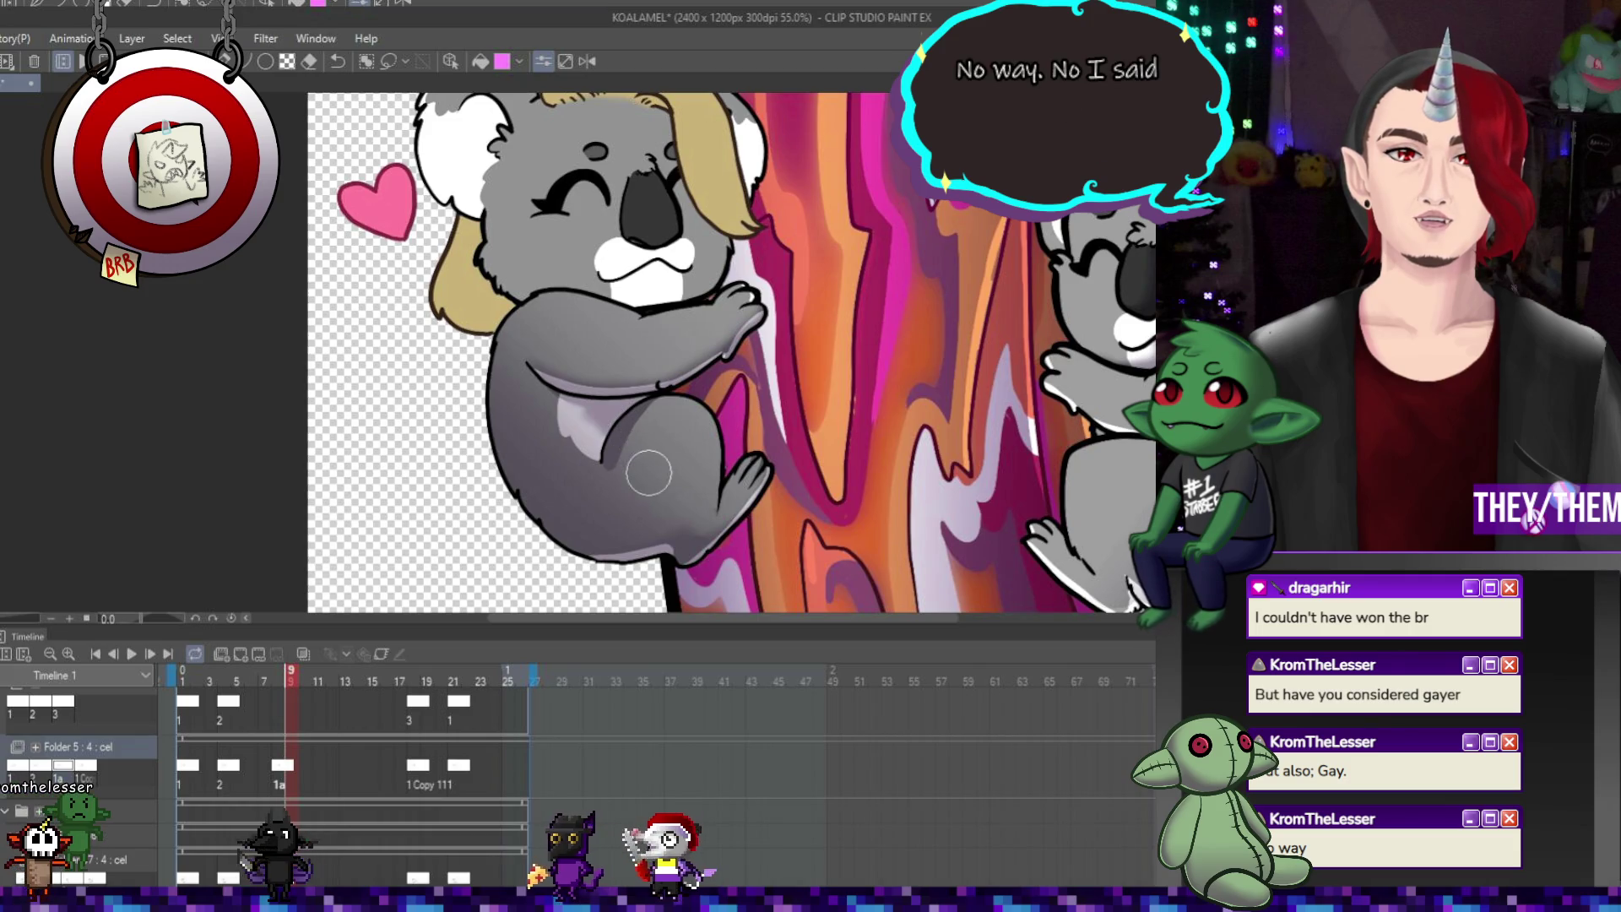
{"action": "key", "text": "Left"}
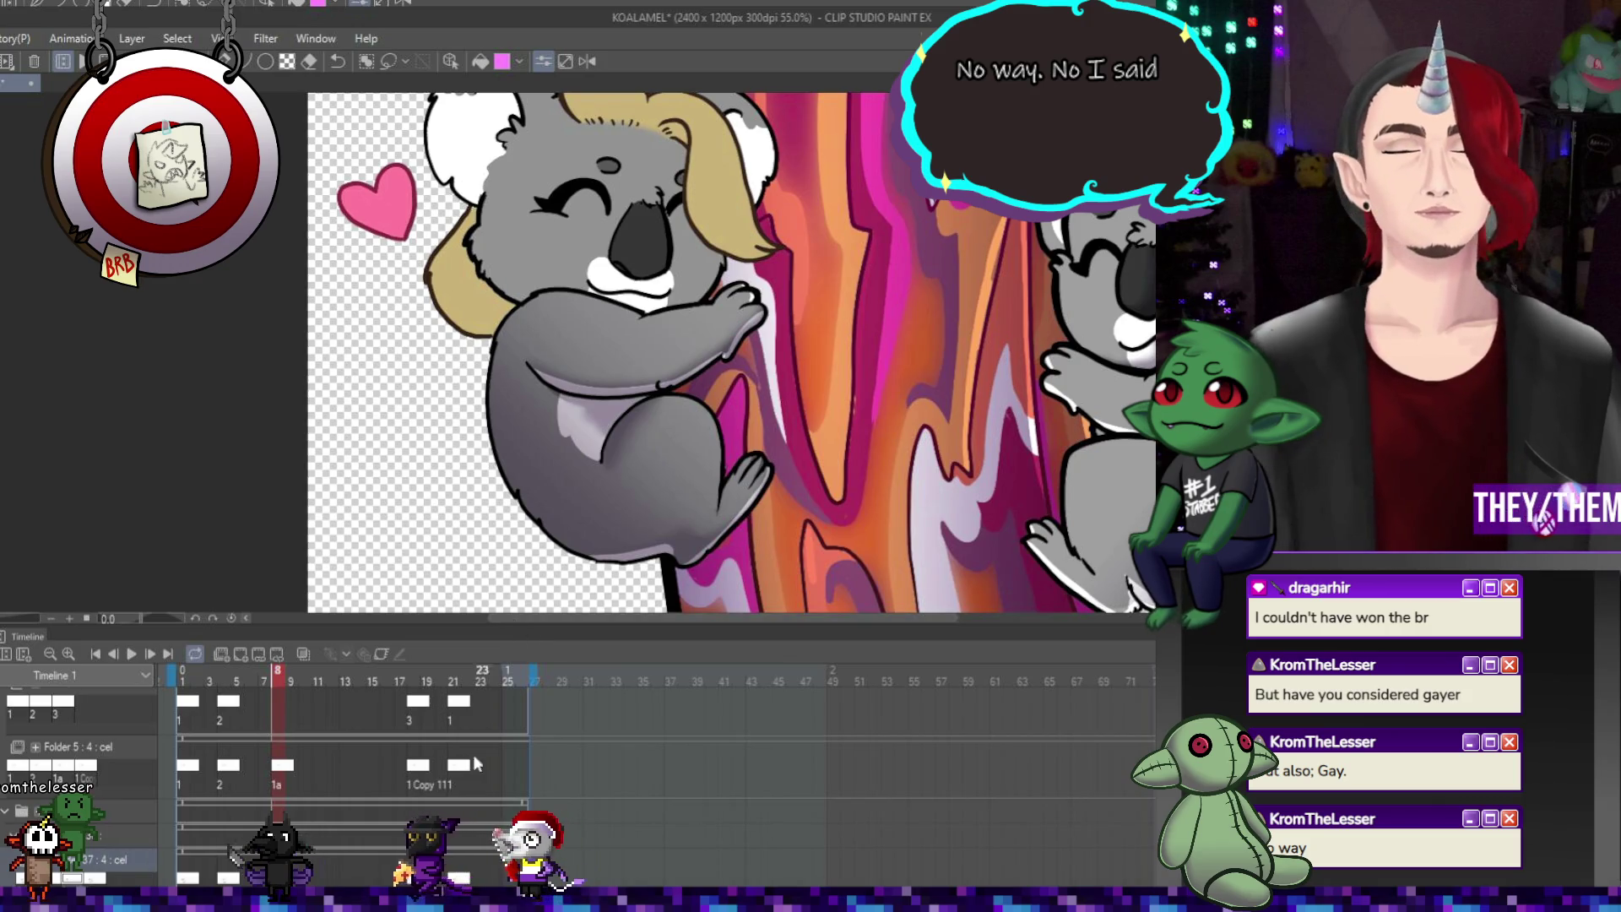
{"action": "key", "text": "Right"}
{"action": "scroll", "coordinate": [560, 499], "scroll_direction": "down", "scroll_amount": 3}
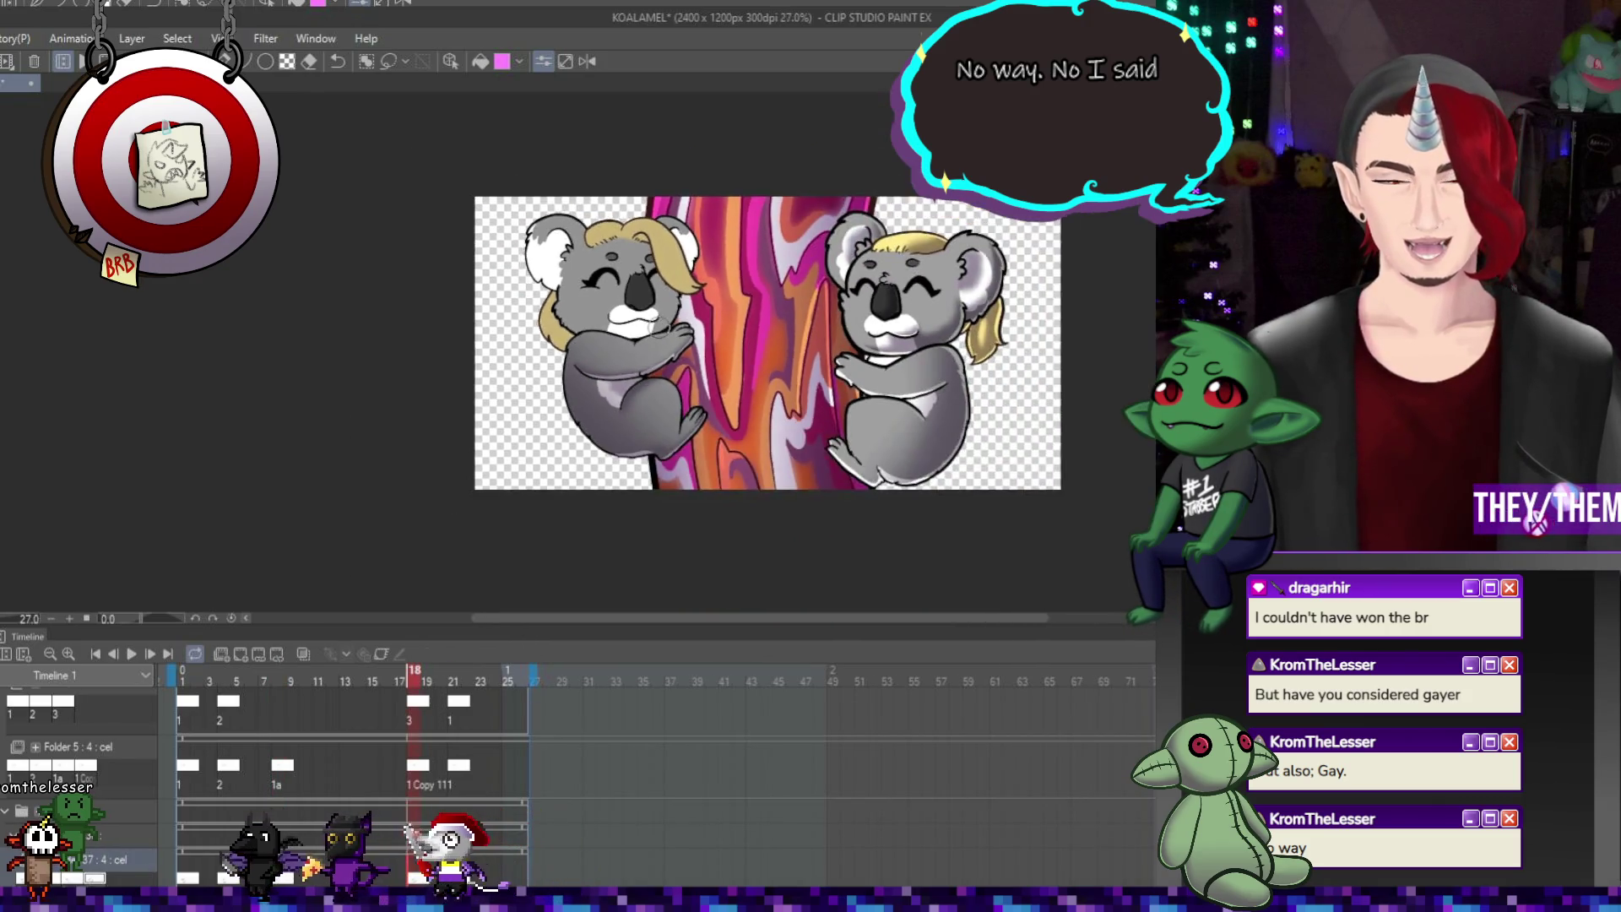
Play the animation once to watch the hearts pulse, stop it, and return to frame 1 of Folder 37
{"action": "scroll", "coordinate": [608, 332], "scroll_direction": "up", "scroll_amount": 1}
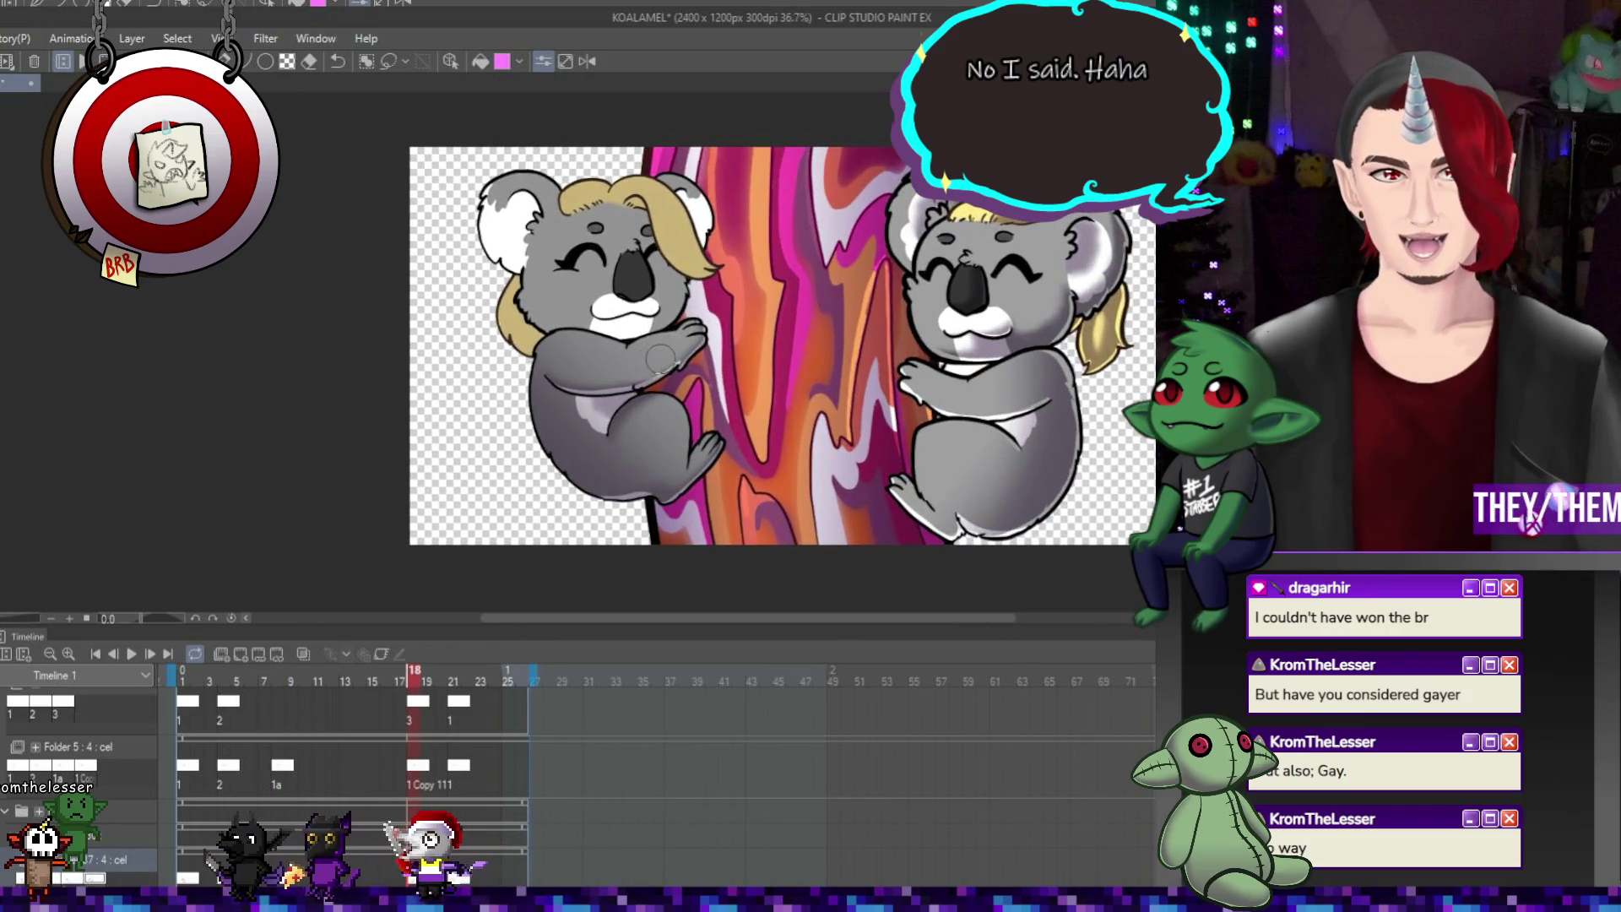
{"action": "left_click", "coordinate": [131, 653]}
{"action": "scroll", "coordinate": [667, 392], "scroll_direction": "down", "scroll_amount": 1}
{"action": "scroll", "coordinate": [668, 393], "scroll_direction": "up", "scroll_amount": 2}
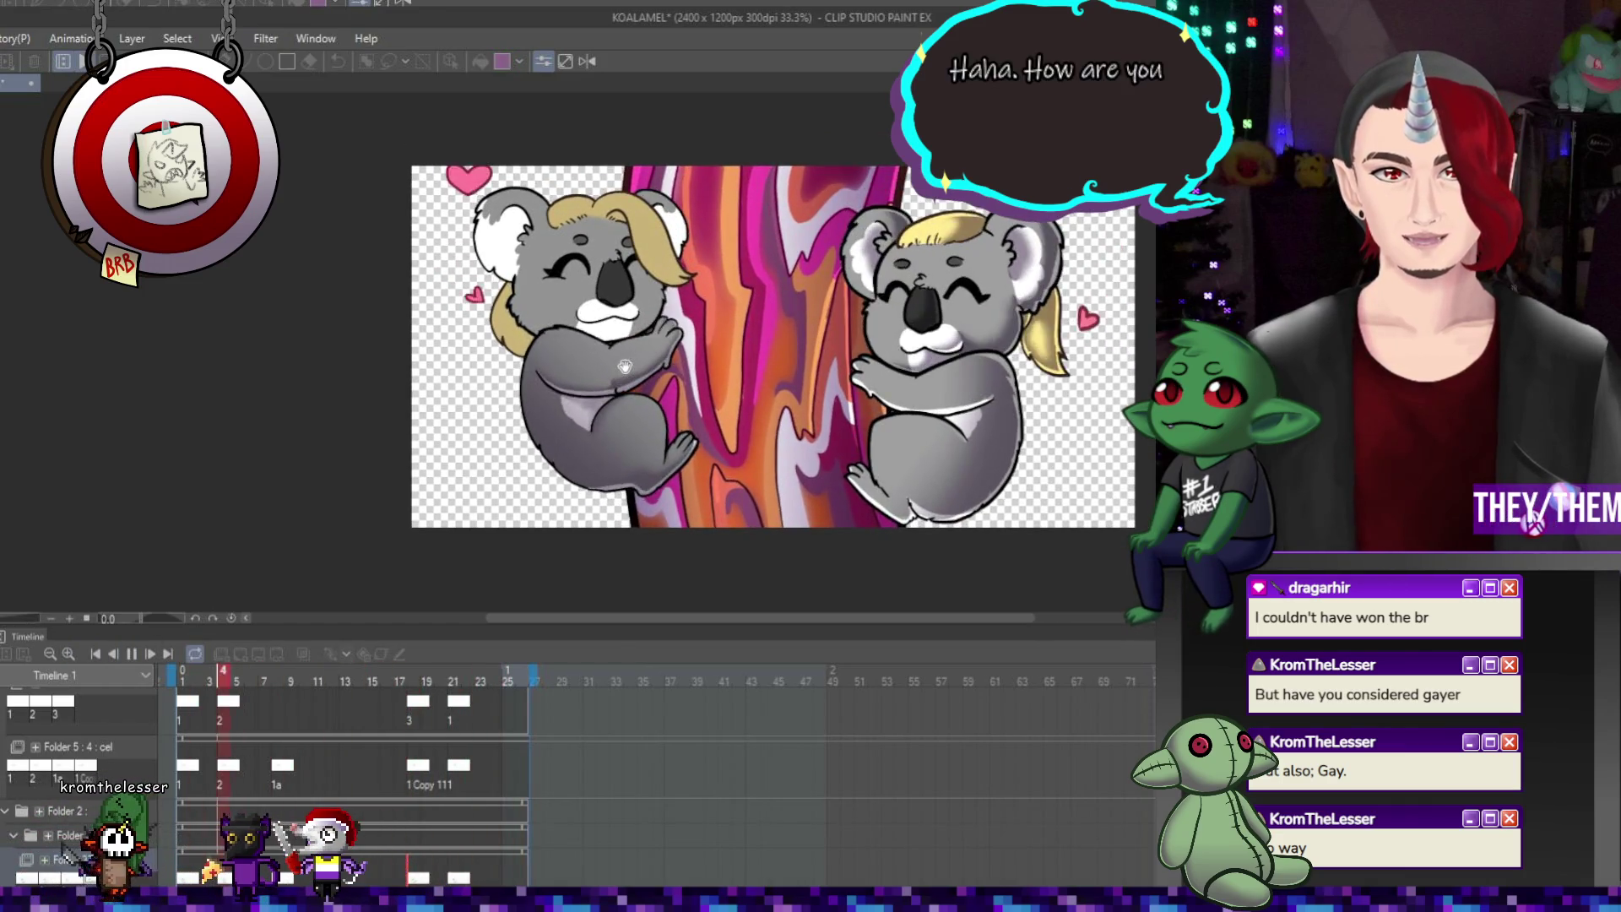
{"action": "scroll", "coordinate": [650, 388], "scroll_direction": "up", "scroll_amount": 1}
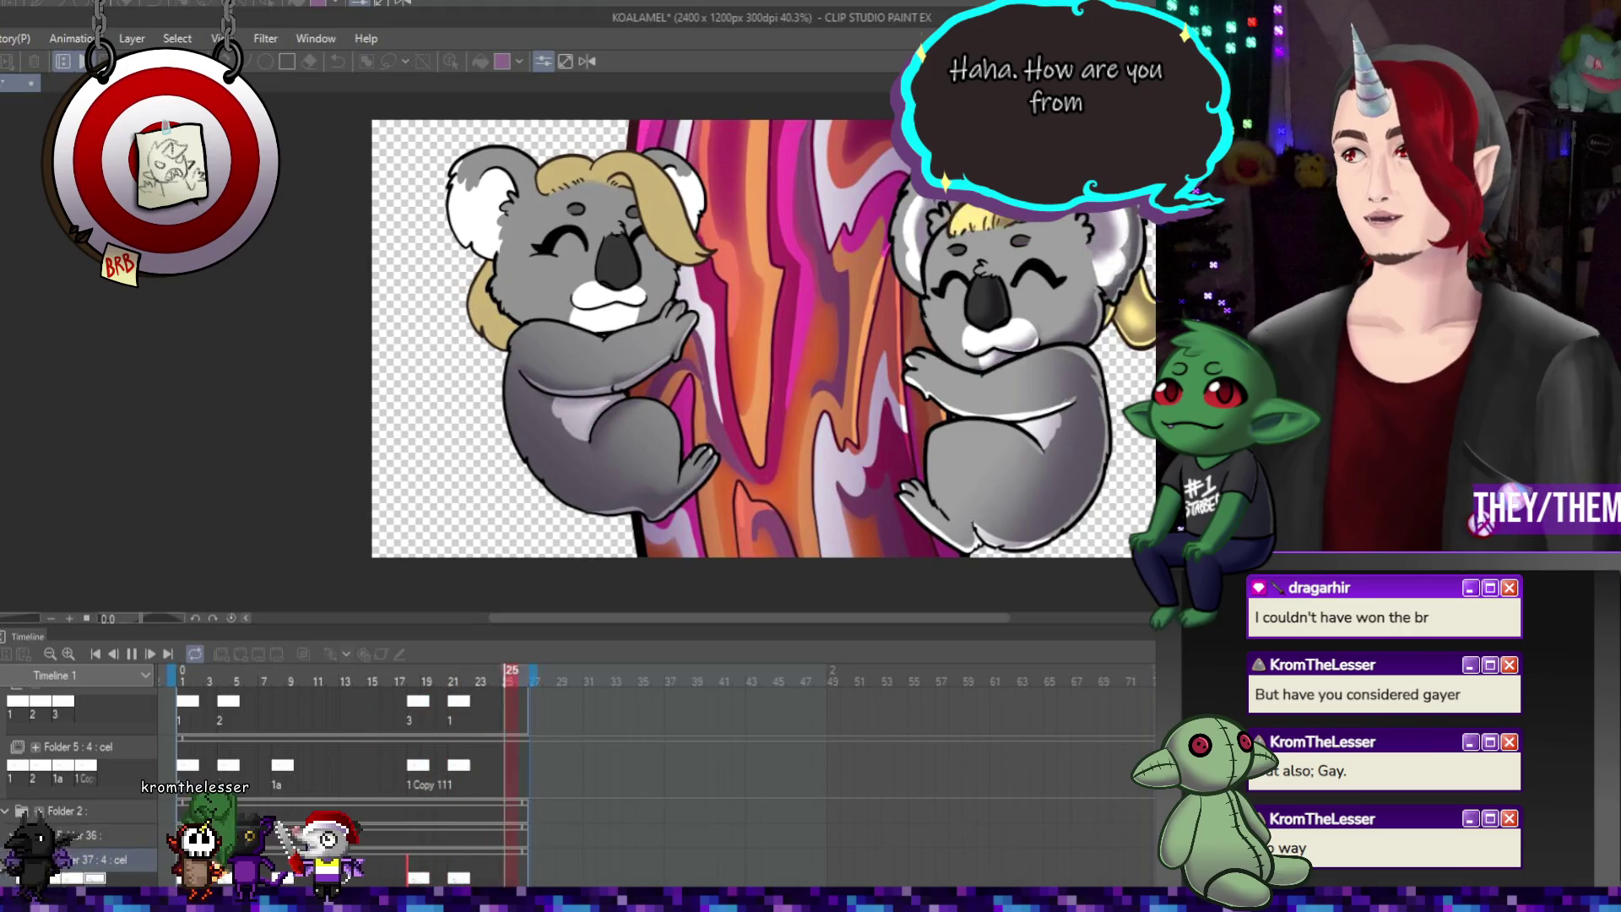
{"action": "left_click", "coordinate": [131, 653]}
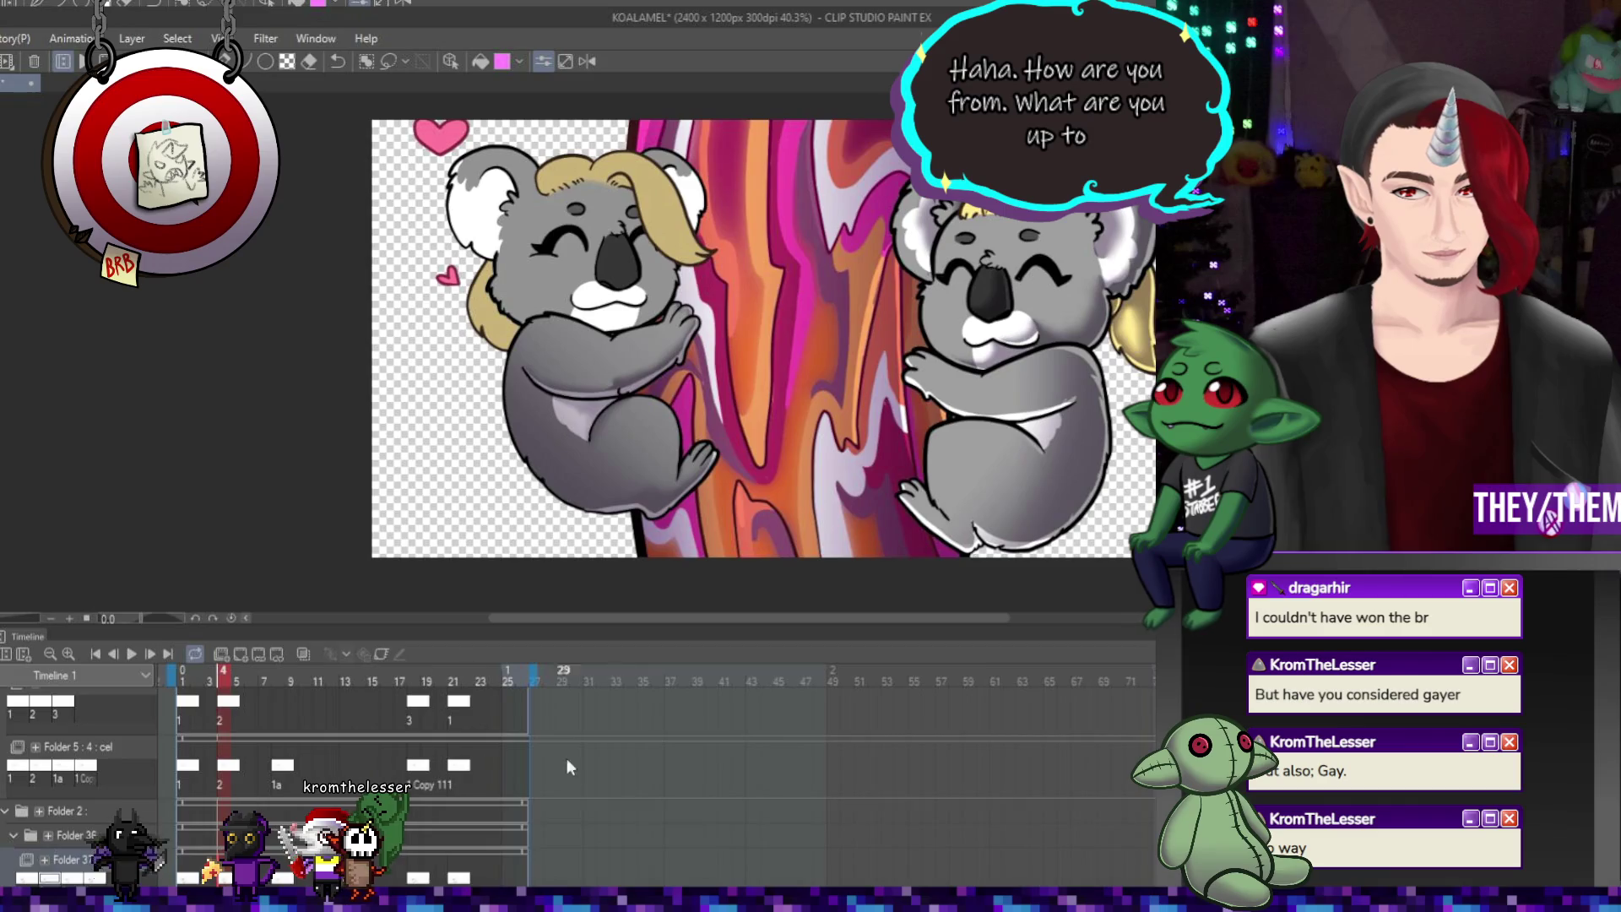
{"action": "scroll", "coordinate": [566, 759], "scroll_direction": "down", "scroll_amount": 3}
{"action": "left_click", "coordinate": [180, 790]}
{"action": "left_click", "coordinate": [182, 801]}
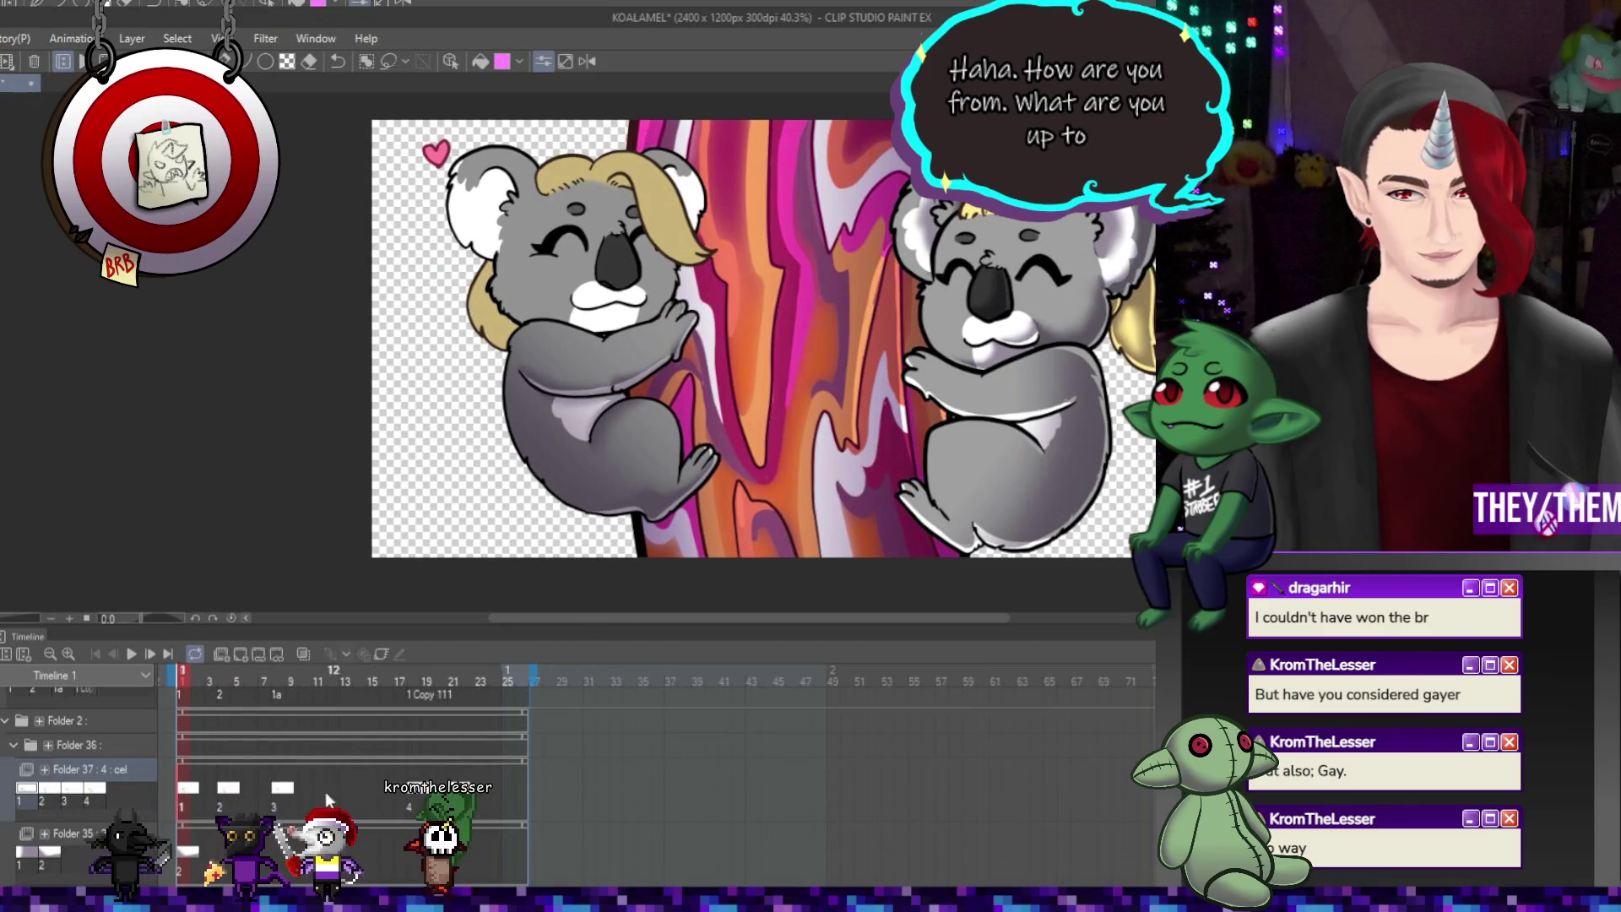
Check the koala poses at frames 4, 18, 21 and 19, then revisit frames 1 and 4
{"action": "scroll", "coordinate": [647, 429], "scroll_direction": "up", "scroll_amount": 1}
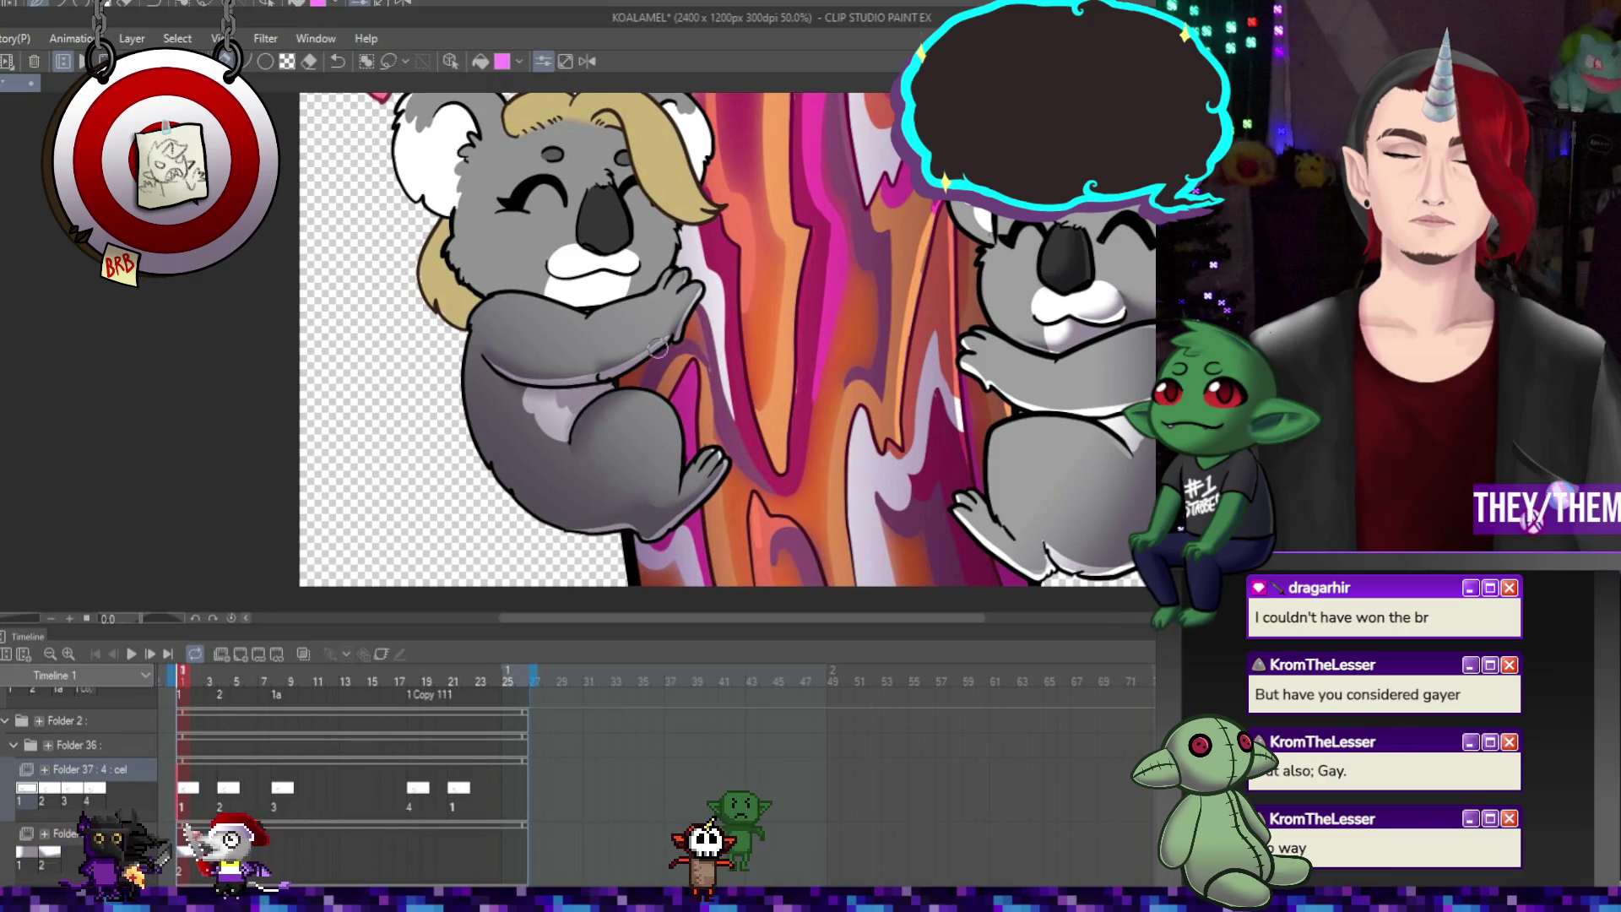
{"action": "left_click", "coordinate": [227, 796]}
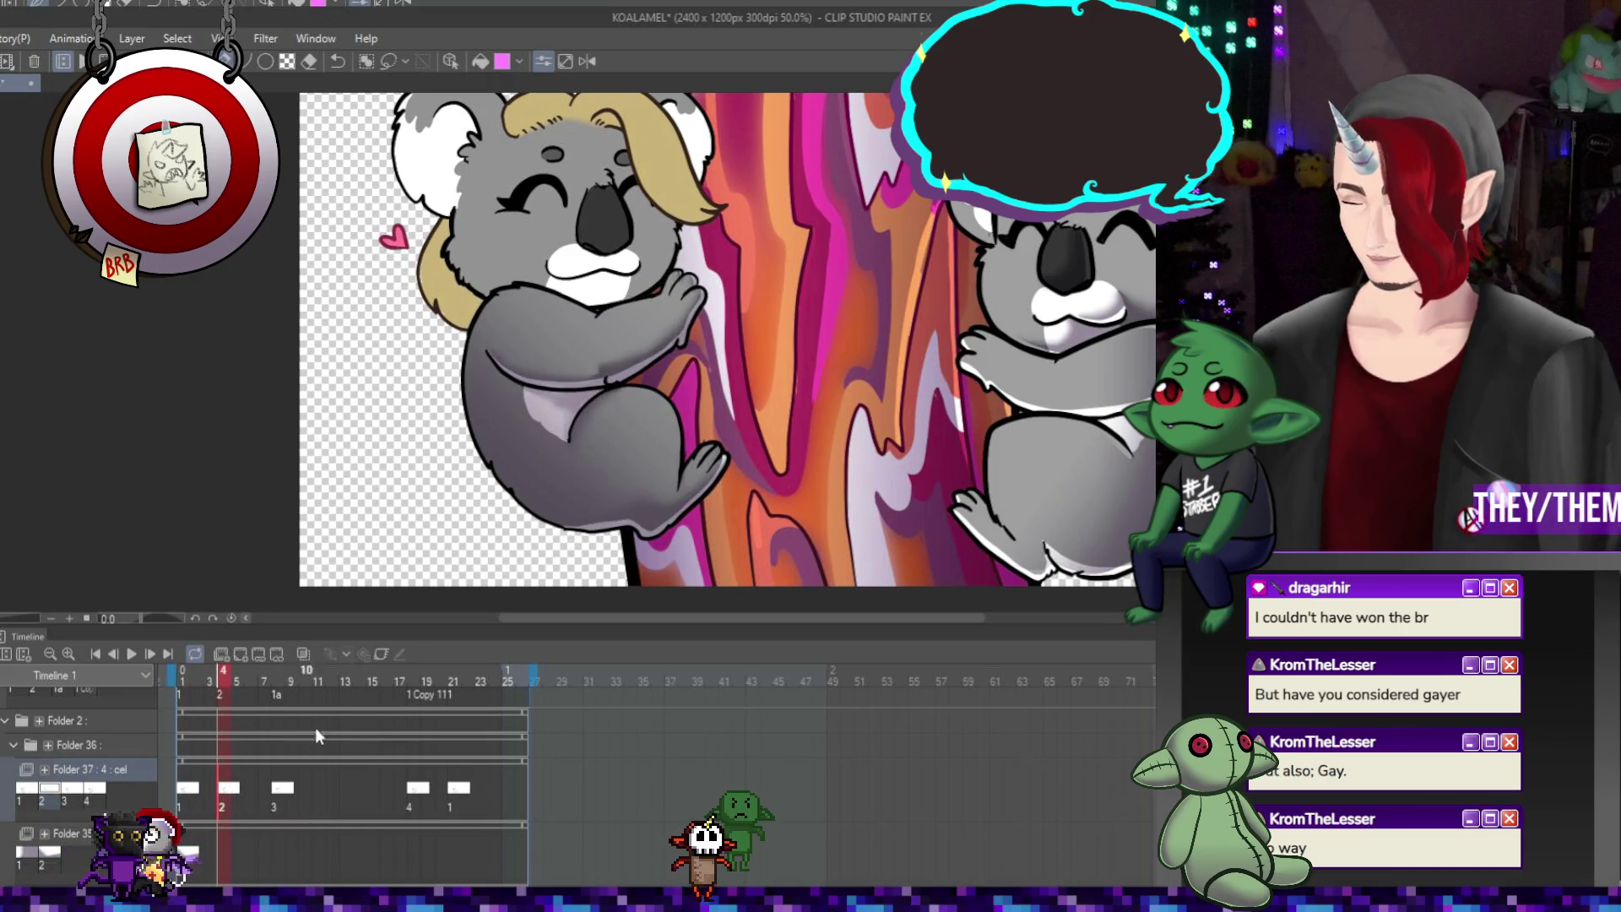
{"action": "left_click", "coordinate": [417, 794]}
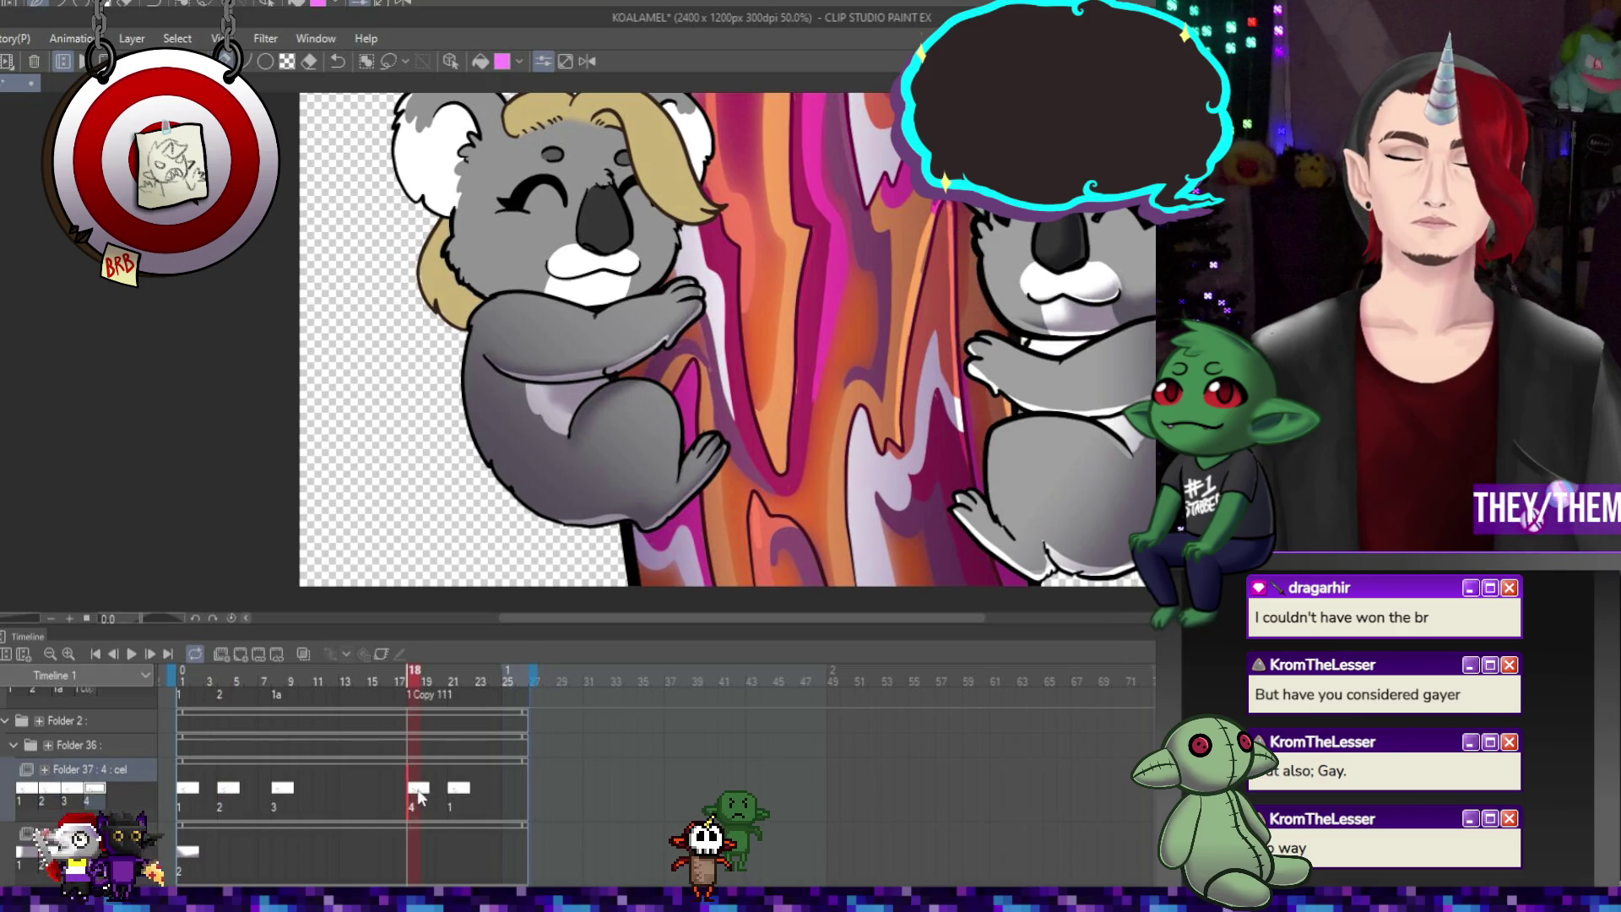
{"action": "left_click", "coordinate": [457, 792]}
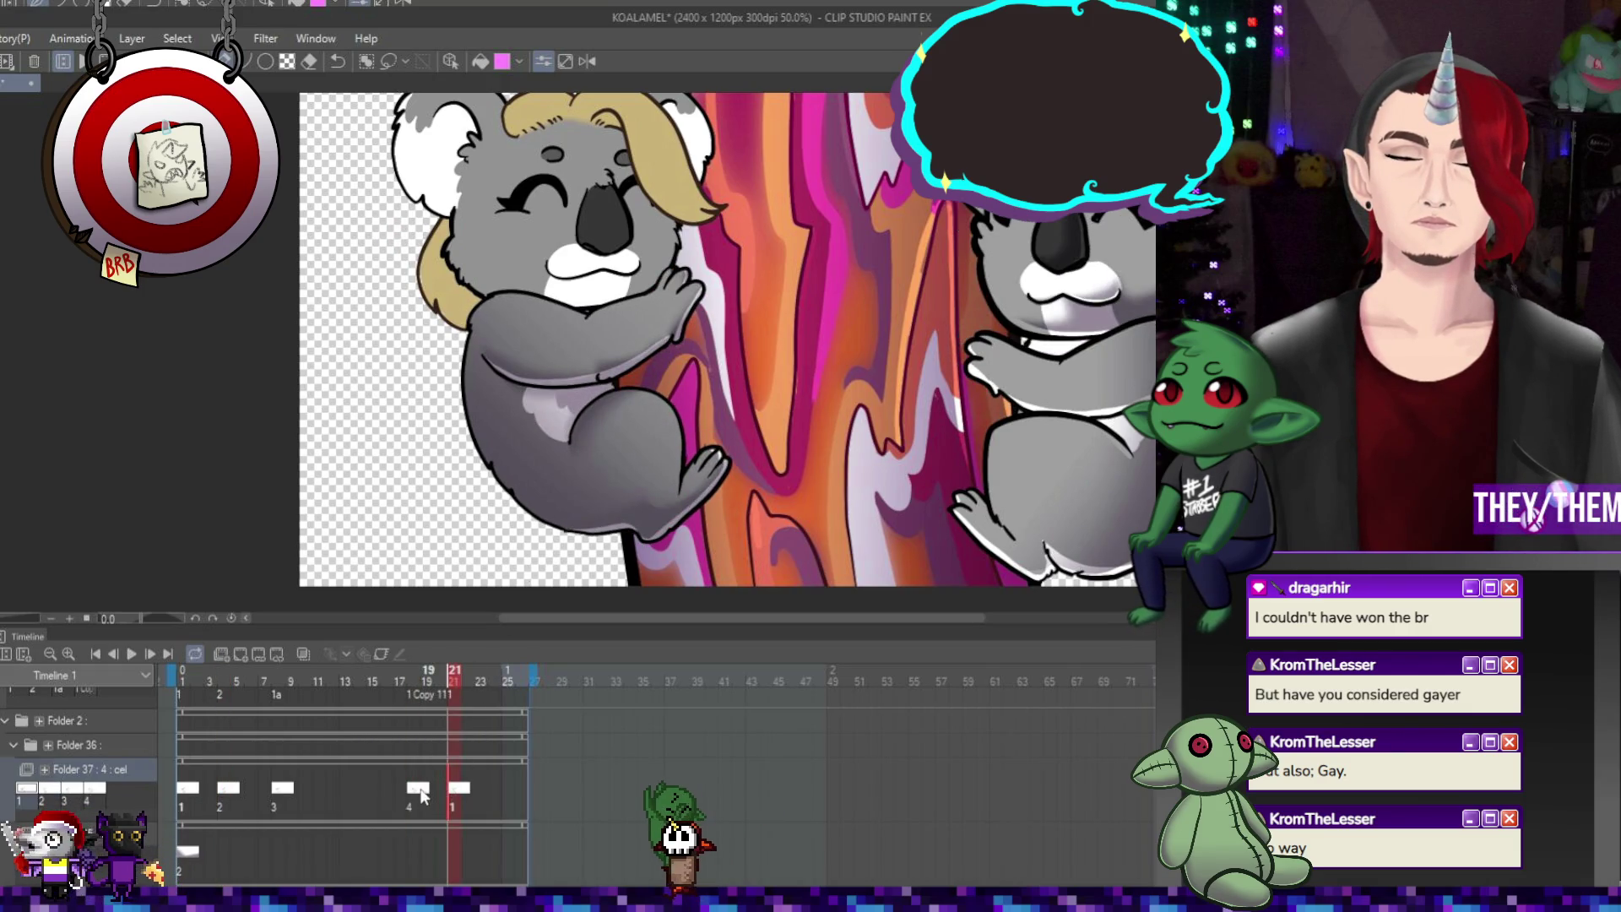
{"action": "left_click", "coordinate": [422, 795]}
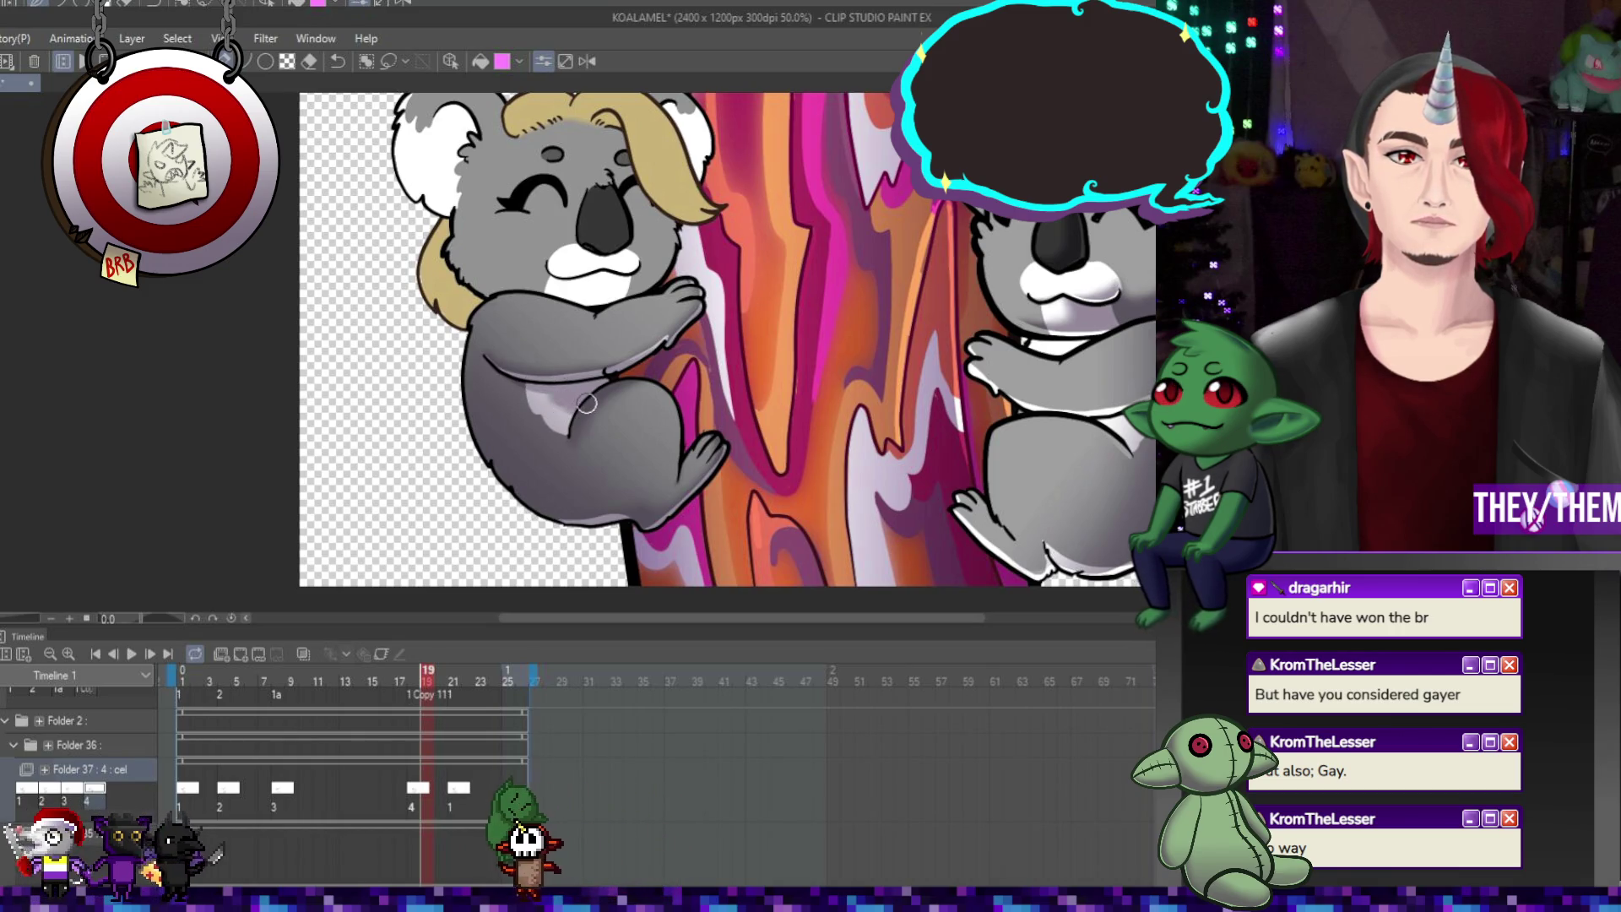
{"action": "key", "text": "Right"}
{"action": "key", "text": "Right"}
{"action": "key", "text": "Right"}
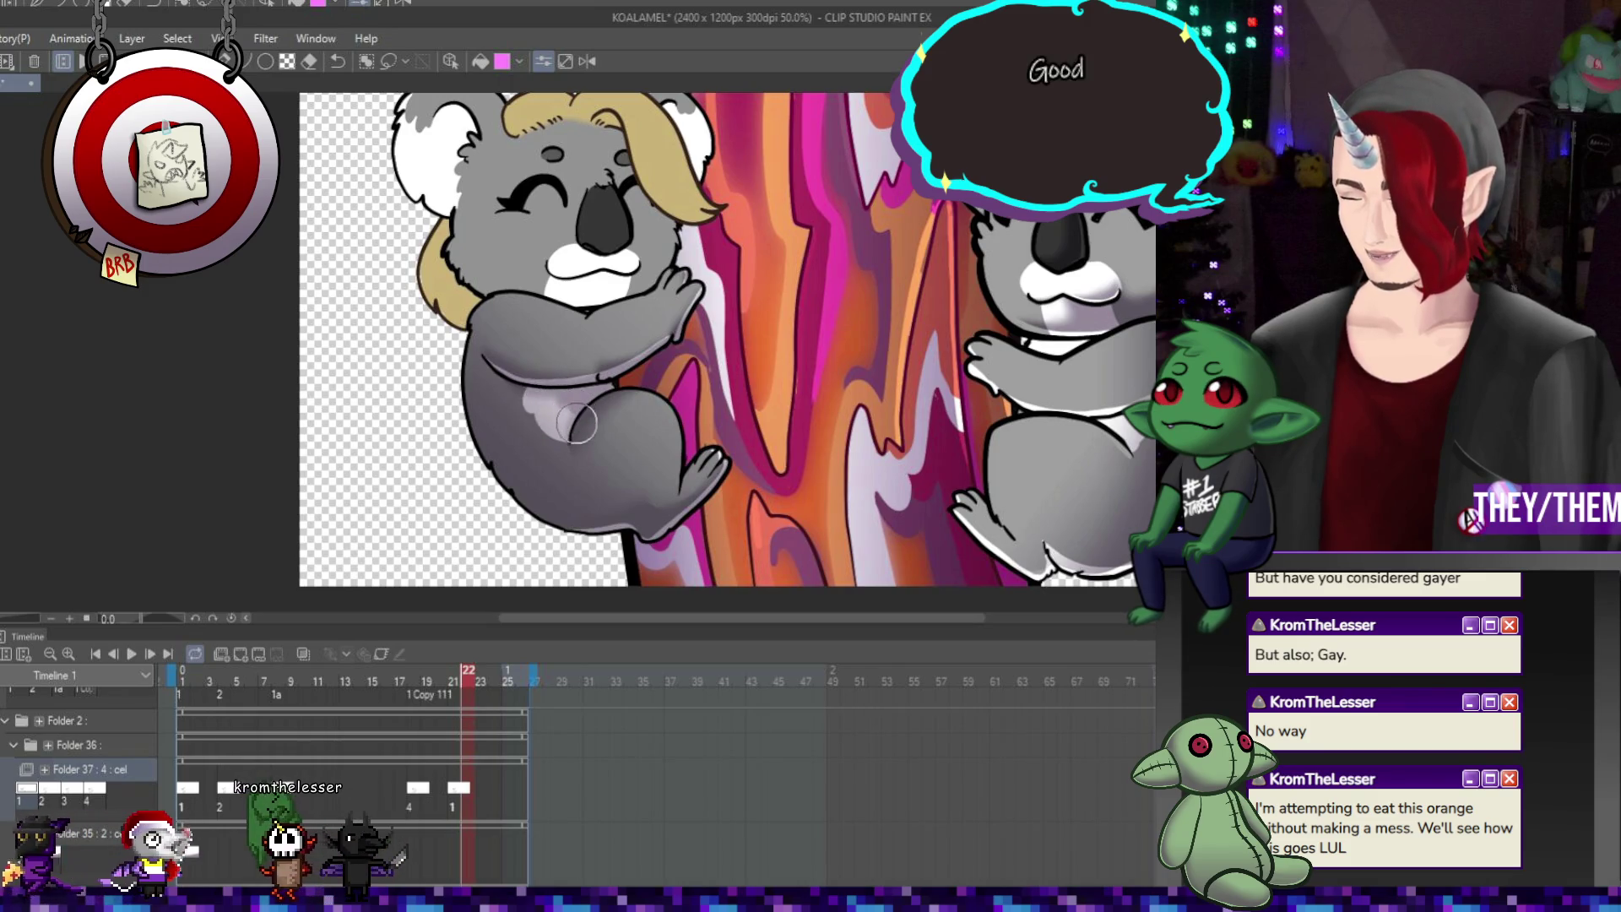
{"action": "key", "text": "Left"}
{"action": "key", "text": "Left"}
{"action": "key", "text": "Left"}
{"action": "key", "text": "Left"}
{"action": "key", "text": "Left"}
{"action": "key", "text": "Left"}
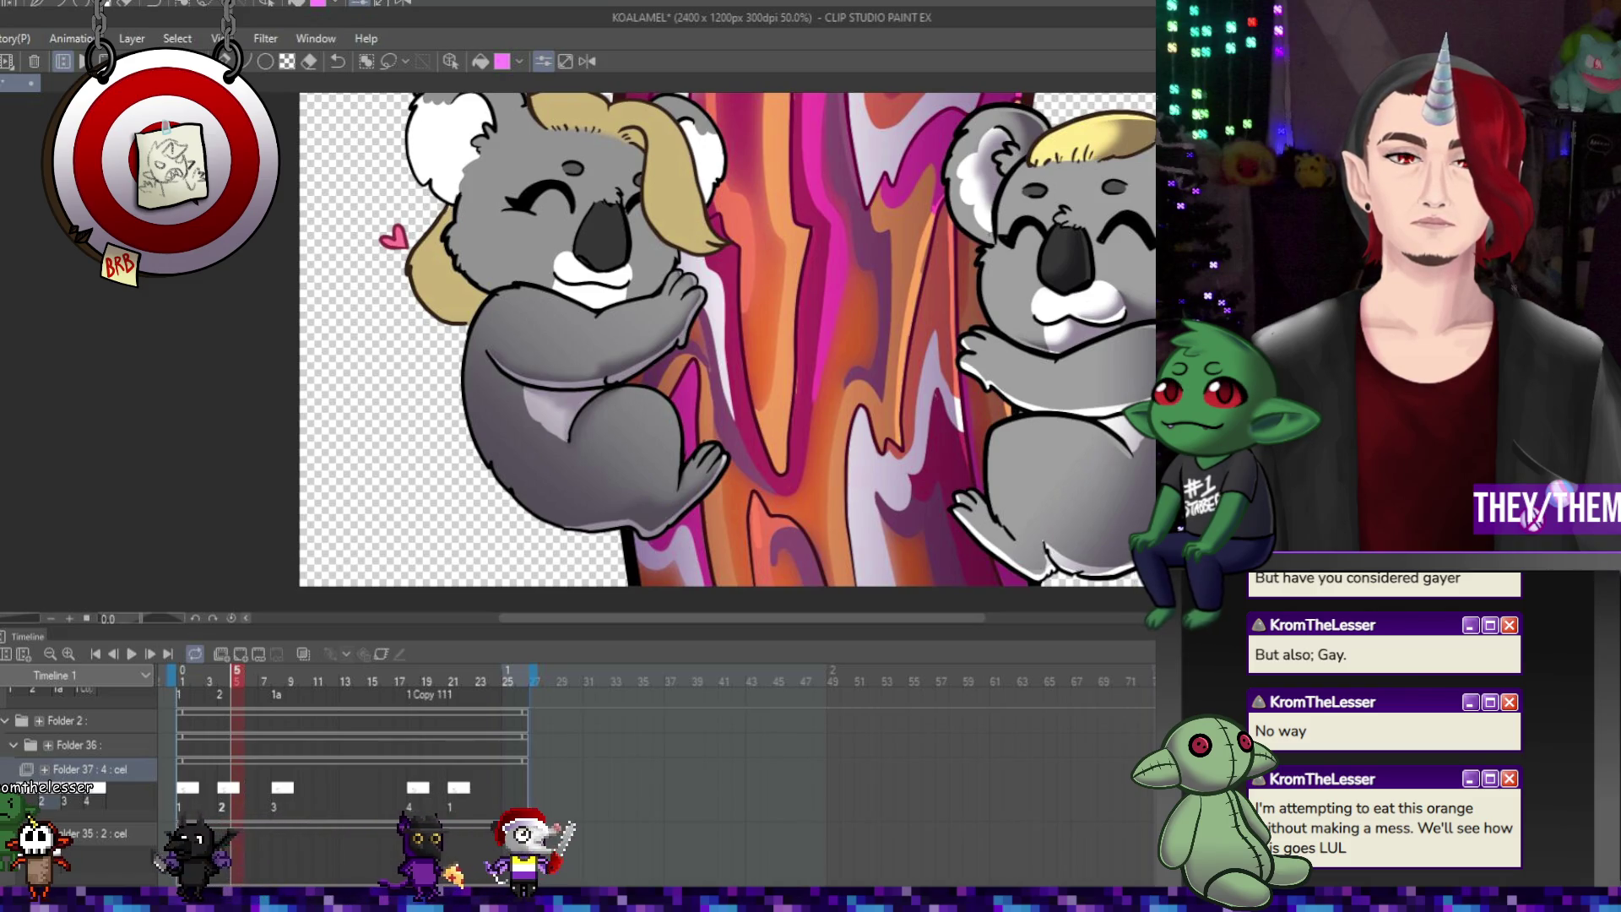
{"action": "left_click", "coordinate": [188, 792]}
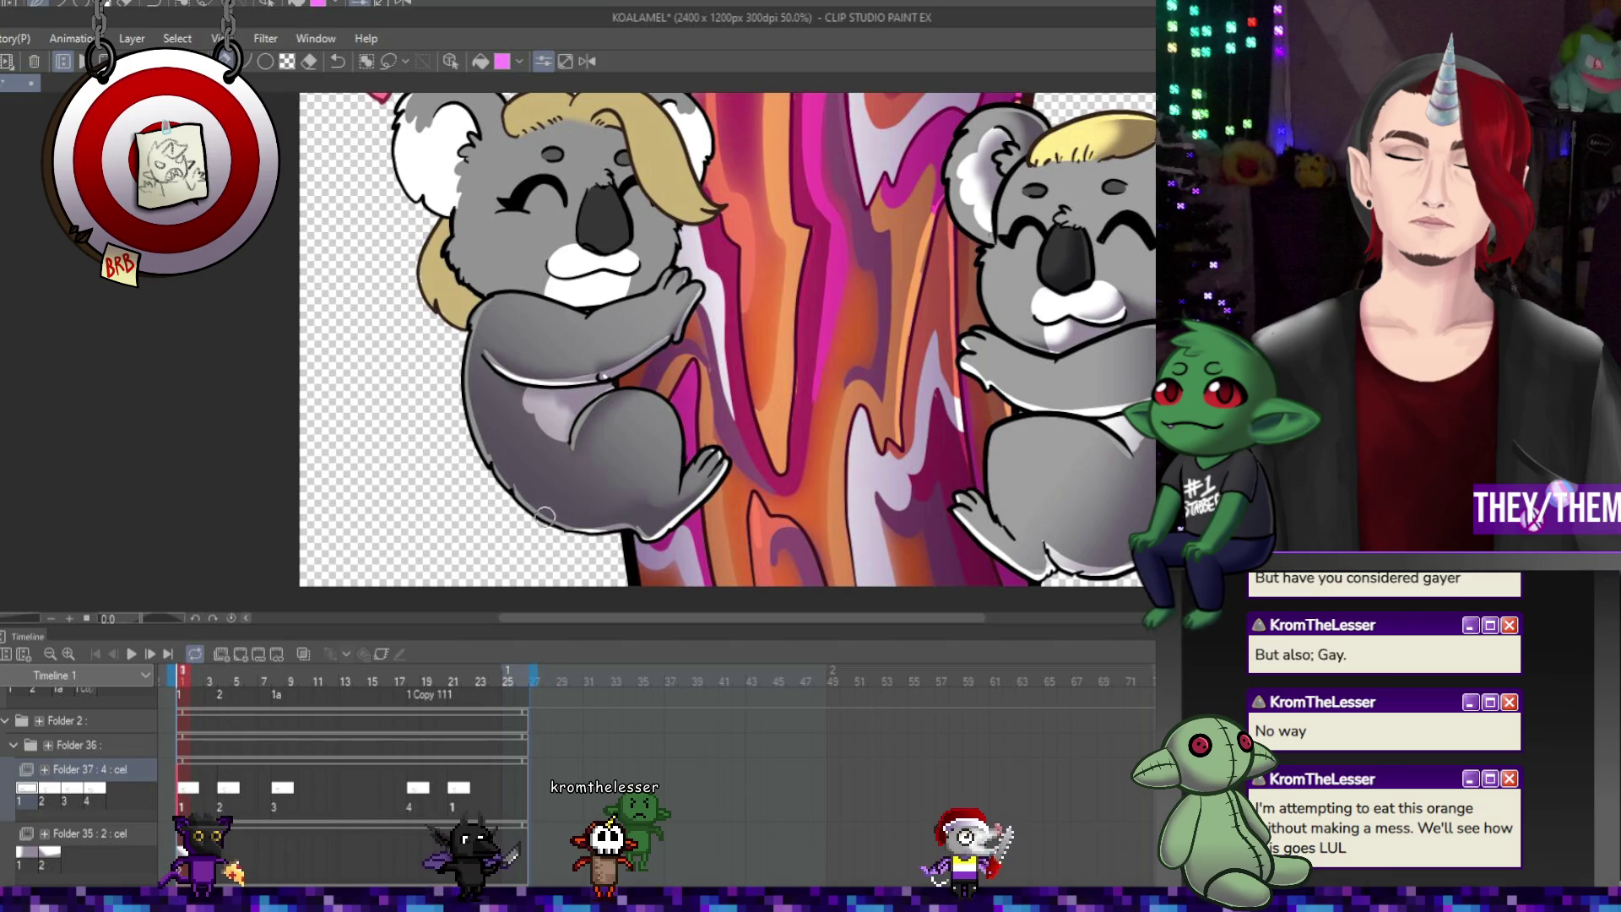
{"action": "left_click", "coordinate": [226, 797]}
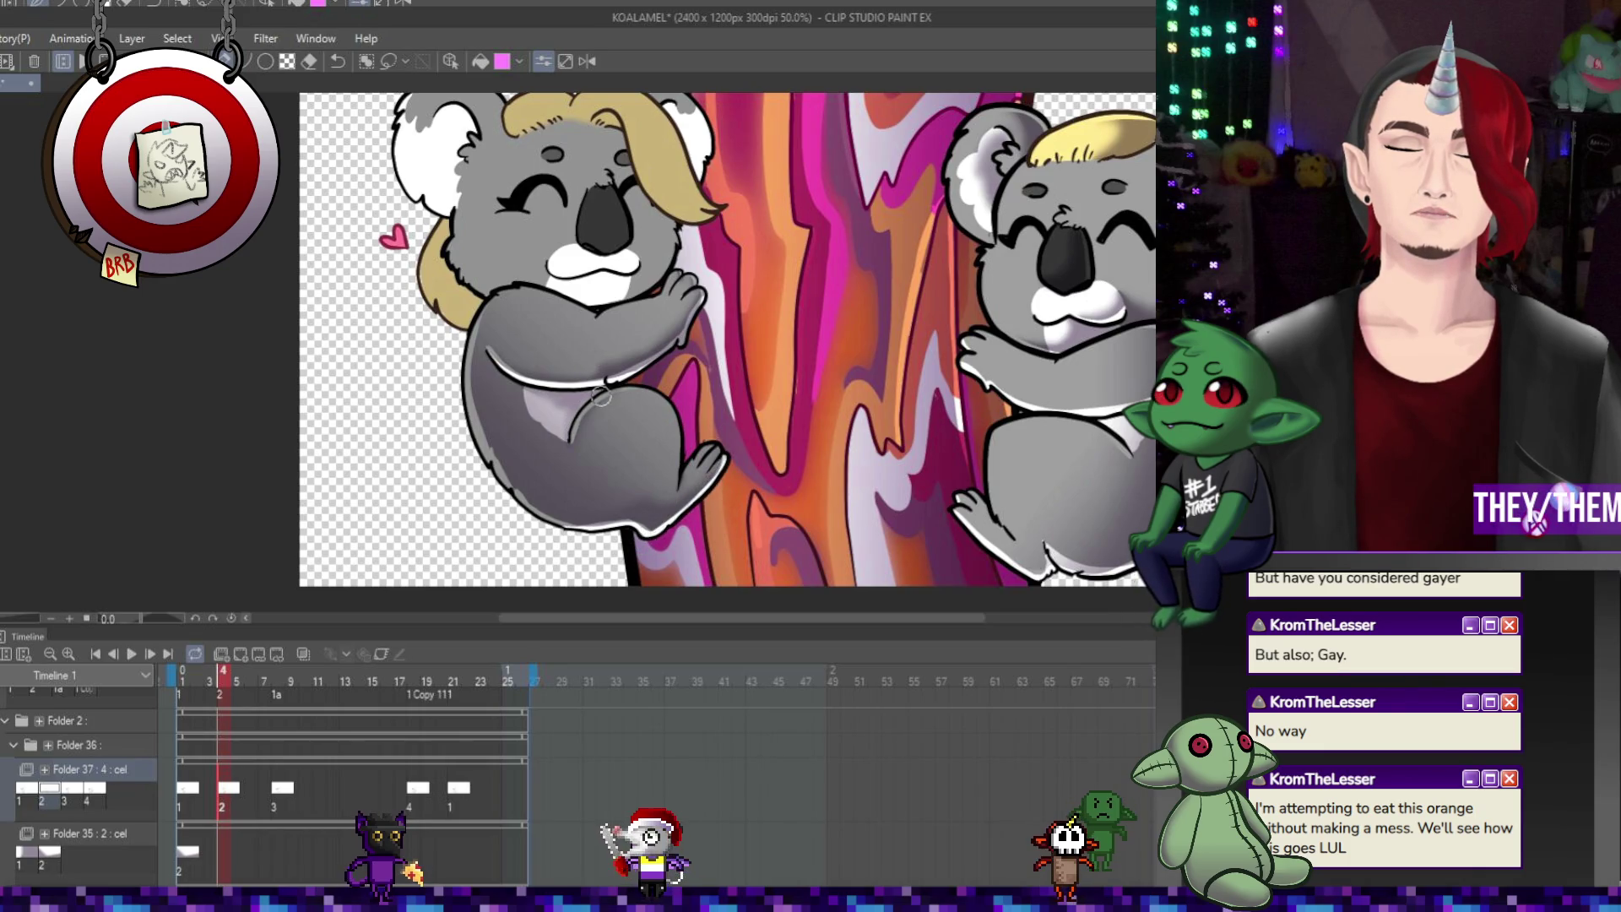
Inspect the cels at frames 8, 18 and 21 to watch the heart grow
{"action": "left_click", "coordinate": [280, 794]}
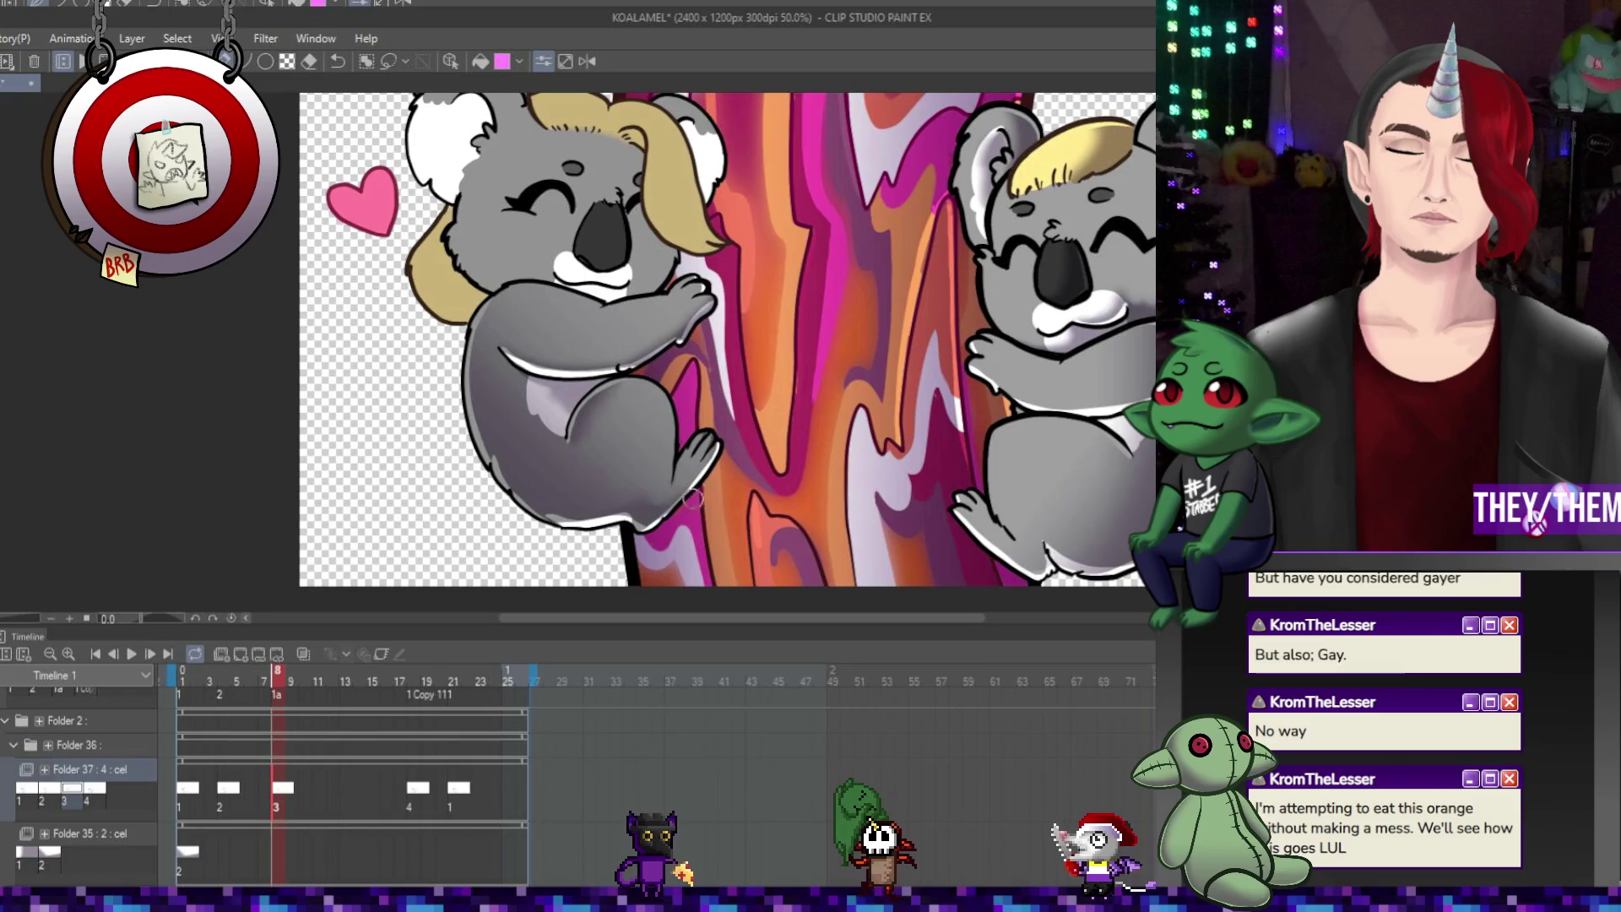
{"action": "left_click", "coordinate": [419, 794]}
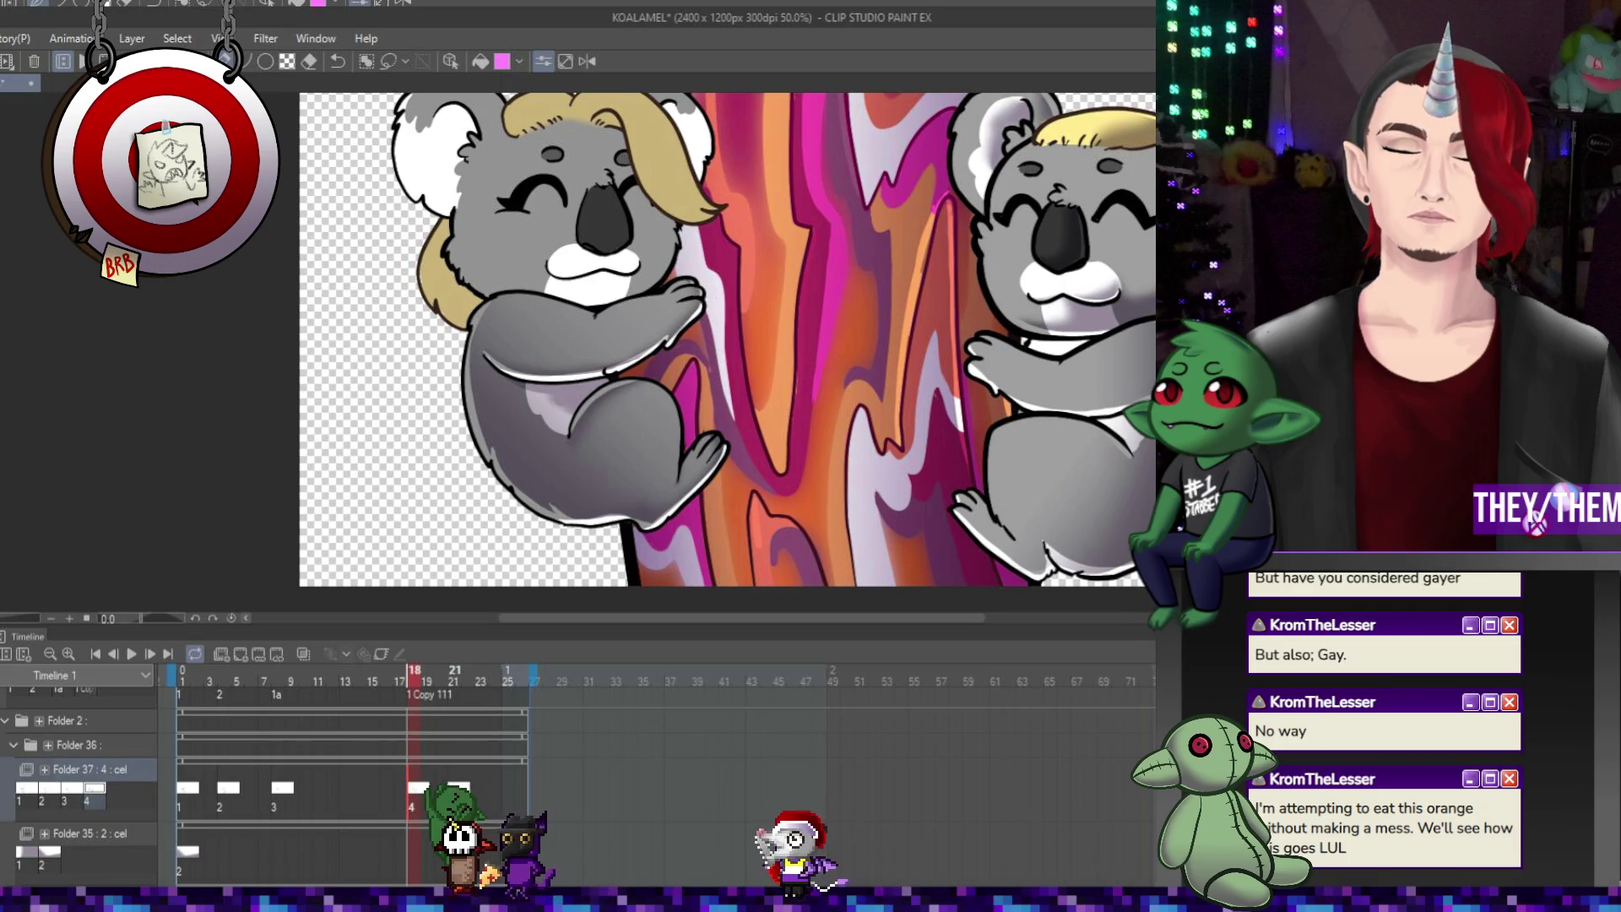
{"action": "left_click", "coordinate": [453, 682]}
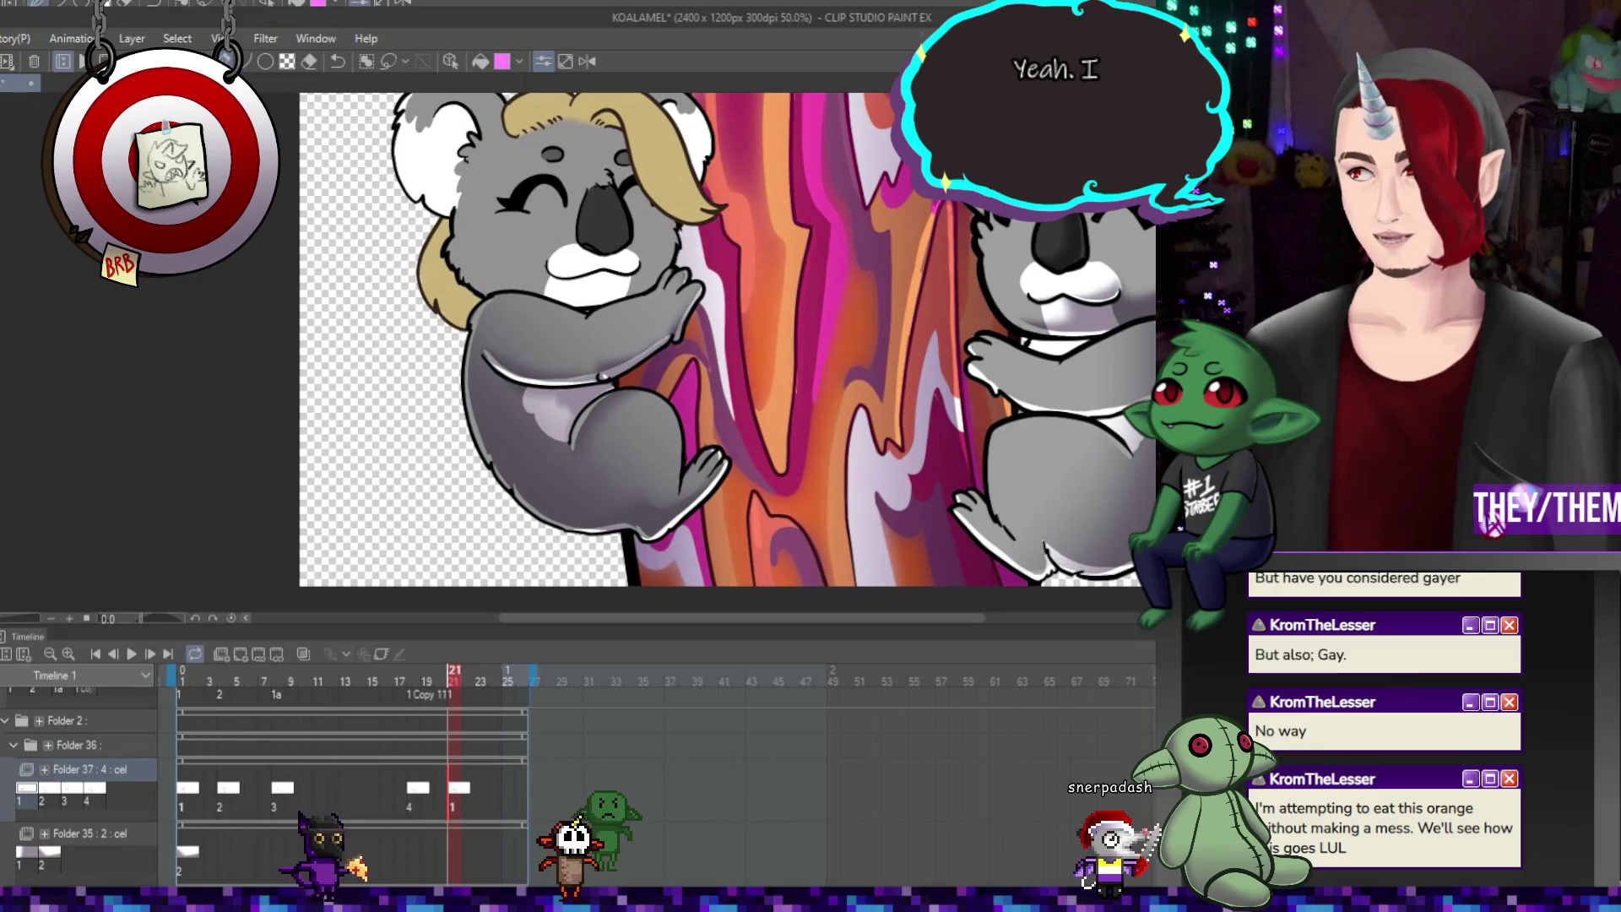
Fit the canvas to the window, play the full animation, then stop and zoom in on the left koala
{"action": "key", "text": "ctrl+0"}
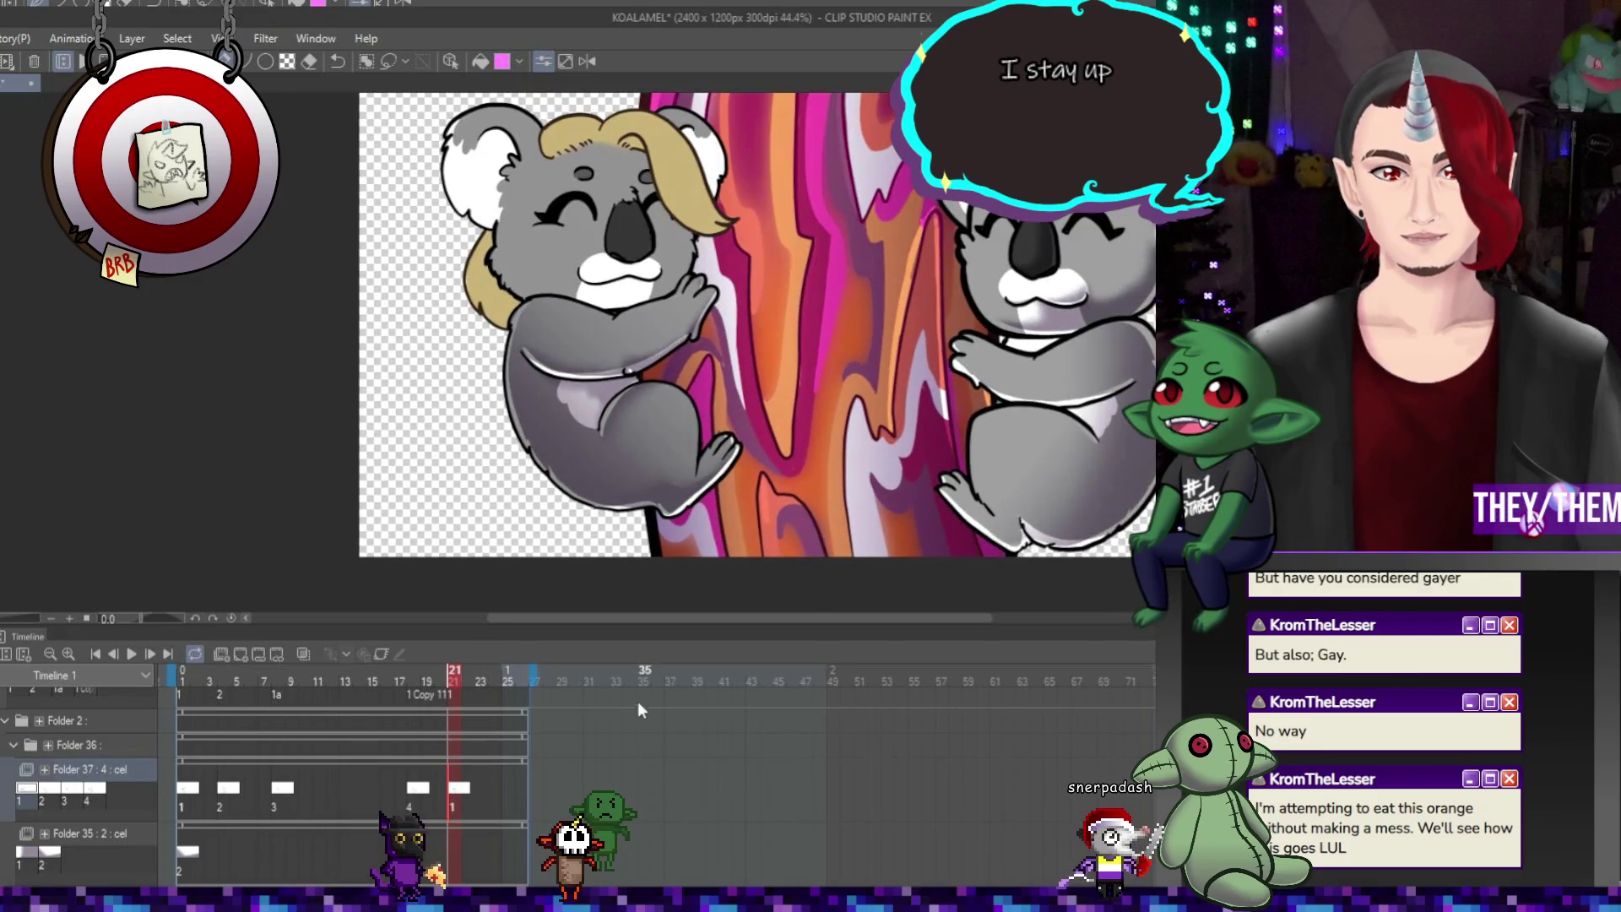
{"action": "left_click", "coordinate": [128, 658]}
{"action": "scroll", "coordinate": [720, 380], "scroll_direction": "down", "scroll_amount": 1}
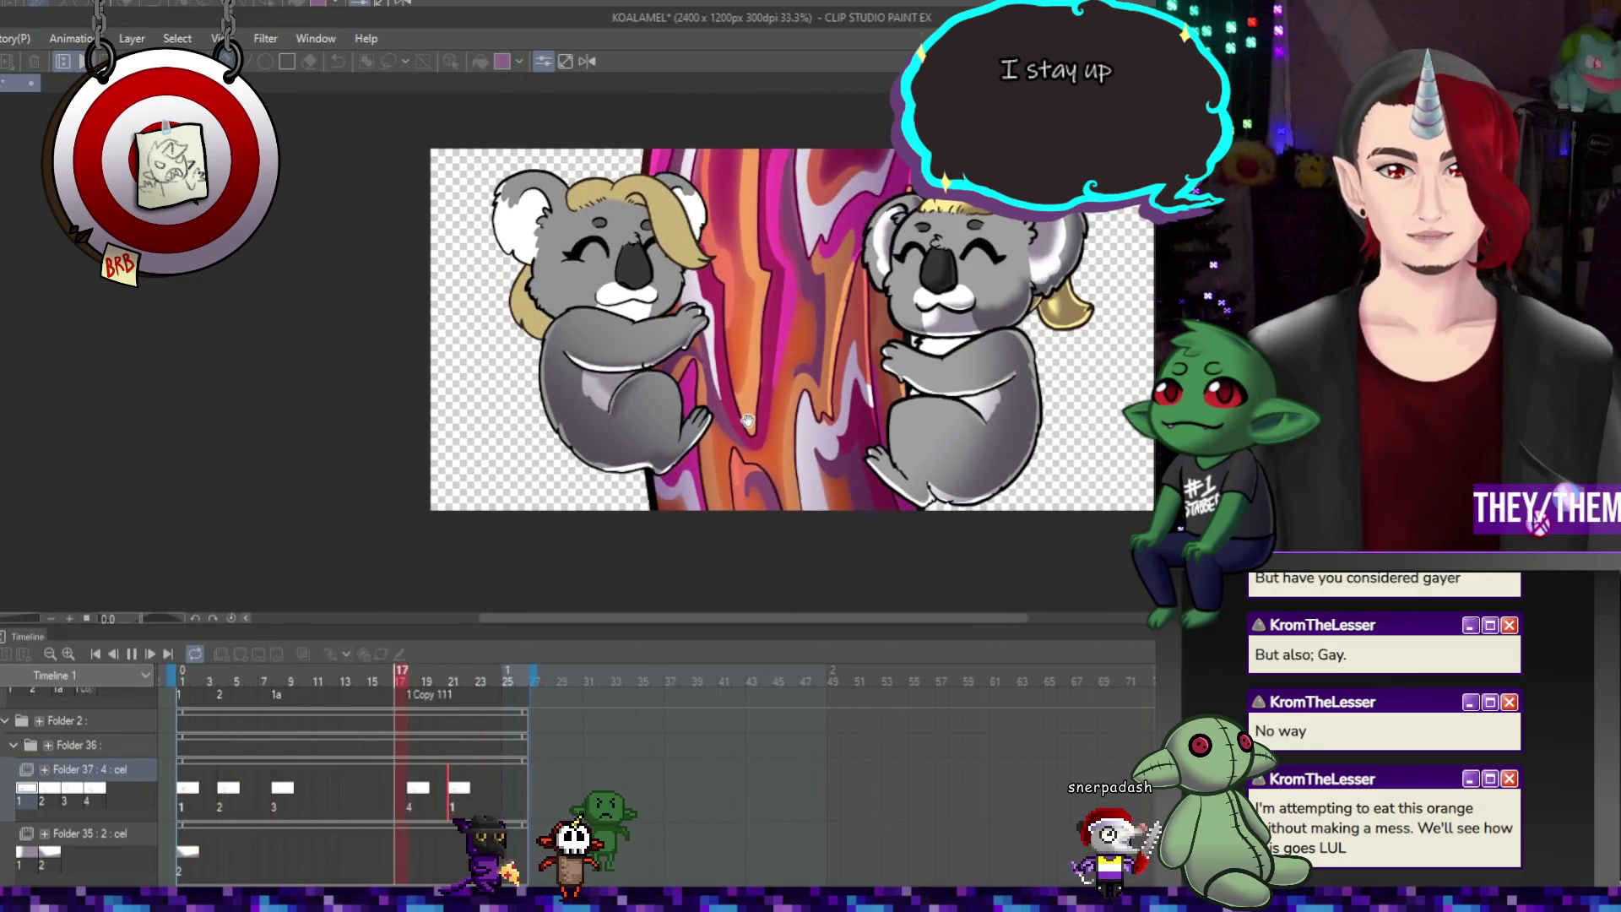
{"action": "scroll", "coordinate": [720, 382], "scroll_direction": "down", "scroll_amount": 1}
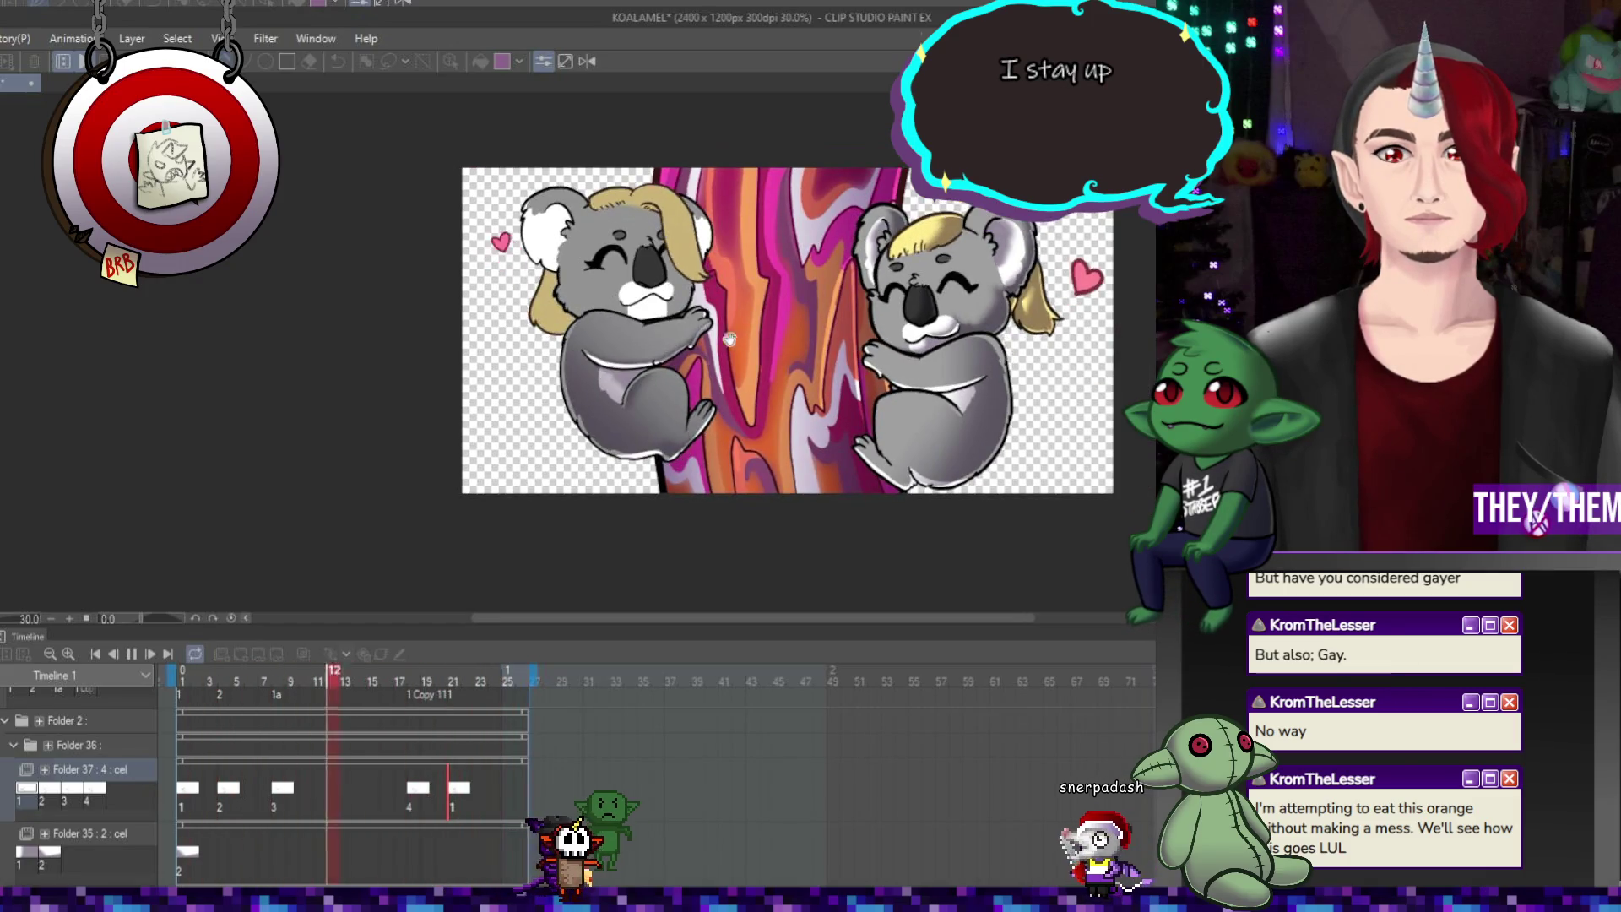
{"action": "left_click", "coordinate": [131, 654]}
{"action": "scroll", "coordinate": [784, 294], "scroll_direction": "up", "scroll_amount": 2}
{"action": "scroll", "coordinate": [689, 329], "scroll_direction": "up", "scroll_amount": 3}
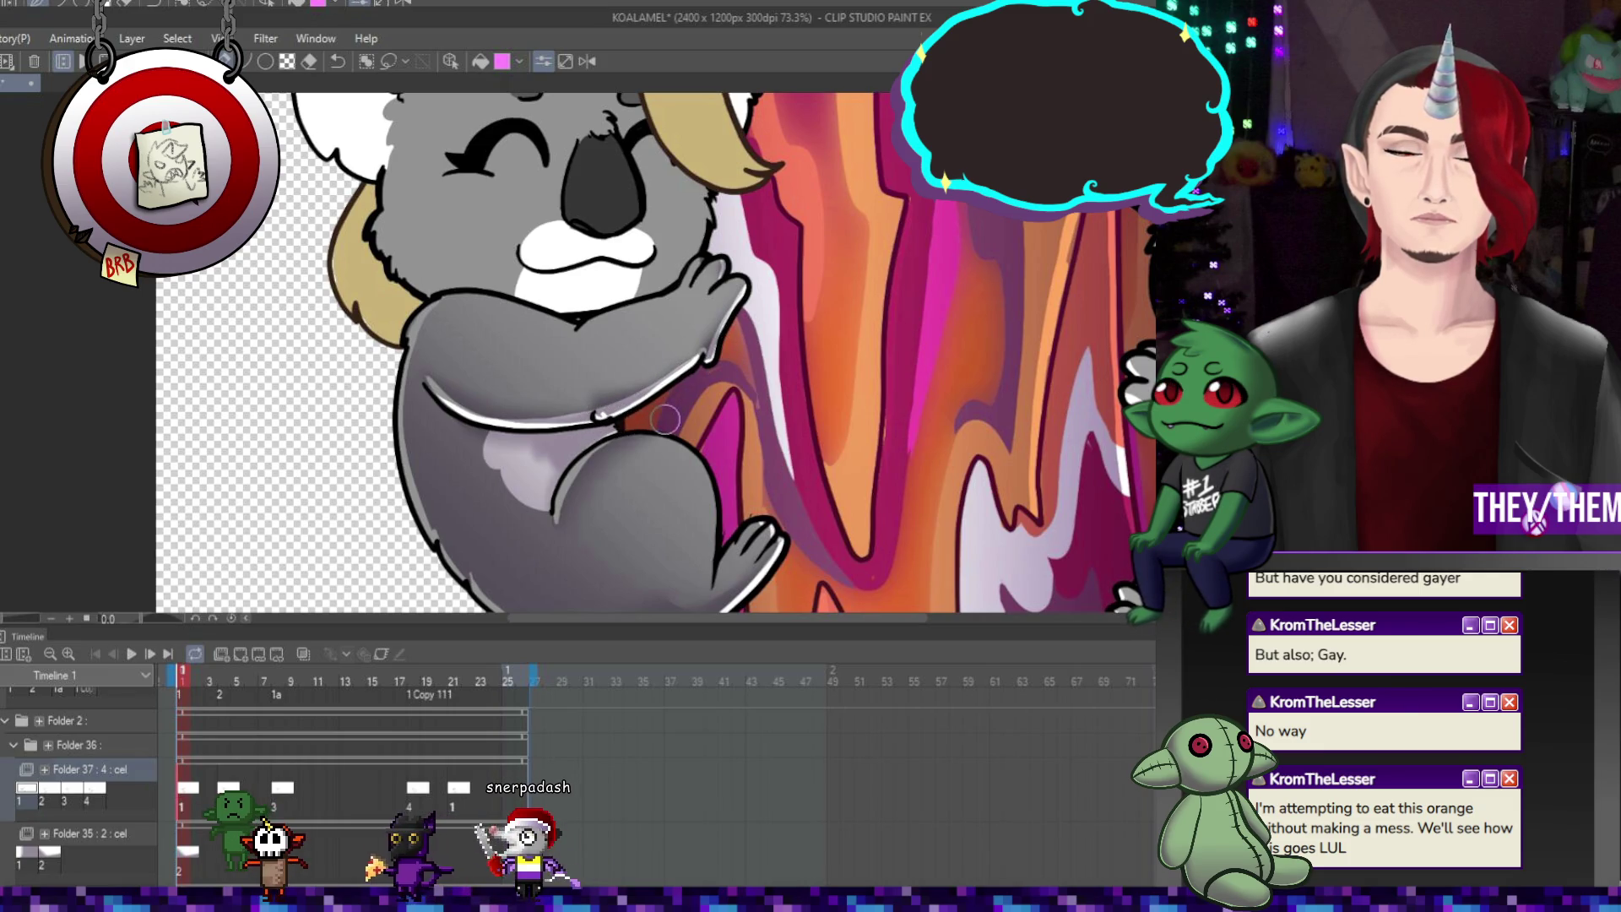
View the left koala at frame 5, step ahead to frames 9 and 18, then zoom out
{"action": "left_click", "coordinate": [237, 799]}
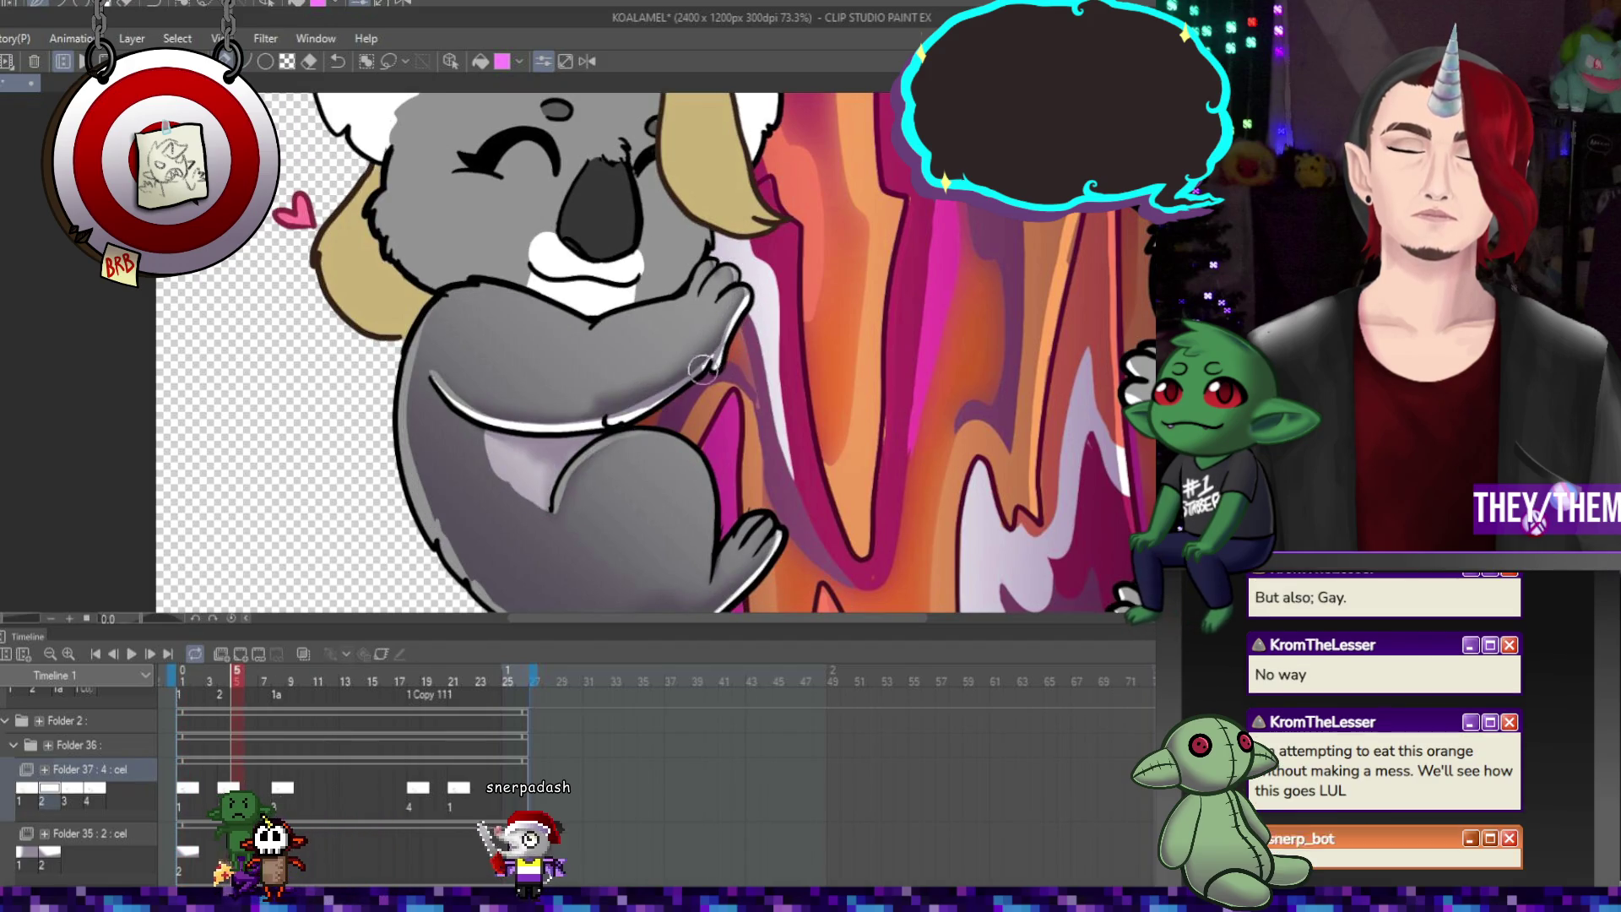
{"action": "key", "text": "Right"}
{"action": "key", "text": "Right"}
{"action": "key", "text": "Right"}
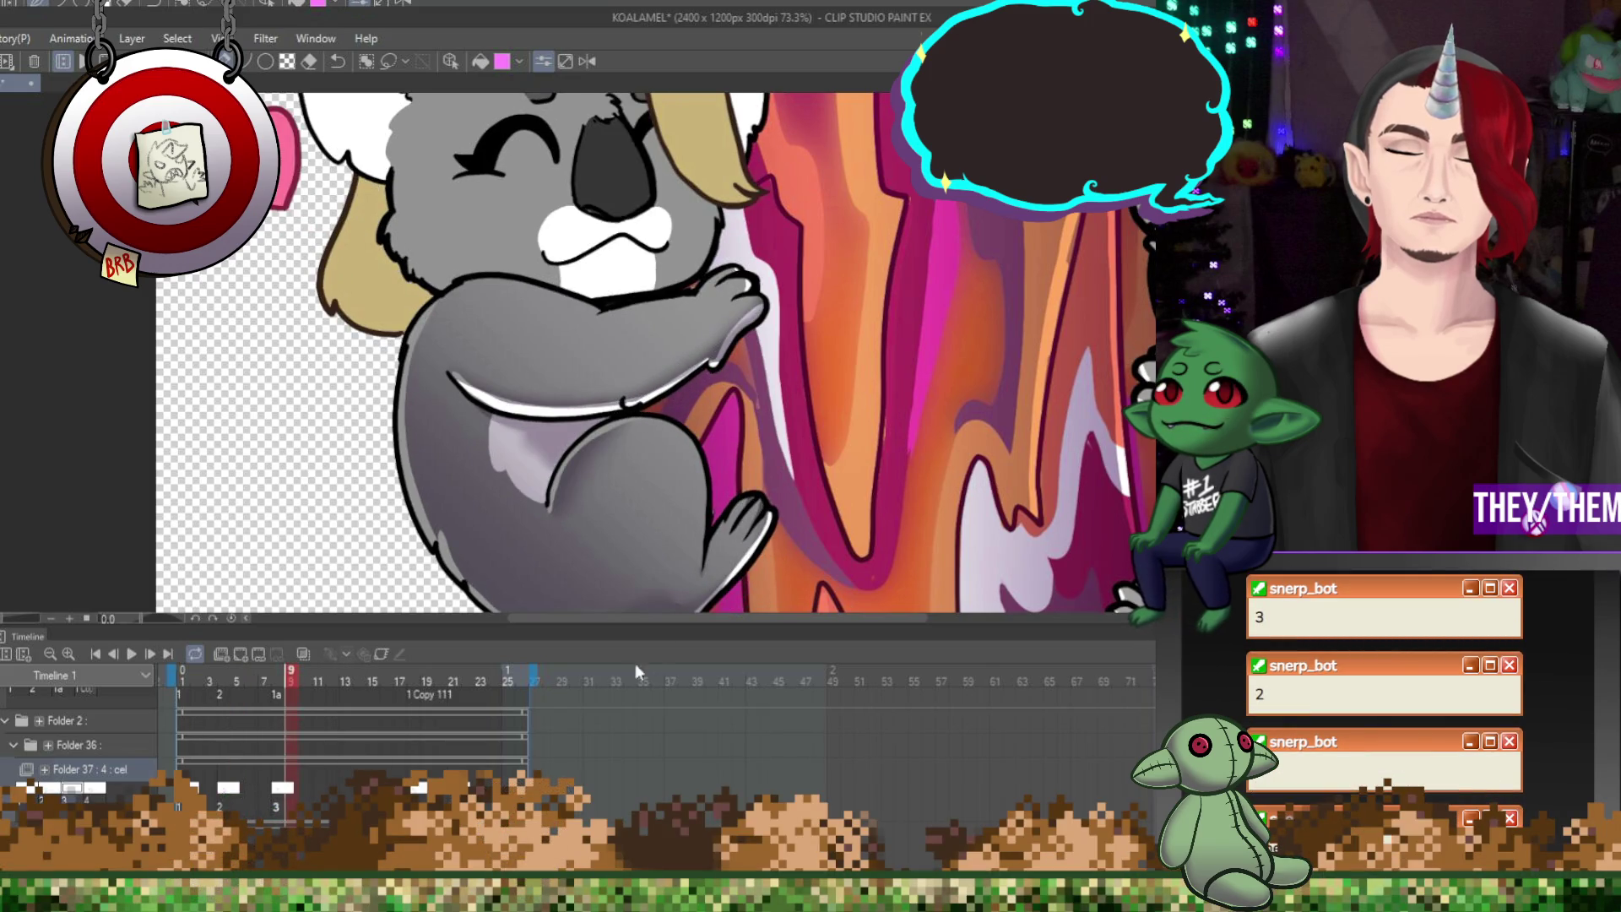
{"action": "key", "text": "space"}
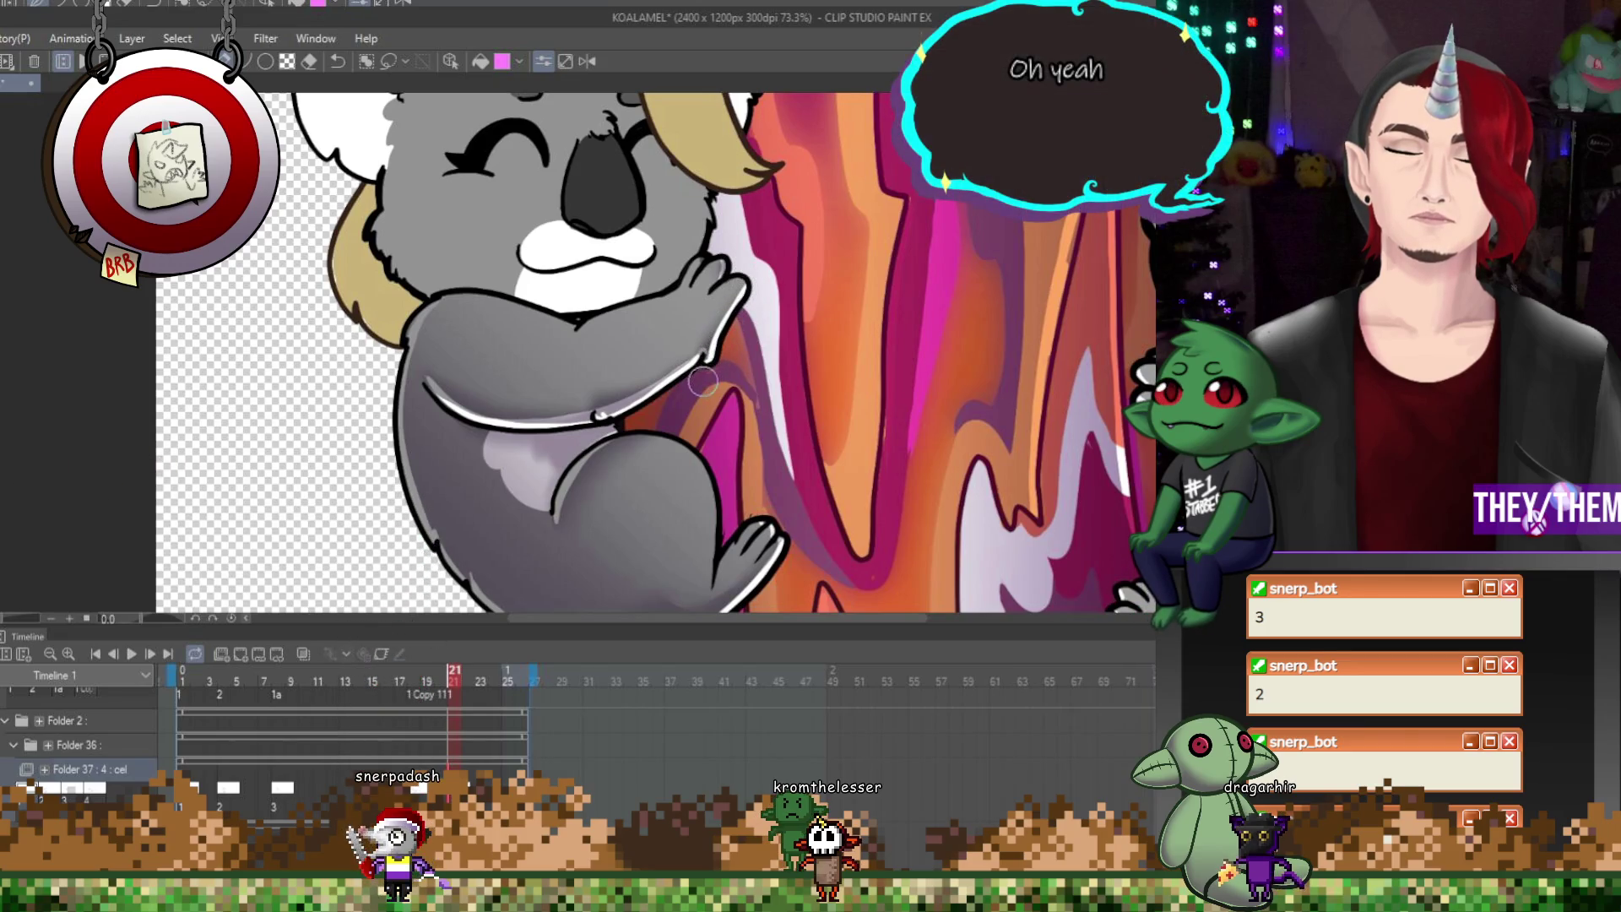
{"action": "scroll", "coordinate": [630, 256], "scroll_direction": "down", "scroll_amount": 3}
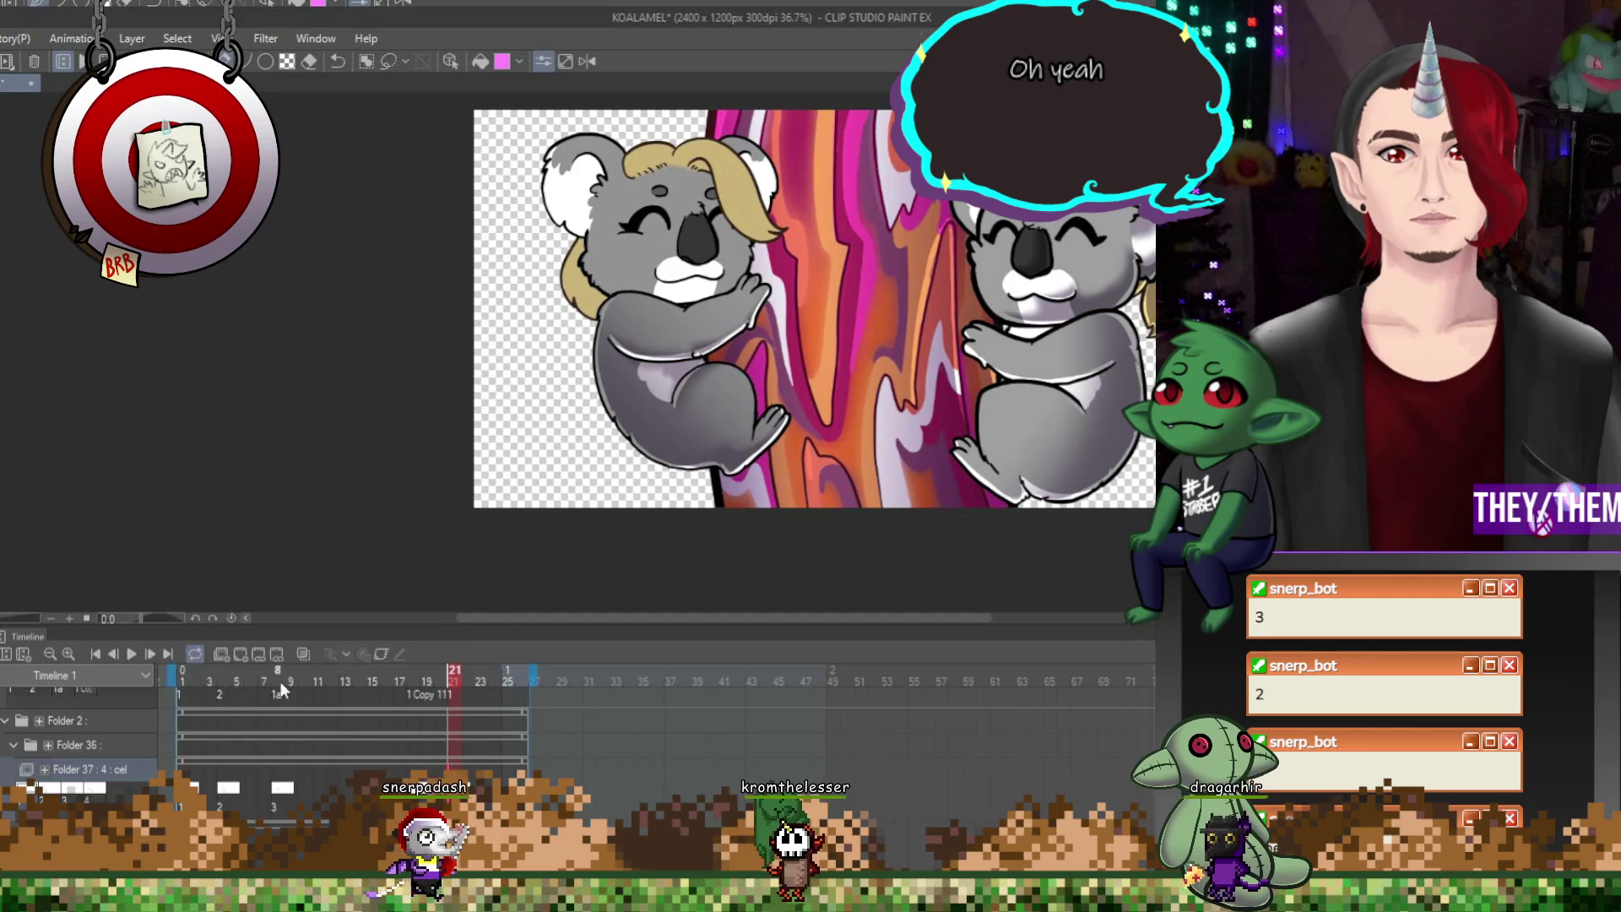
{"action": "left_click", "coordinate": [131, 655]}
{"action": "scroll", "coordinate": [827, 329], "scroll_direction": "down", "scroll_amount": 1}
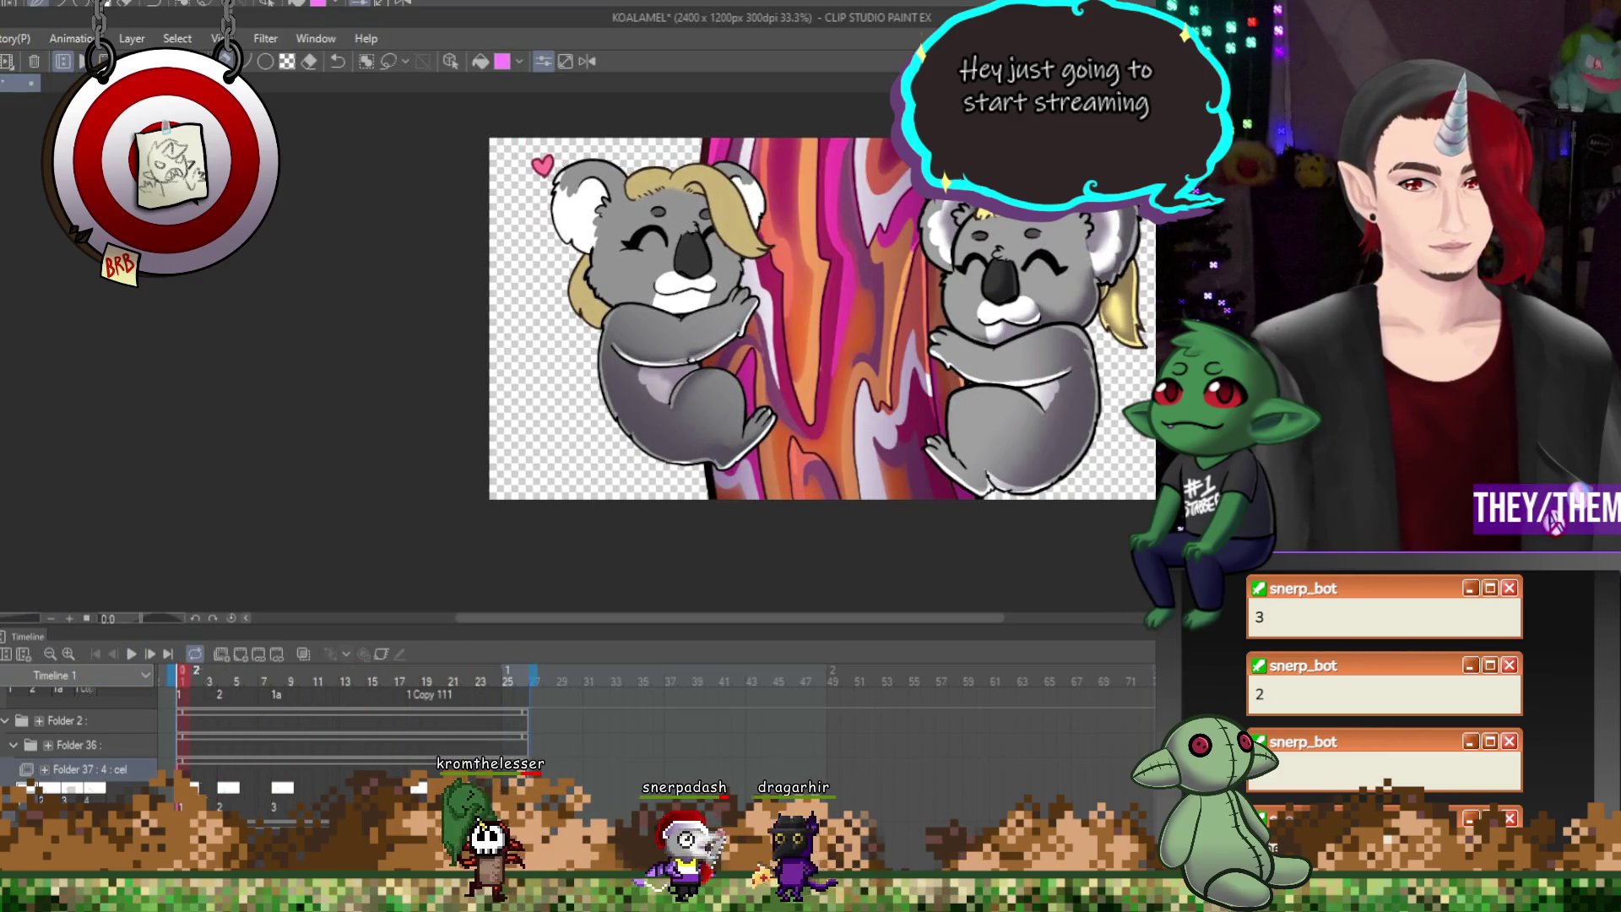
{"action": "scroll", "coordinate": [714, 501], "scroll_direction": "up", "scroll_amount": 1}
{"action": "scroll", "coordinate": [715, 501], "scroll_direction": "up", "scroll_amount": 1}
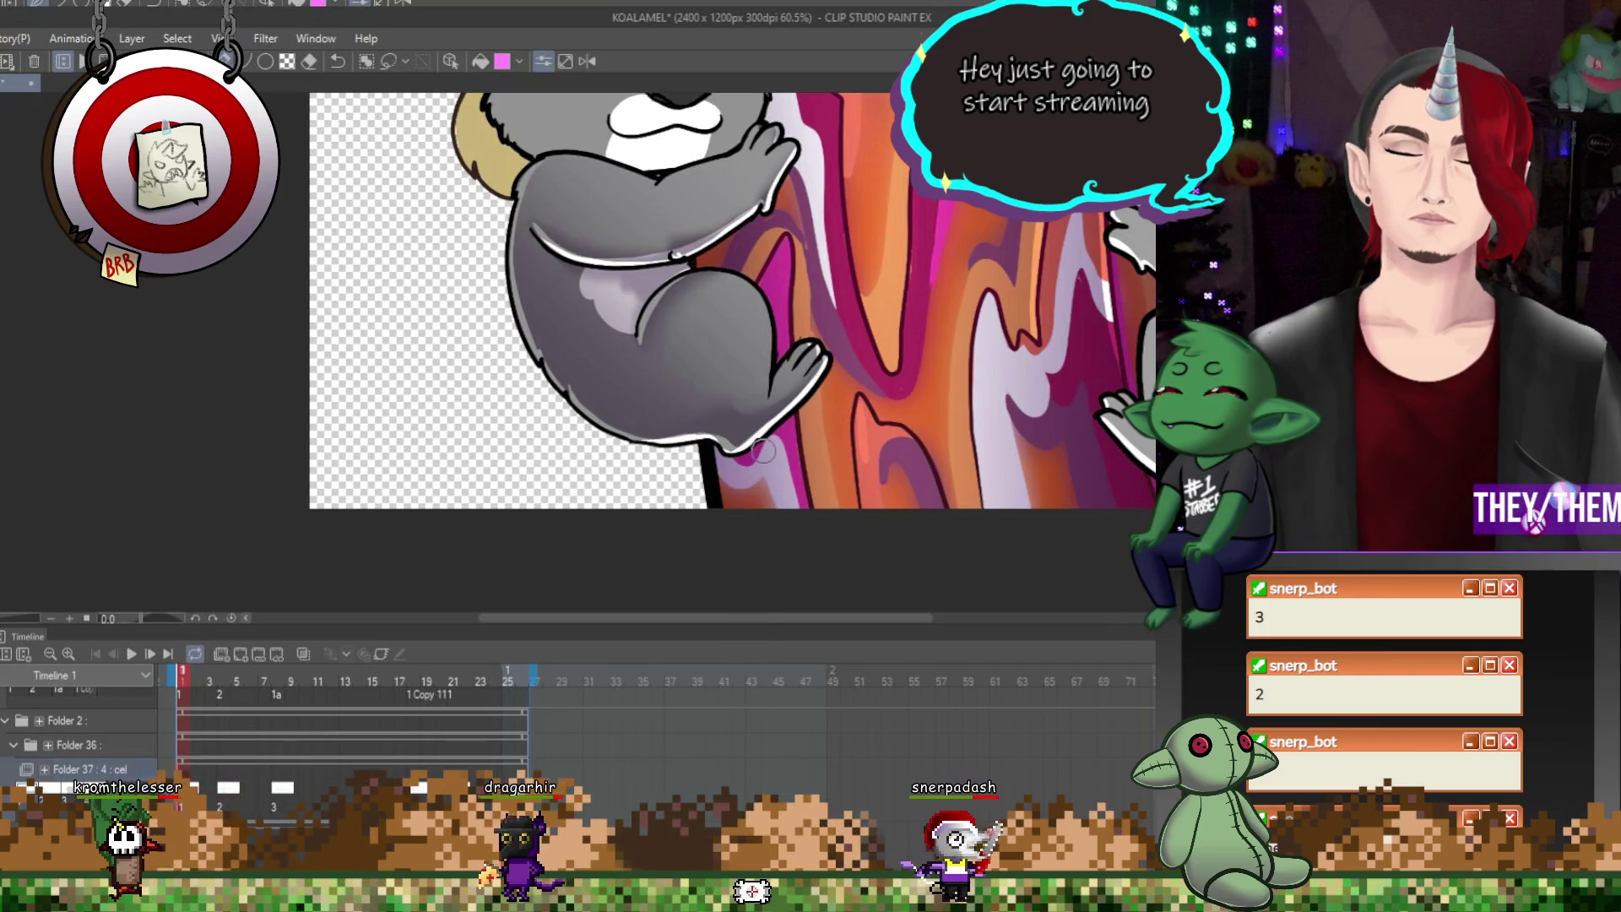
{"action": "left_click", "coordinate": [222, 681]}
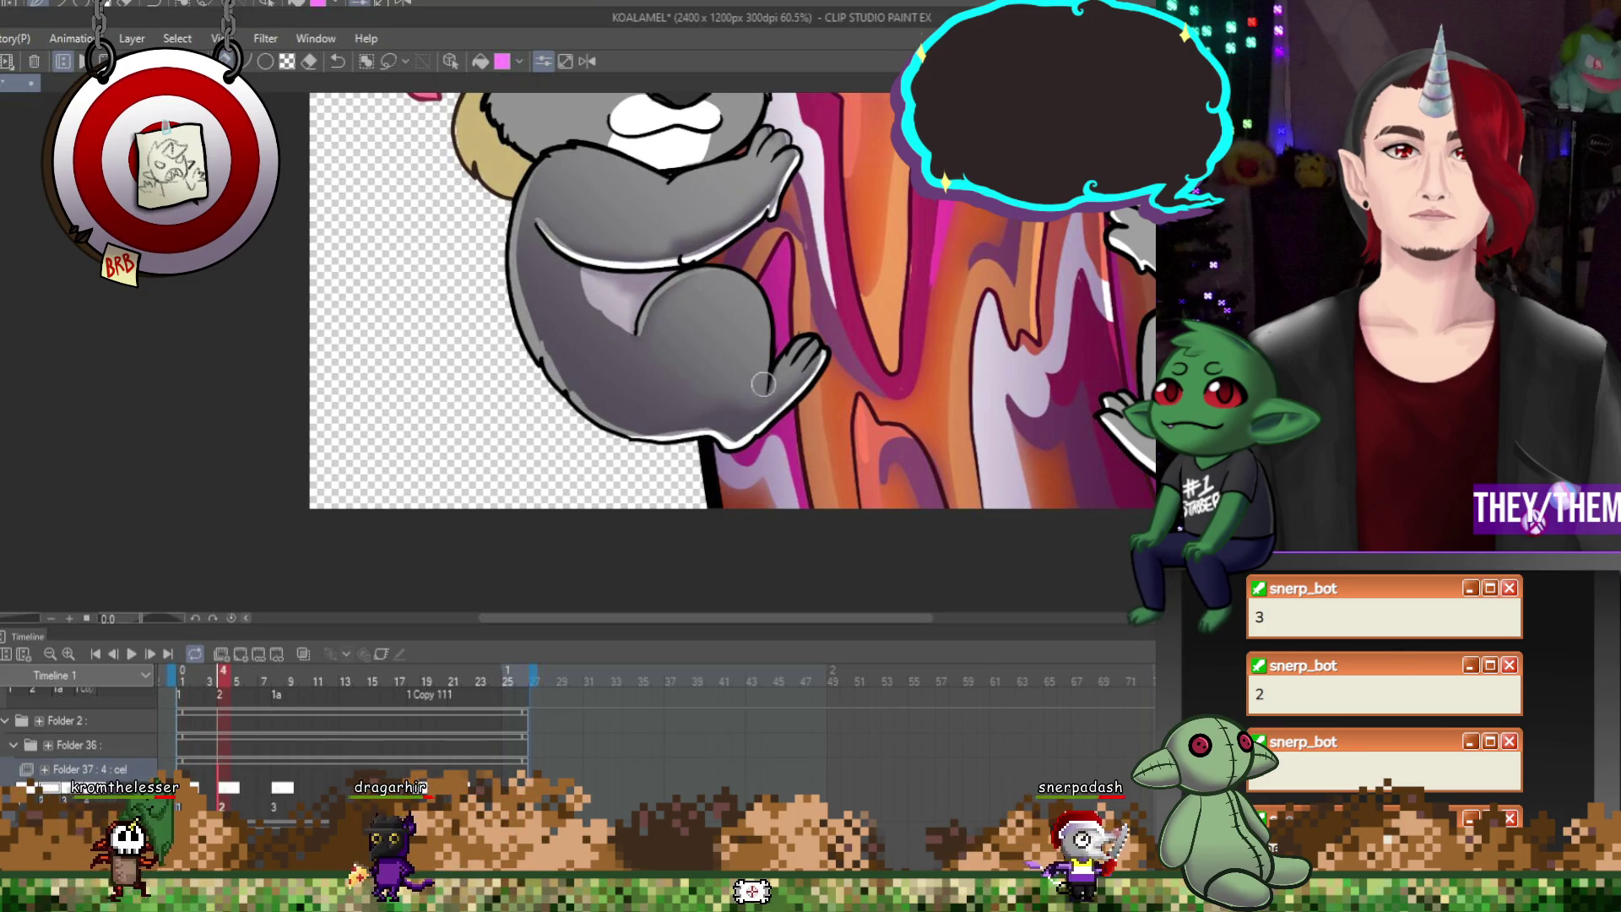
{"action": "left_click", "coordinate": [277, 681]}
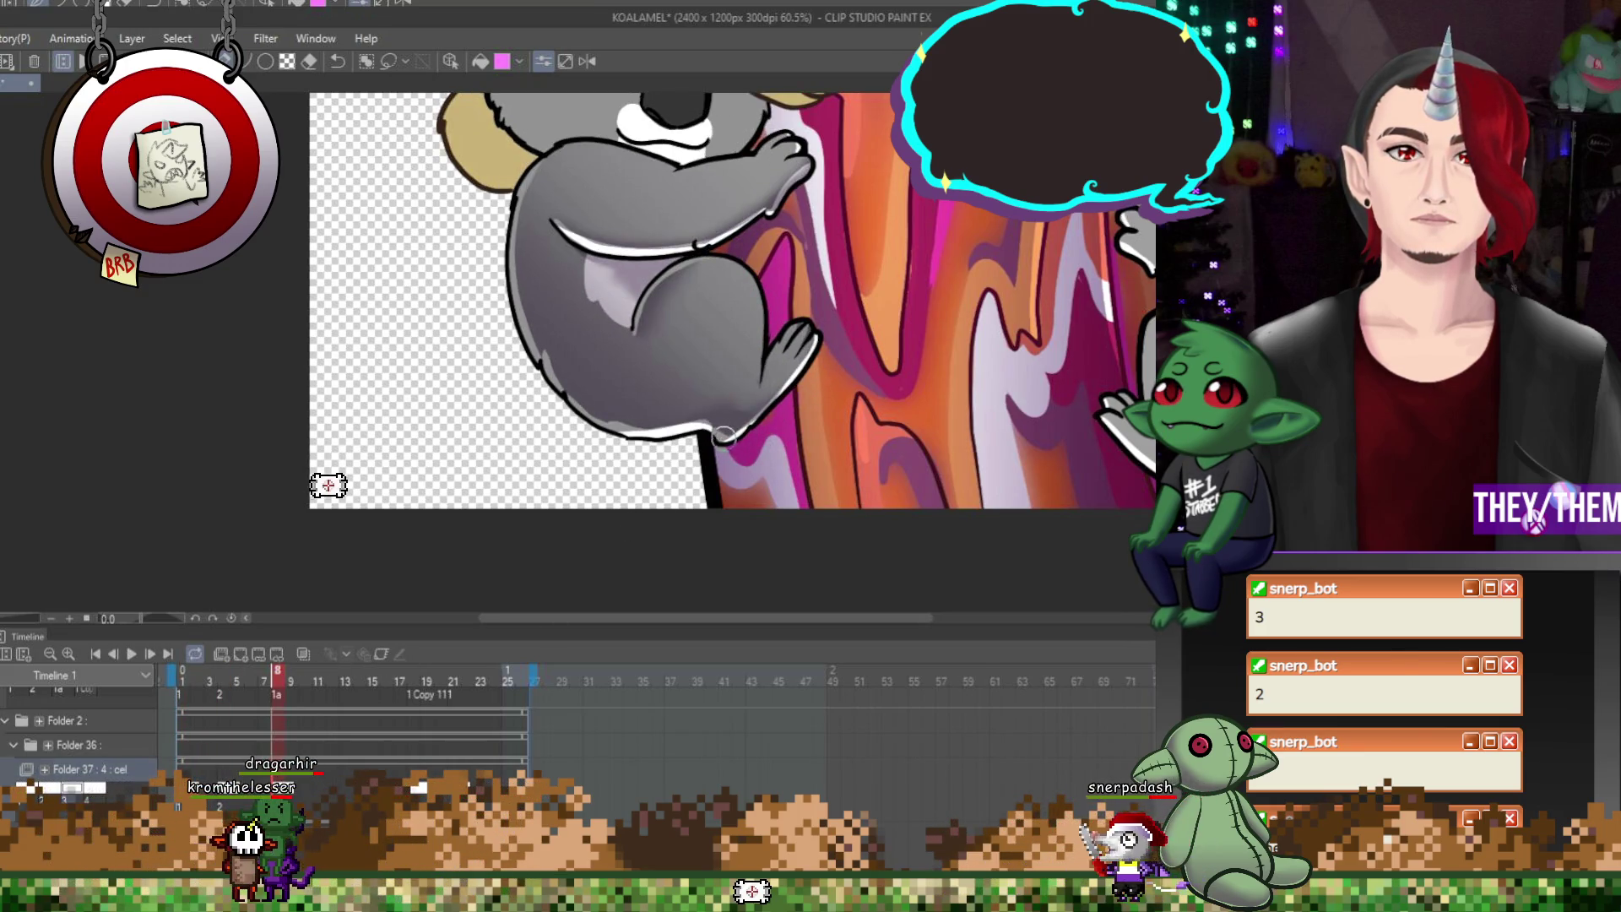
{"action": "left_click", "coordinate": [416, 782]}
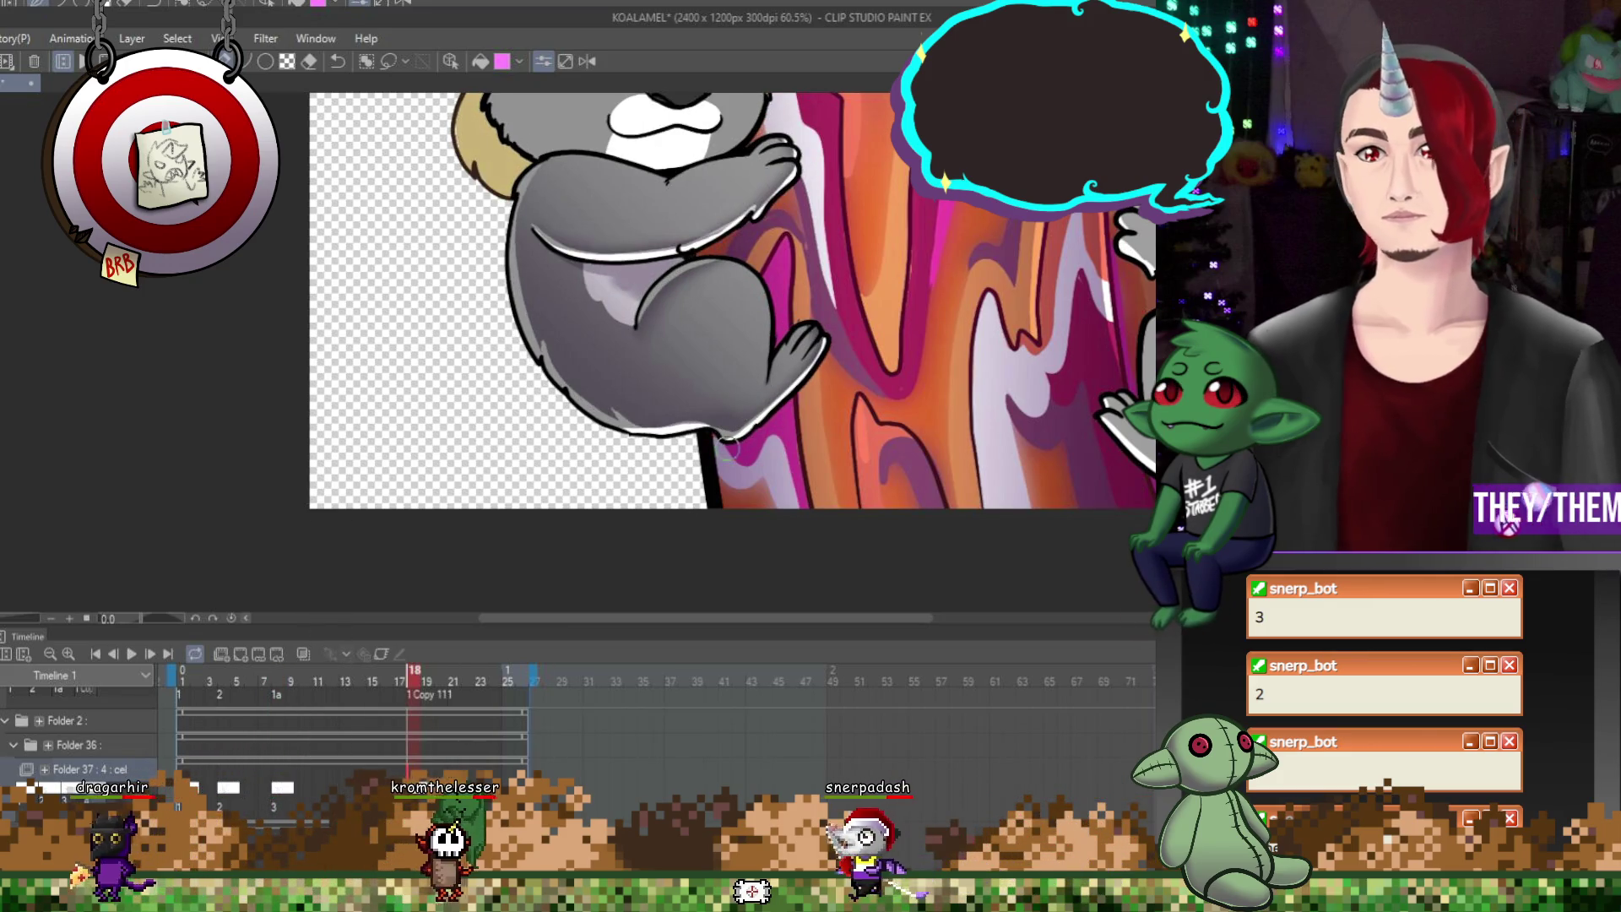
{"action": "scroll", "coordinate": [724, 396], "scroll_direction": "down", "scroll_amount": 2}
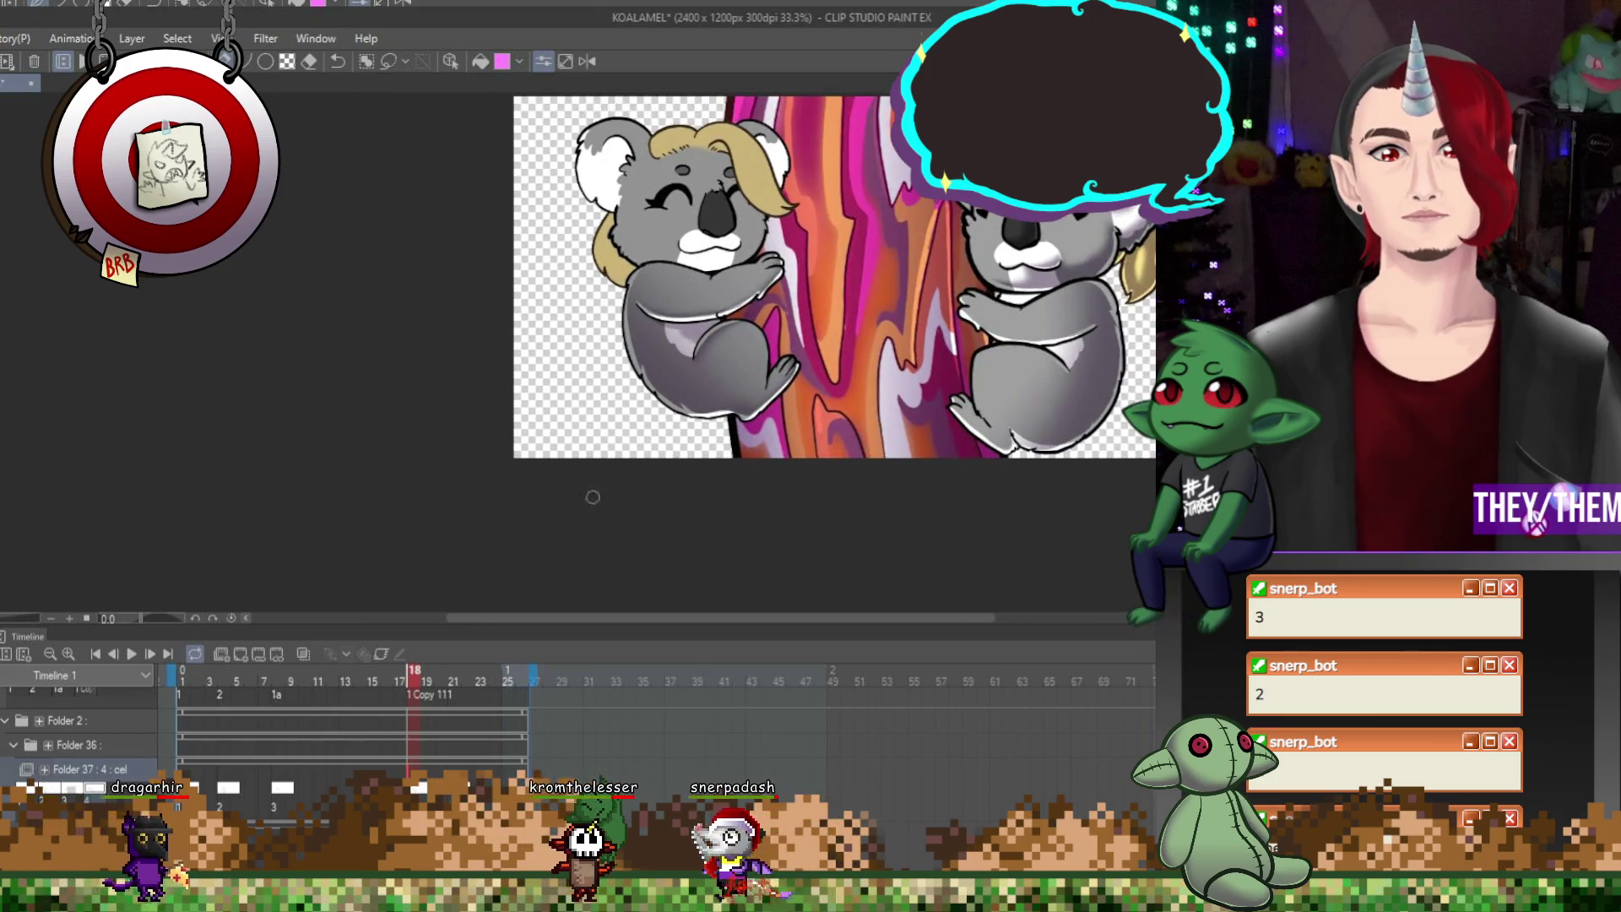
{"action": "left_click", "coordinate": [132, 655]}
{"action": "scroll", "coordinate": [879, 459], "scroll_direction": "down", "scroll_amount": 1}
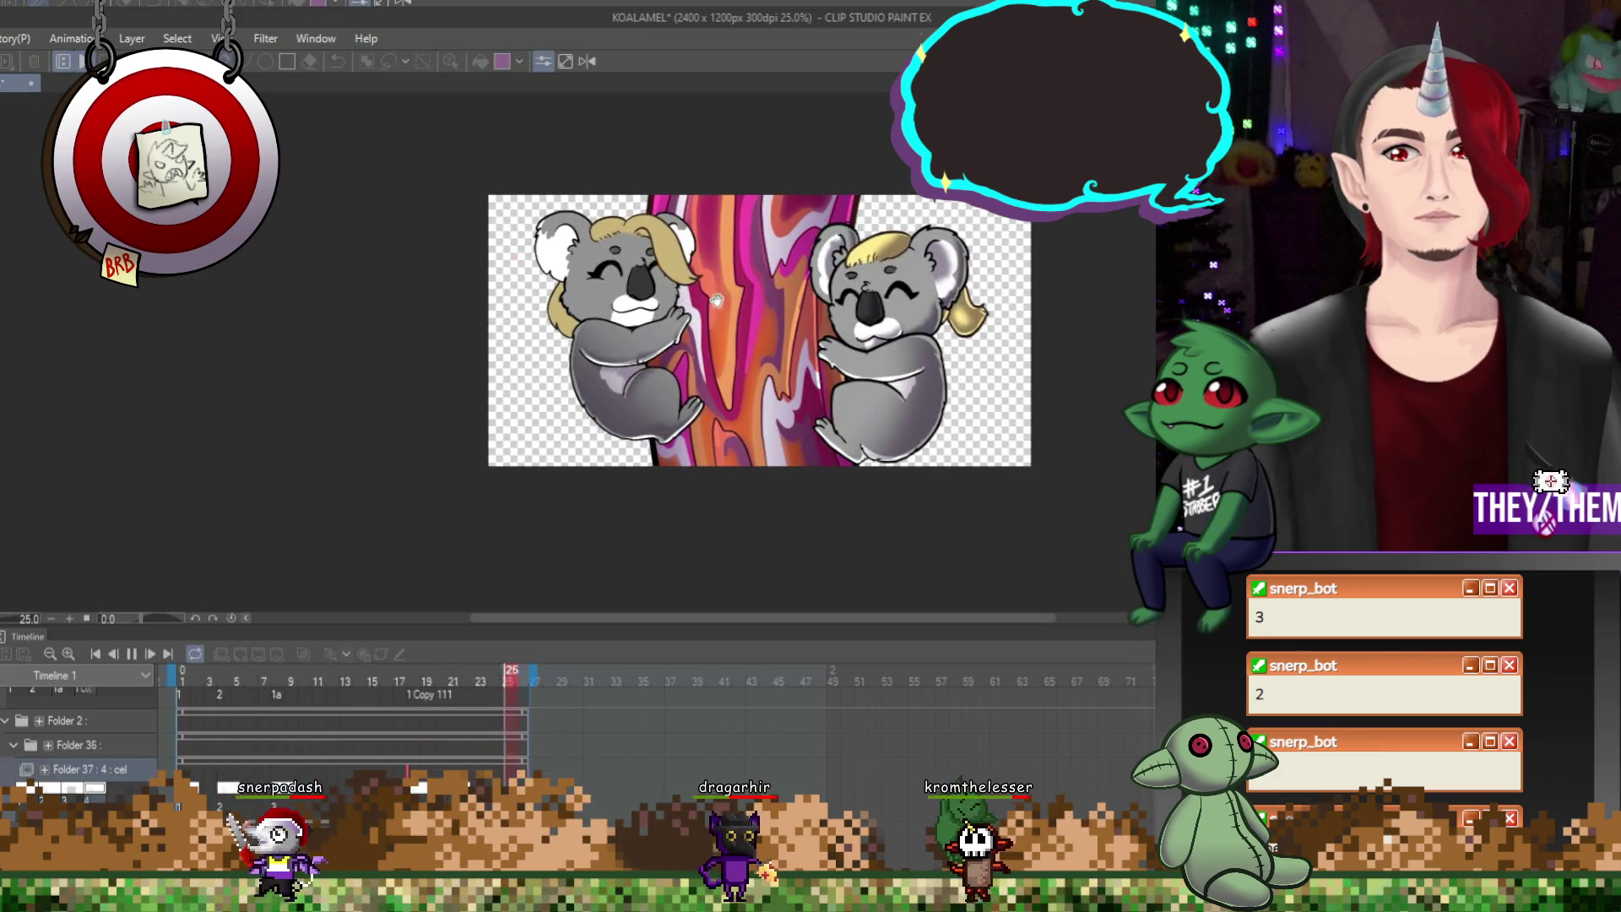
{"action": "scroll", "coordinate": [946, 203], "scroll_direction": "up", "scroll_amount": 1}
Stop playback on frame 19 and select the Folder 2 animation layer
{"action": "scroll", "coordinate": [950, 204], "scroll_direction": "up", "scroll_amount": 2}
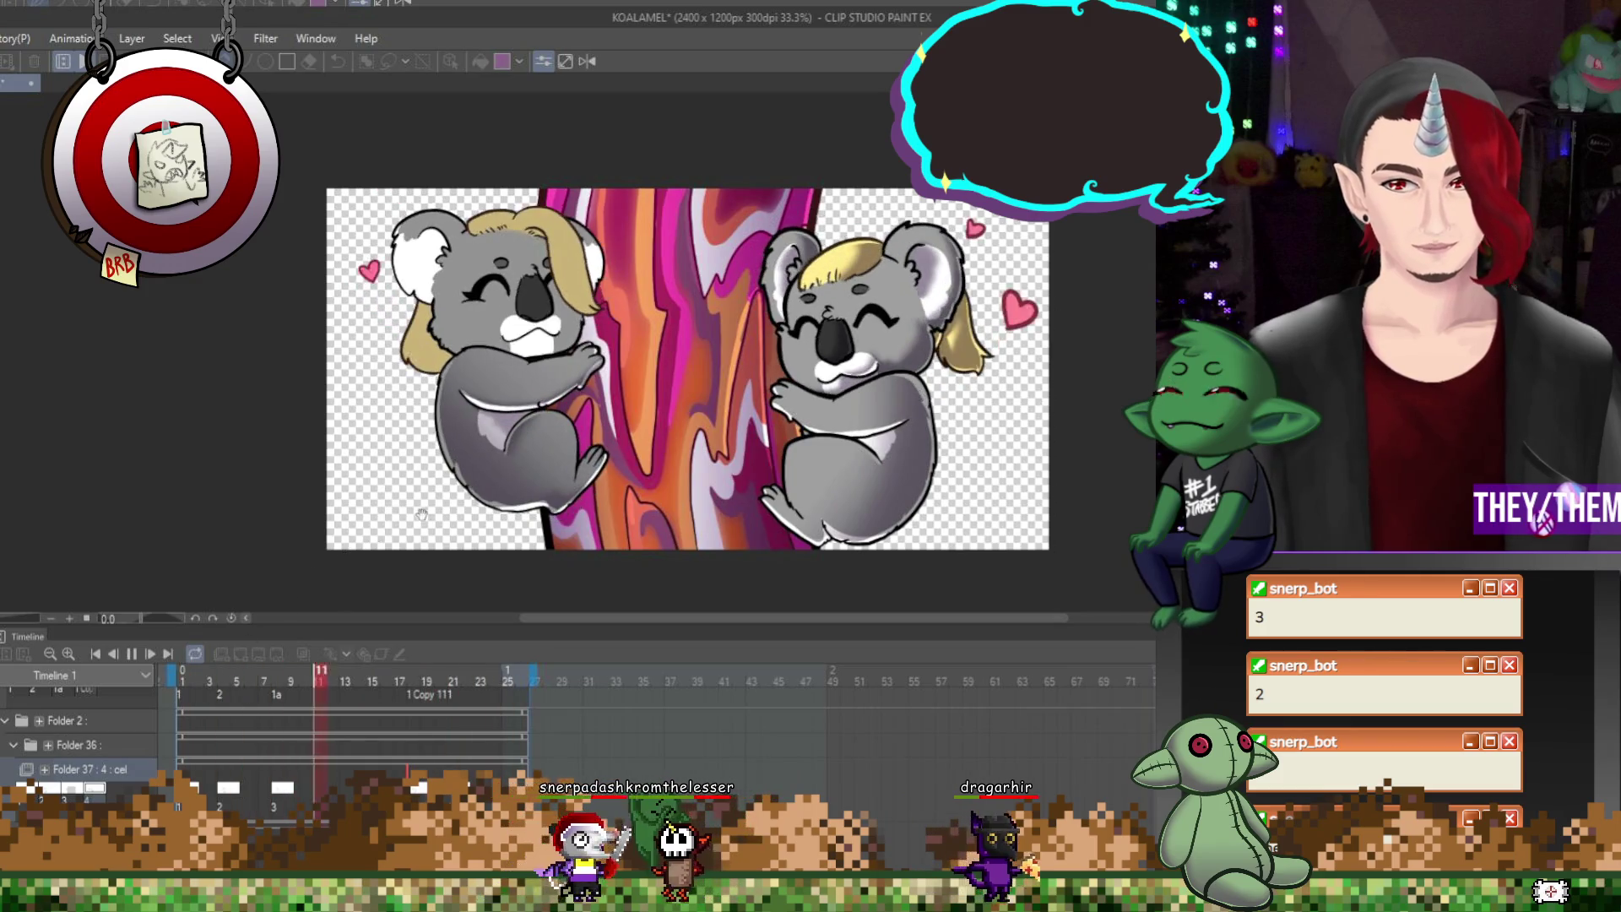
{"action": "left_click", "coordinate": [132, 653]}
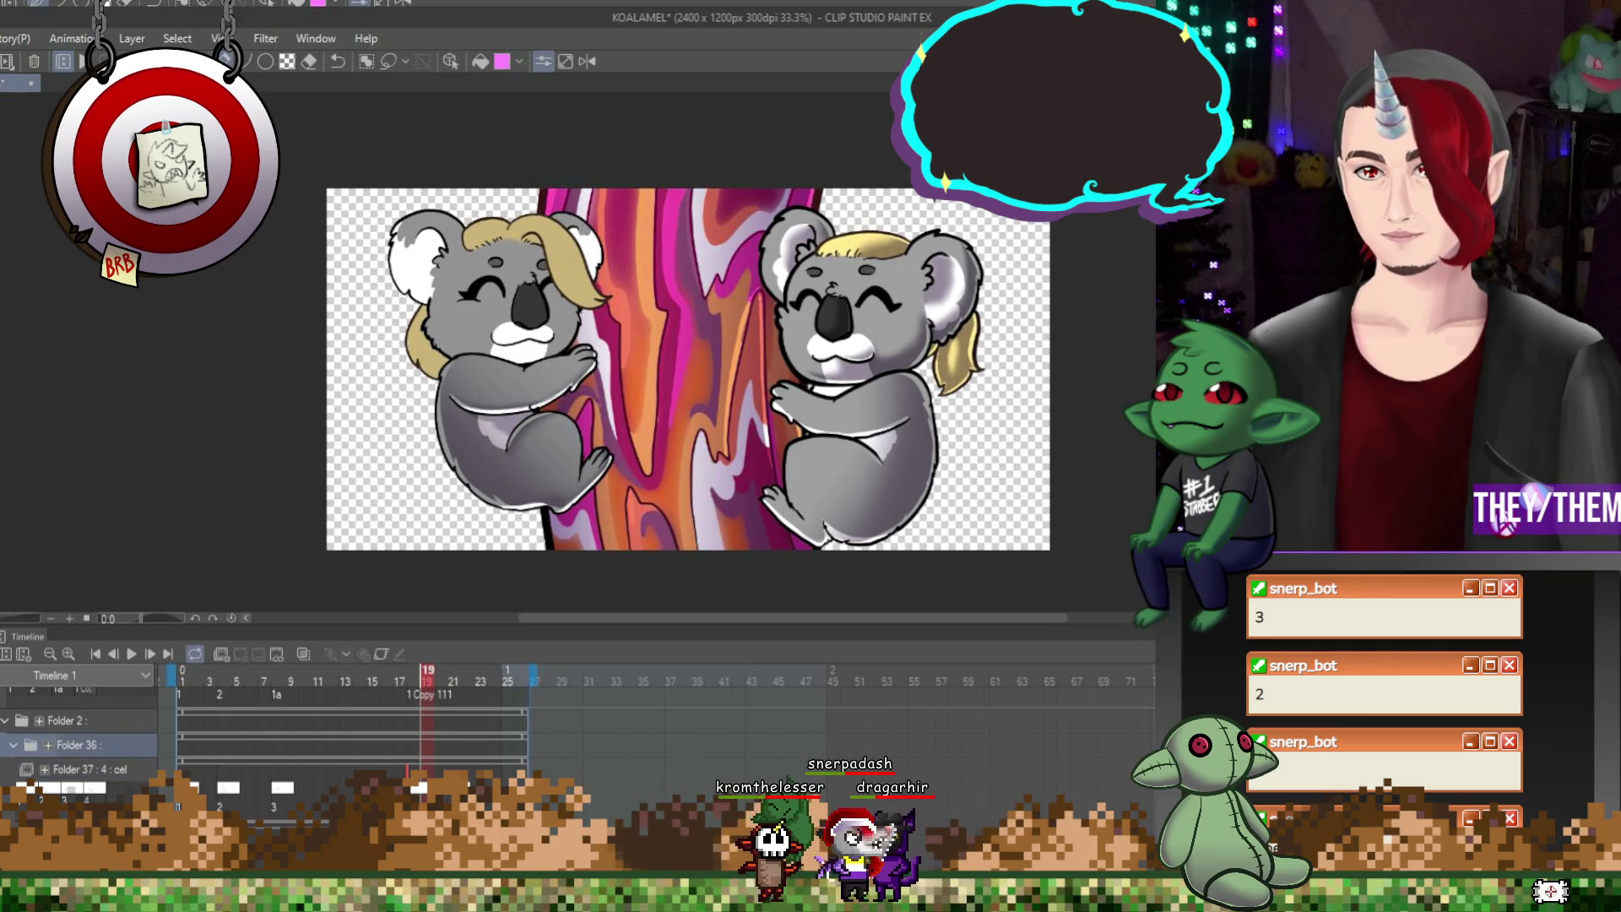
{"action": "left_click", "coordinate": [59, 720]}
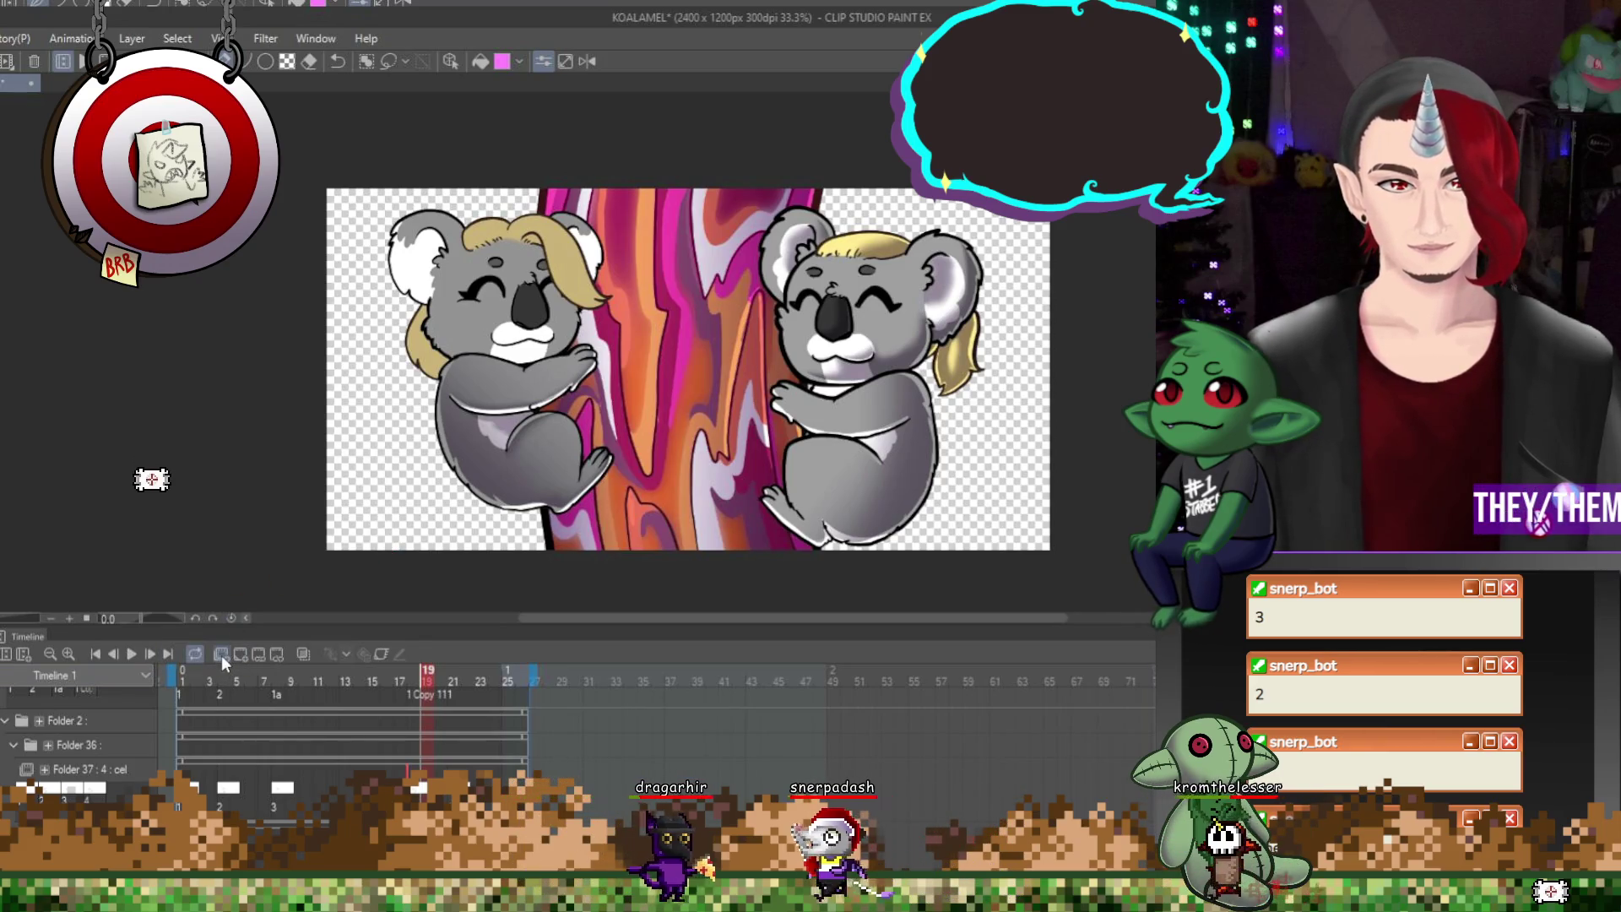
{"action": "scroll", "coordinate": [199, 773], "scroll_direction": "up", "scroll_amount": 3}
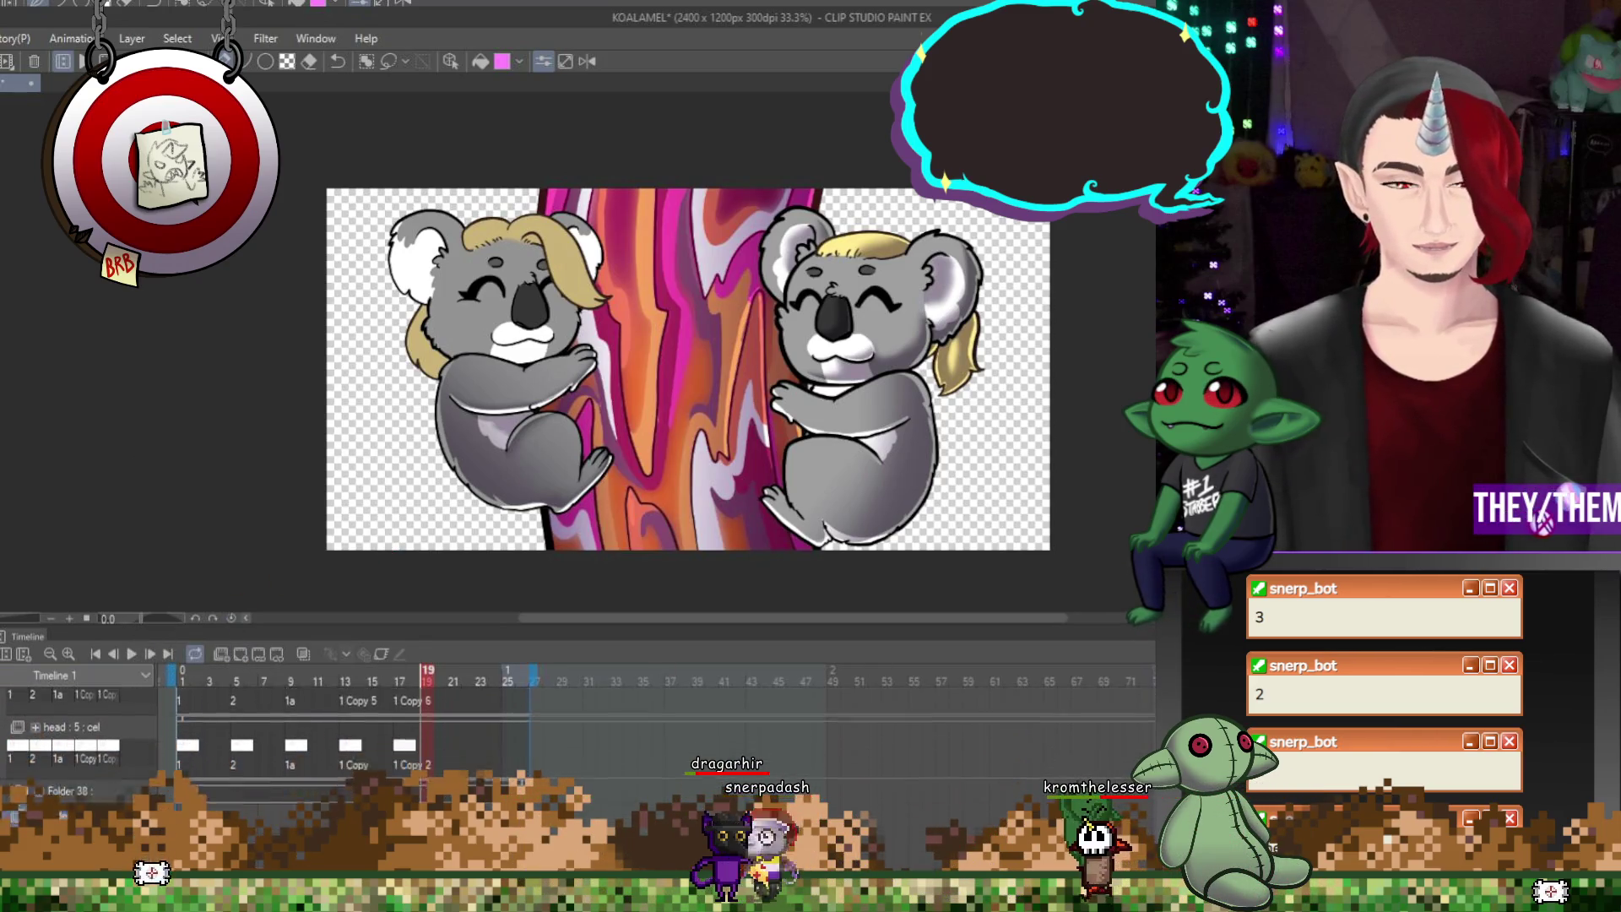
At frame 1, group Folder 39 into a new Folder 40 and add a new cel to Folder 39
{"action": "left_click", "coordinate": [182, 745]}
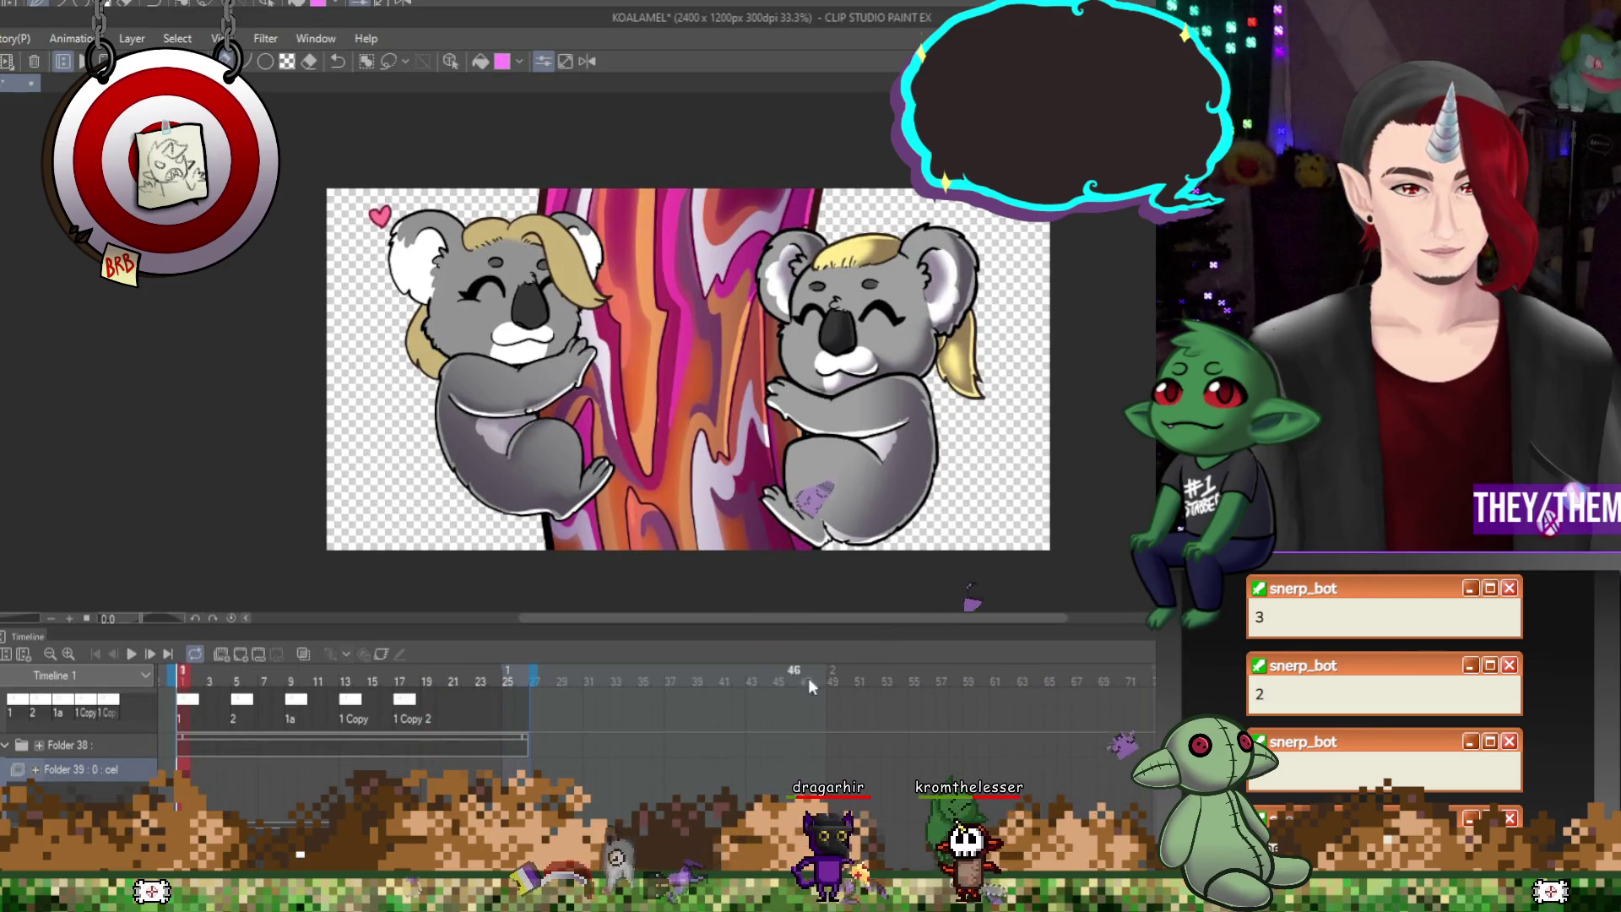
{"action": "key", "text": "ctrl+g"}
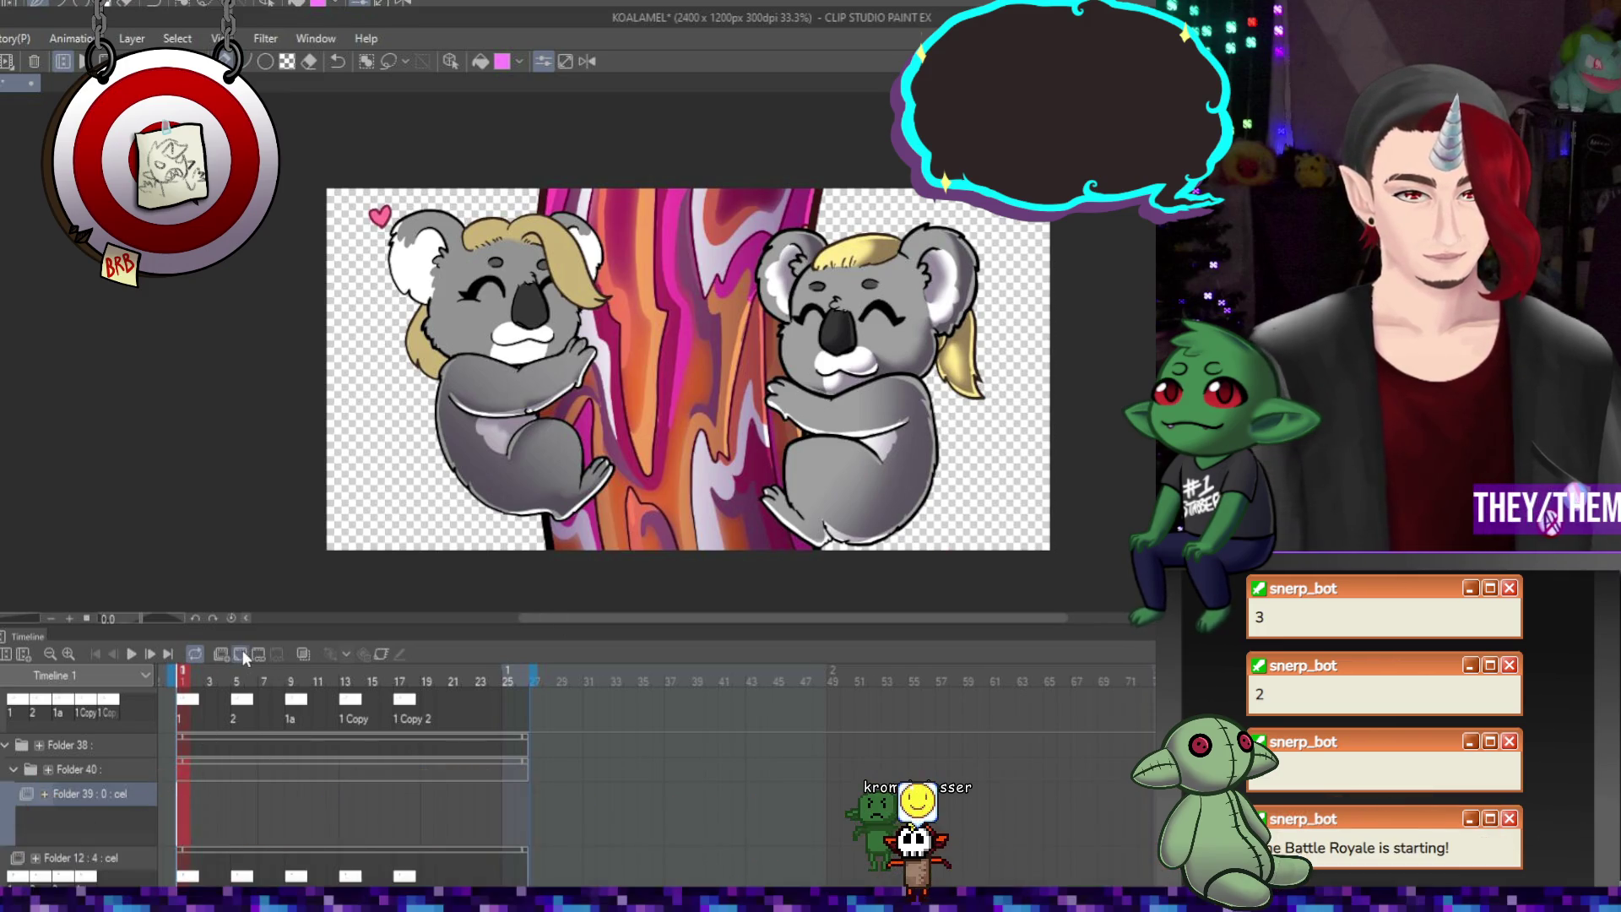
{"action": "left_click", "coordinate": [242, 651]}
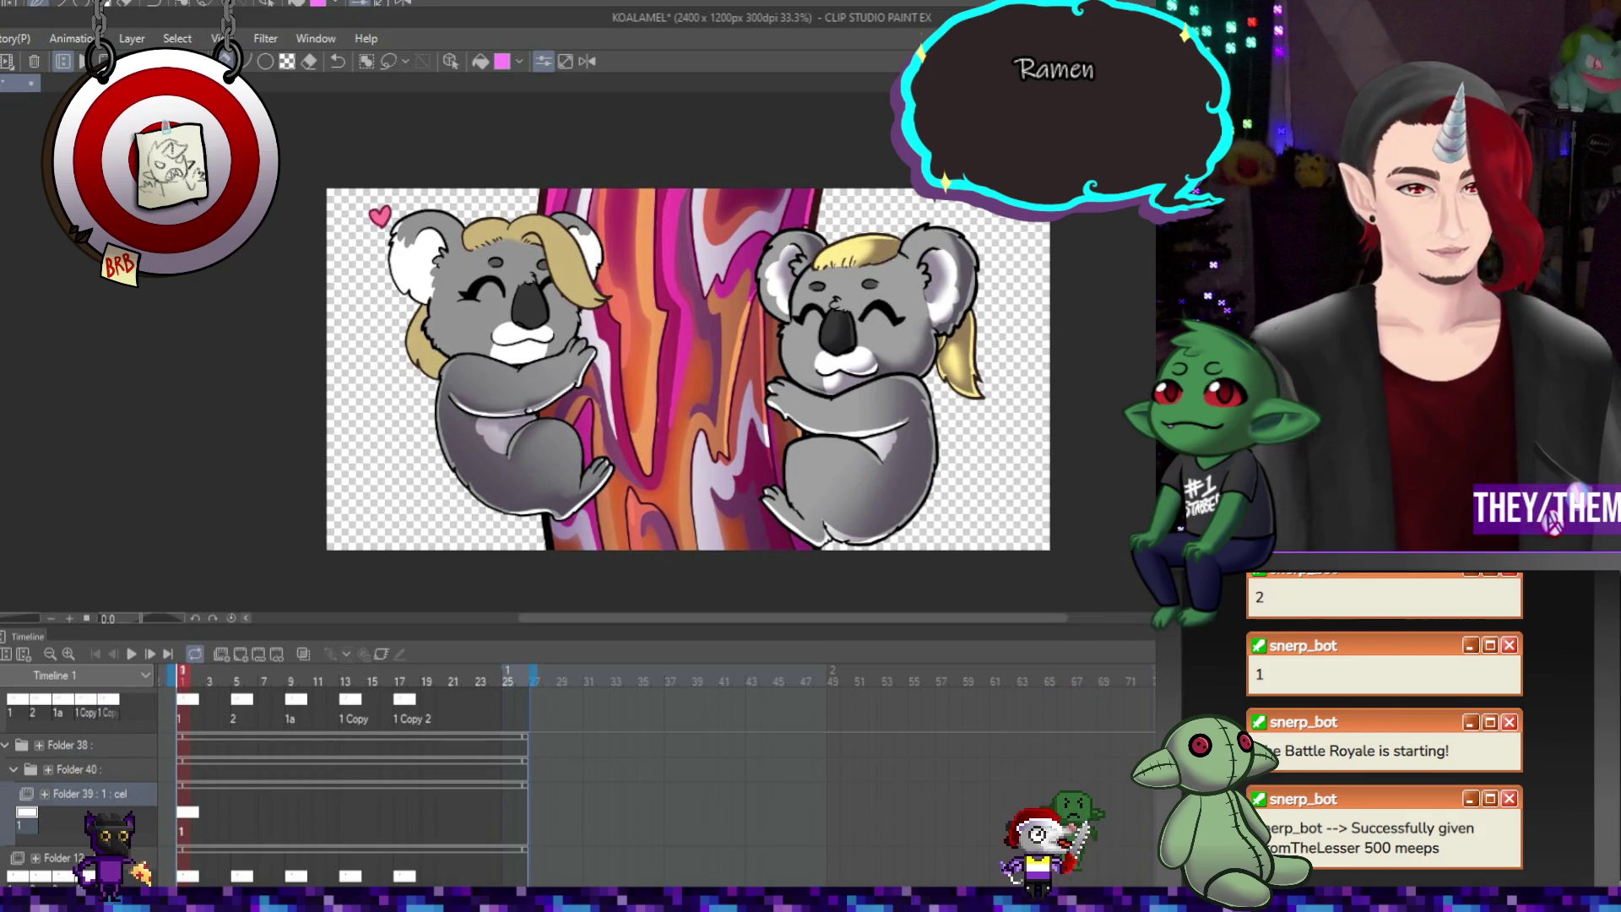
Undo the stray purple-grey fill around the left koala, select Folder 40, and start playback
{"action": "left_click", "coordinate": [320, 371]}
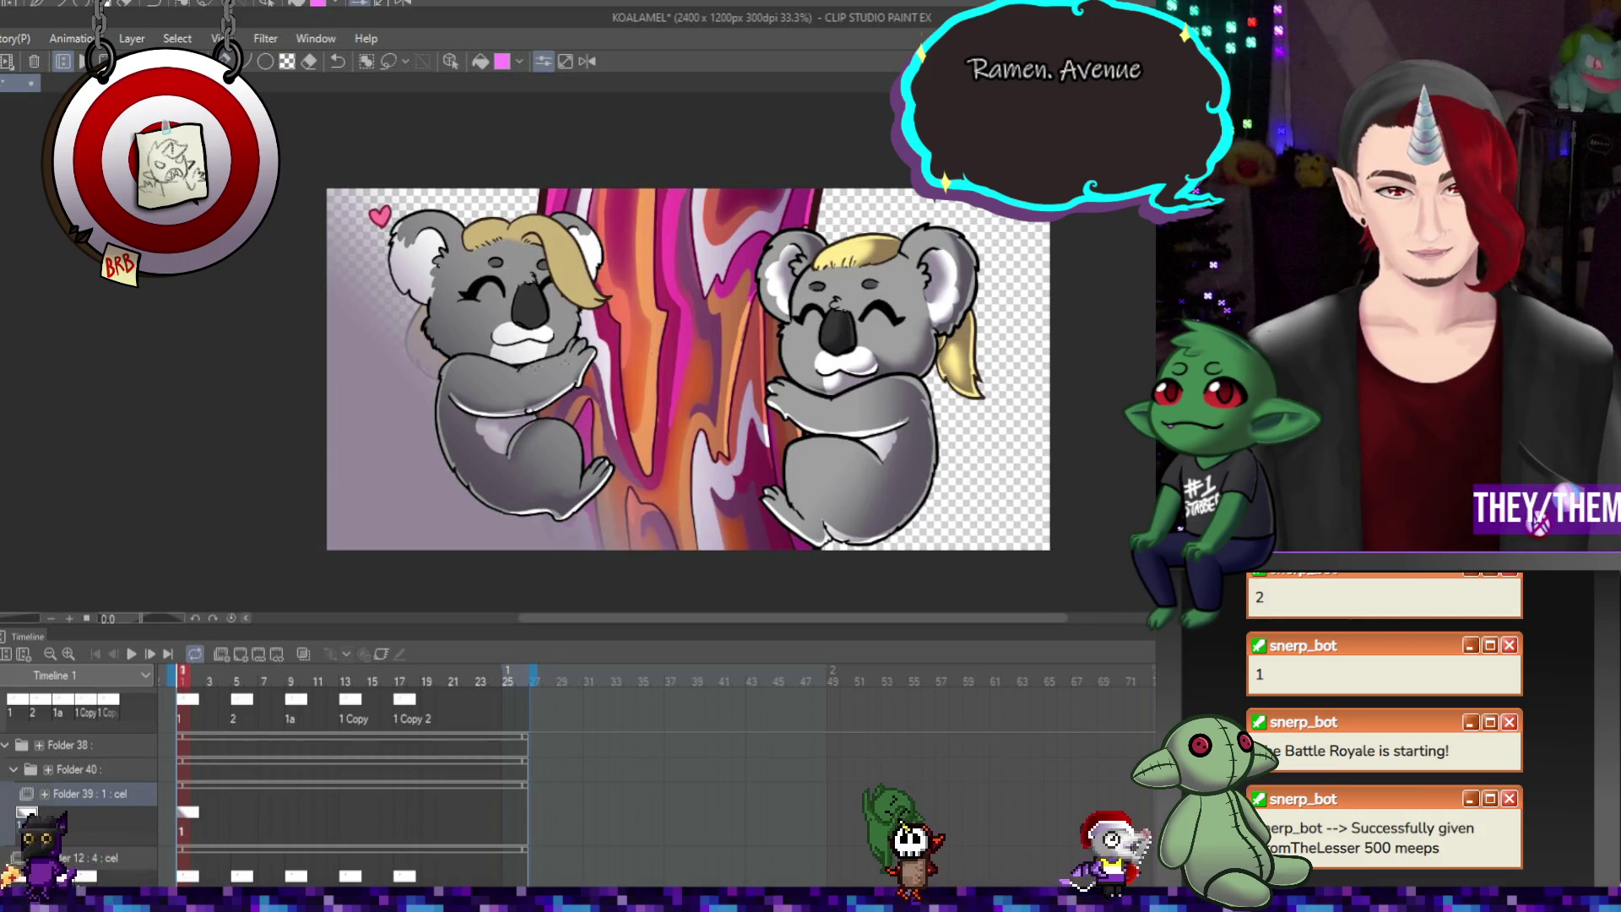
{"action": "left_click", "coordinate": [76, 770]}
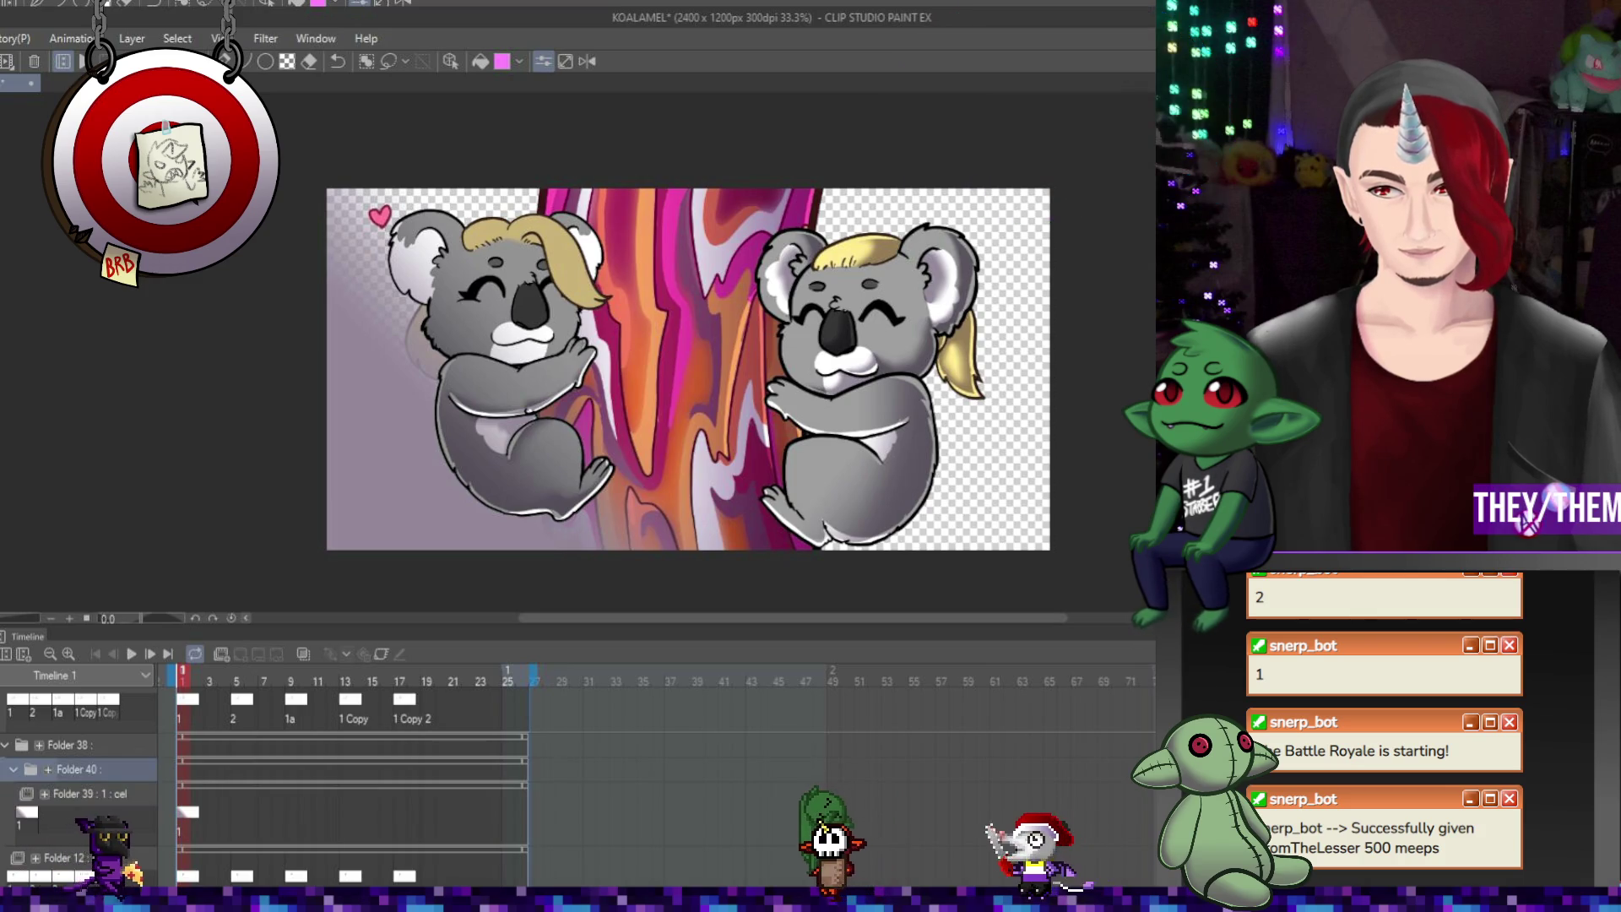
{"action": "key", "text": "ctrl+z"}
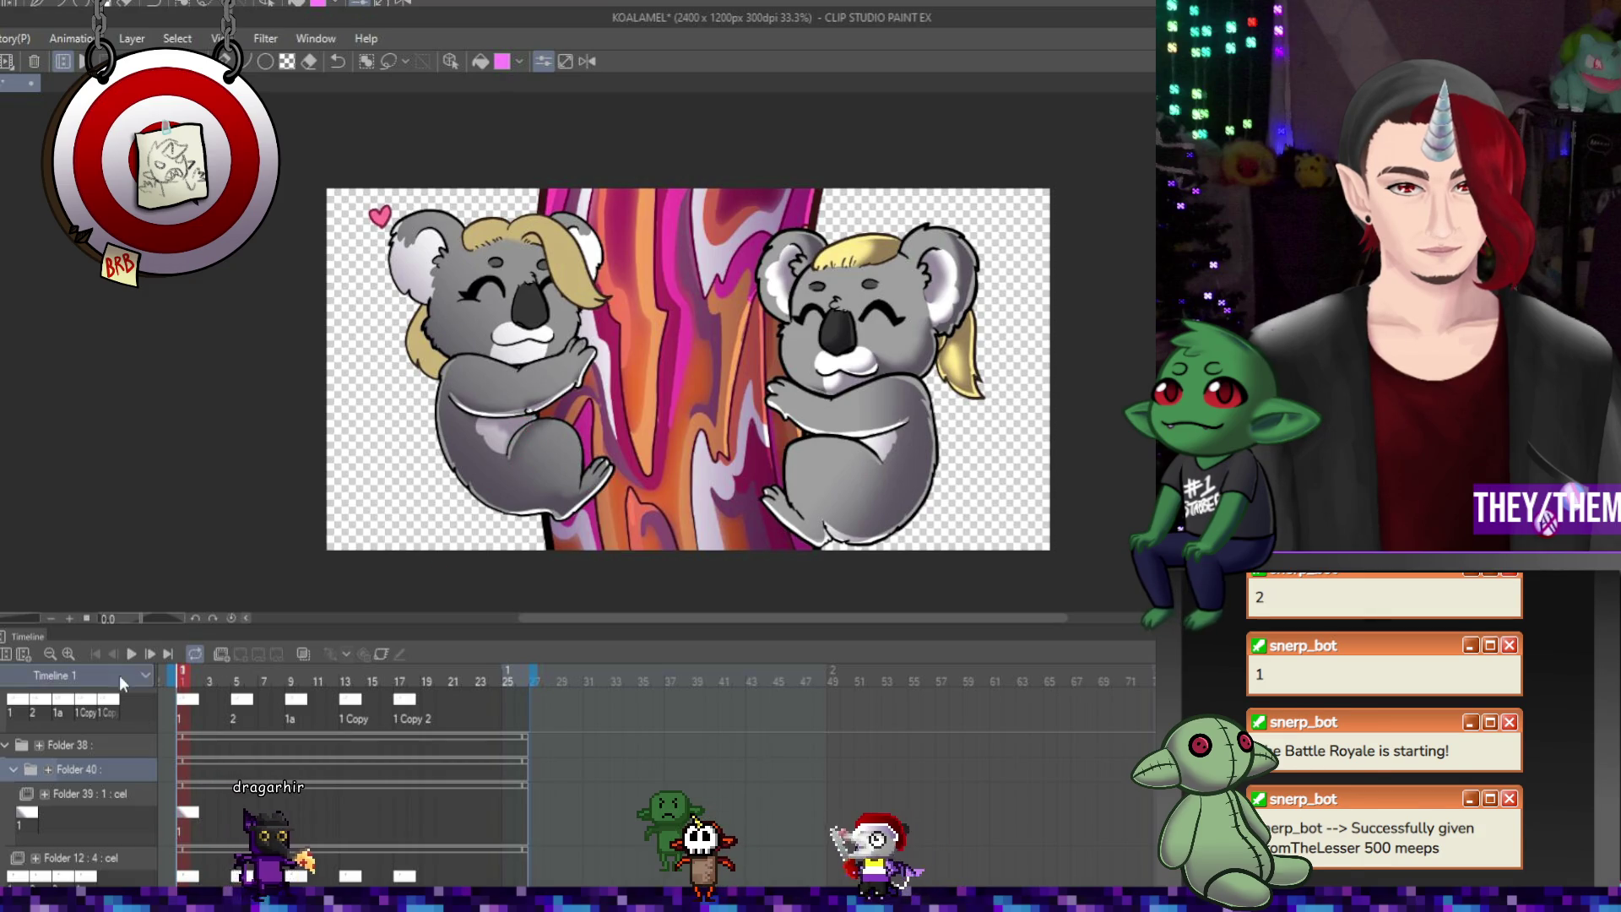
{"action": "left_click", "coordinate": [133, 655]}
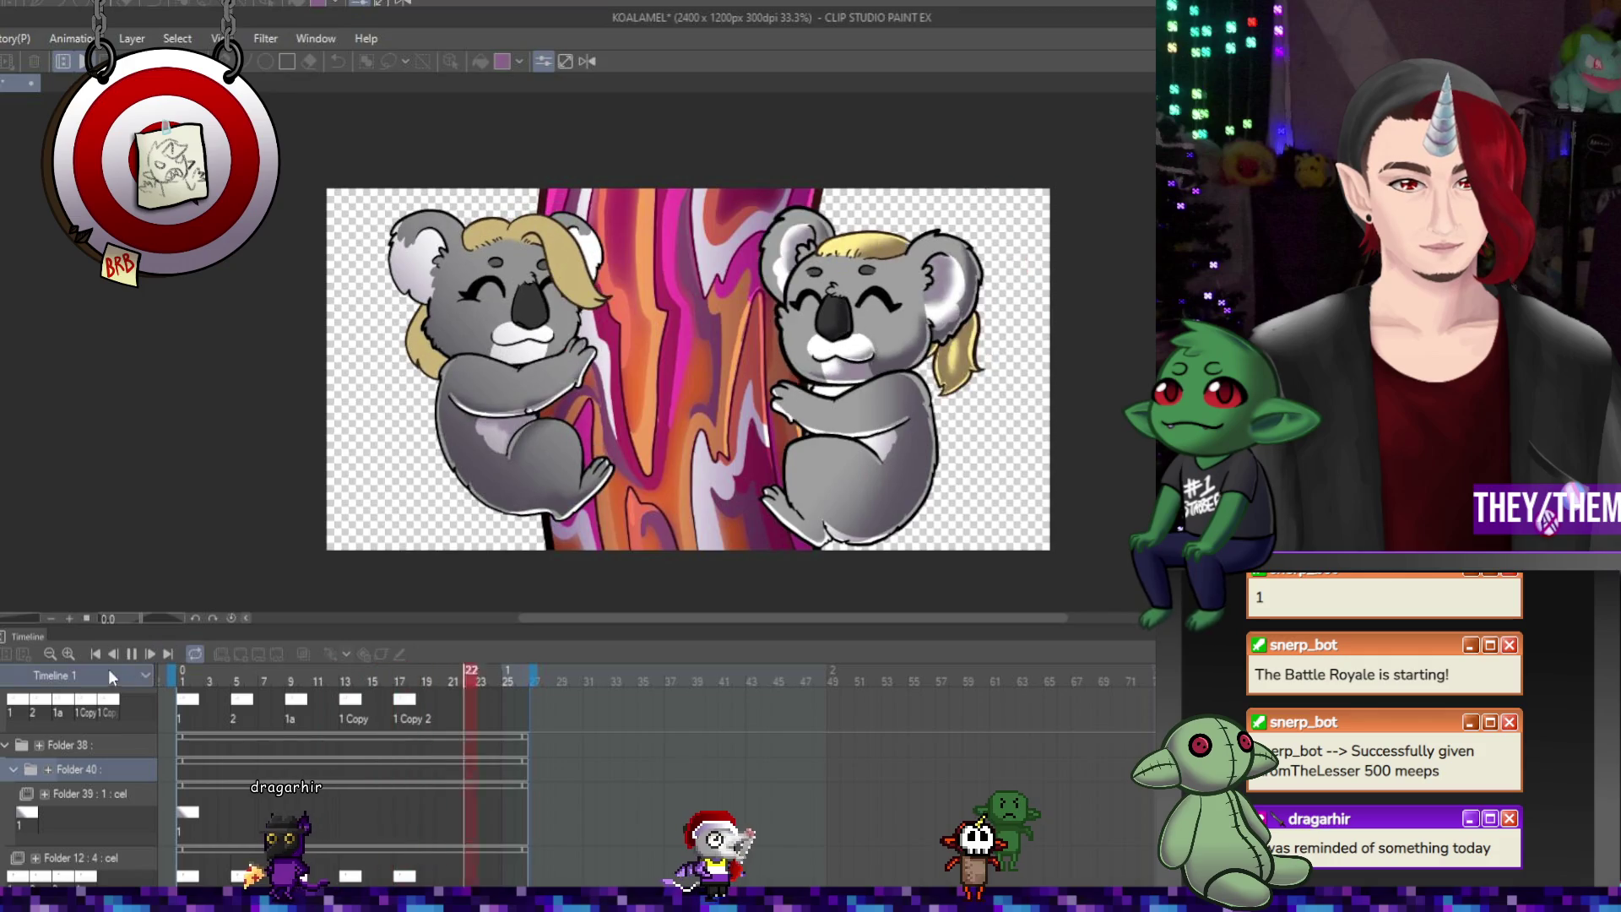
Stop playback so the animation rests on frame 9 for inspection
{"action": "left_click", "coordinate": [134, 654]}
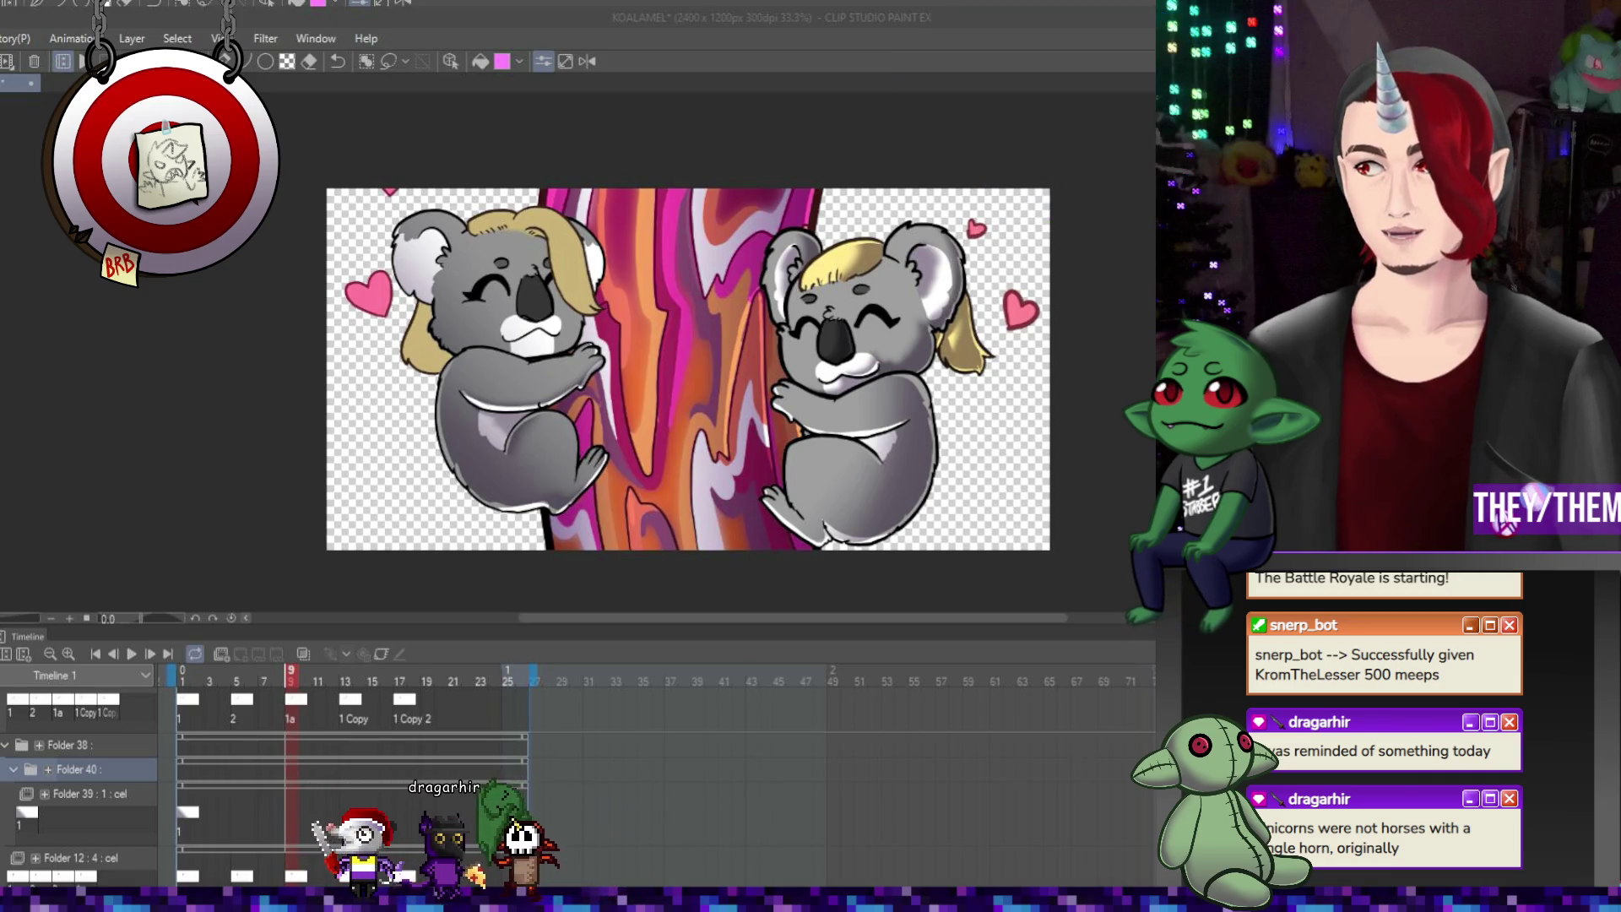
{"action": "scroll", "coordinate": [1064, 417], "scroll_direction": "up", "scroll_amount": 3}
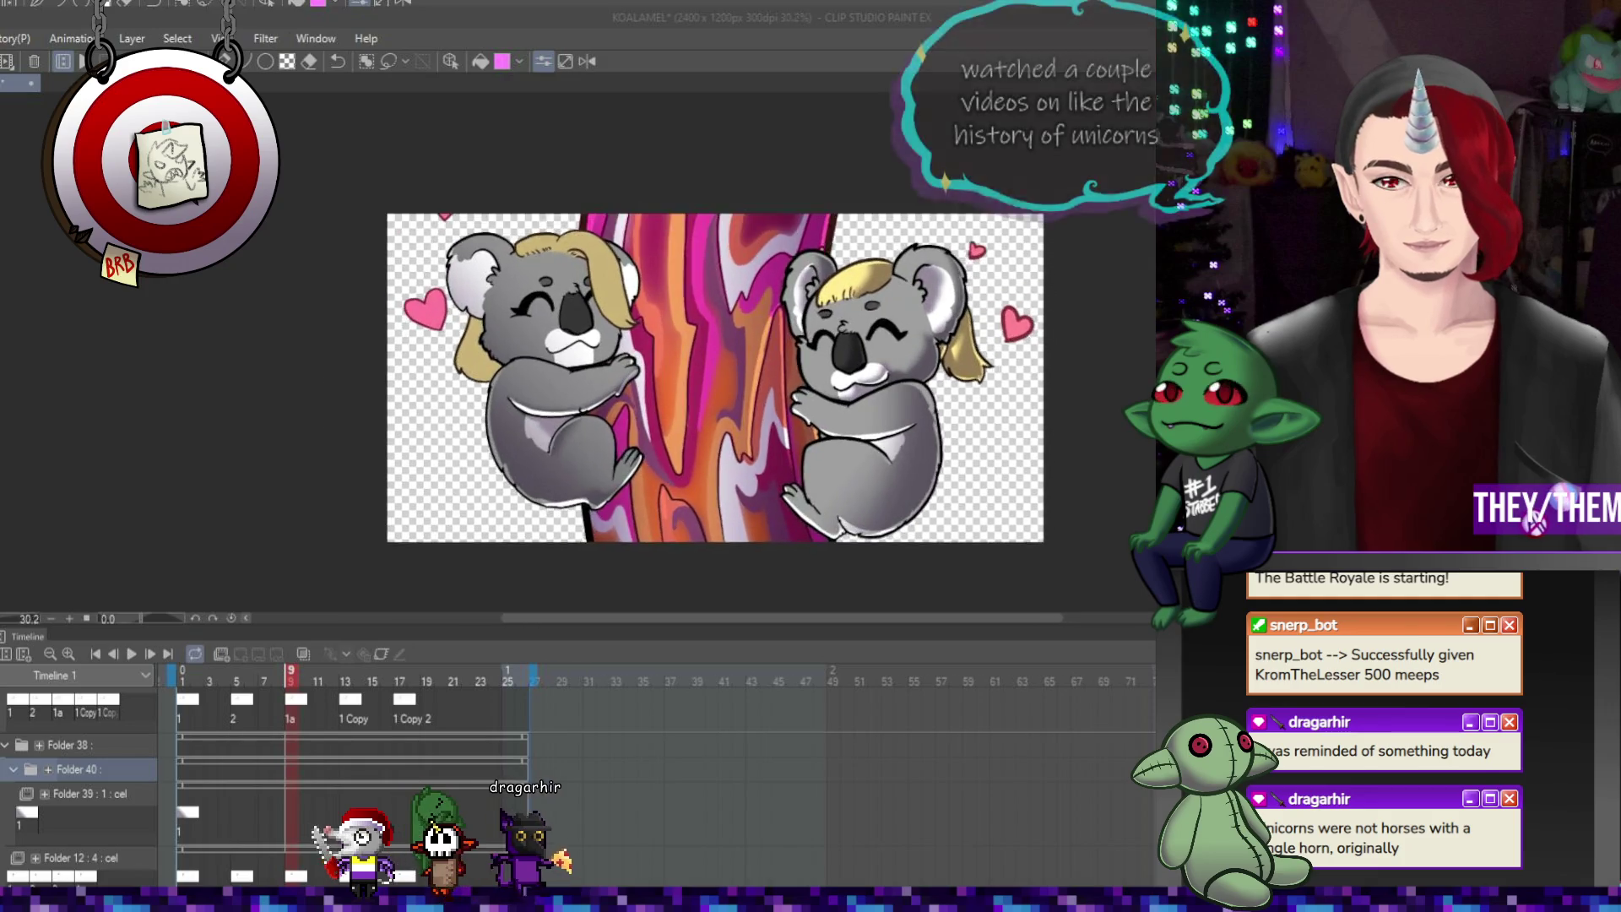
From frame 1, create animation Folder 41 above Folder 39 with a new cel at frame 1
{"action": "scroll", "coordinate": [859, 461], "scroll_direction": "up", "scroll_amount": 1}
{"action": "scroll", "coordinate": [859, 461], "scroll_direction": "down", "scroll_amount": 3}
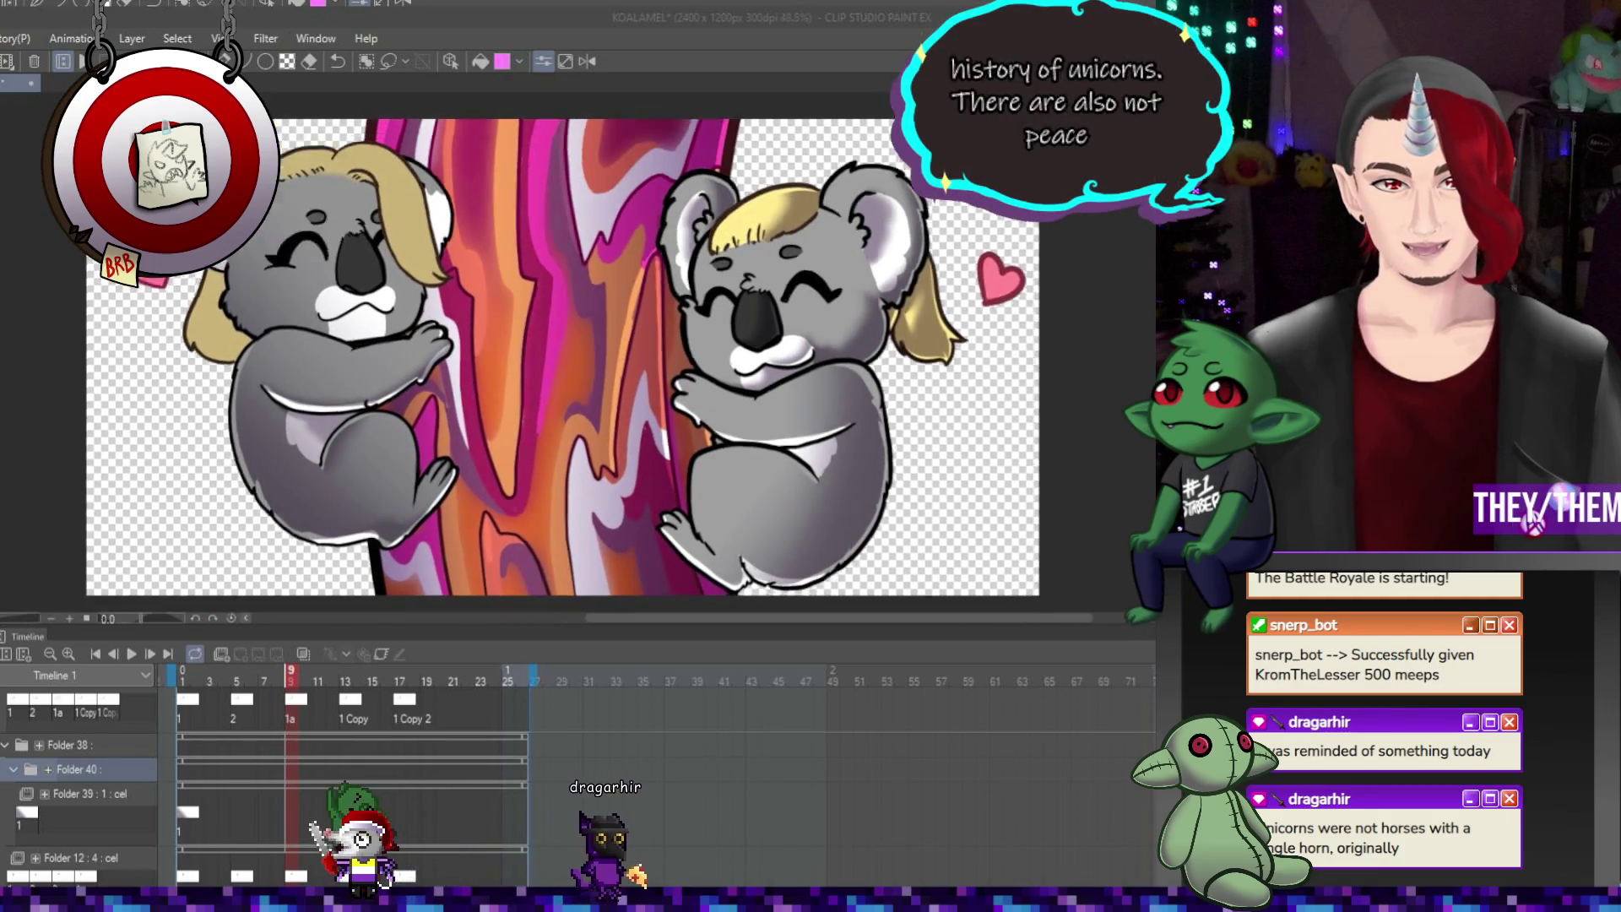
{"action": "scroll", "coordinate": [859, 461], "scroll_direction": "up", "scroll_amount": 1}
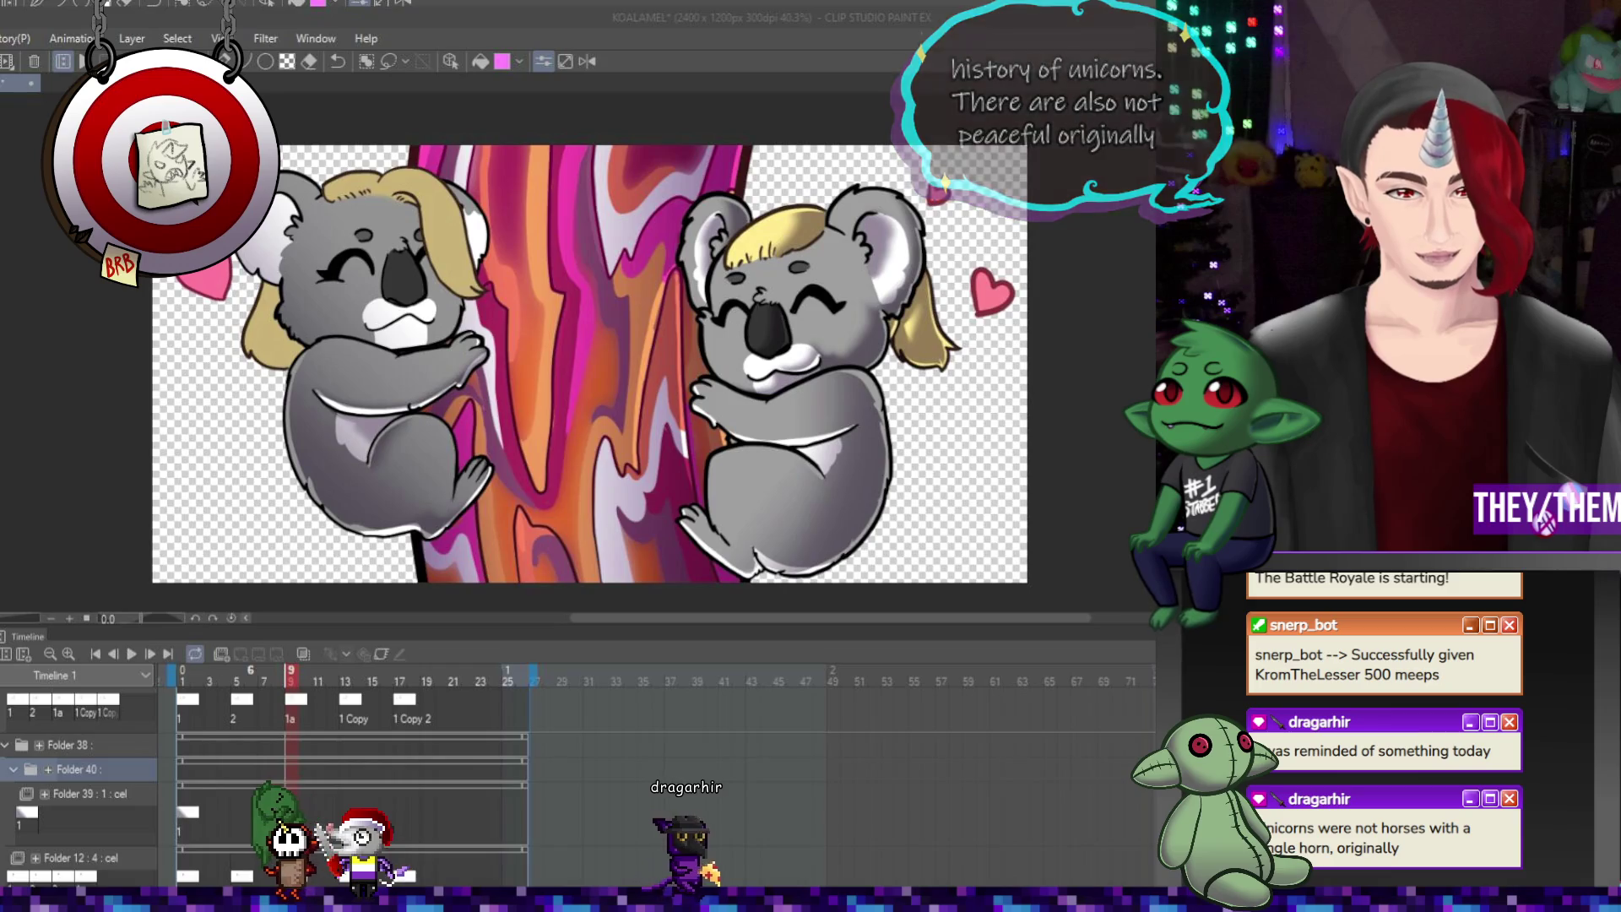
{"action": "left_click", "coordinate": [184, 818]}
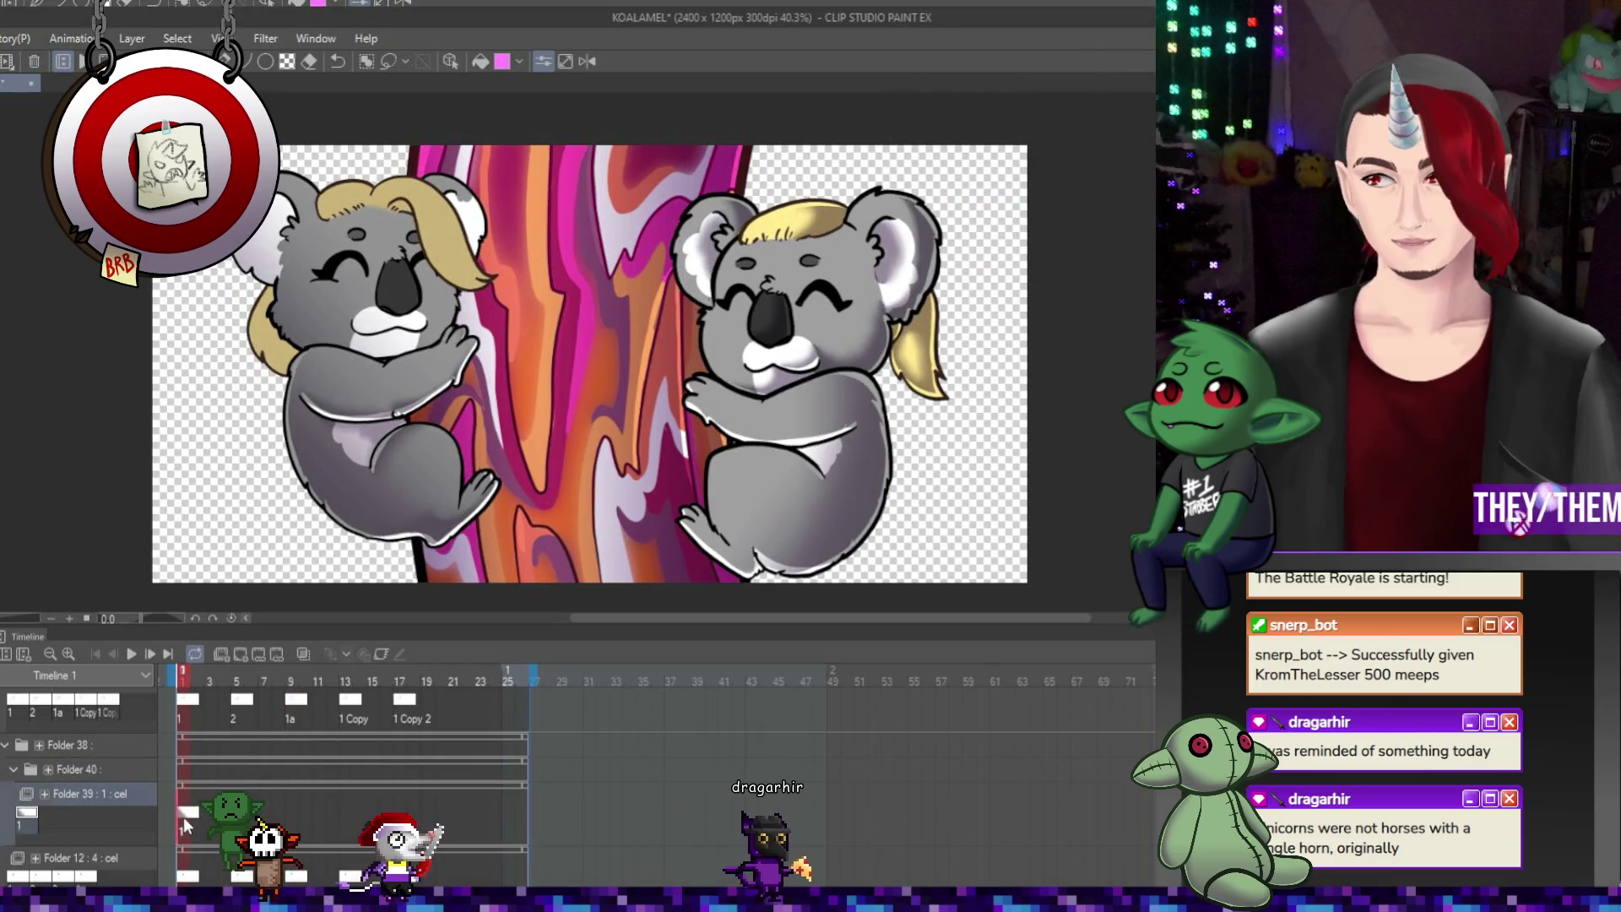
{"action": "left_click", "coordinate": [221, 655]}
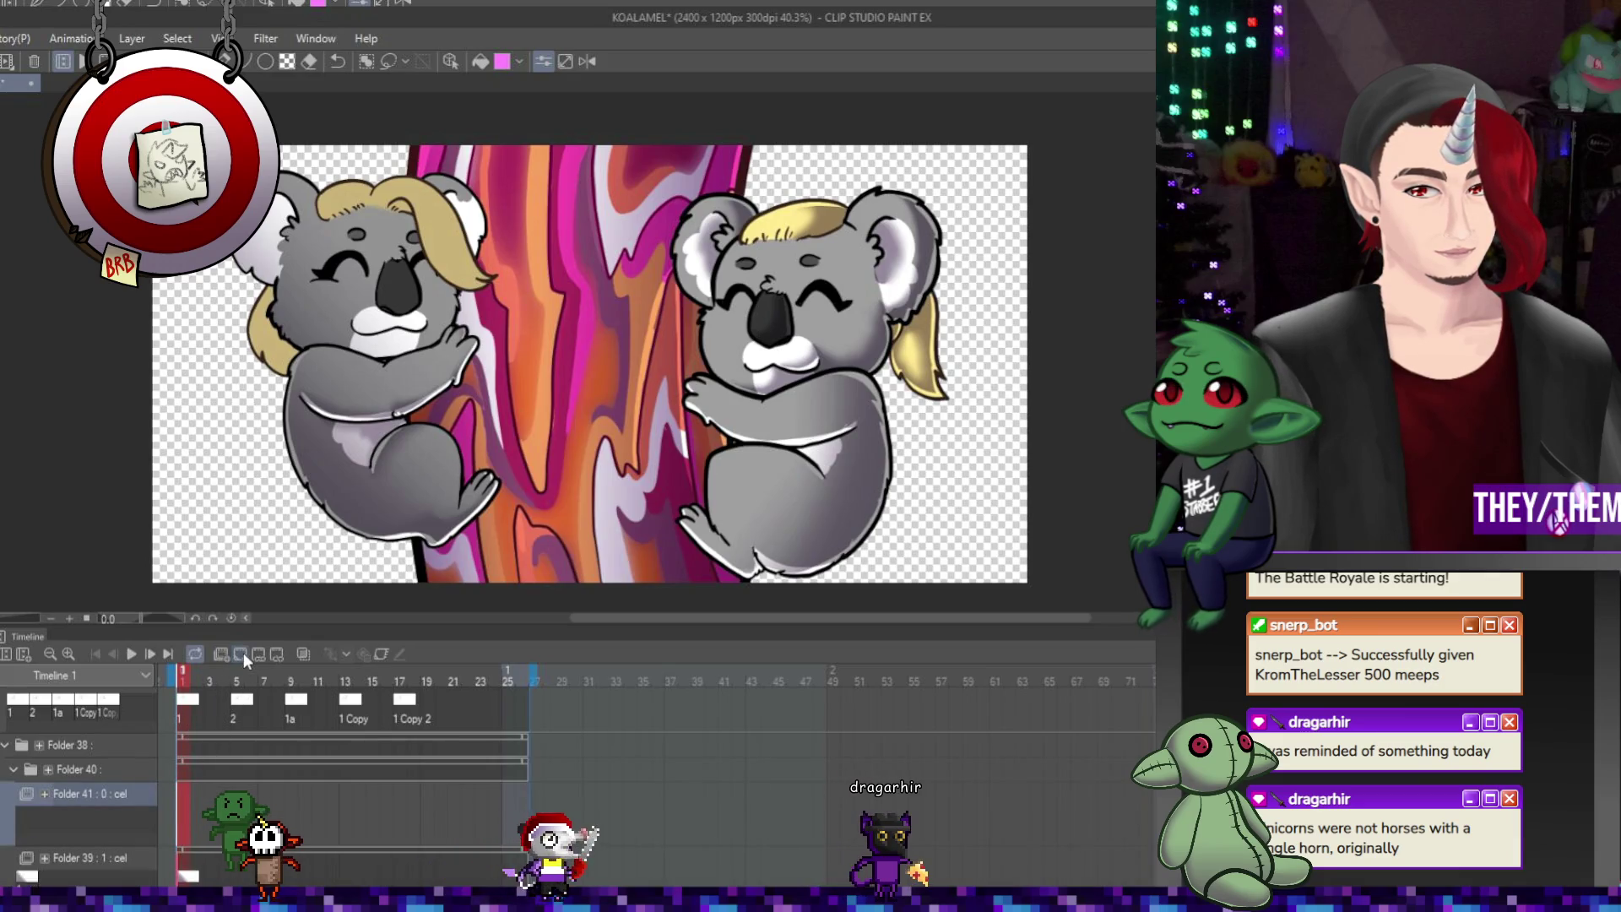
{"action": "left_click", "coordinate": [242, 654]}
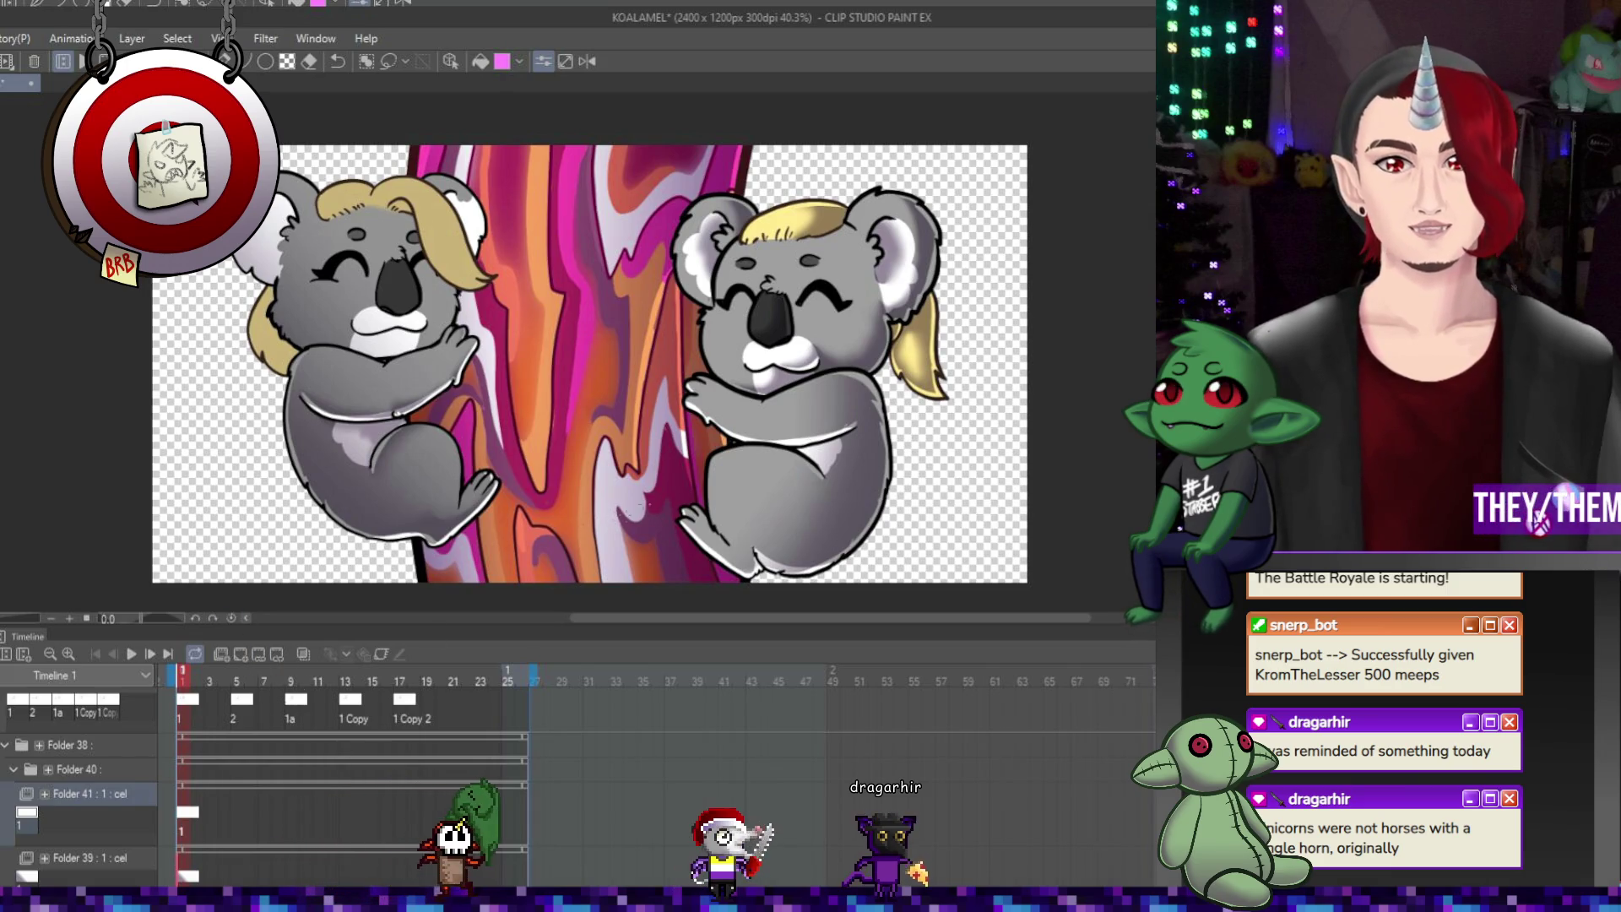
{"action": "scroll", "coordinate": [589, 363], "scroll_direction": "down", "scroll_amount": 4}
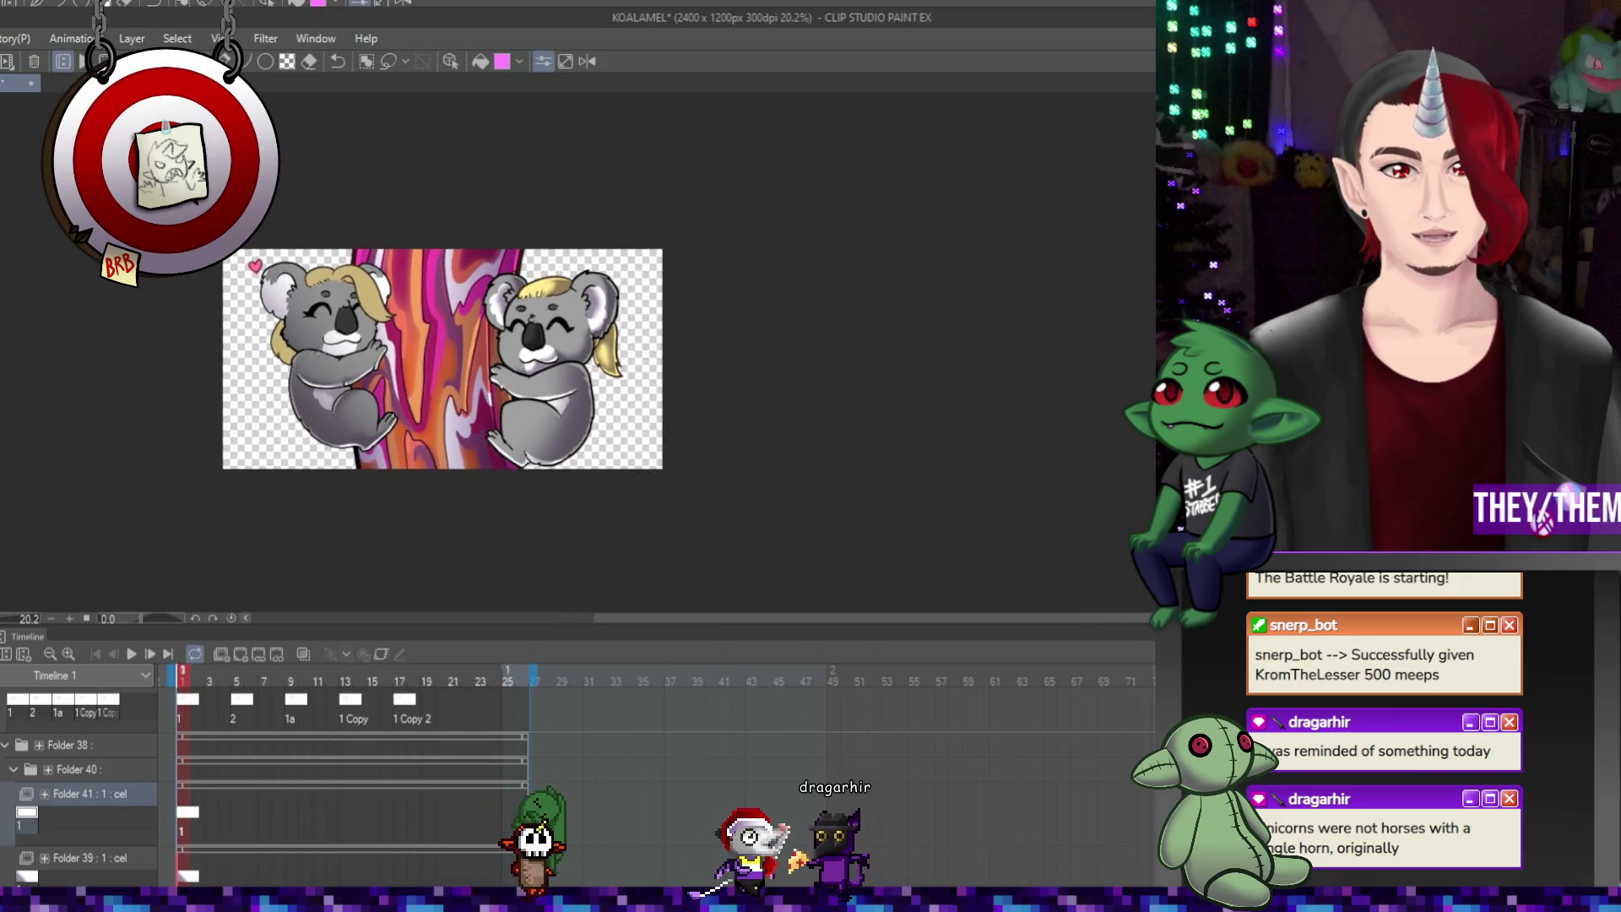
{"action": "scroll", "coordinate": [589, 363], "scroll_direction": "up", "scroll_amount": 3}
{"action": "scroll", "coordinate": [409, 372], "scroll_direction": "up", "scroll_amount": 2}
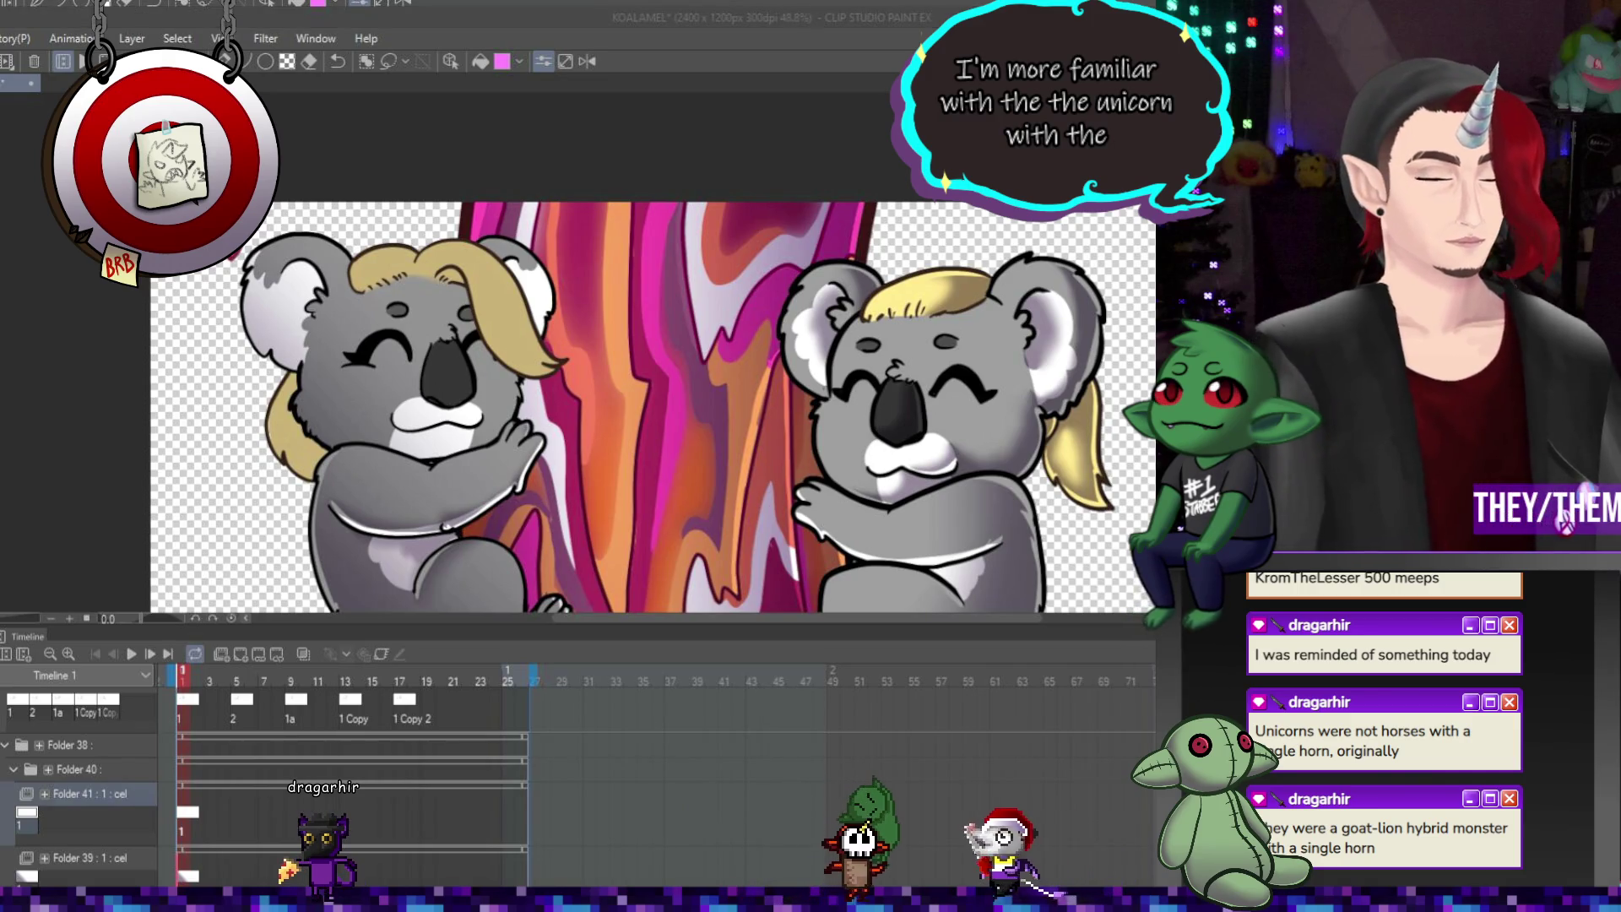
{"action": "scroll", "coordinate": [304, 482], "scroll_direction": "up", "scroll_amount": 1}
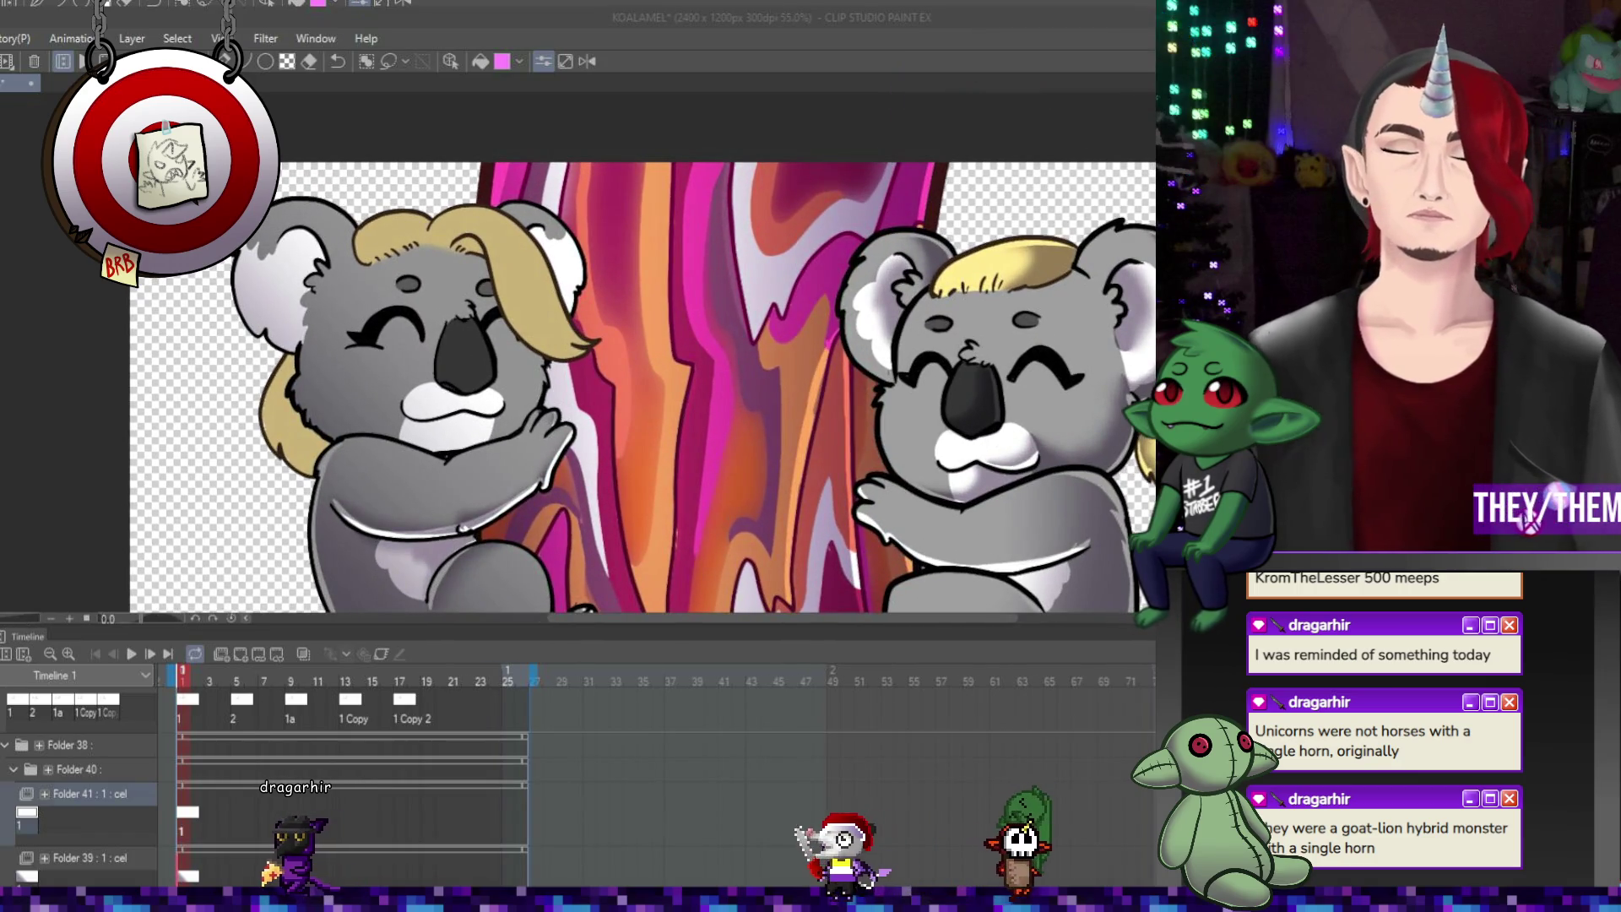
{"action": "left_click", "coordinate": [304, 361]}
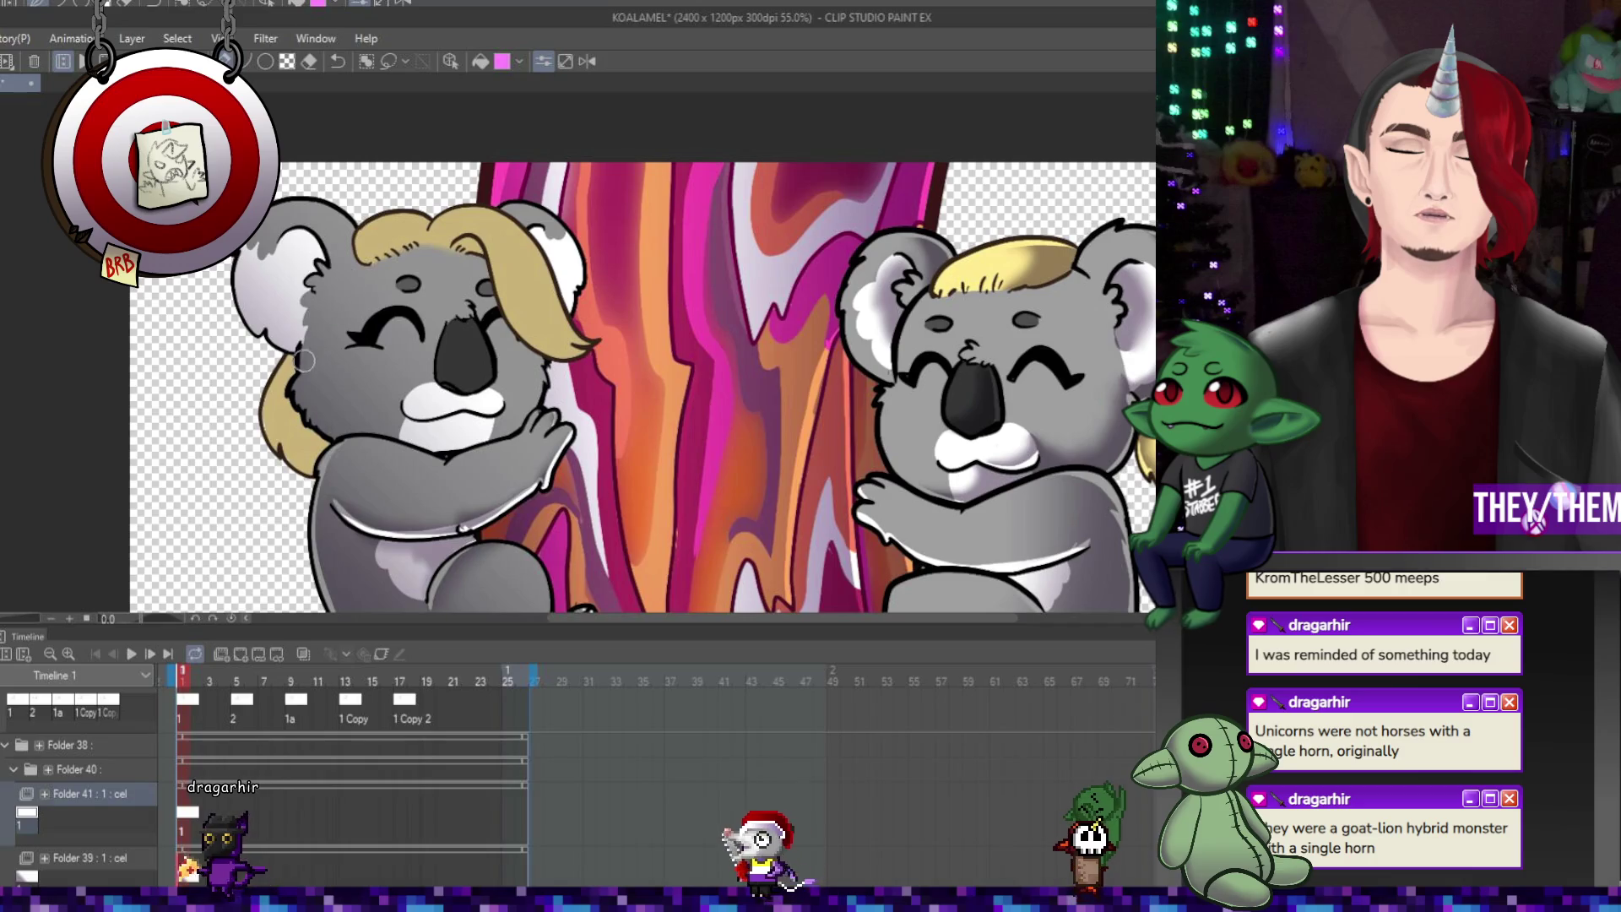